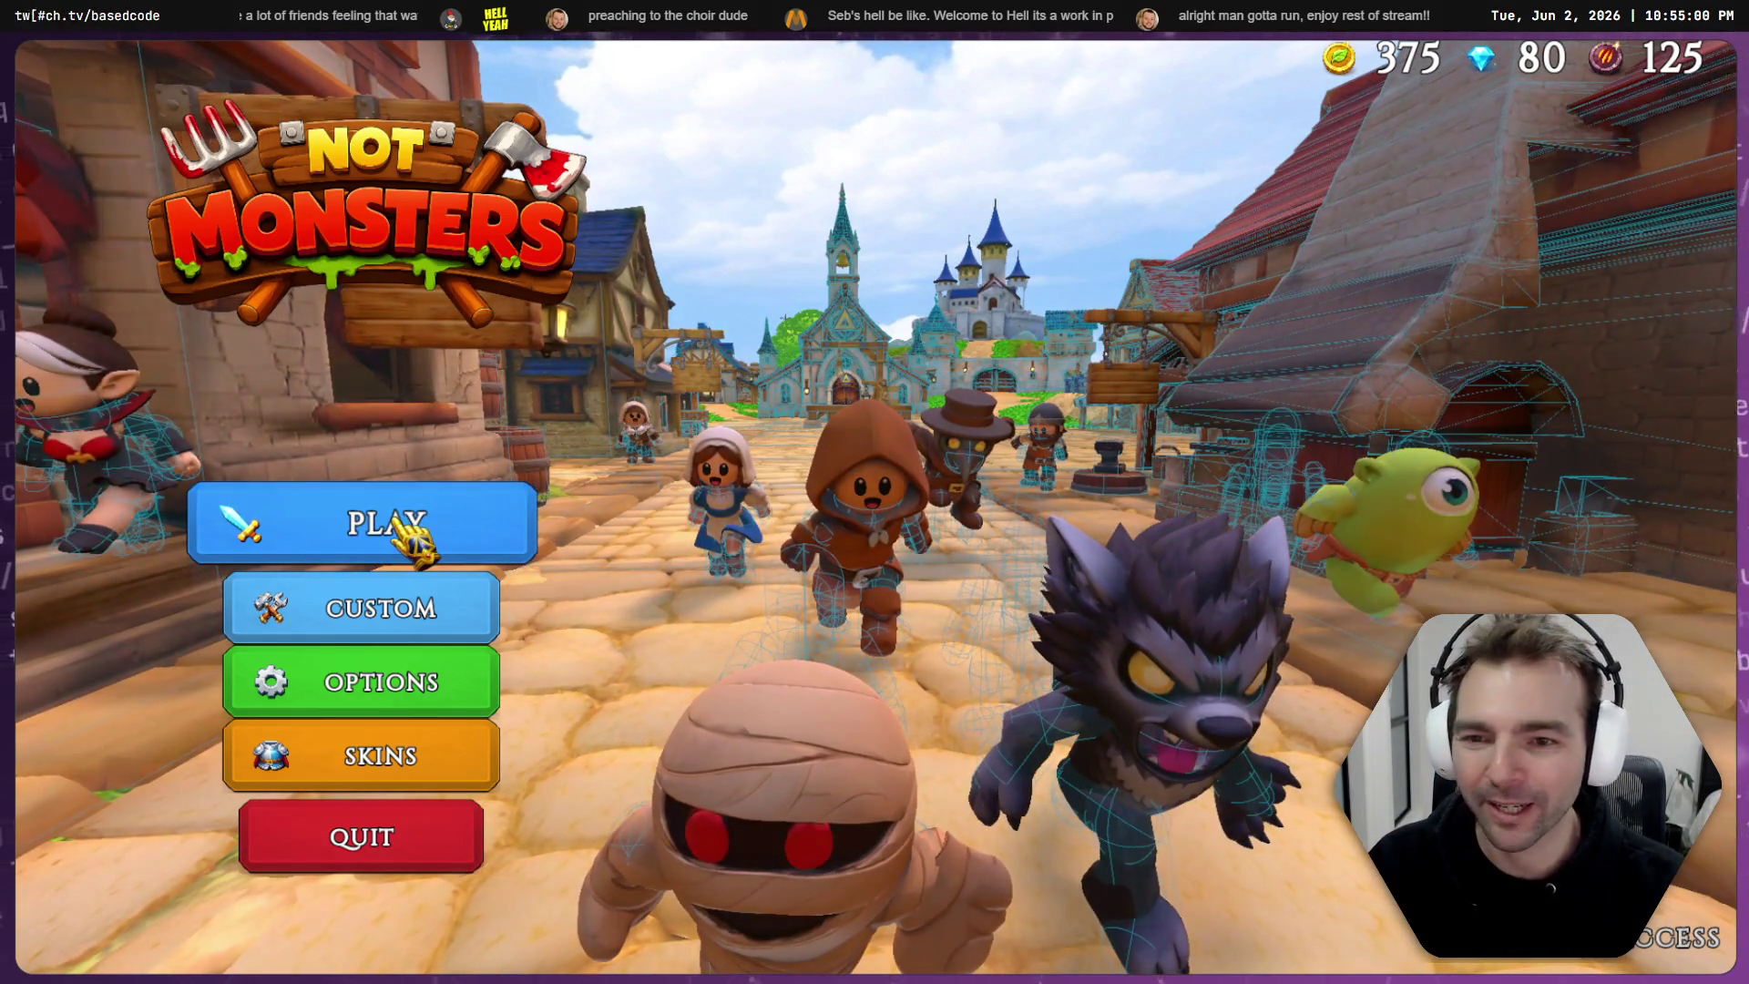
- Host an online Not Monsters room with the player count set to 4
left_click(432, 536)
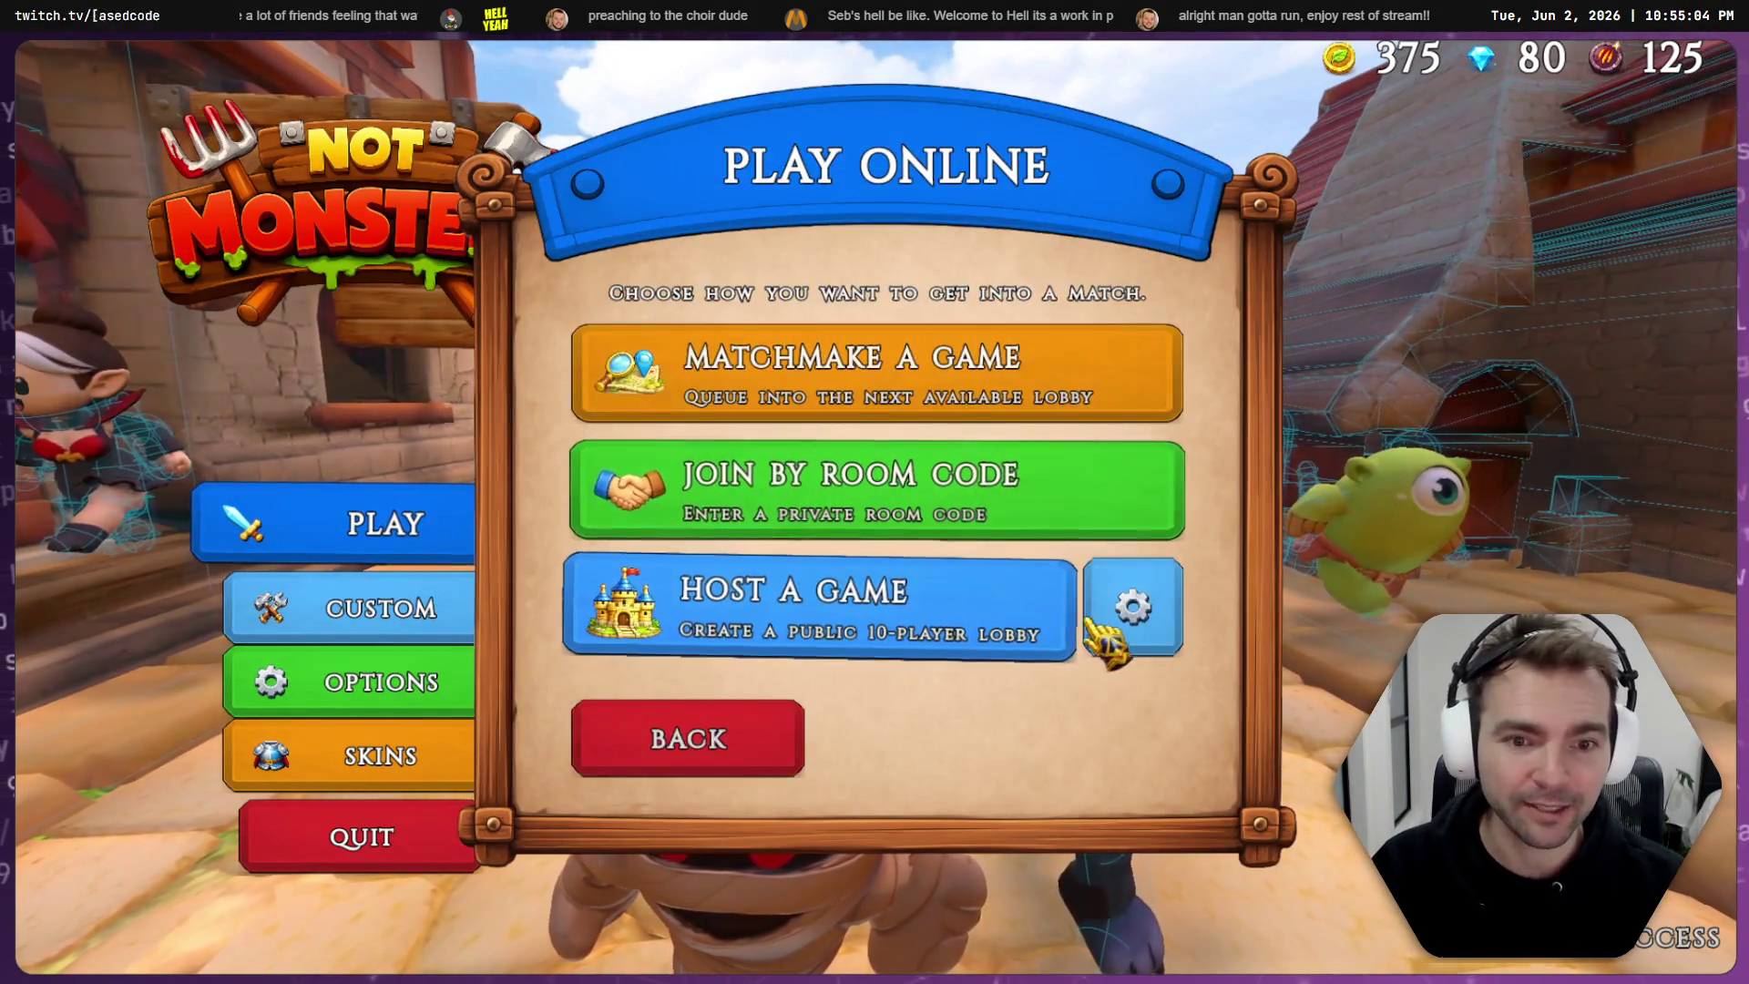
left_click(1121, 638)
left_click_drag(902, 605, 500, 637)
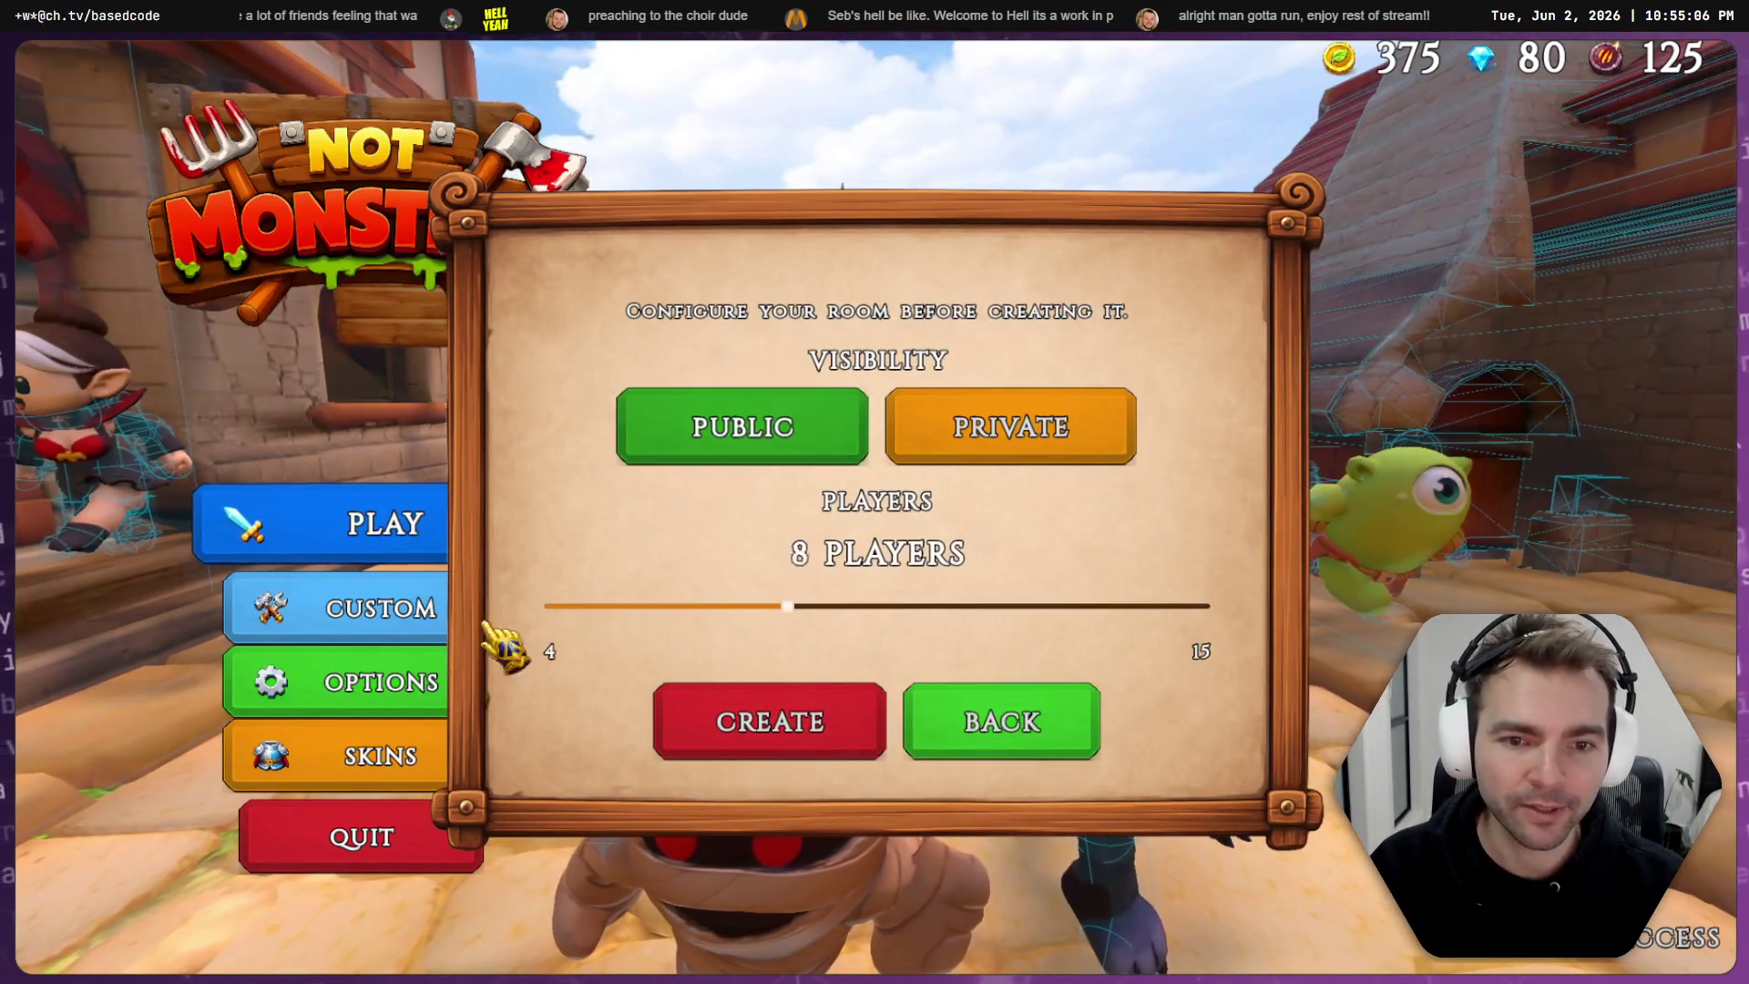
left_click(734, 722)
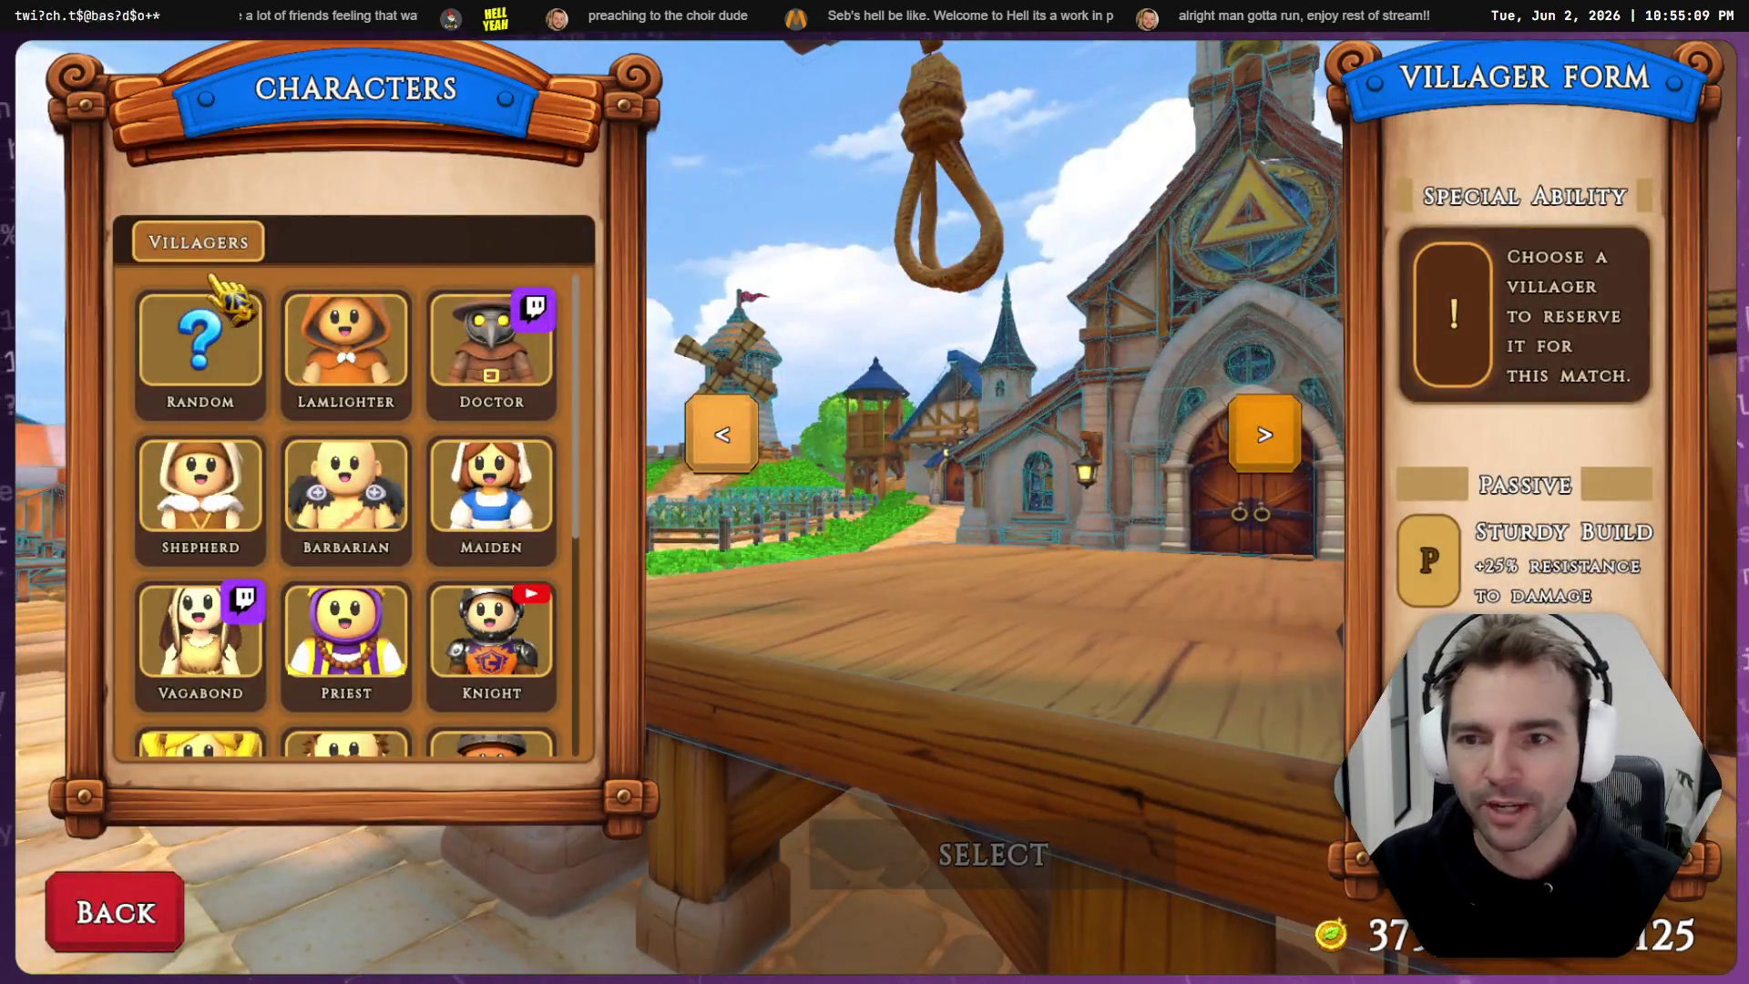
- Pick Priest as villager and Mummy as monster, then view Godot's debugger errors
left_click(346, 638)
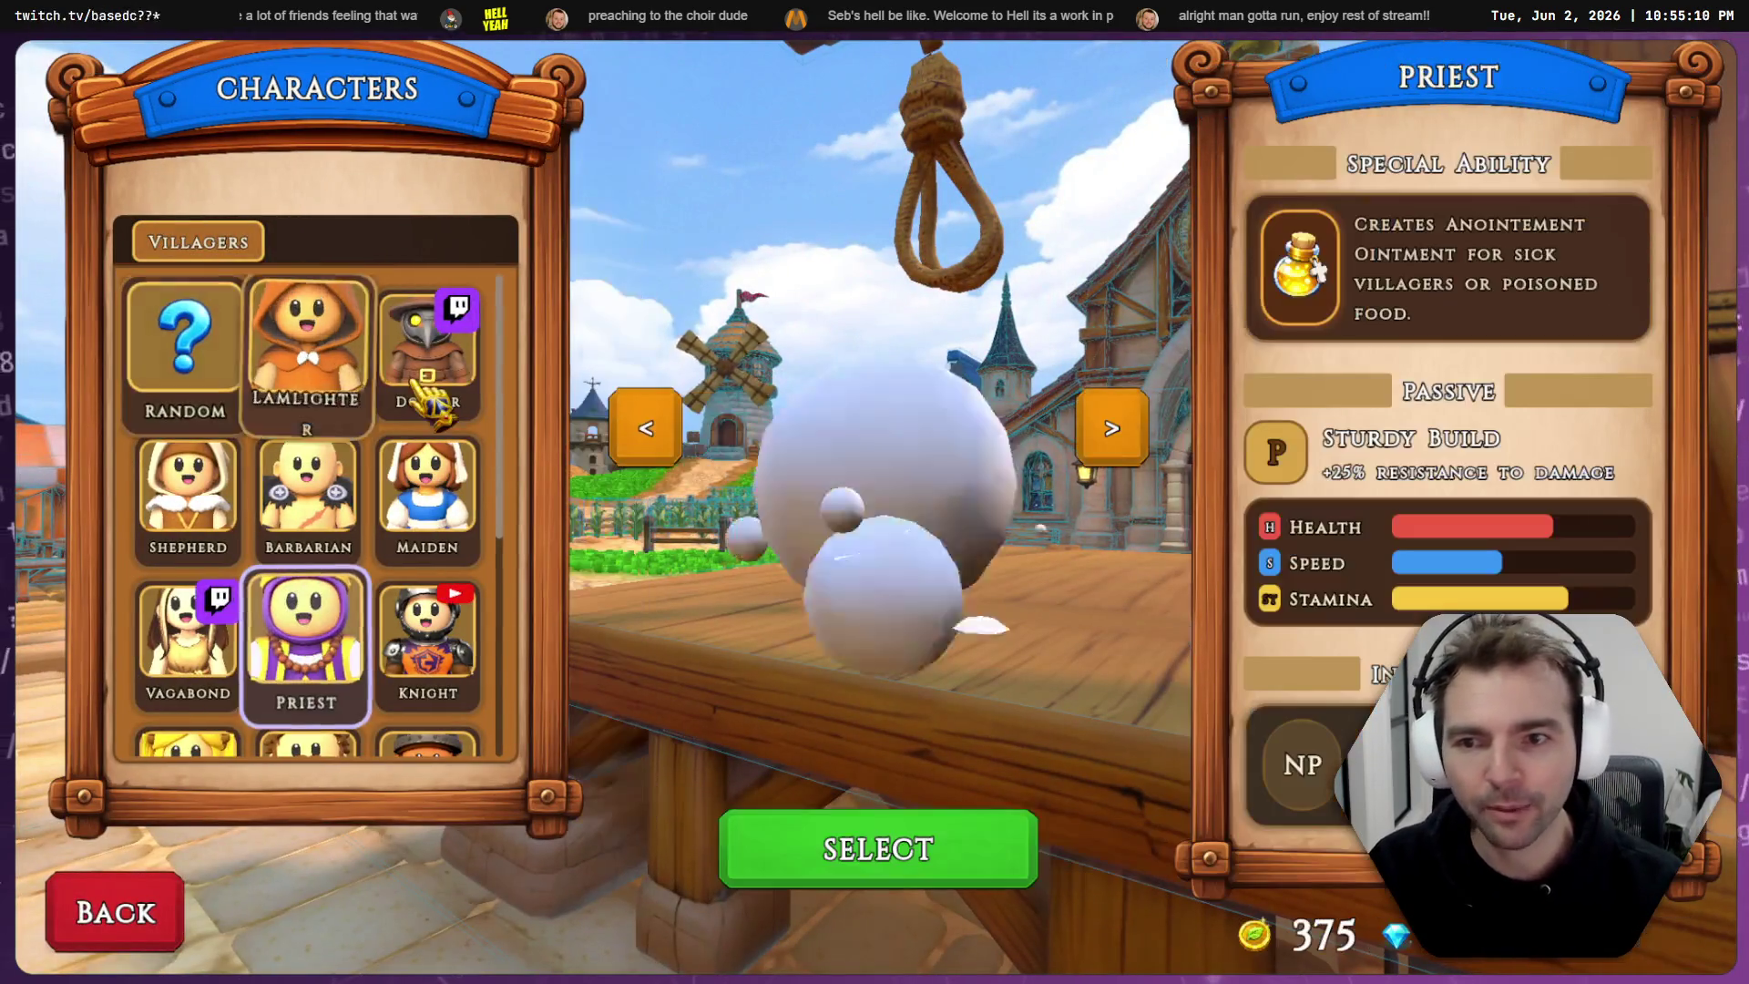
left_click(880, 847)
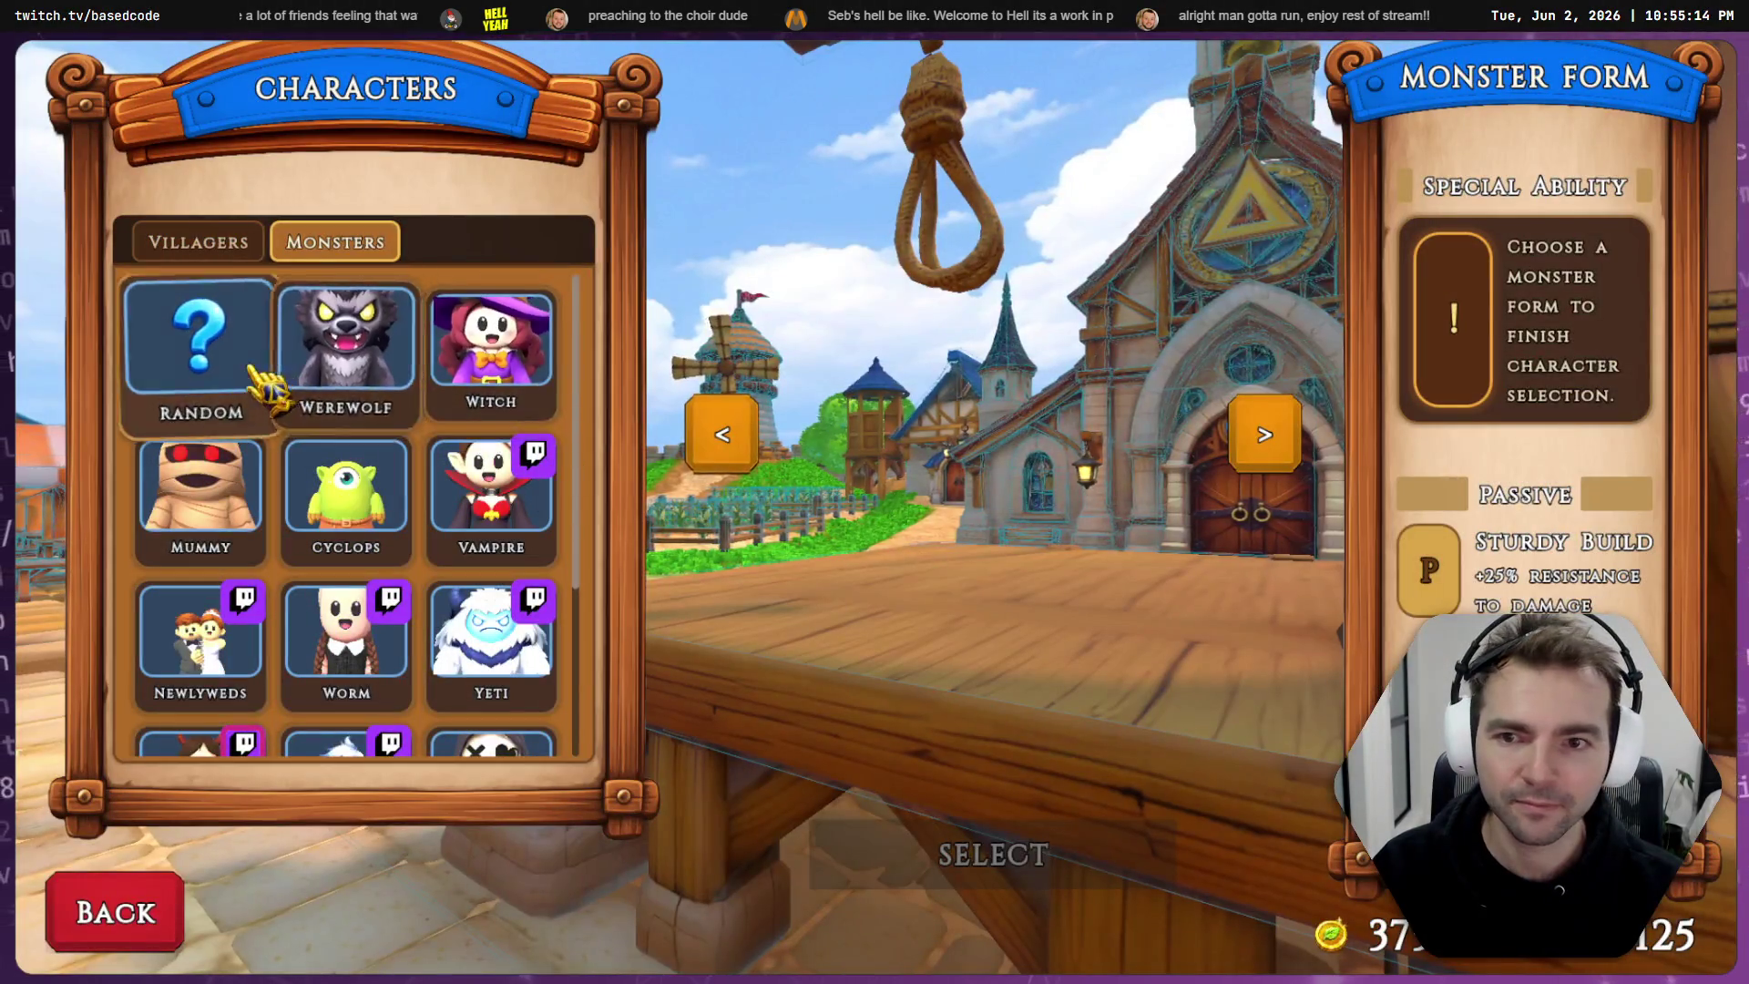
left_click(200, 492)
left_click(906, 856)
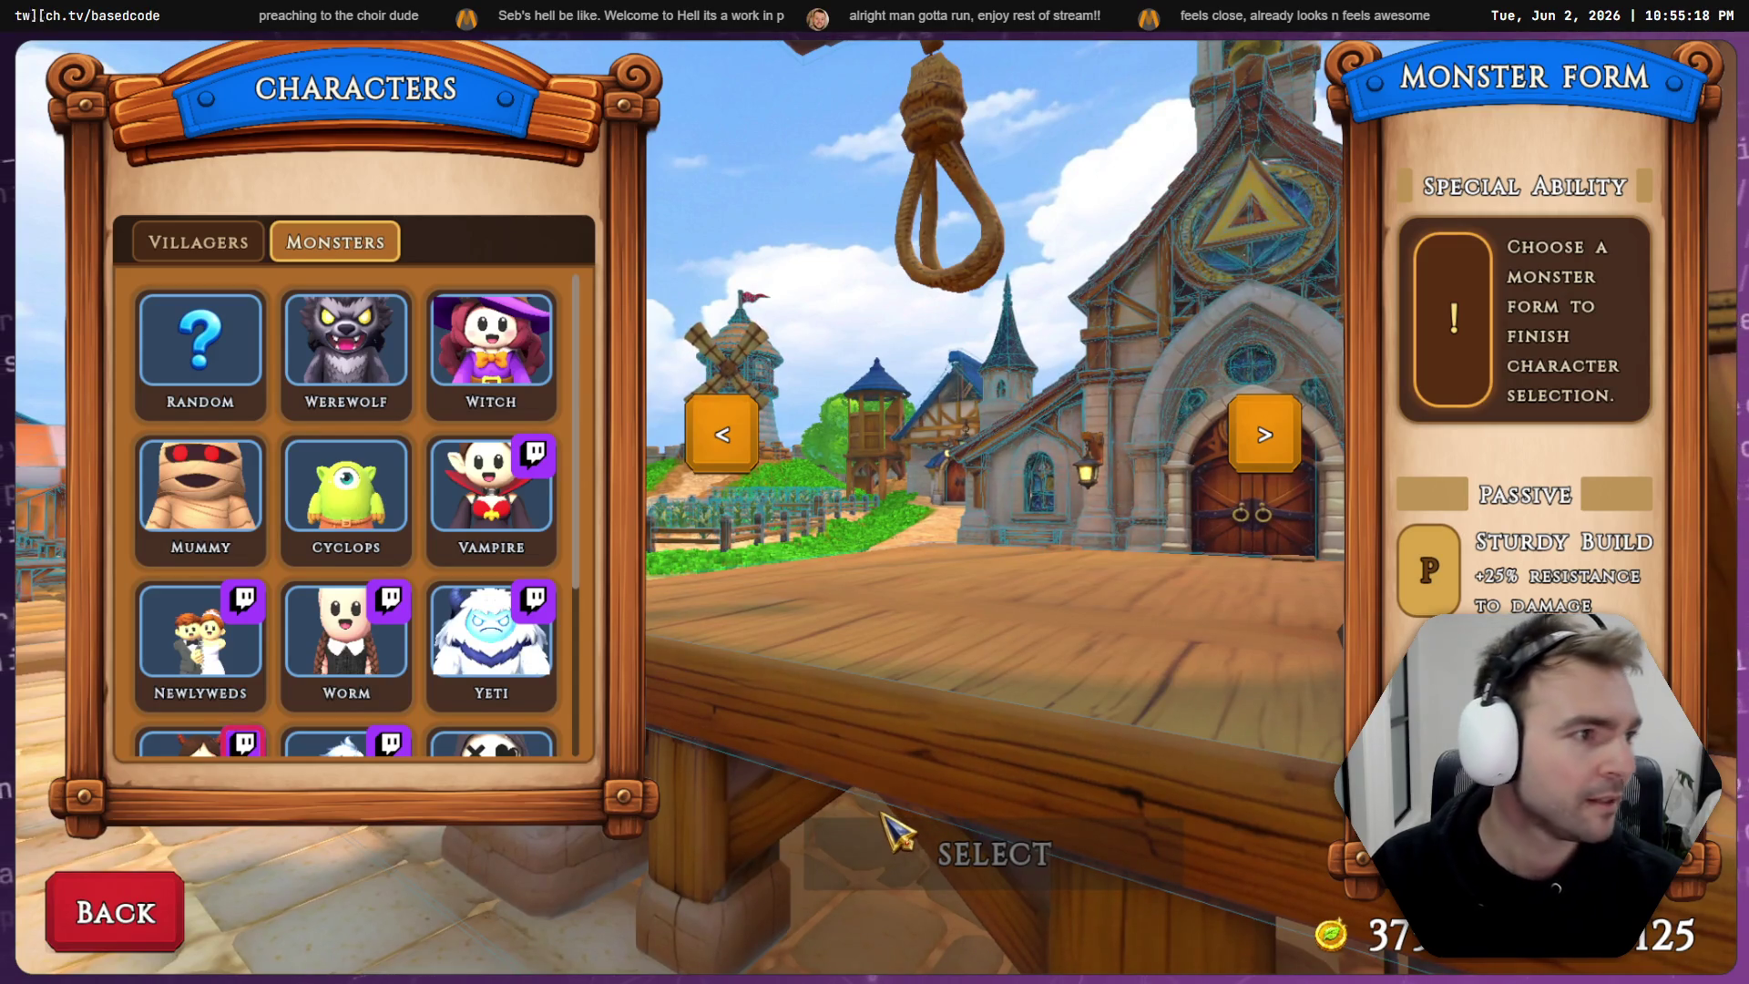
key("alt+Tab")
left_click(389, 957)
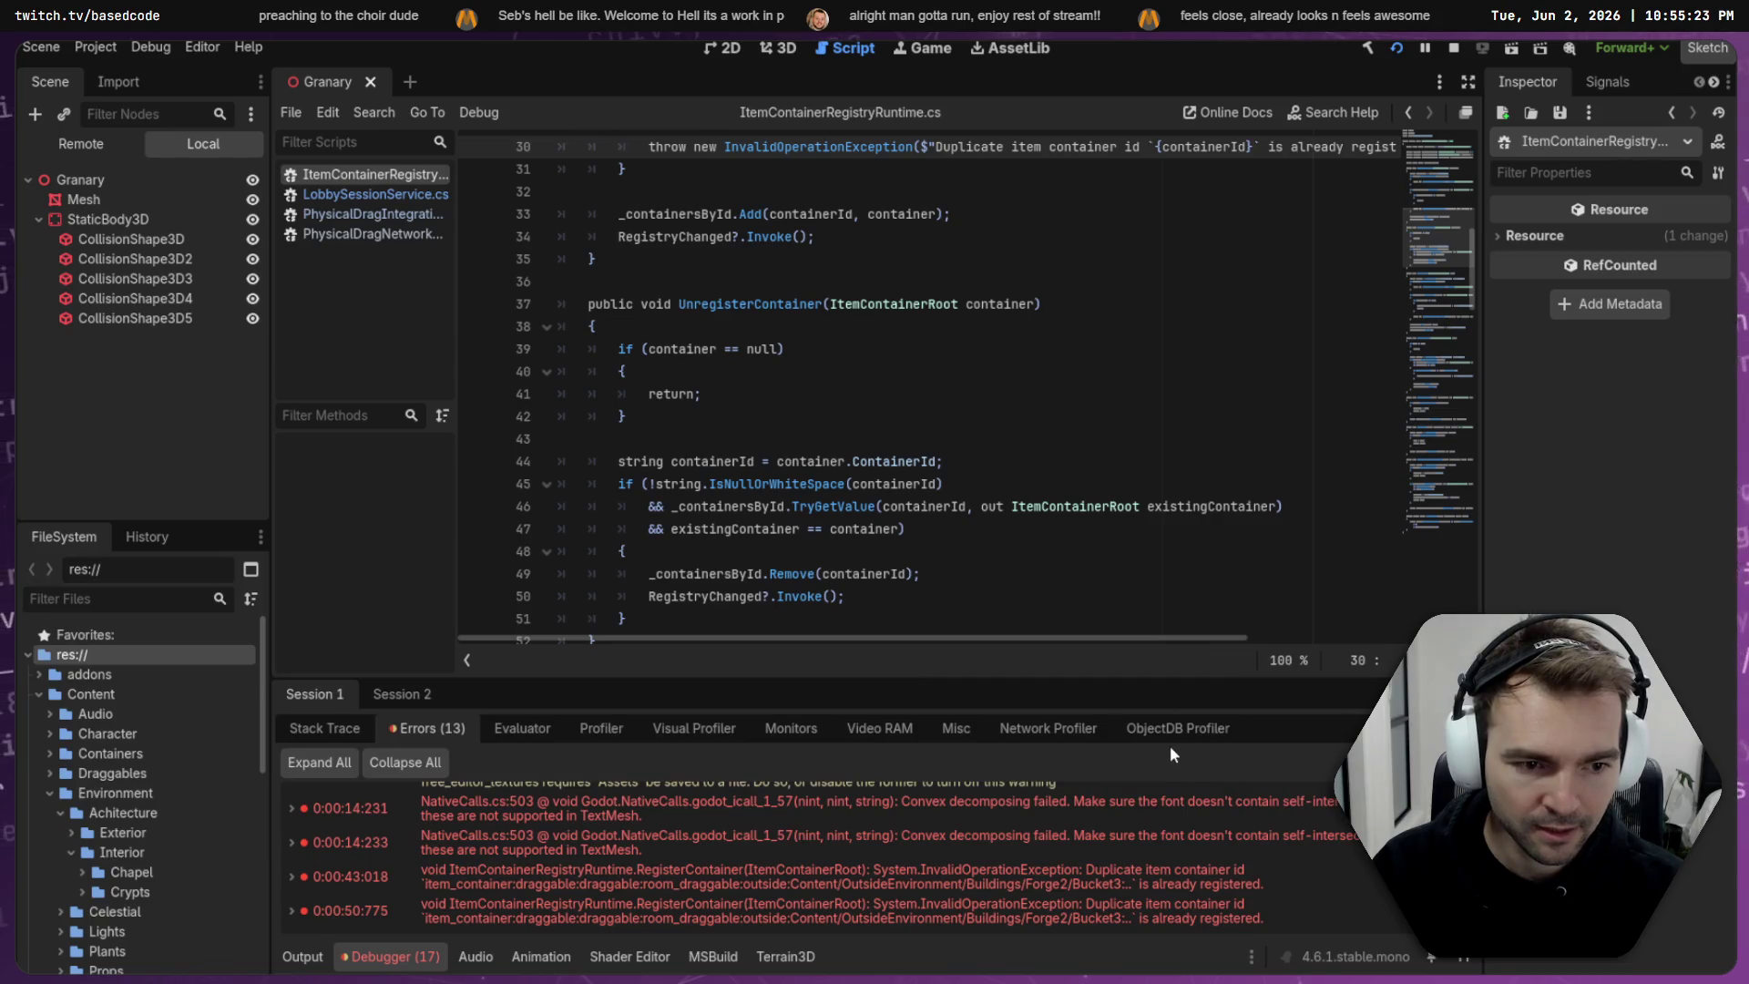
- Copy the 0:00:43:018 duplicate item container error from Godot's Errors list
left_click(1118, 870)
right_click(1120, 874)
left_click(1166, 888)
key("alt+Tab")
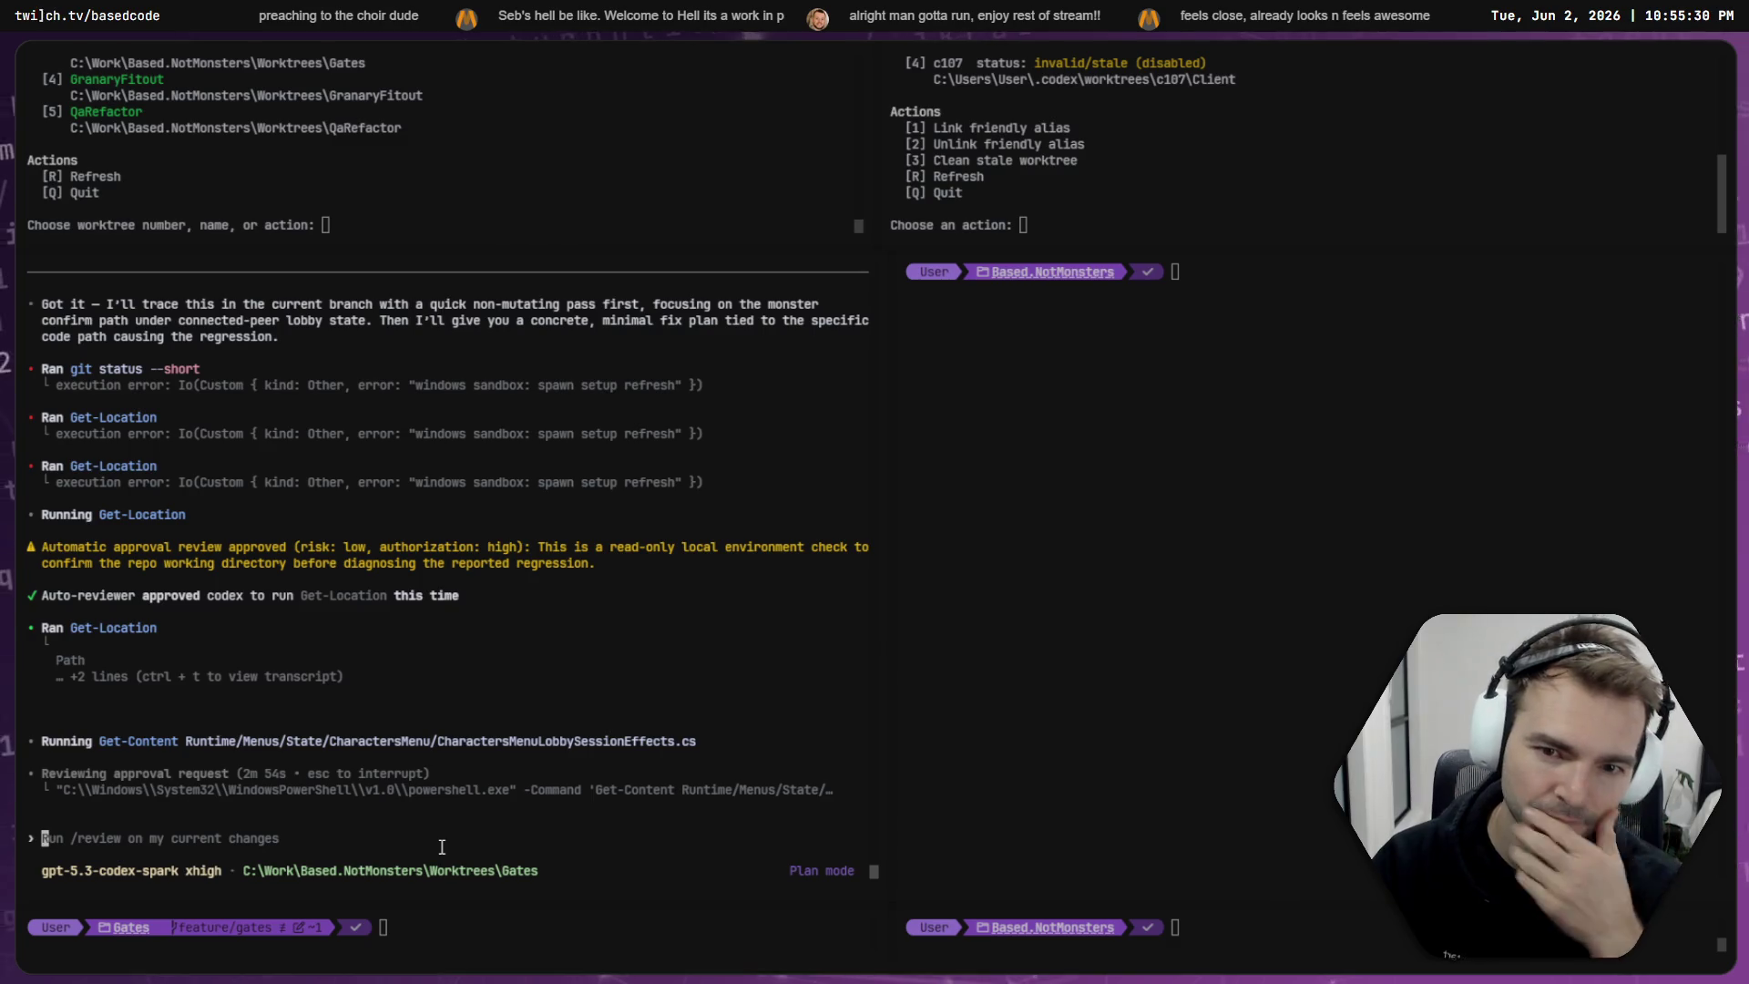
- Interrupt Codex and send 'It May also be' with the pasted Godot stack trace
key("Escape")
type("It May al")
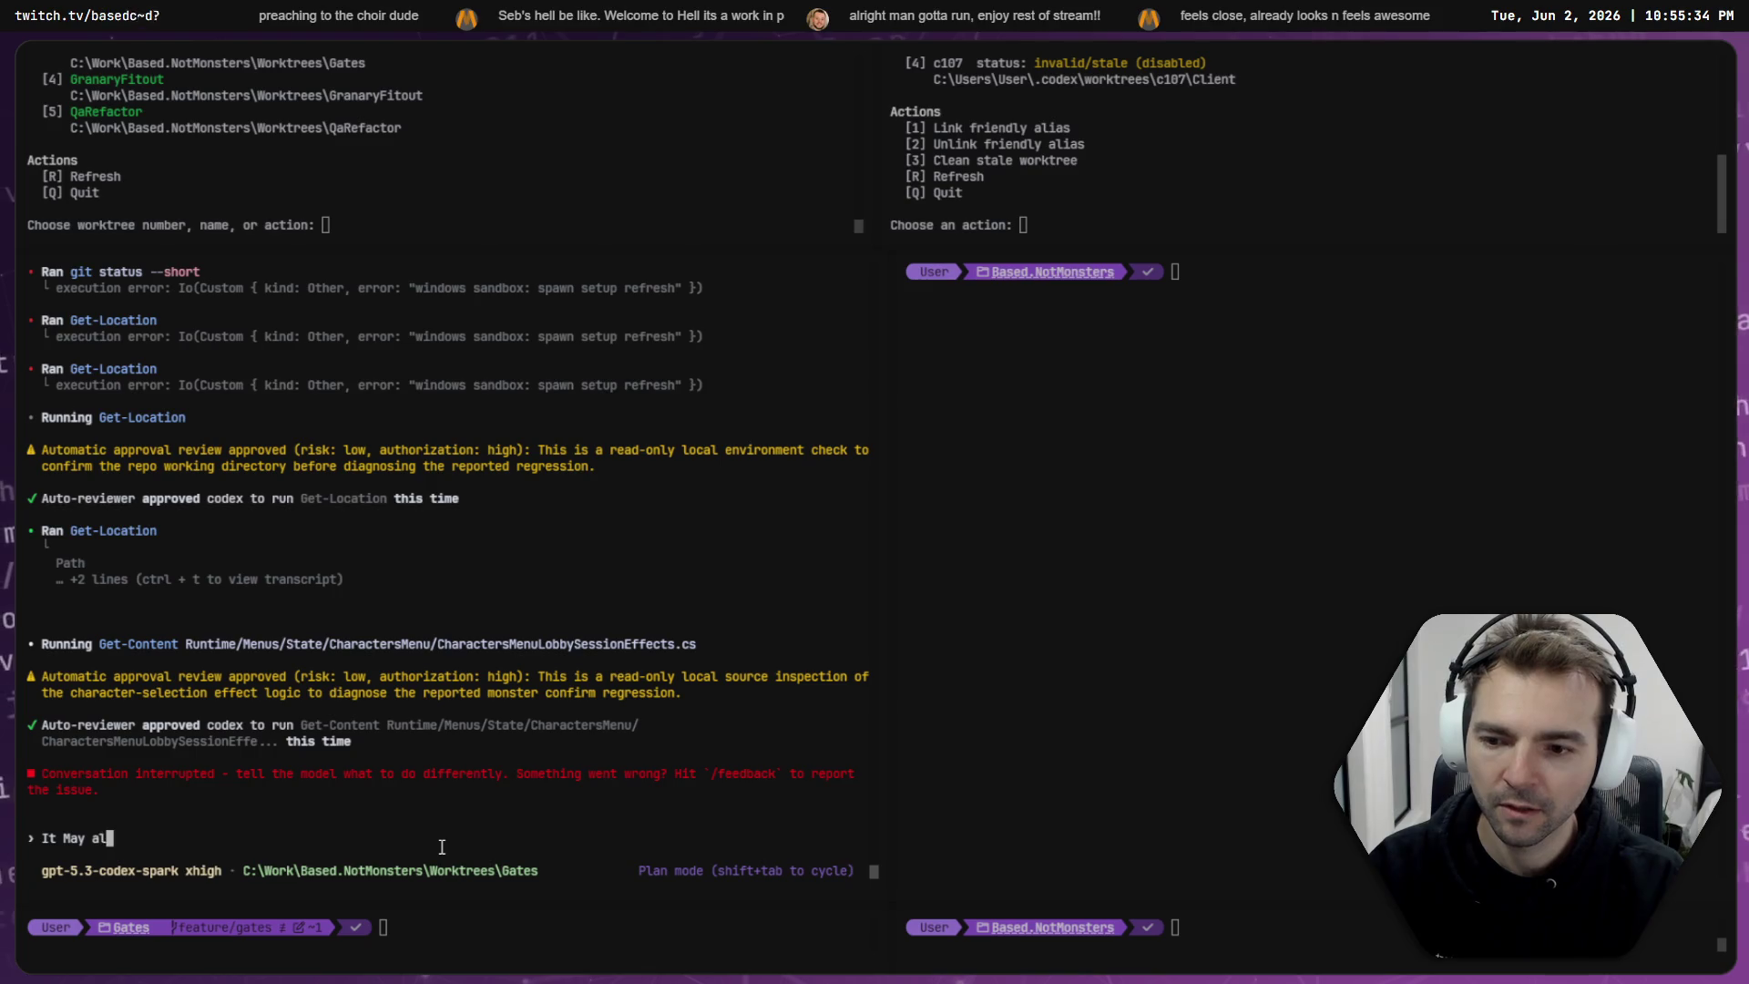
type("so be related to this error:")
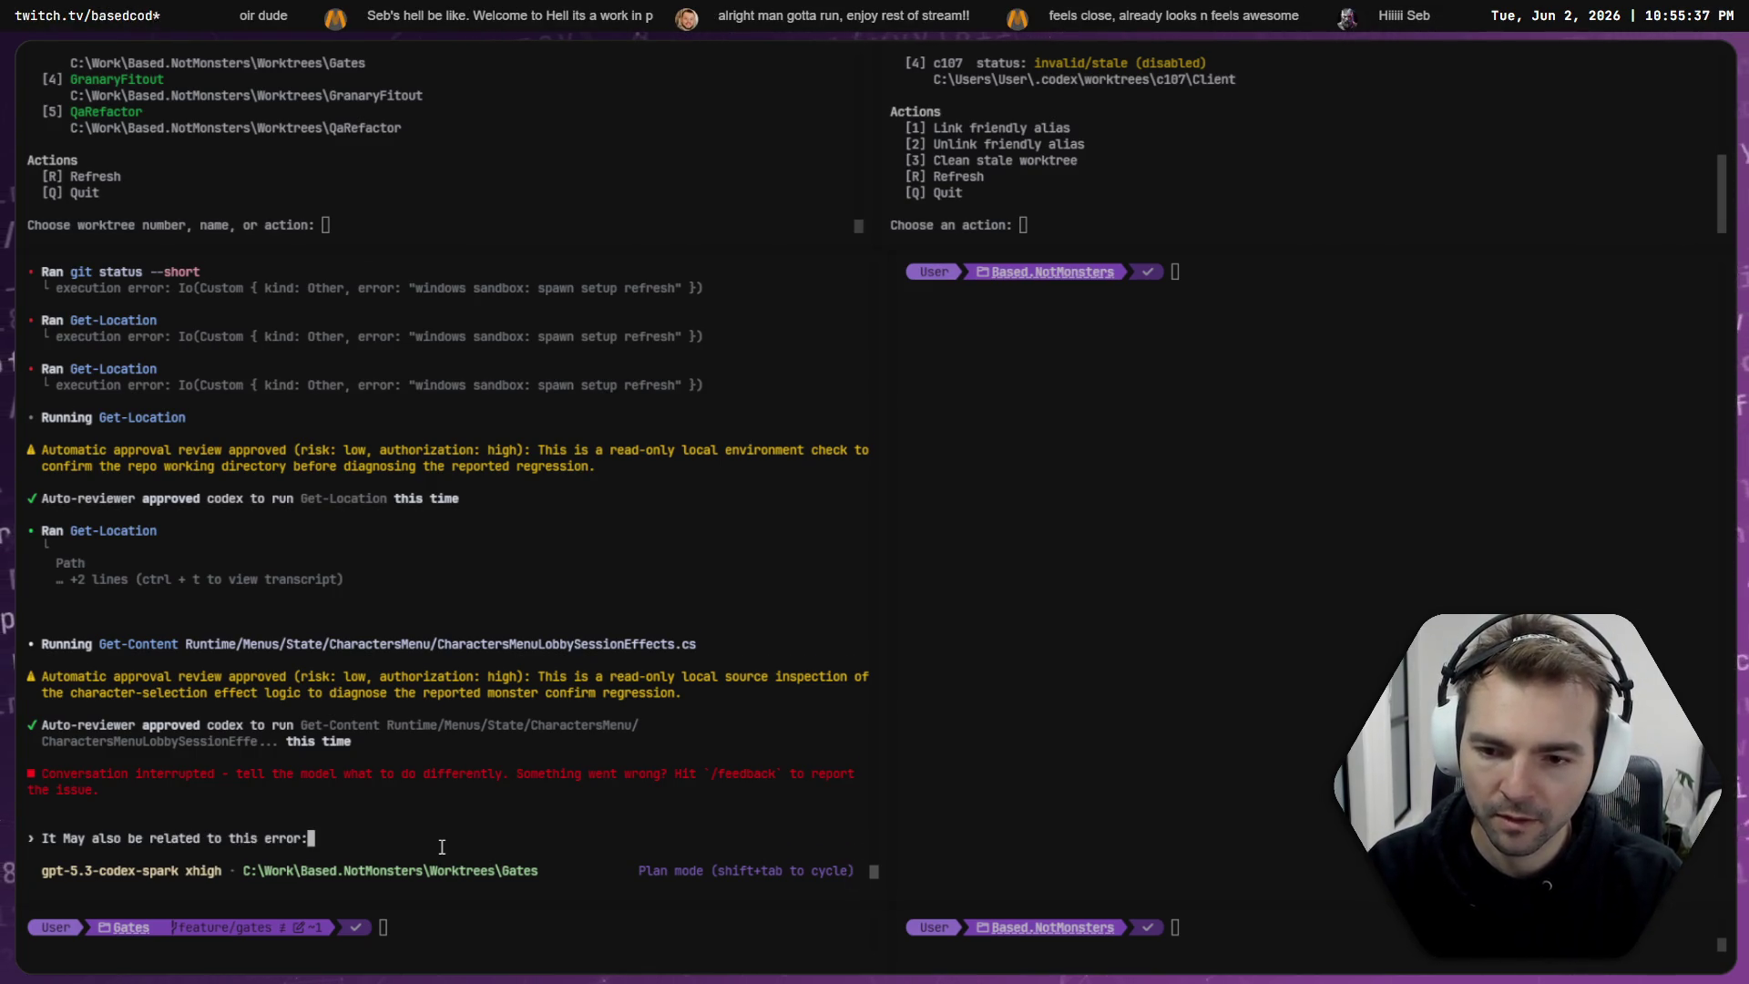
key("ctrl+v")
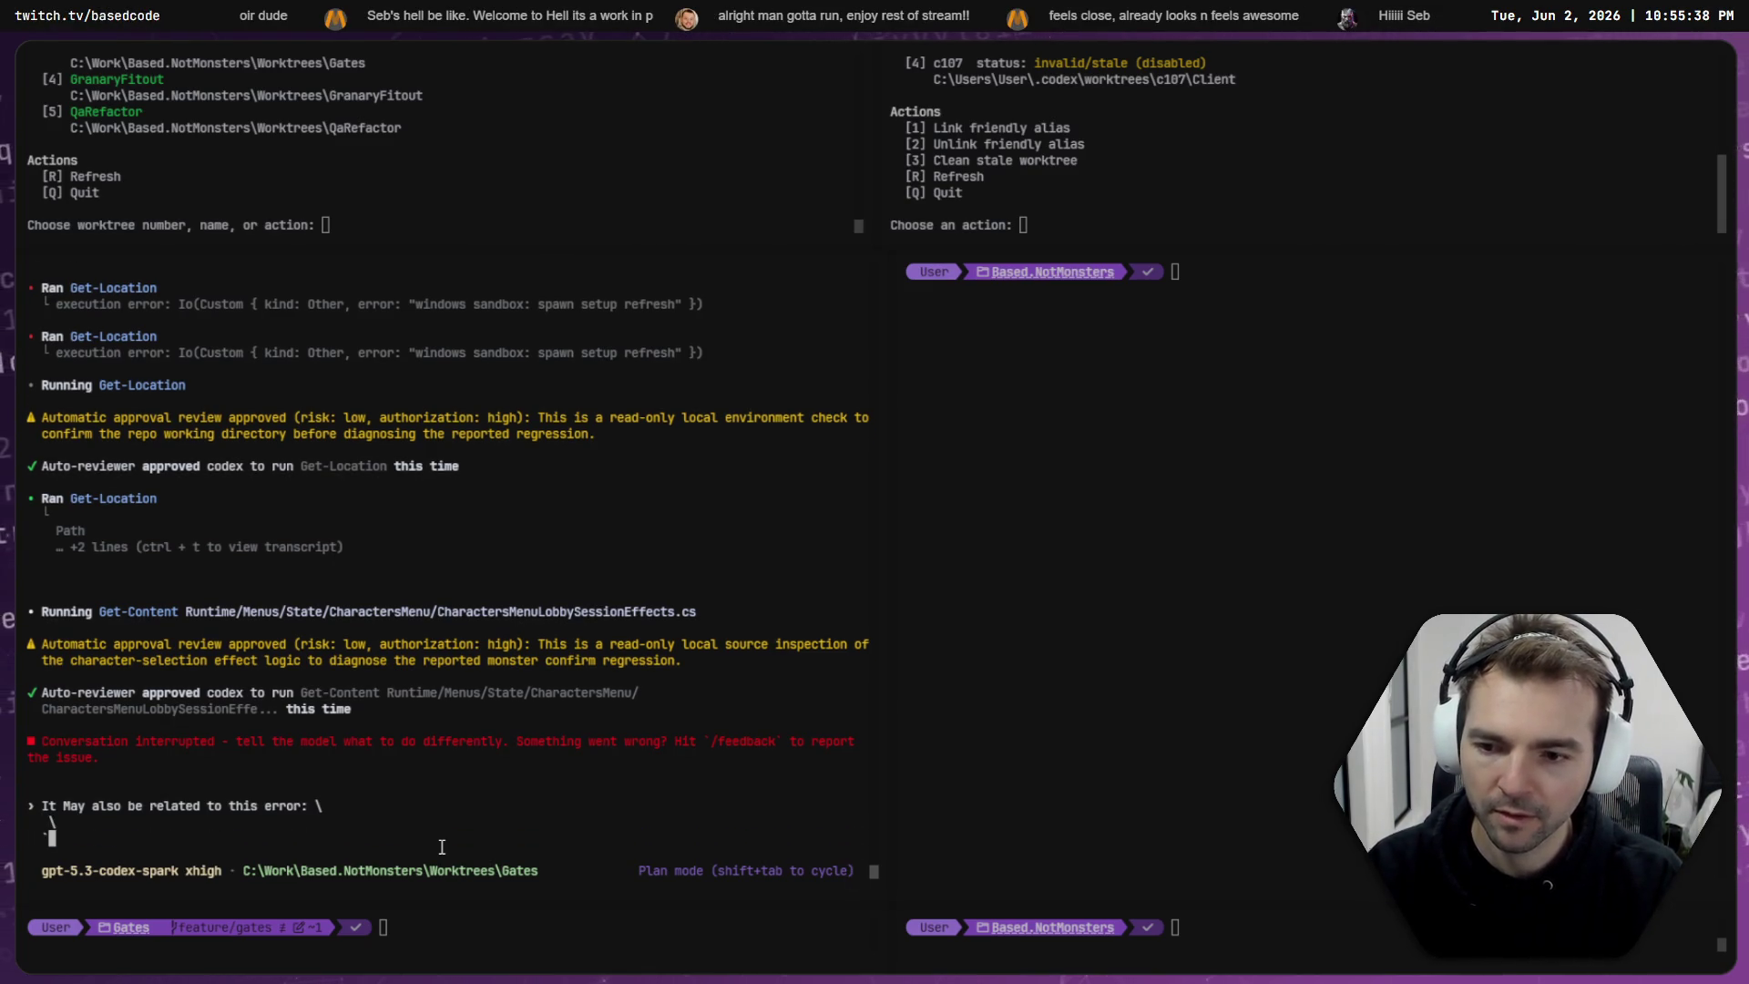
key("ctrl+v")
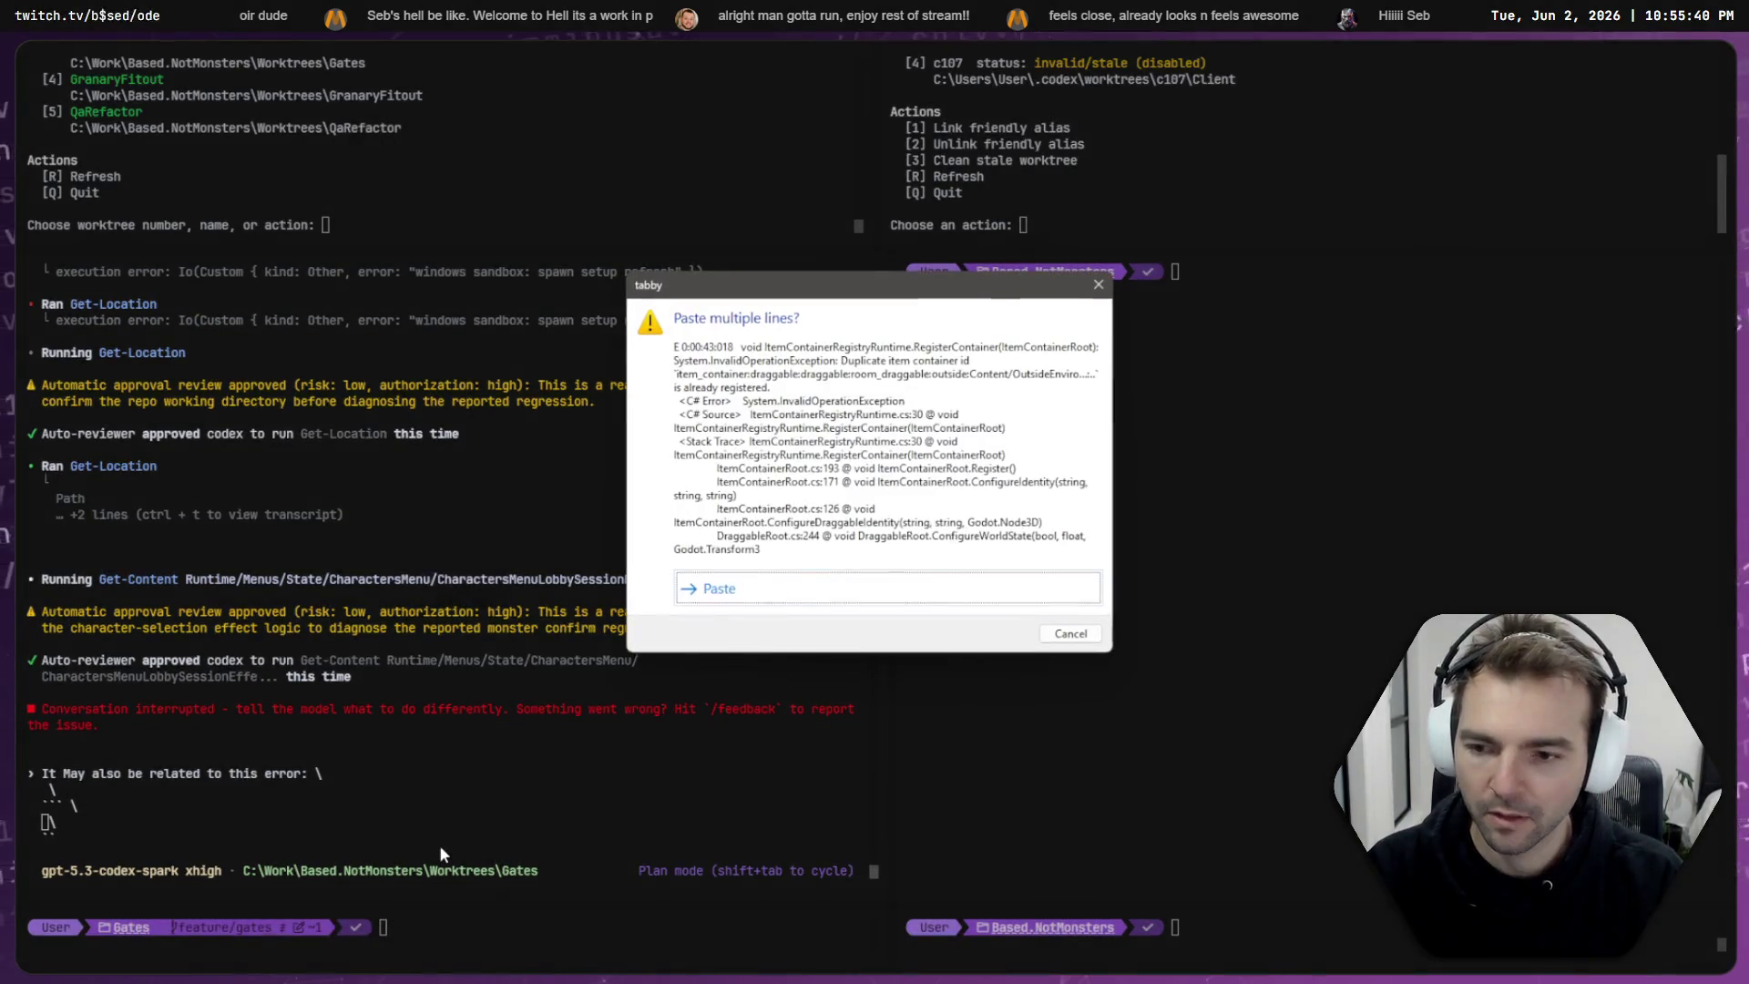
key("Return")
key("Return")
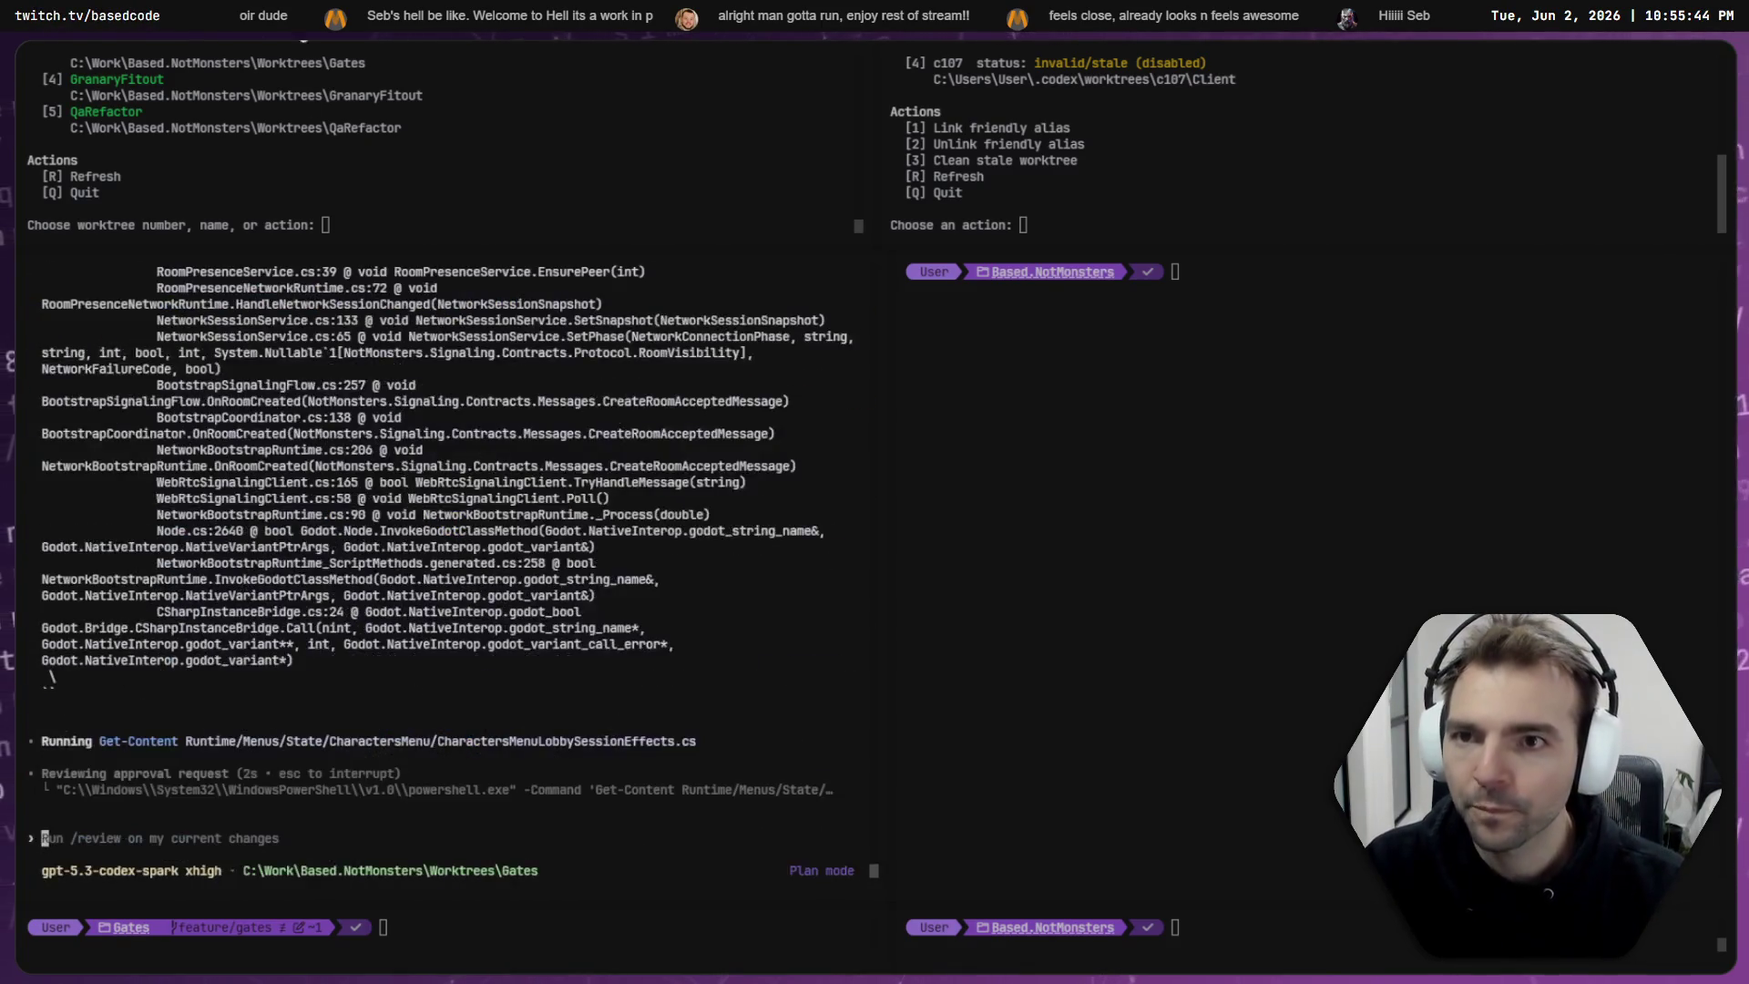
key("ctrl+Tab")
left_click(360, 640)
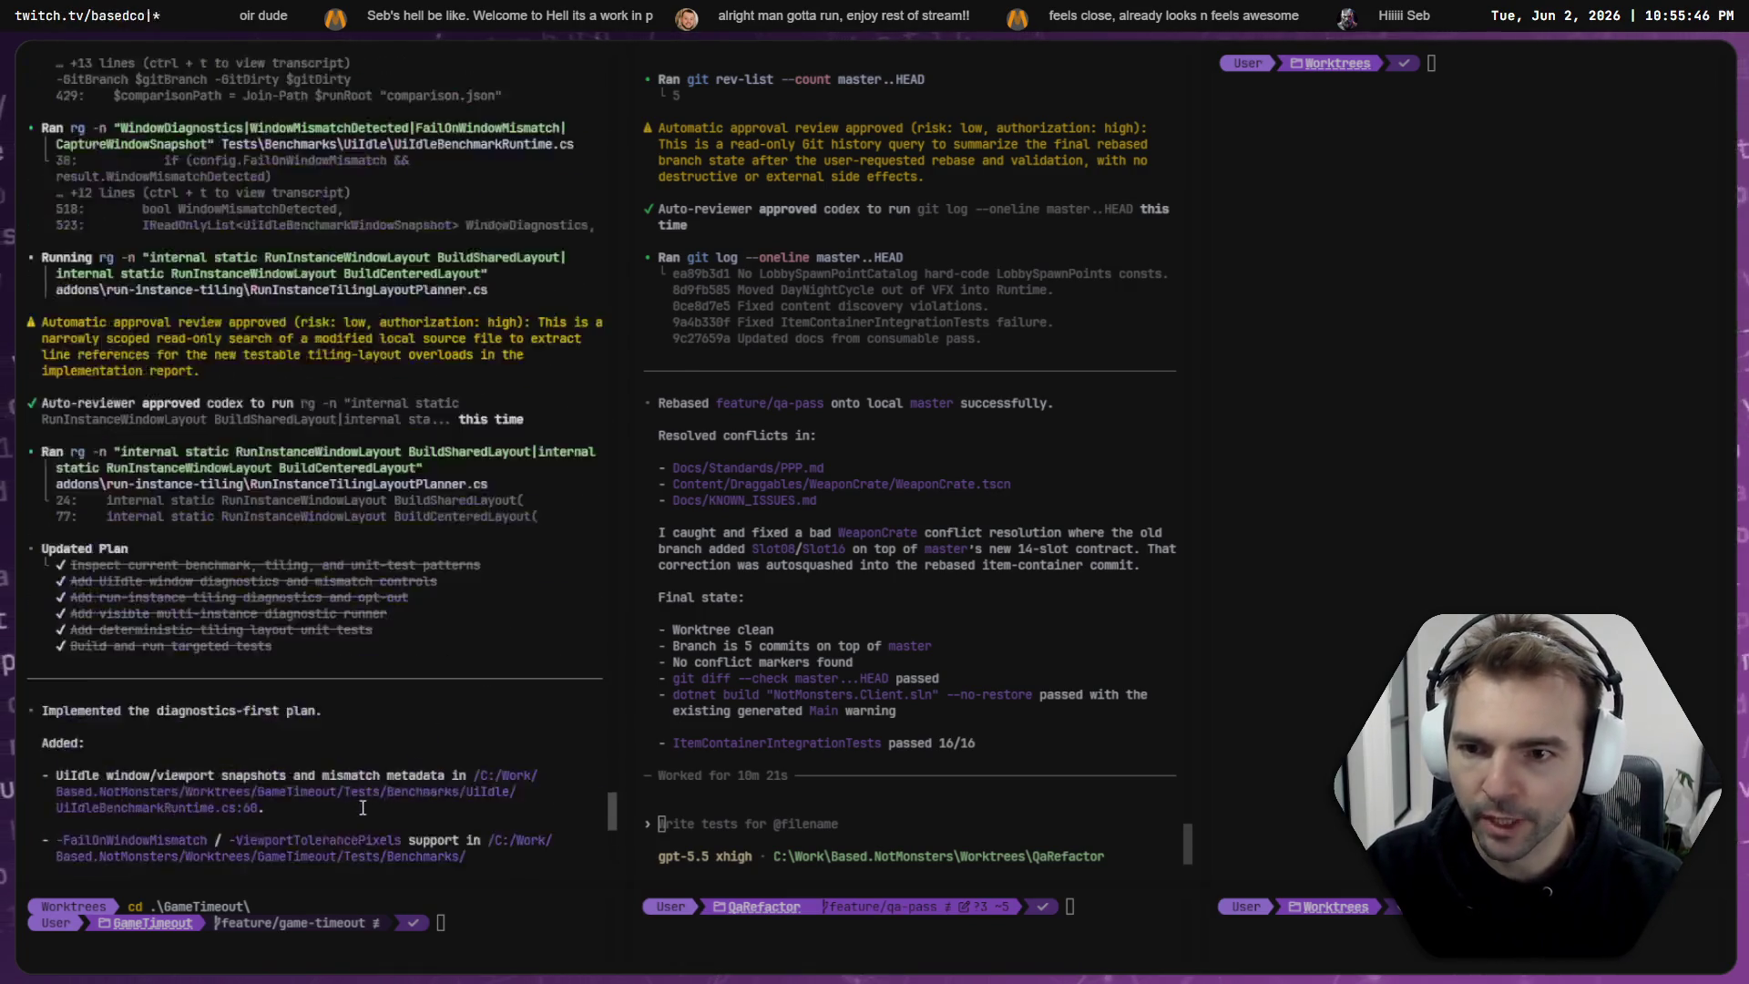
scroll(273, 638, "up", 5)
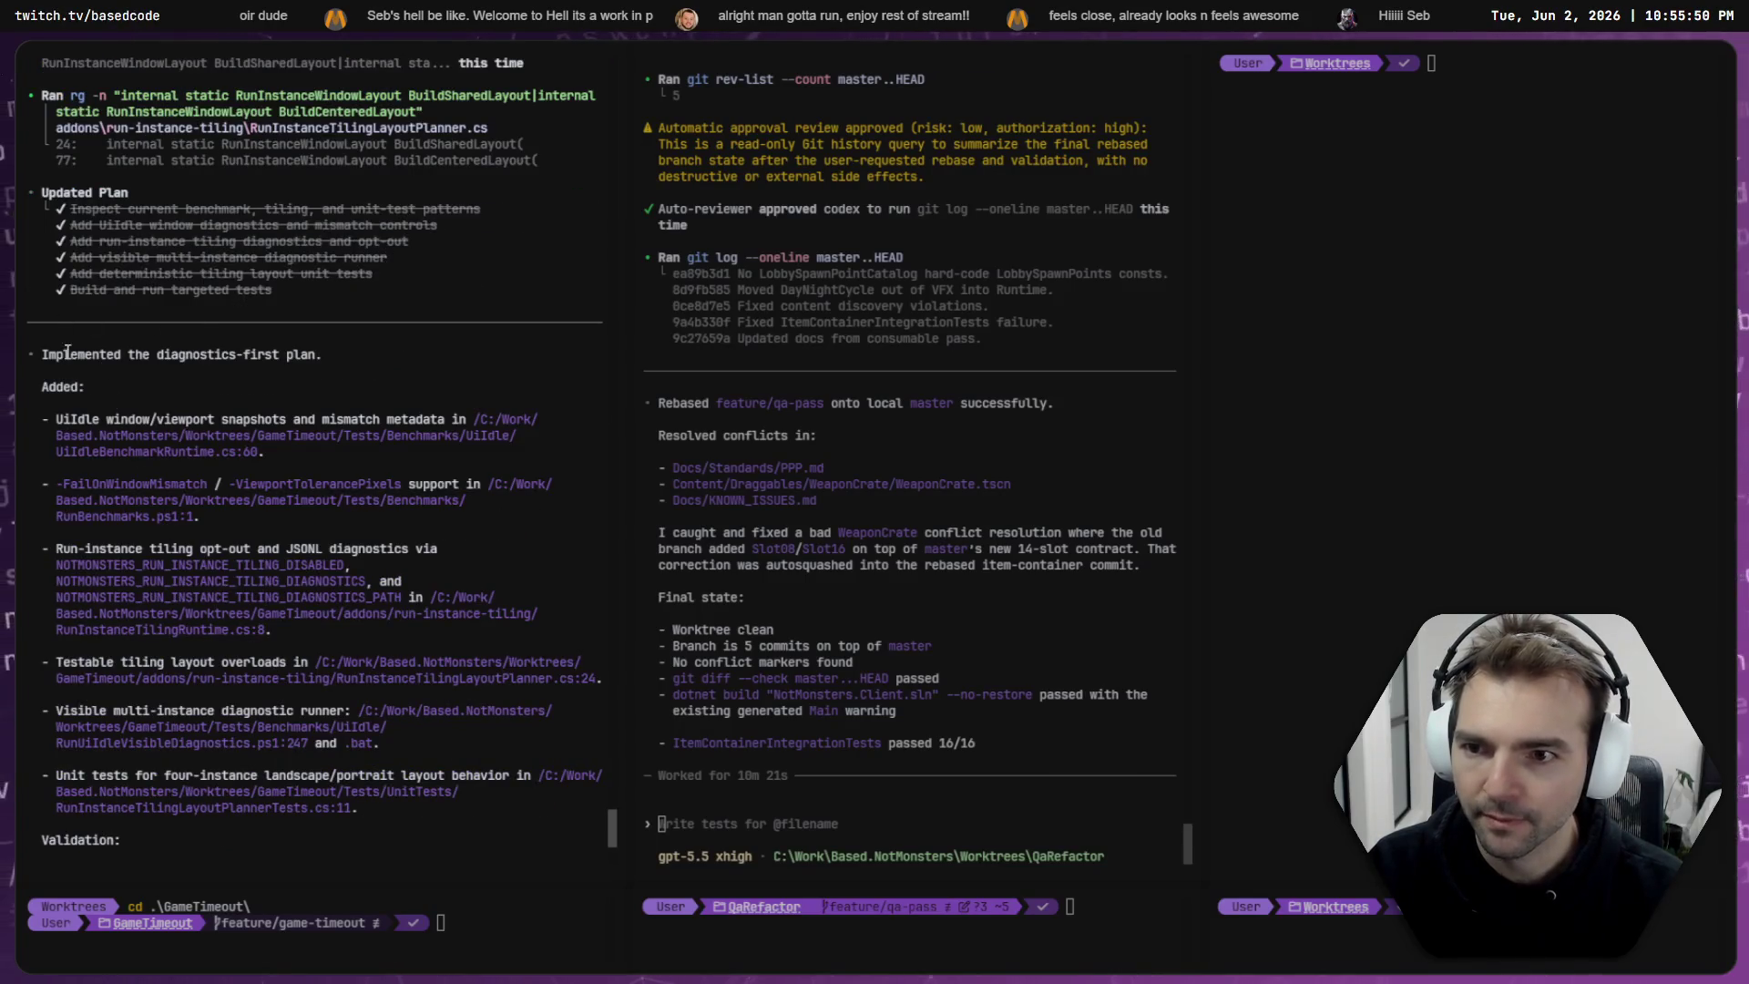
scroll(400, 364, "down", 5)
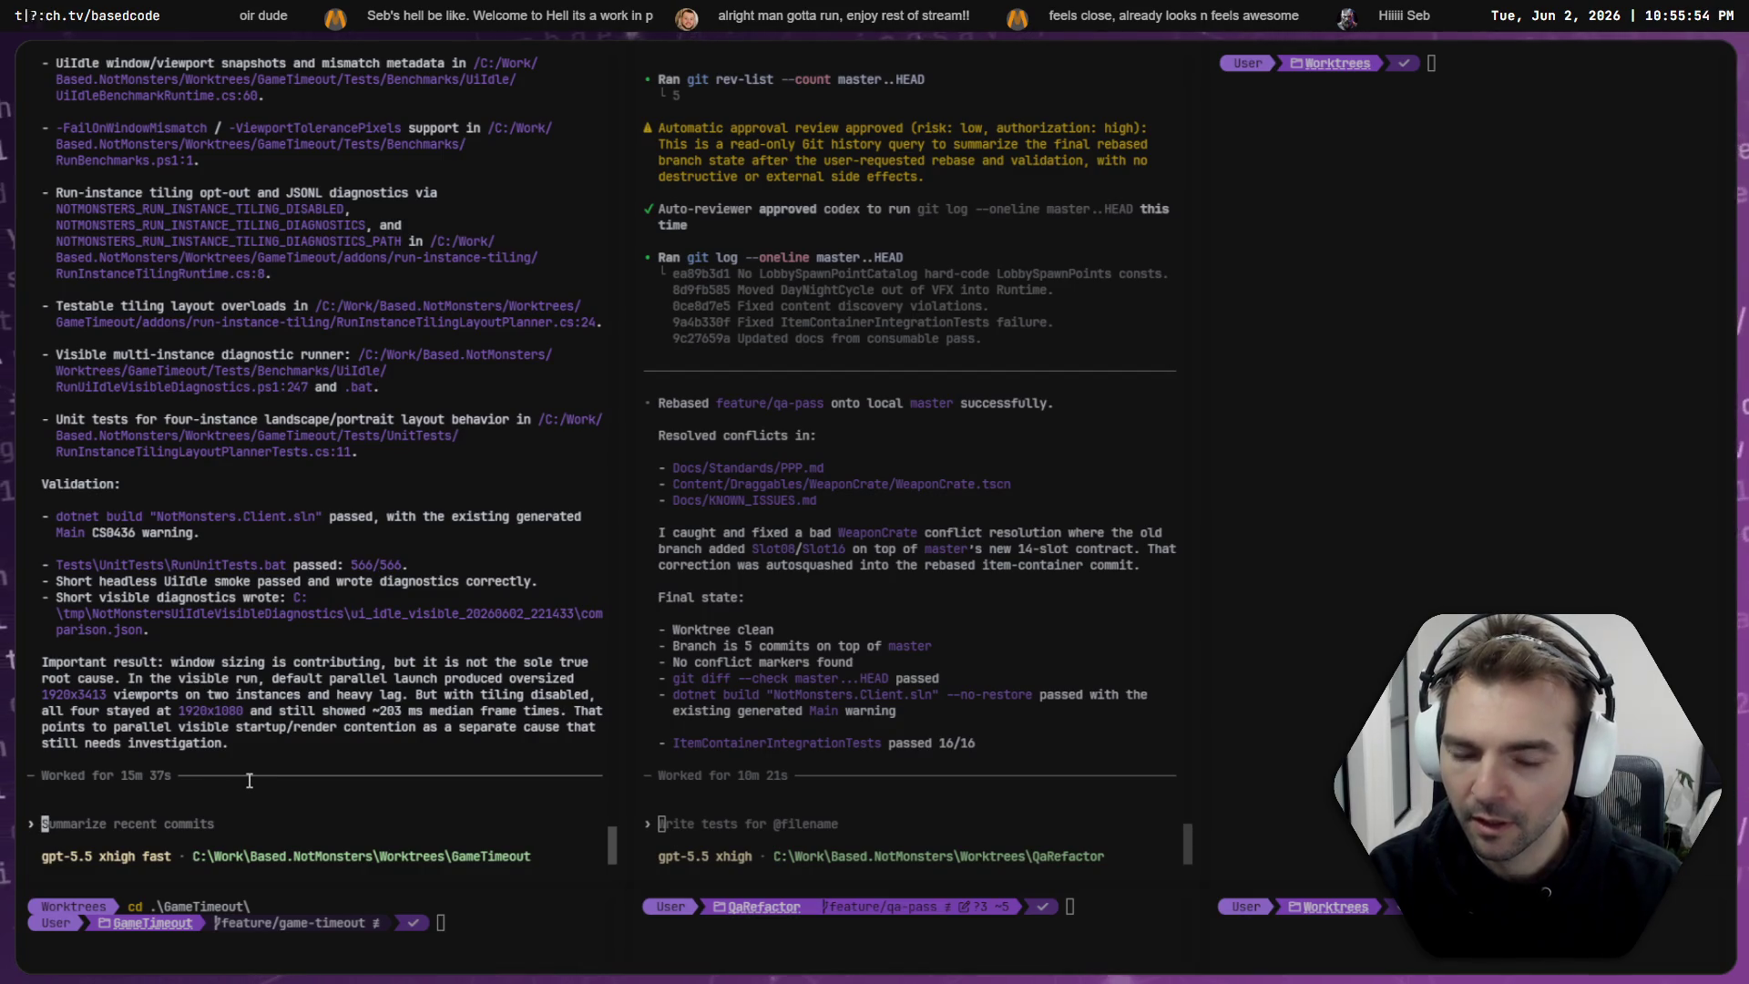
scroll(252, 781, "up", 5)
scroll(67, 342, "down", 5)
scroll(164, 373, "up", 5)
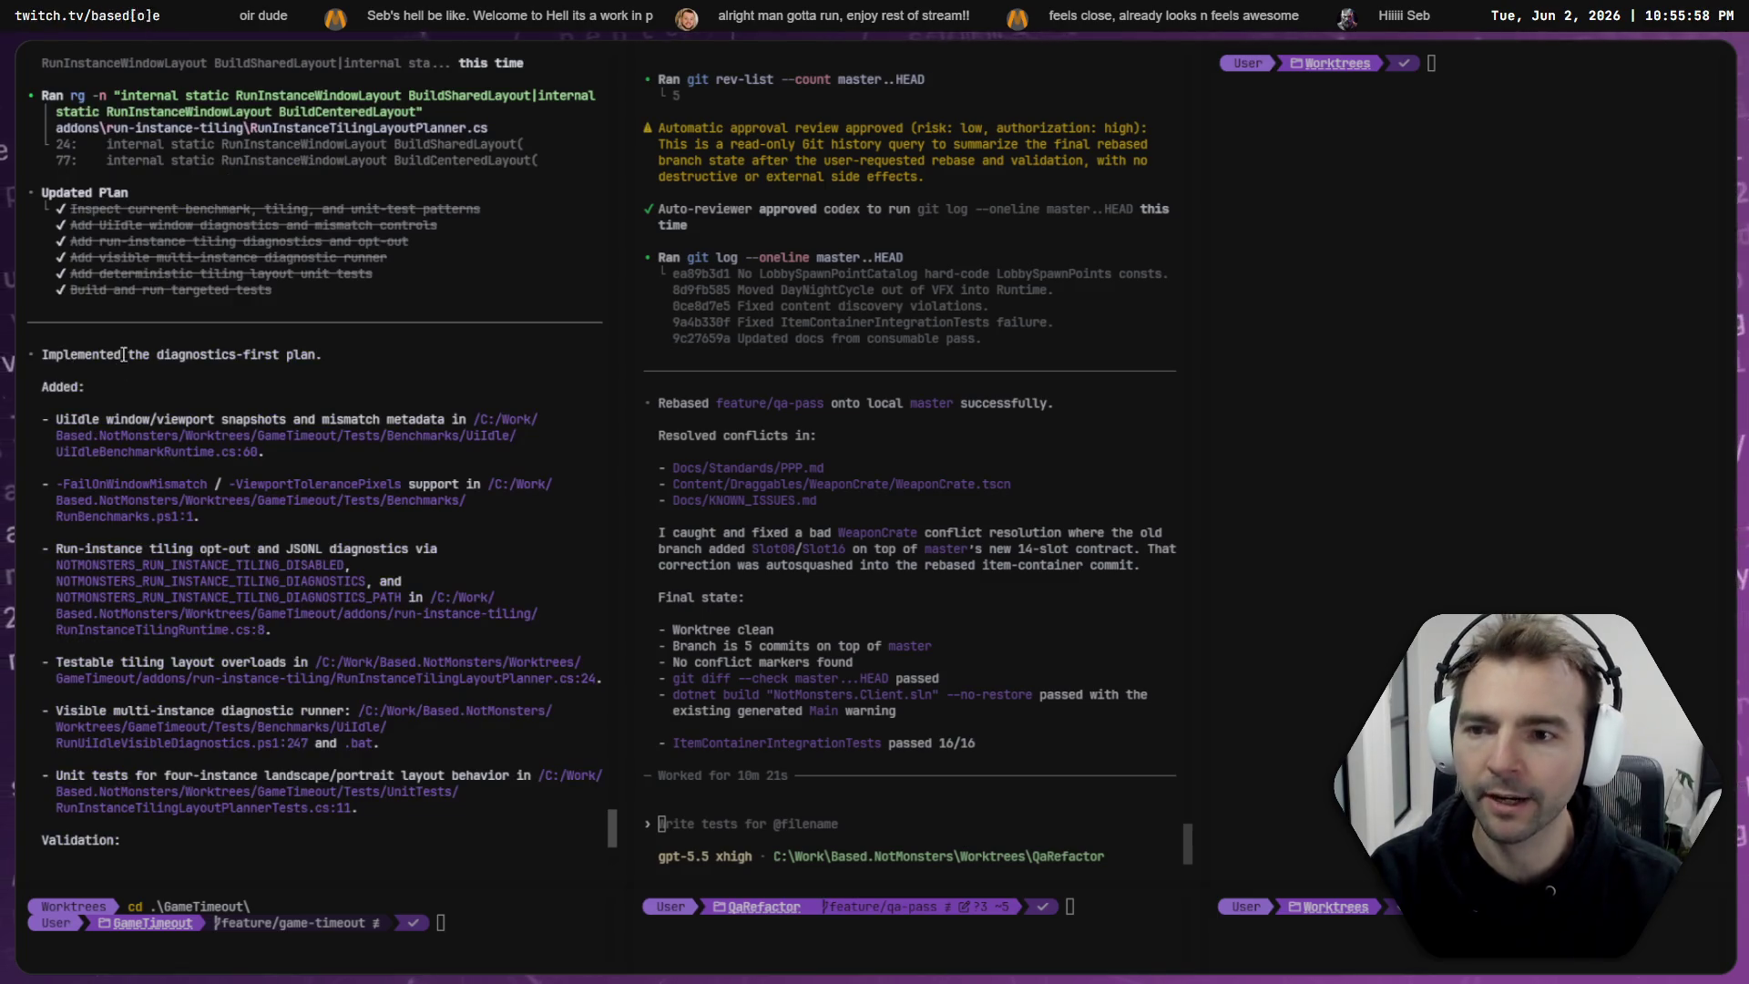
scroll(288, 355, "down", 6)
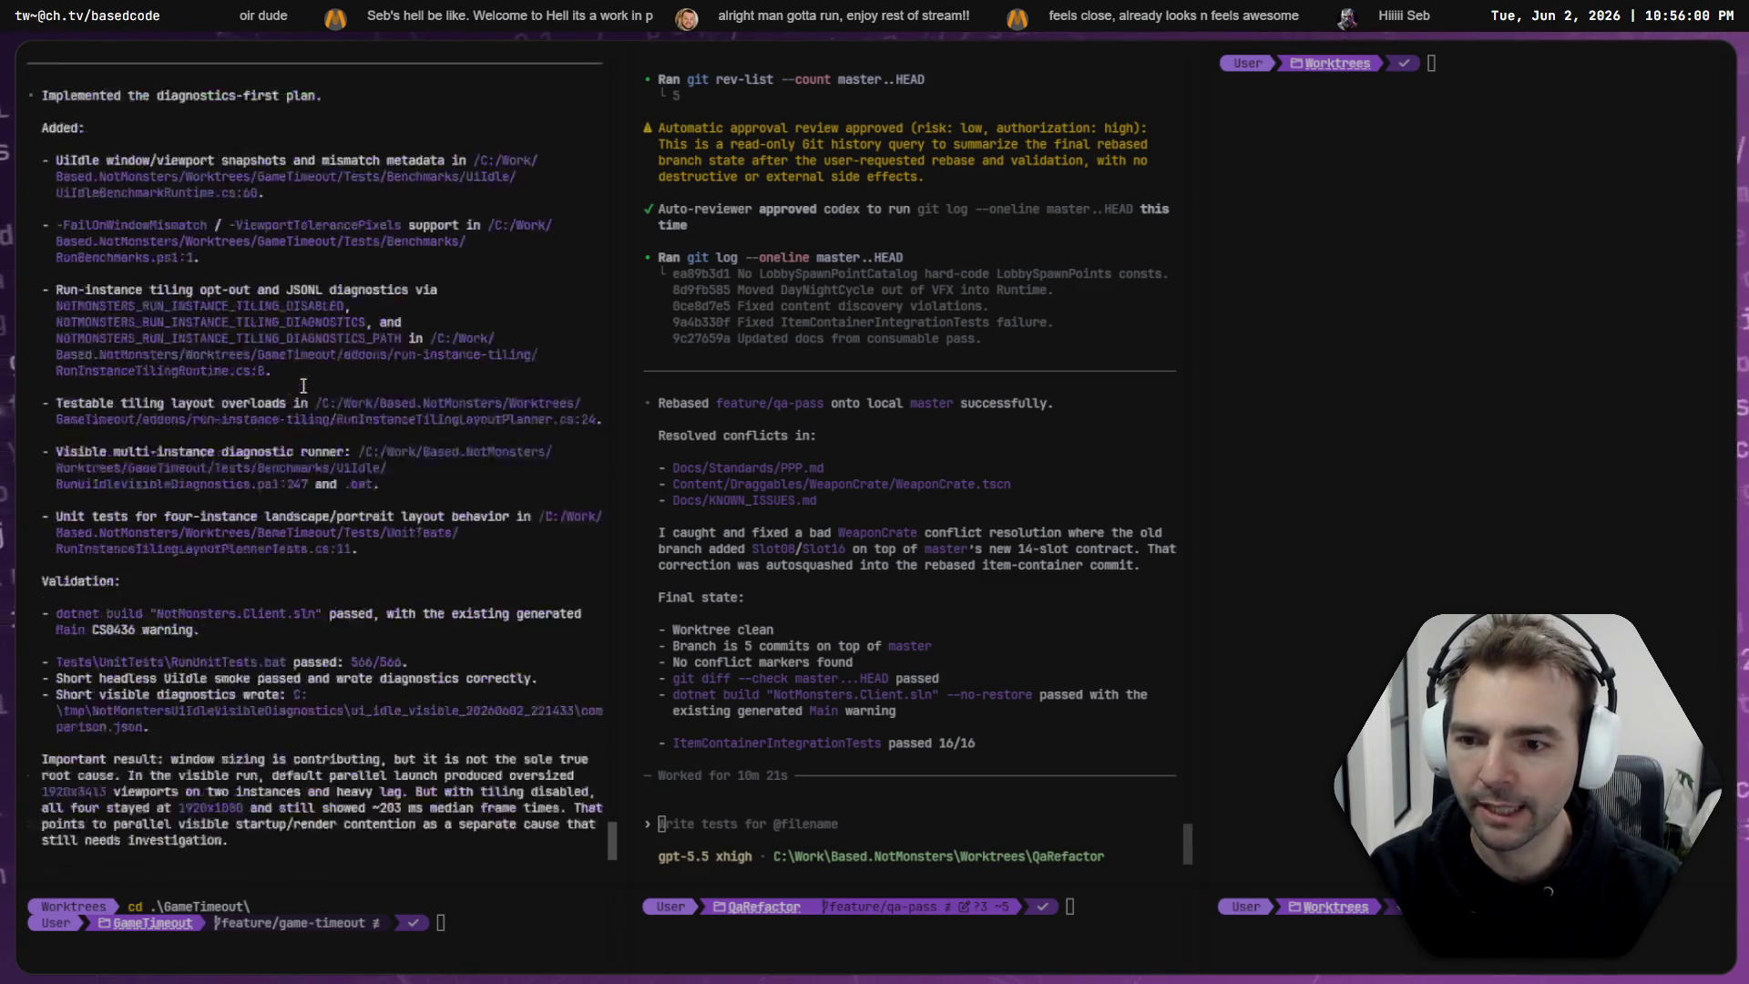
scroll(302, 384, "up", 4)
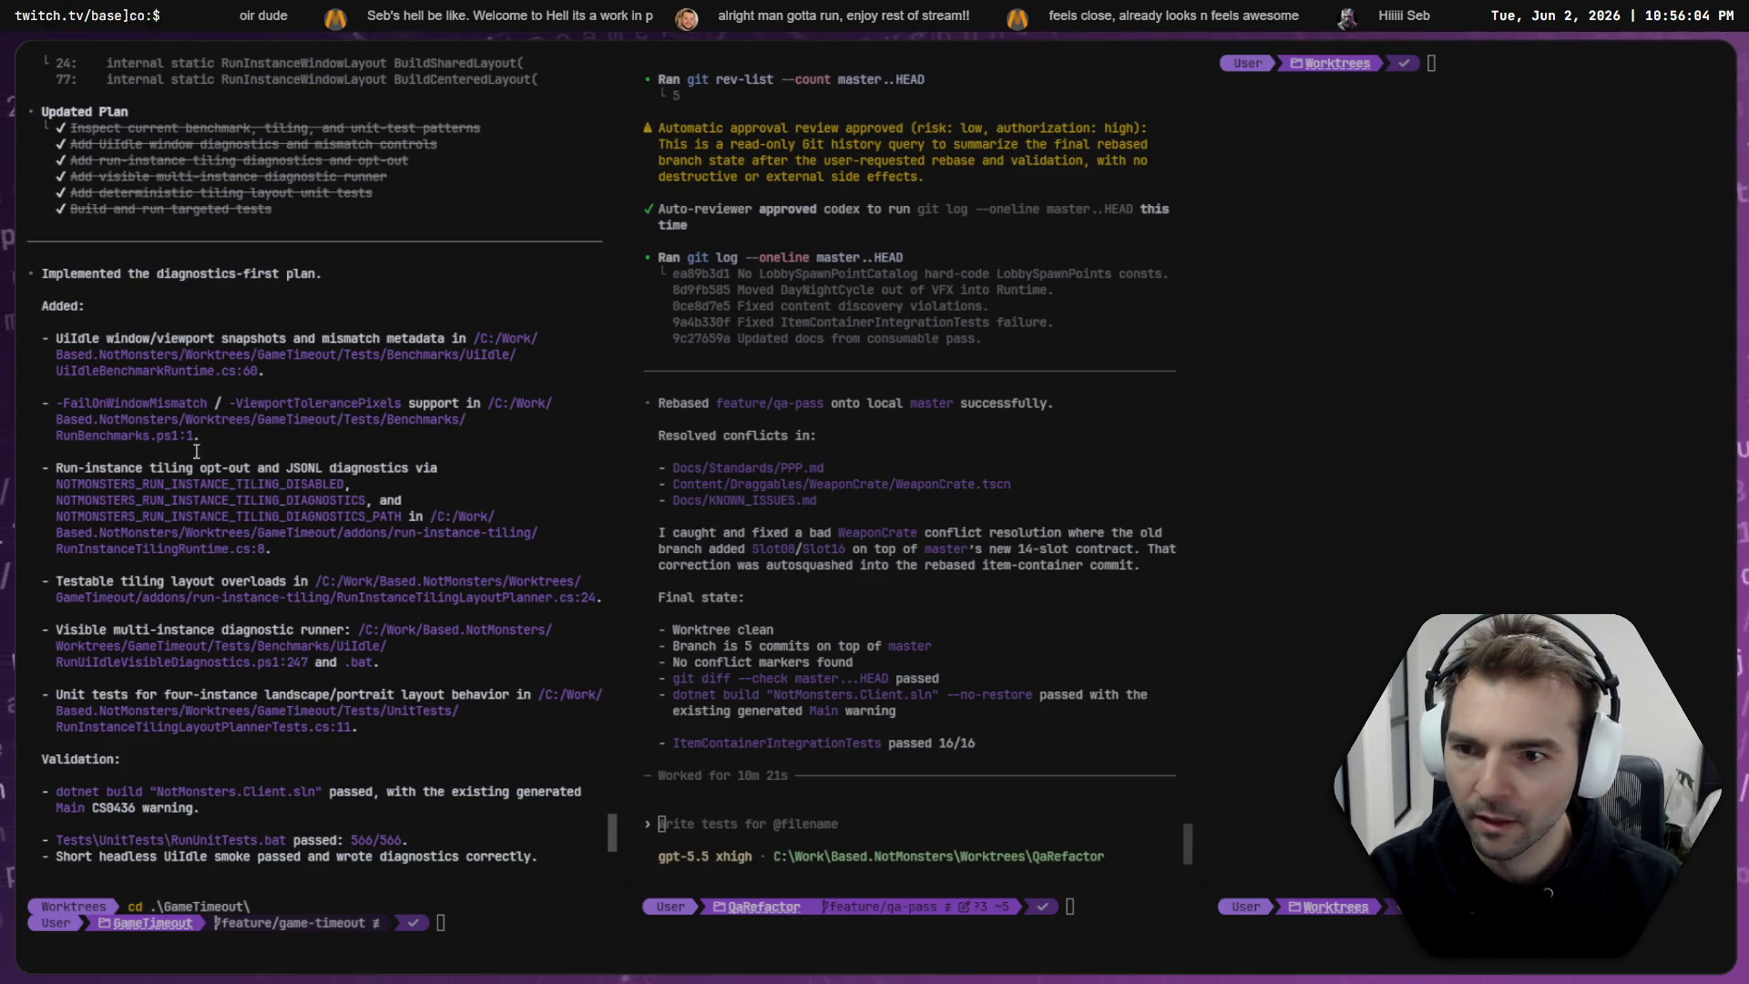
left_click_drag(108, 467, 331, 469)
left_click(383, 470)
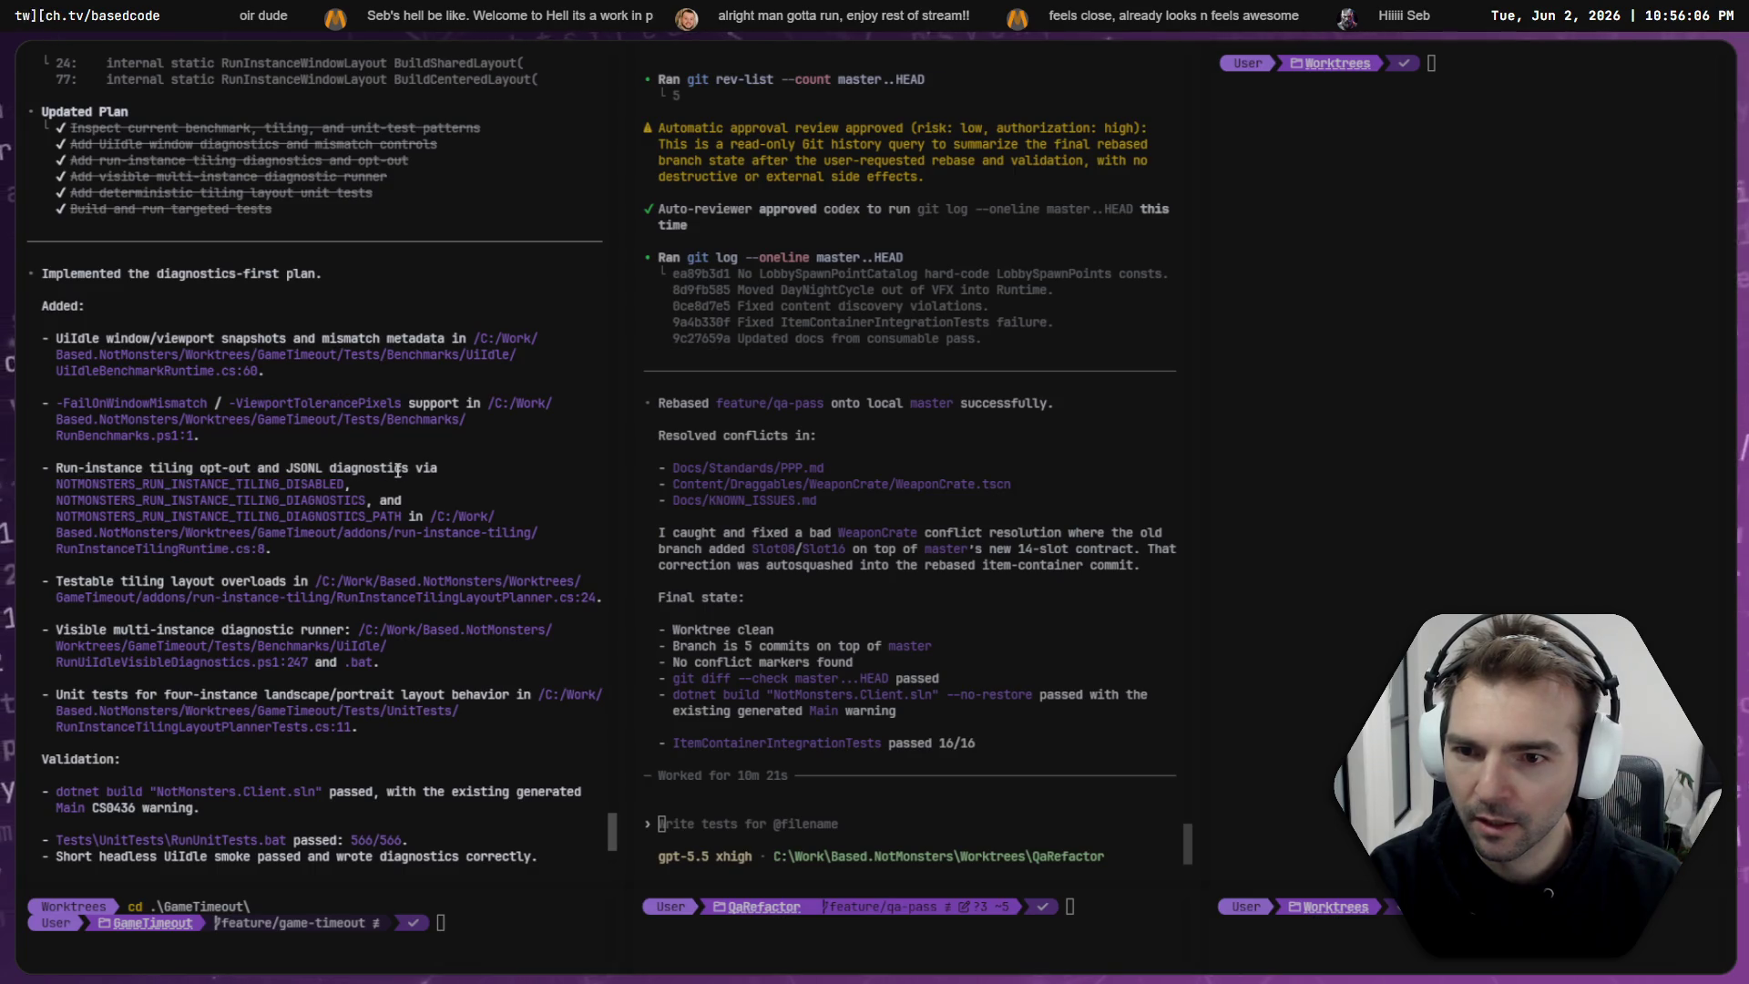
scroll(412, 503, "down", 2)
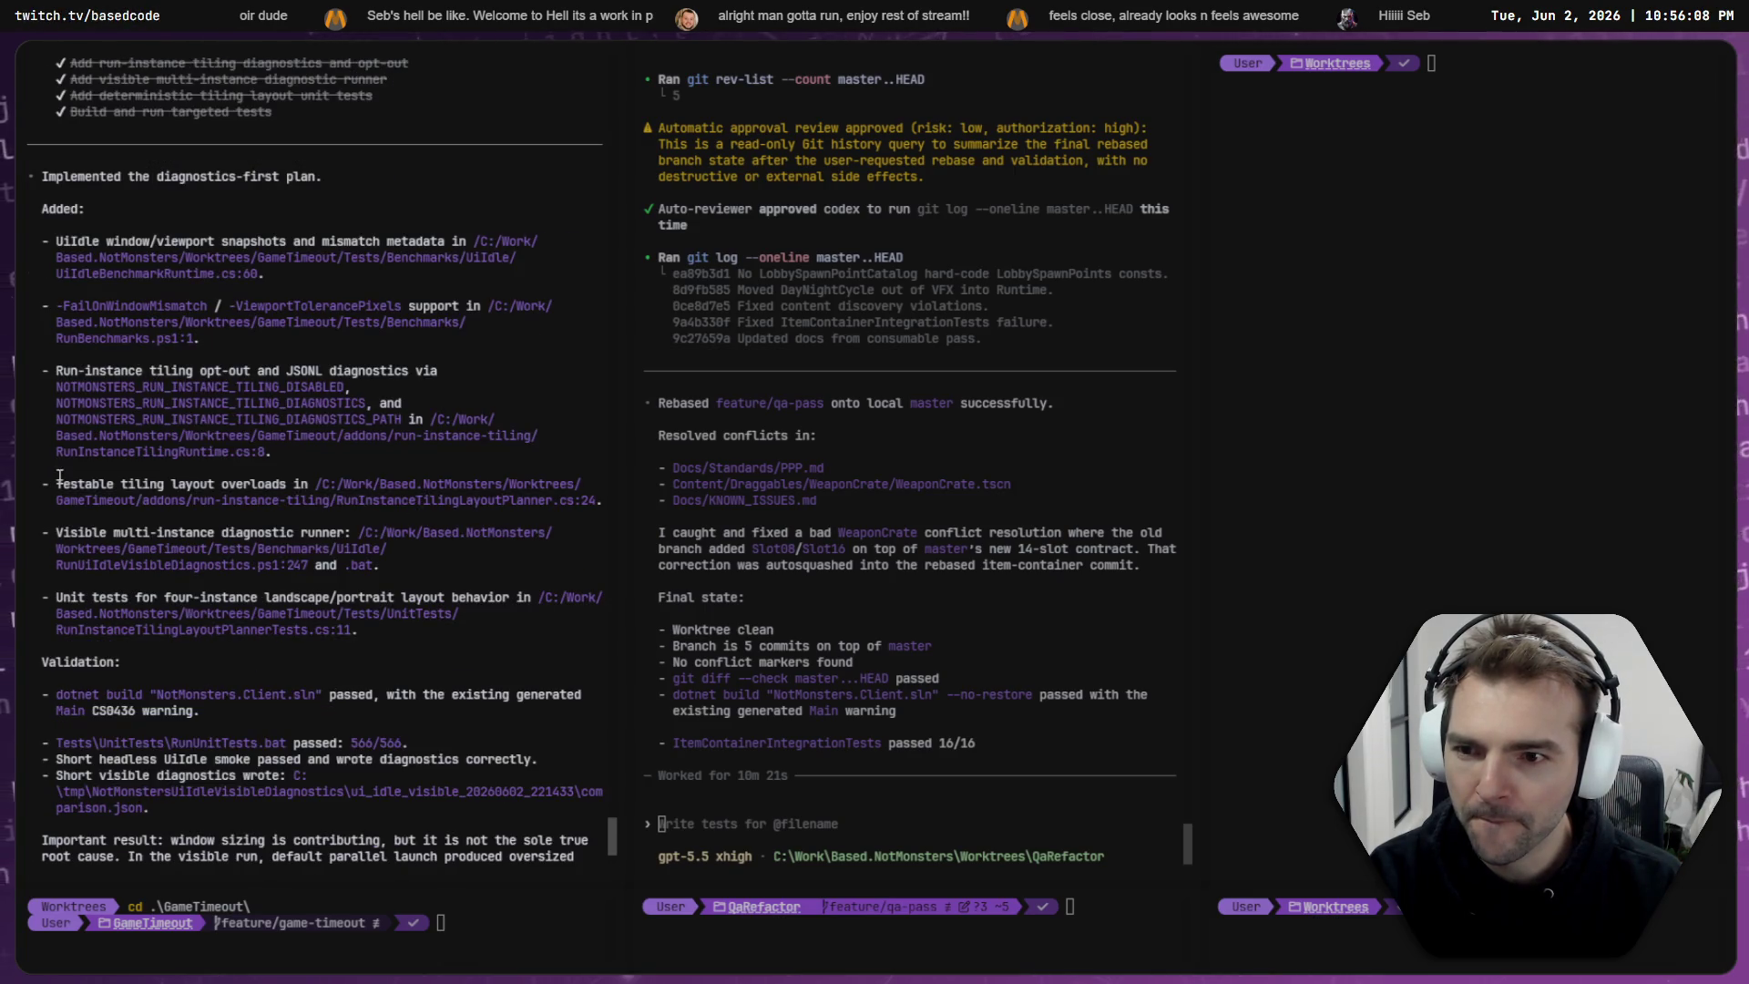
scroll(145, 489, "down", 4)
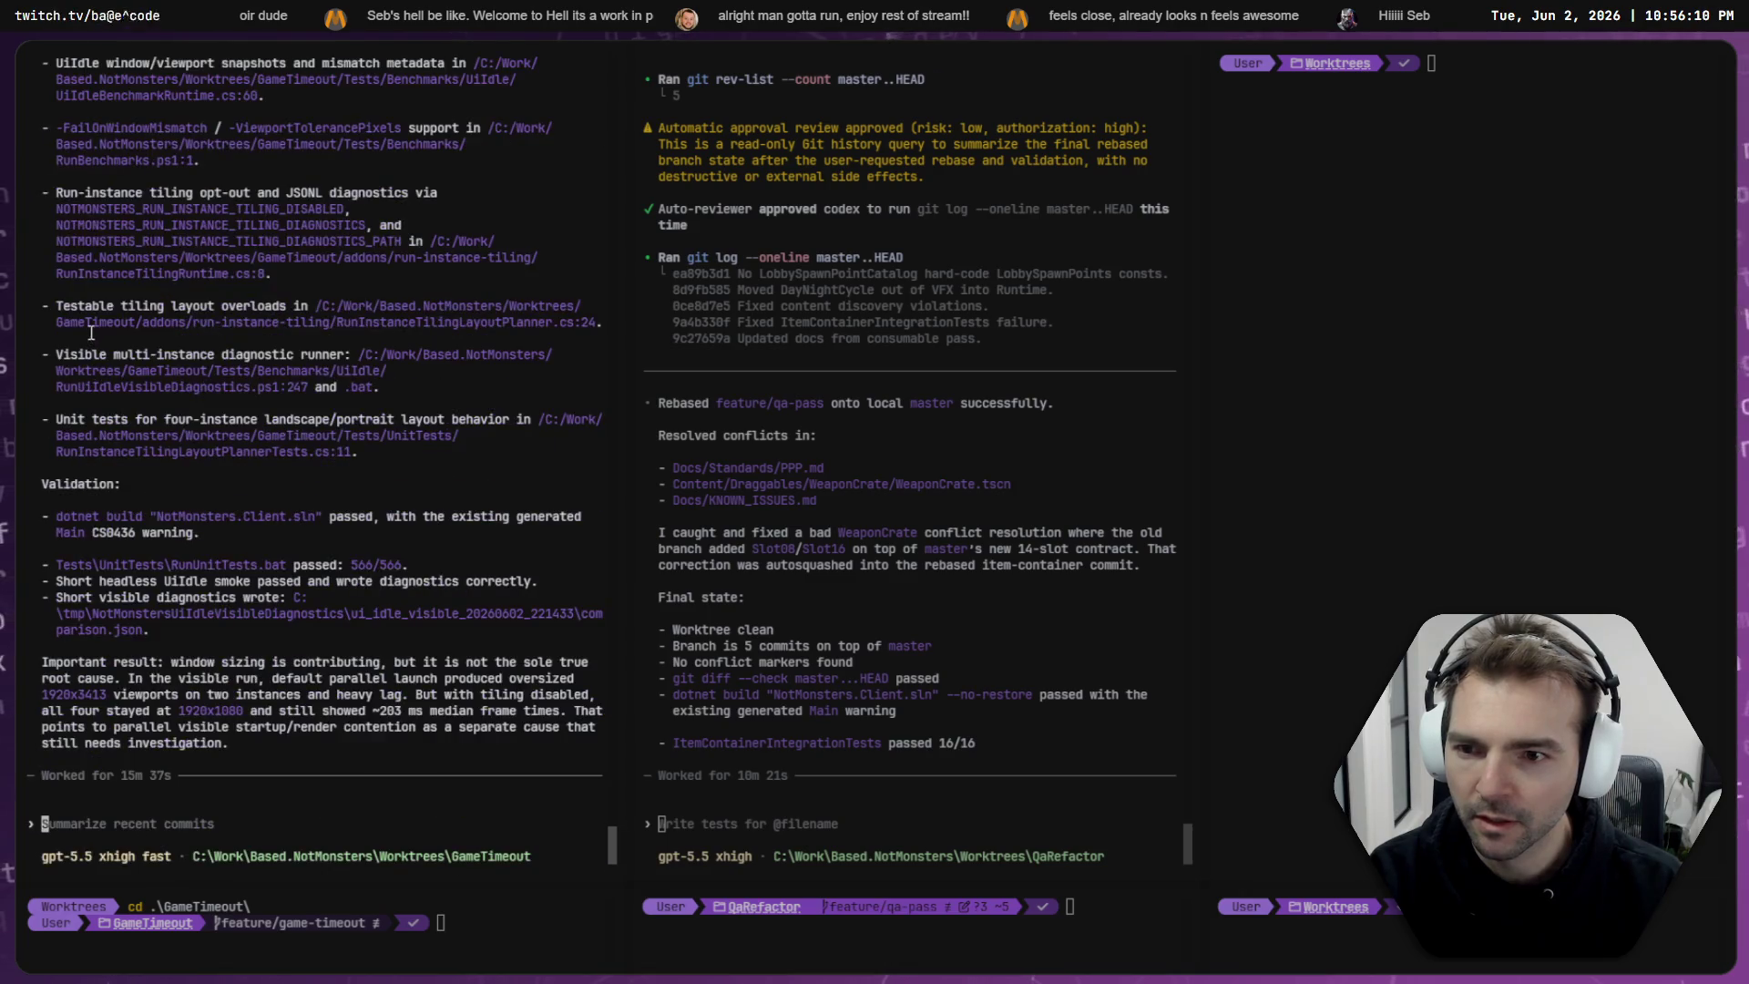
left_click(304, 843)
mouse_move(173, 665)
left_mouse_down()
mouse_move(430, 670)
mouse_move(372, 679)
left_mouse_up()
left_click(372, 678)
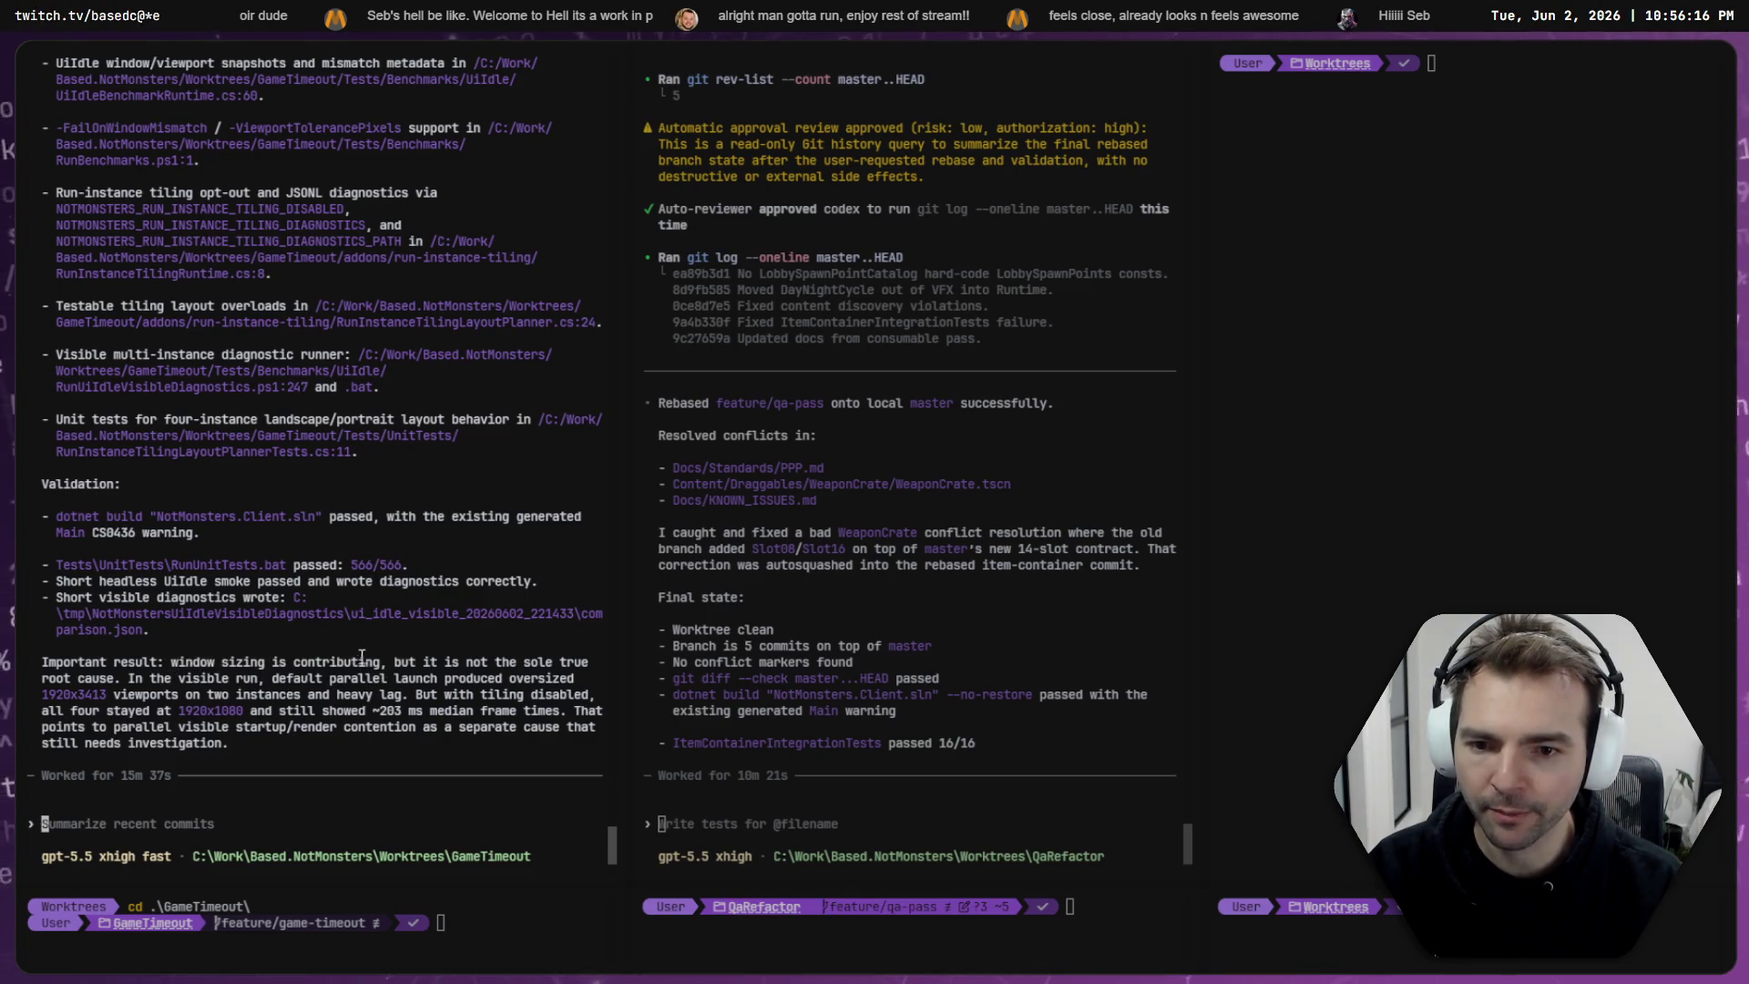
left_click_drag(130, 678, 387, 685)
left_click(386, 685)
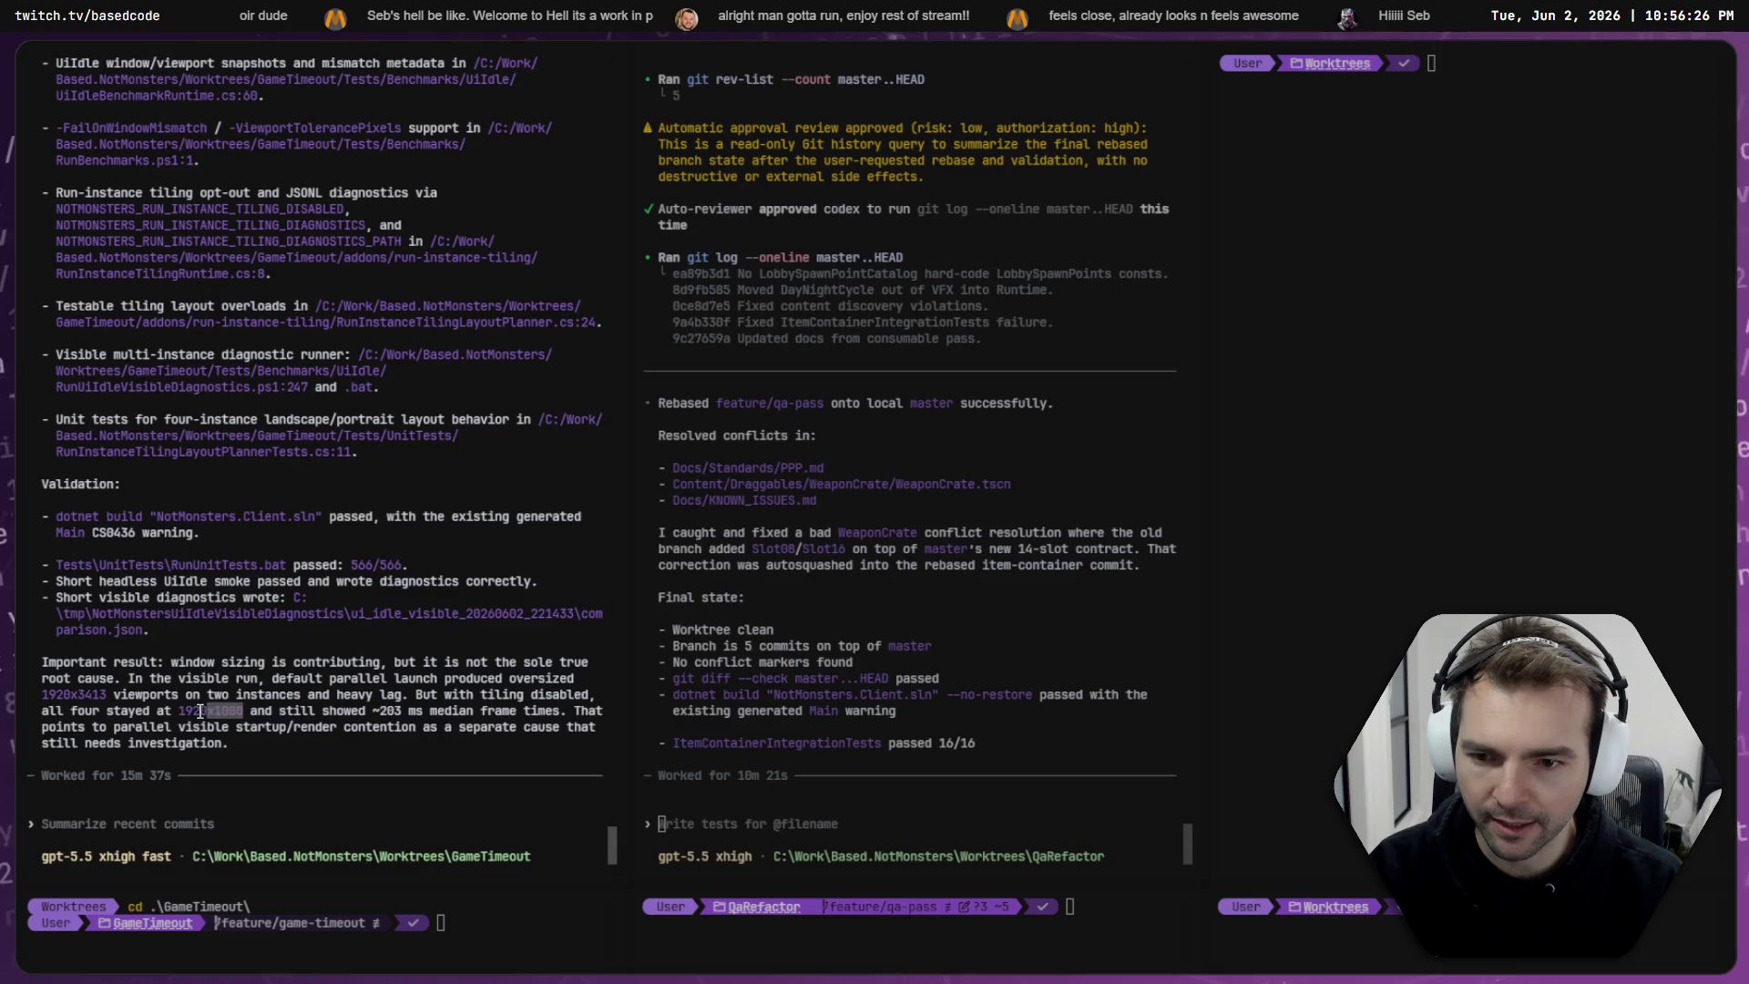
left_click(394, 717)
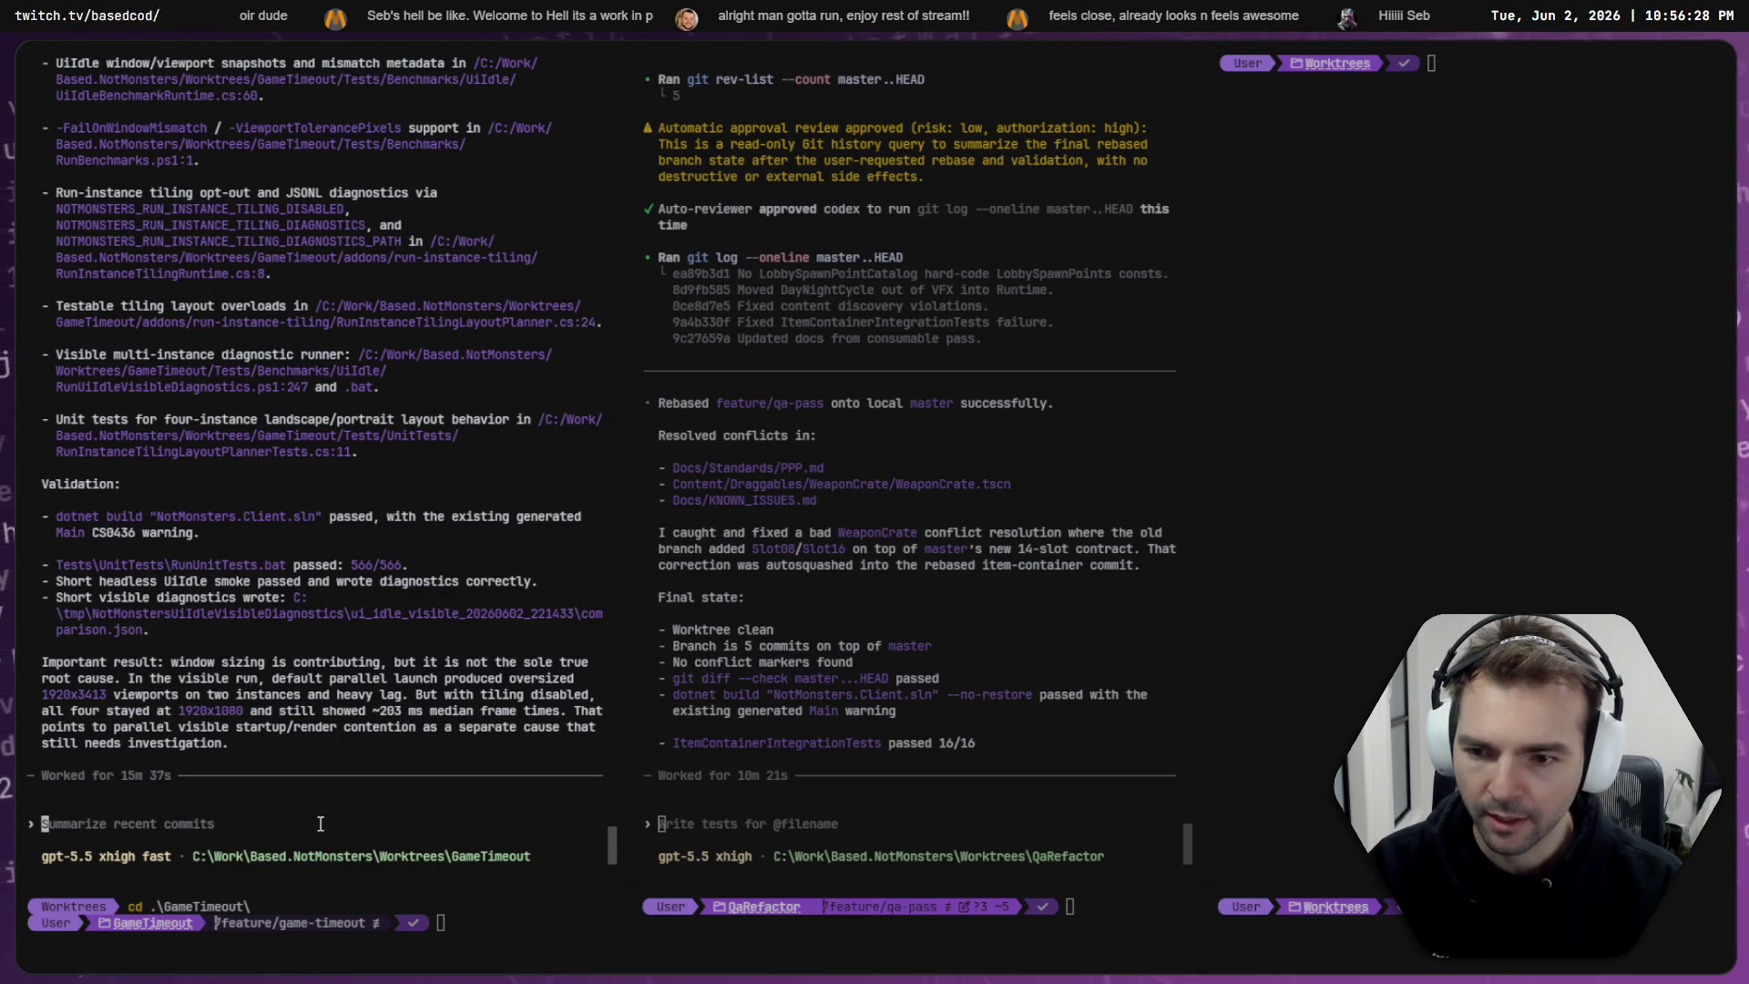
- Submit the four-window performance question to Codex in plan mode
type("What concrete steps")
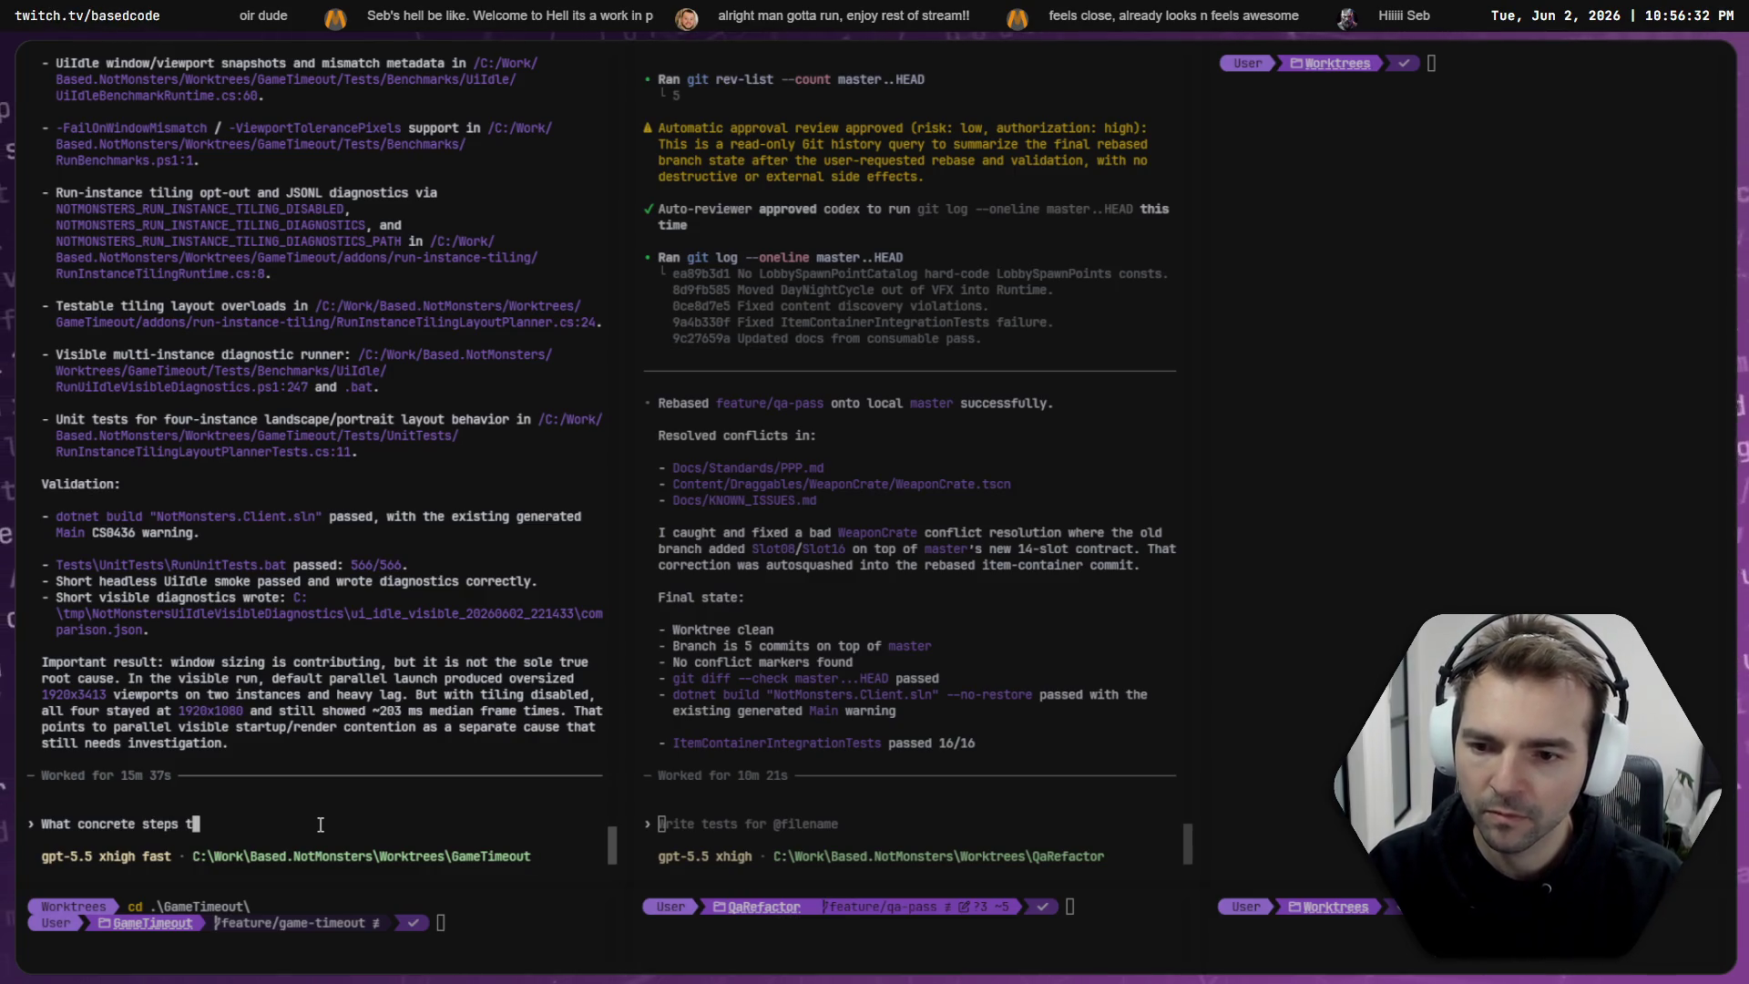
type("take now to")
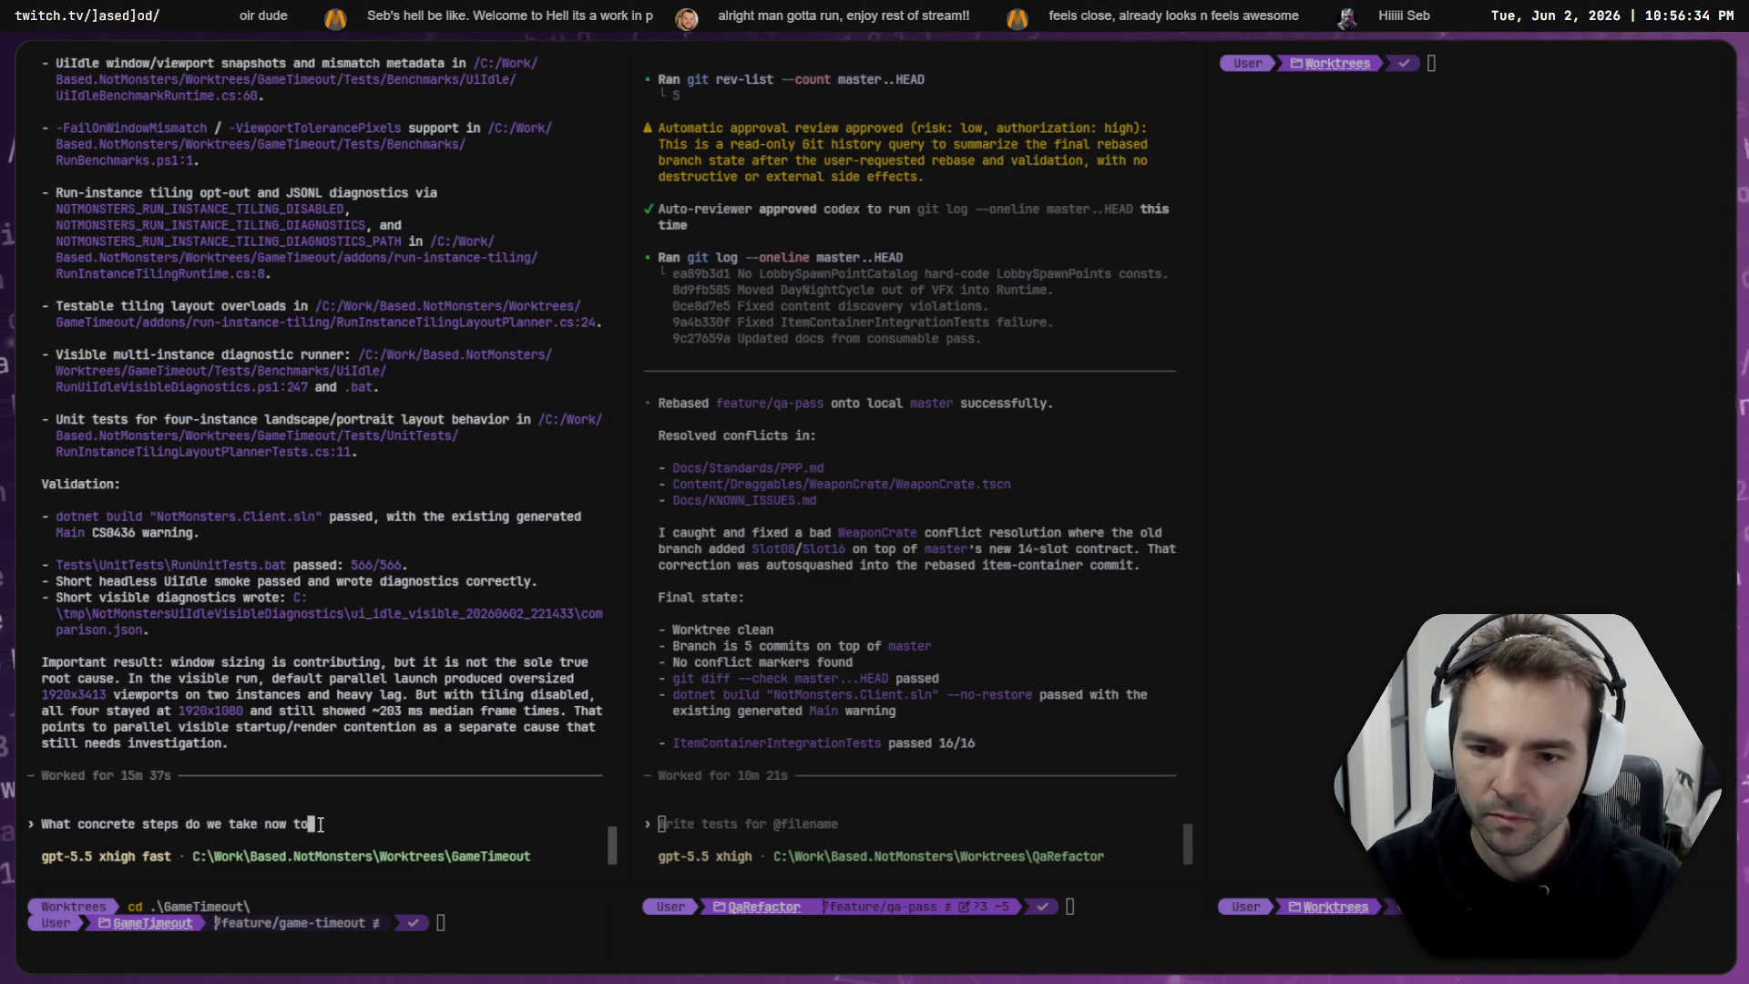
type("rformance deg")
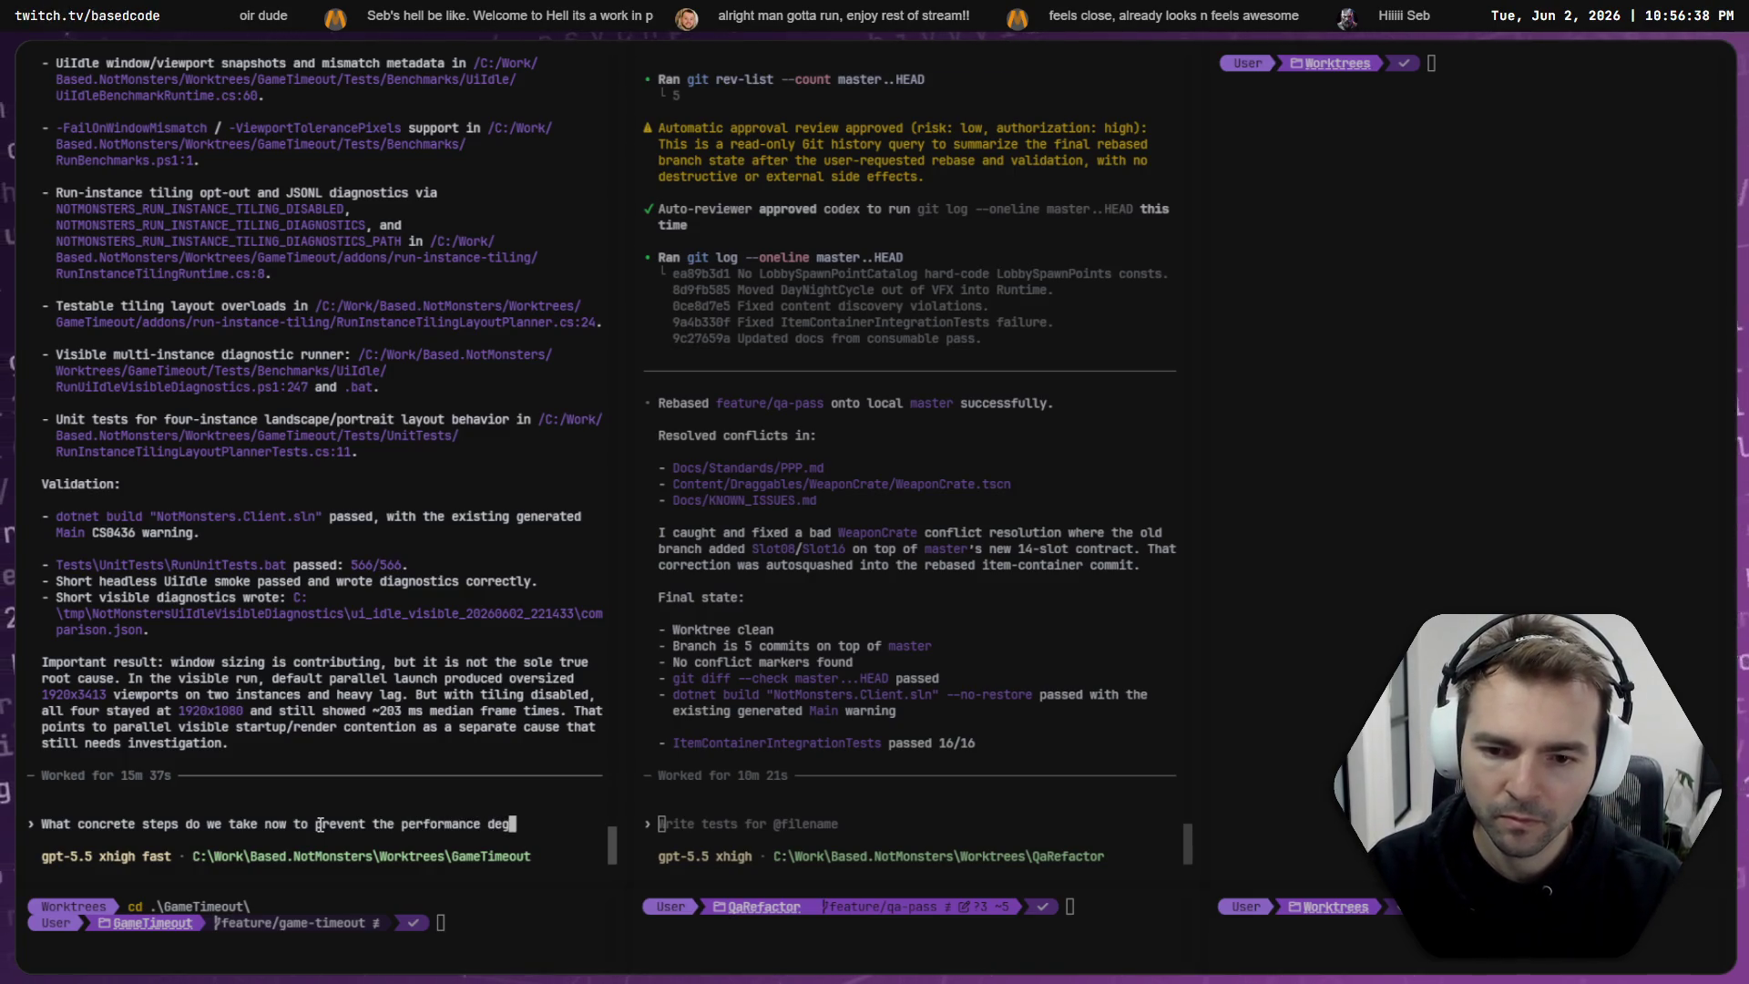
type("redation with 4")
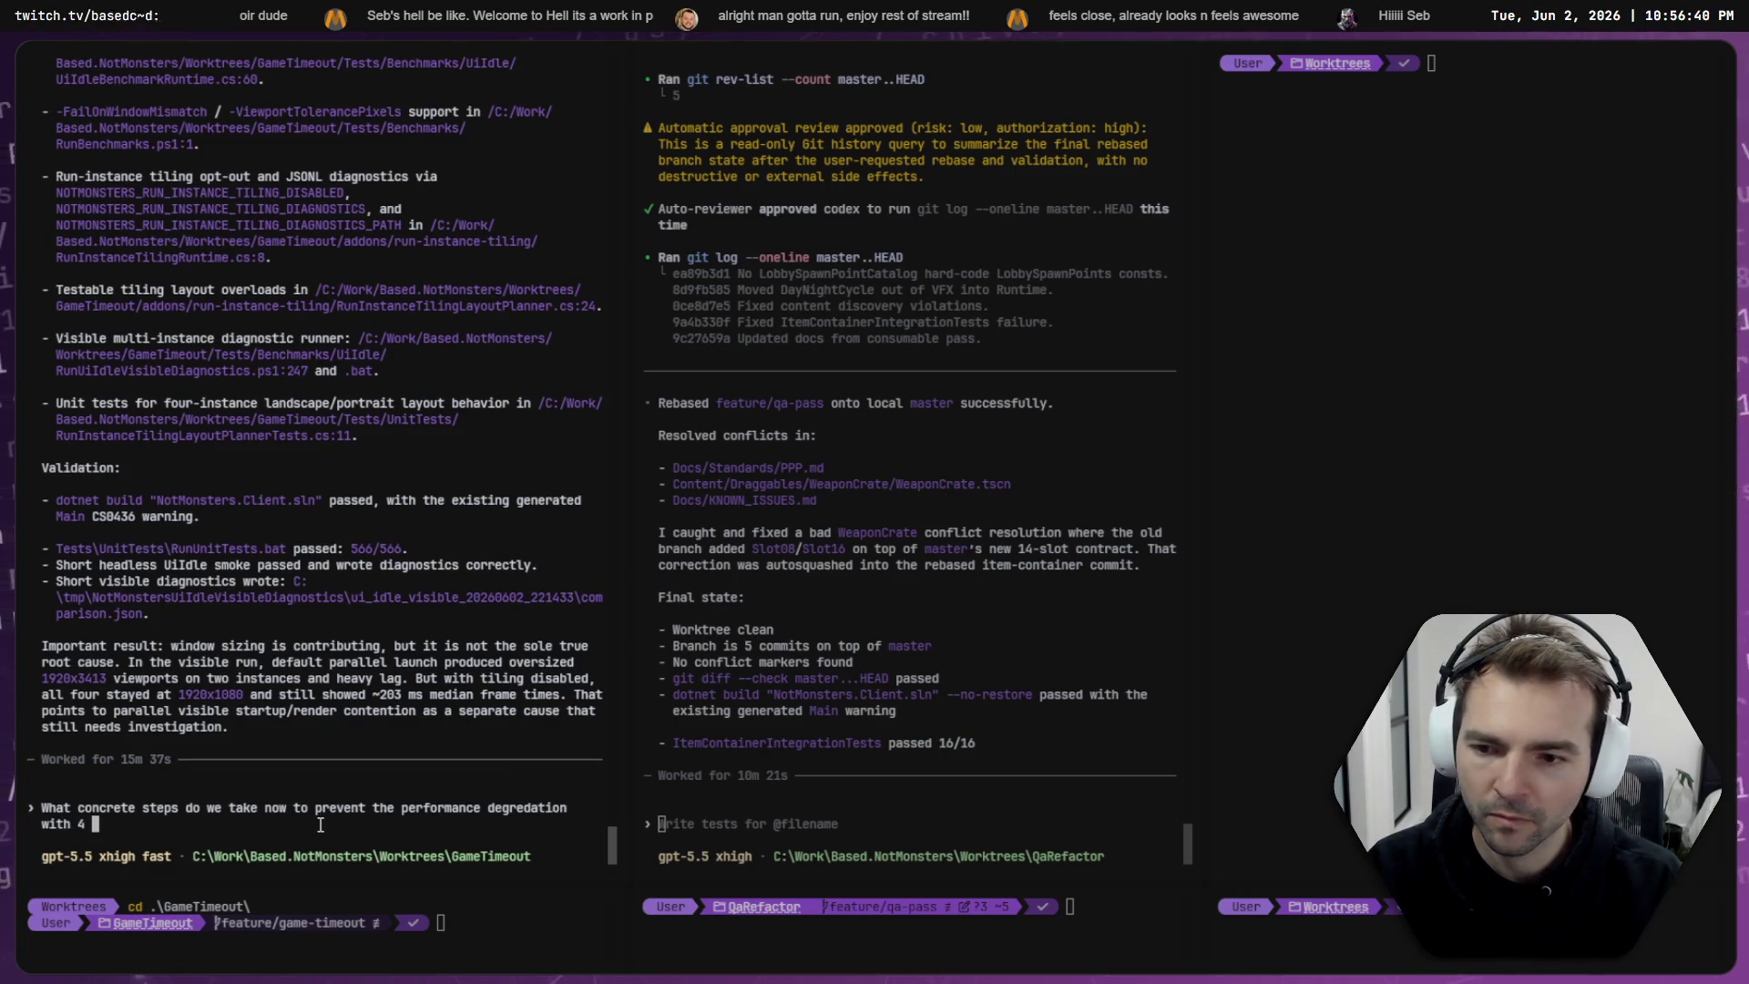
type("ning.")
key("shift+Tab")
key("Return")
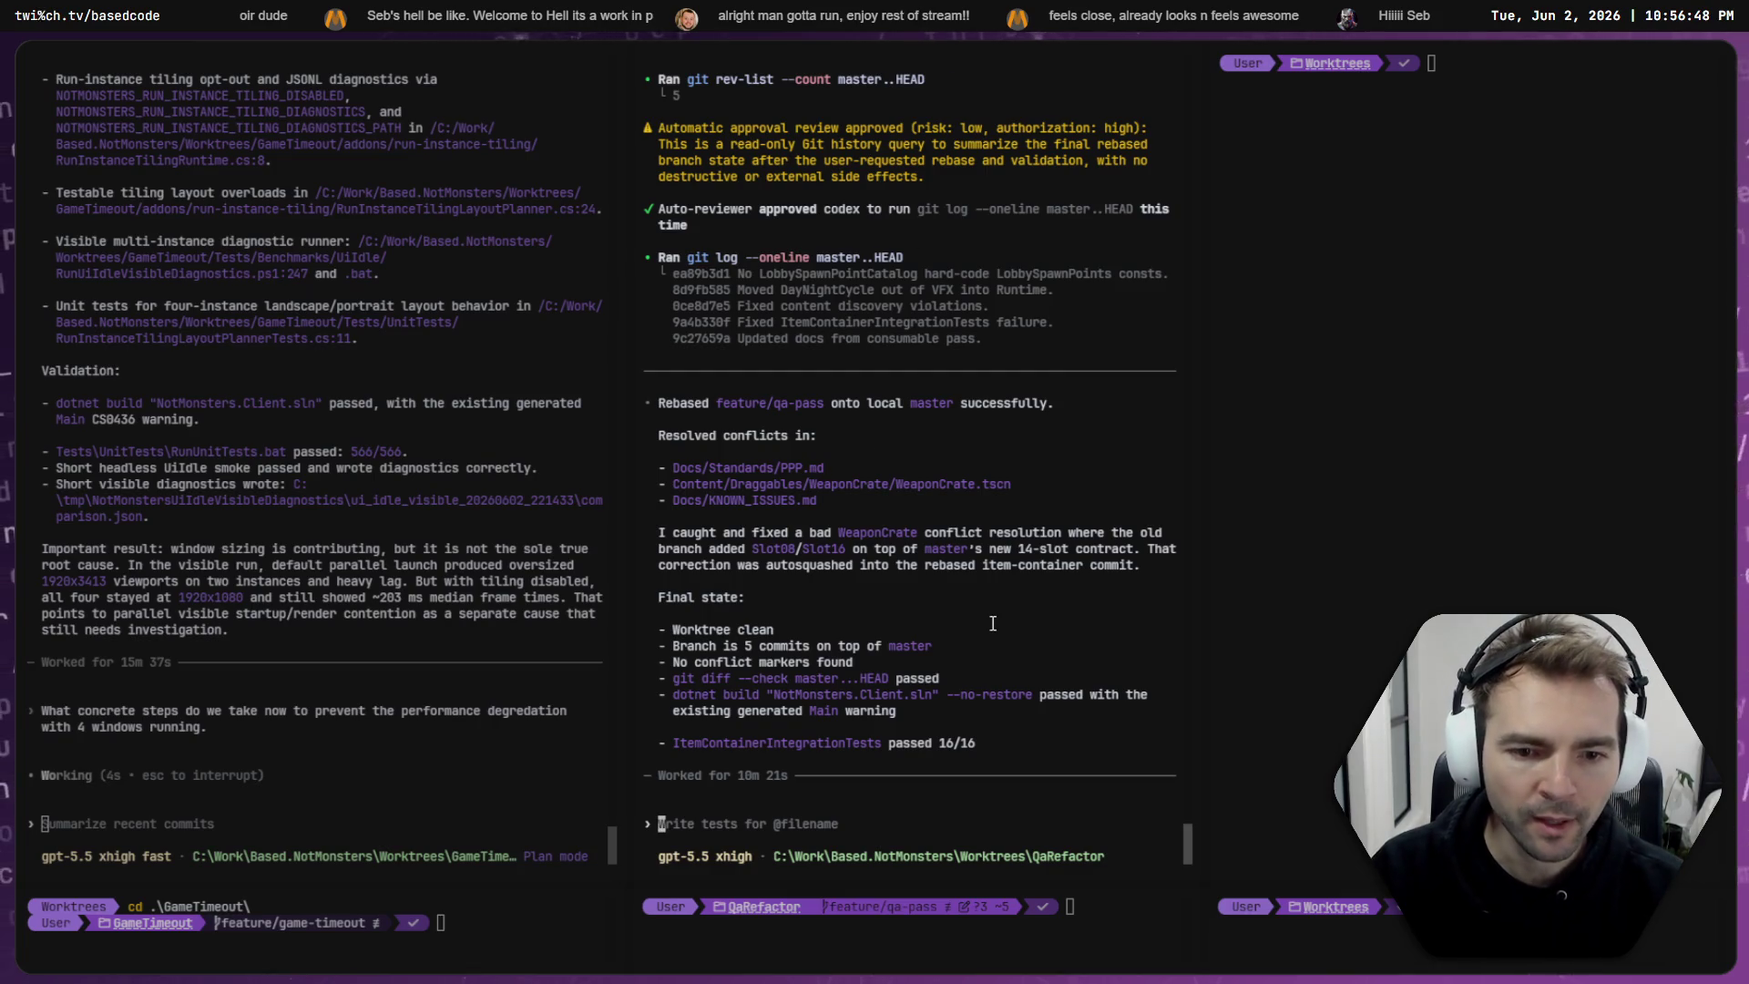
- Ask Codex 'Lets move onto the next issue. What known issues remain in Docs\KNOWN_ISSUES.md?'
type("Lets move onto the next issue.")
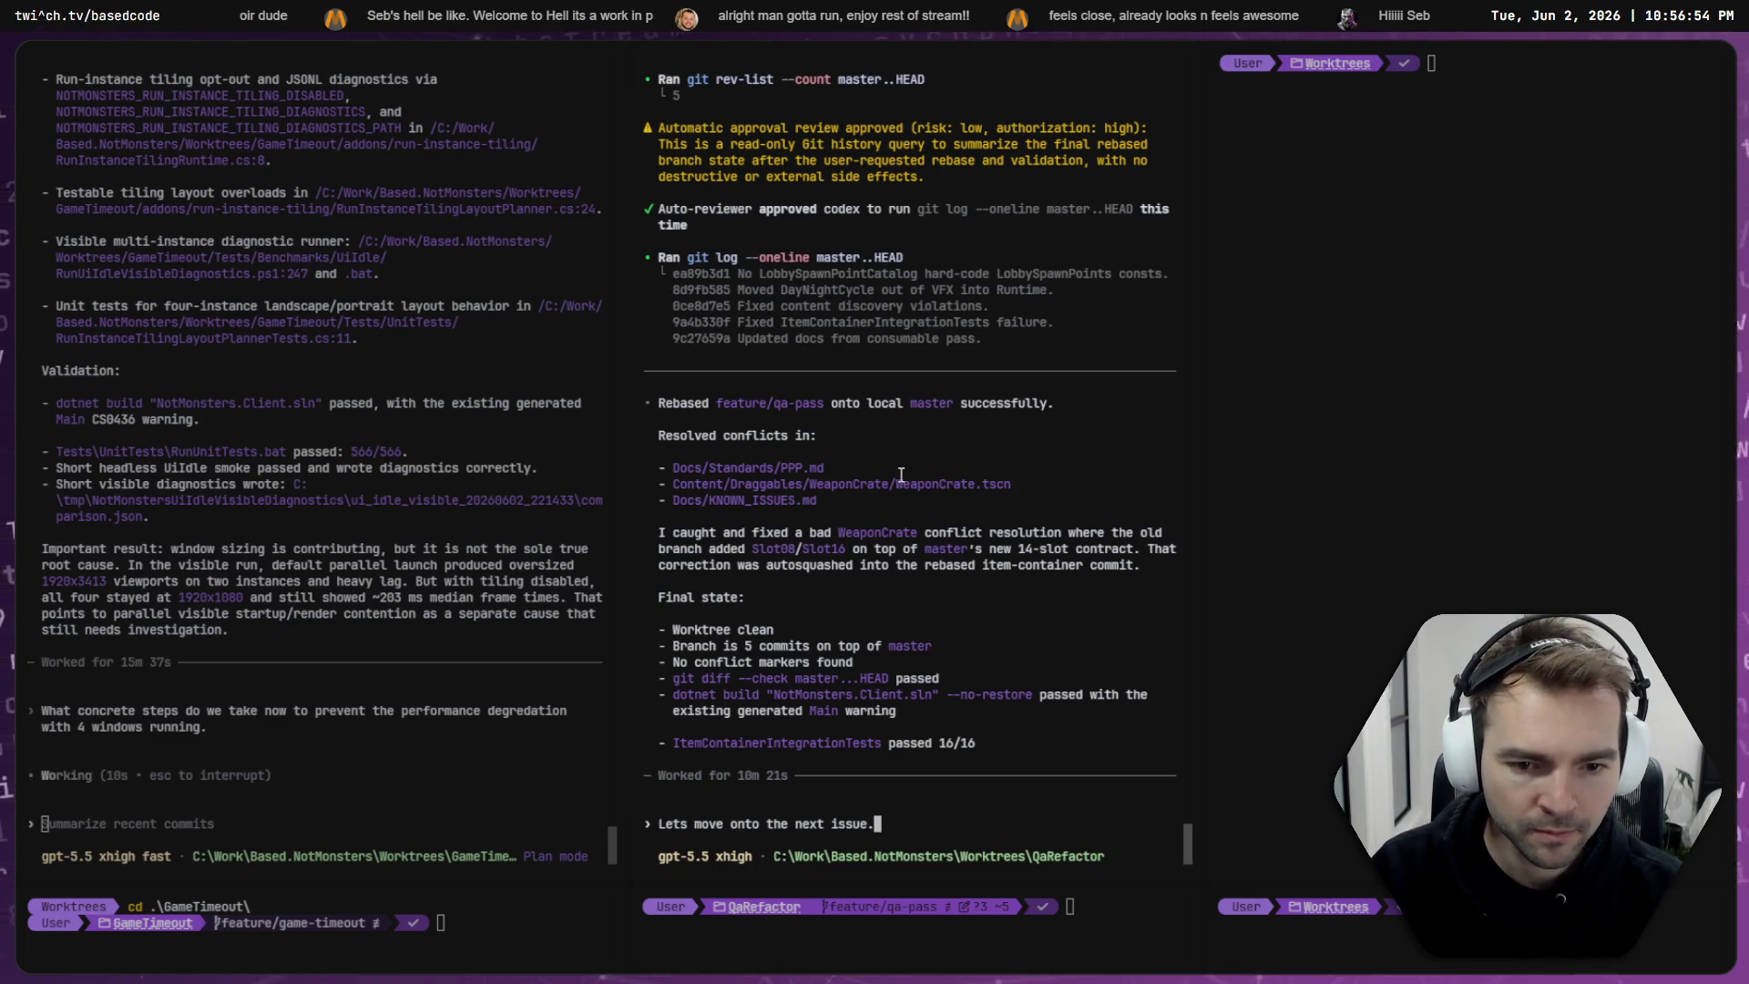
type("What known issues remain in Docs\\KNOWN_ISSUES.md")
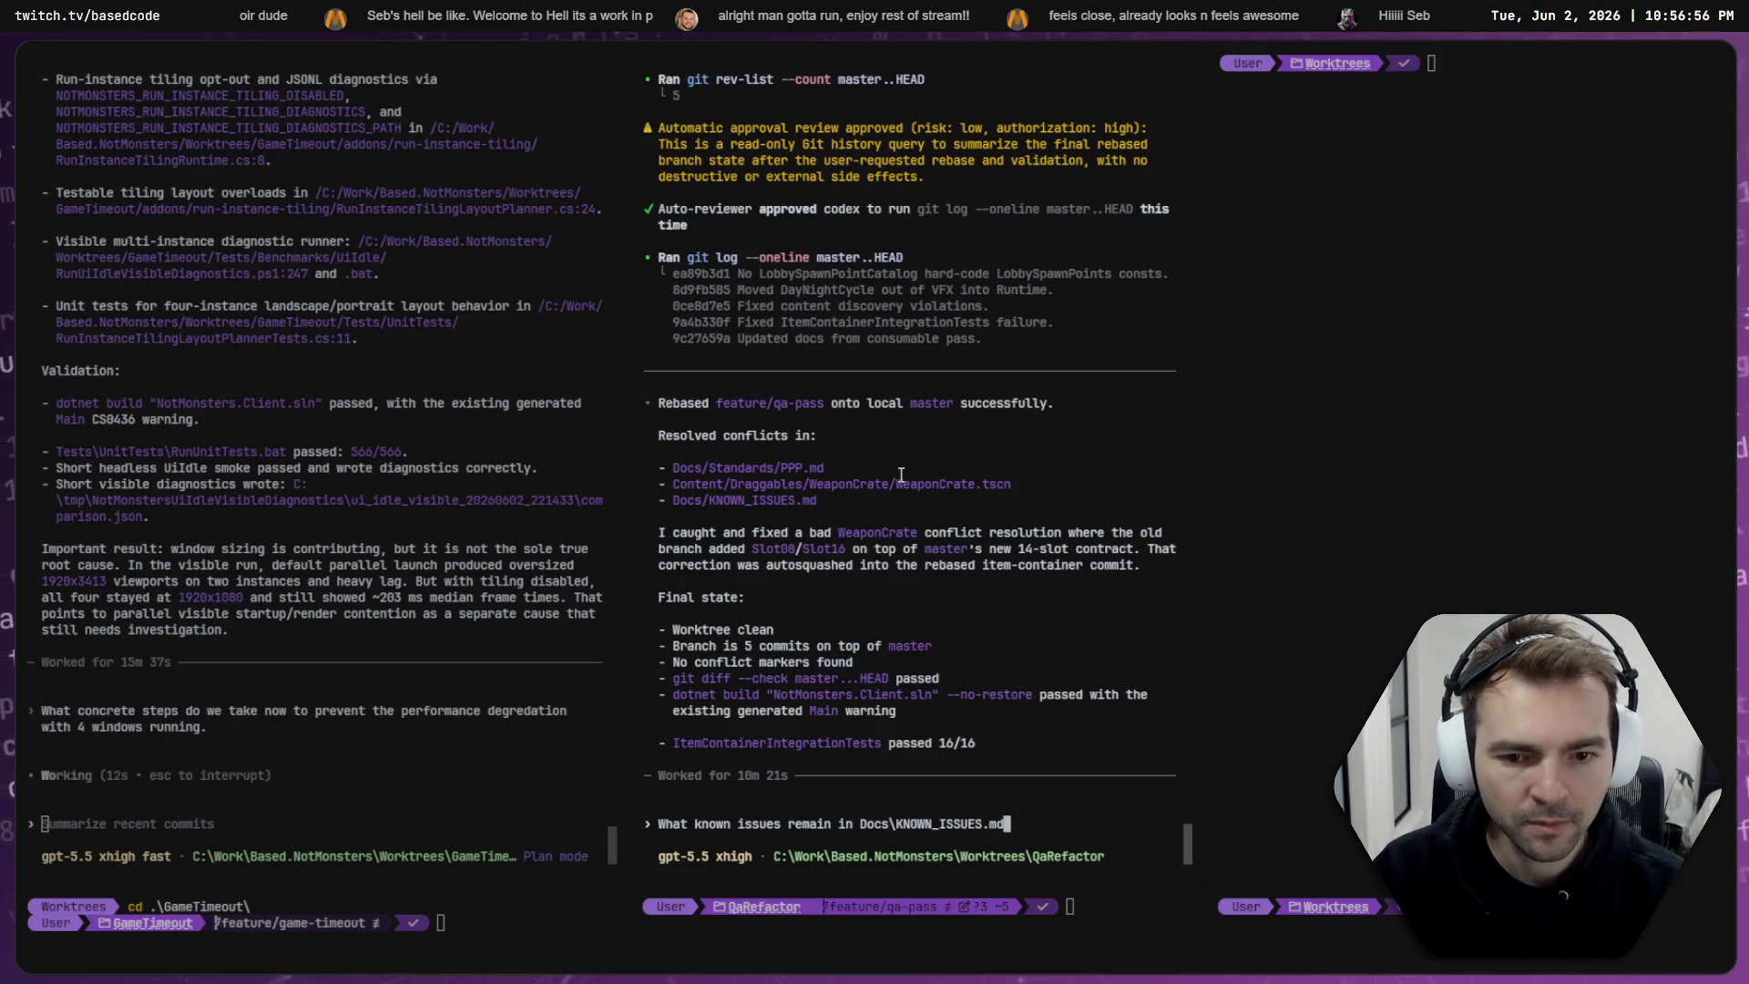
type("?")
key("Return")
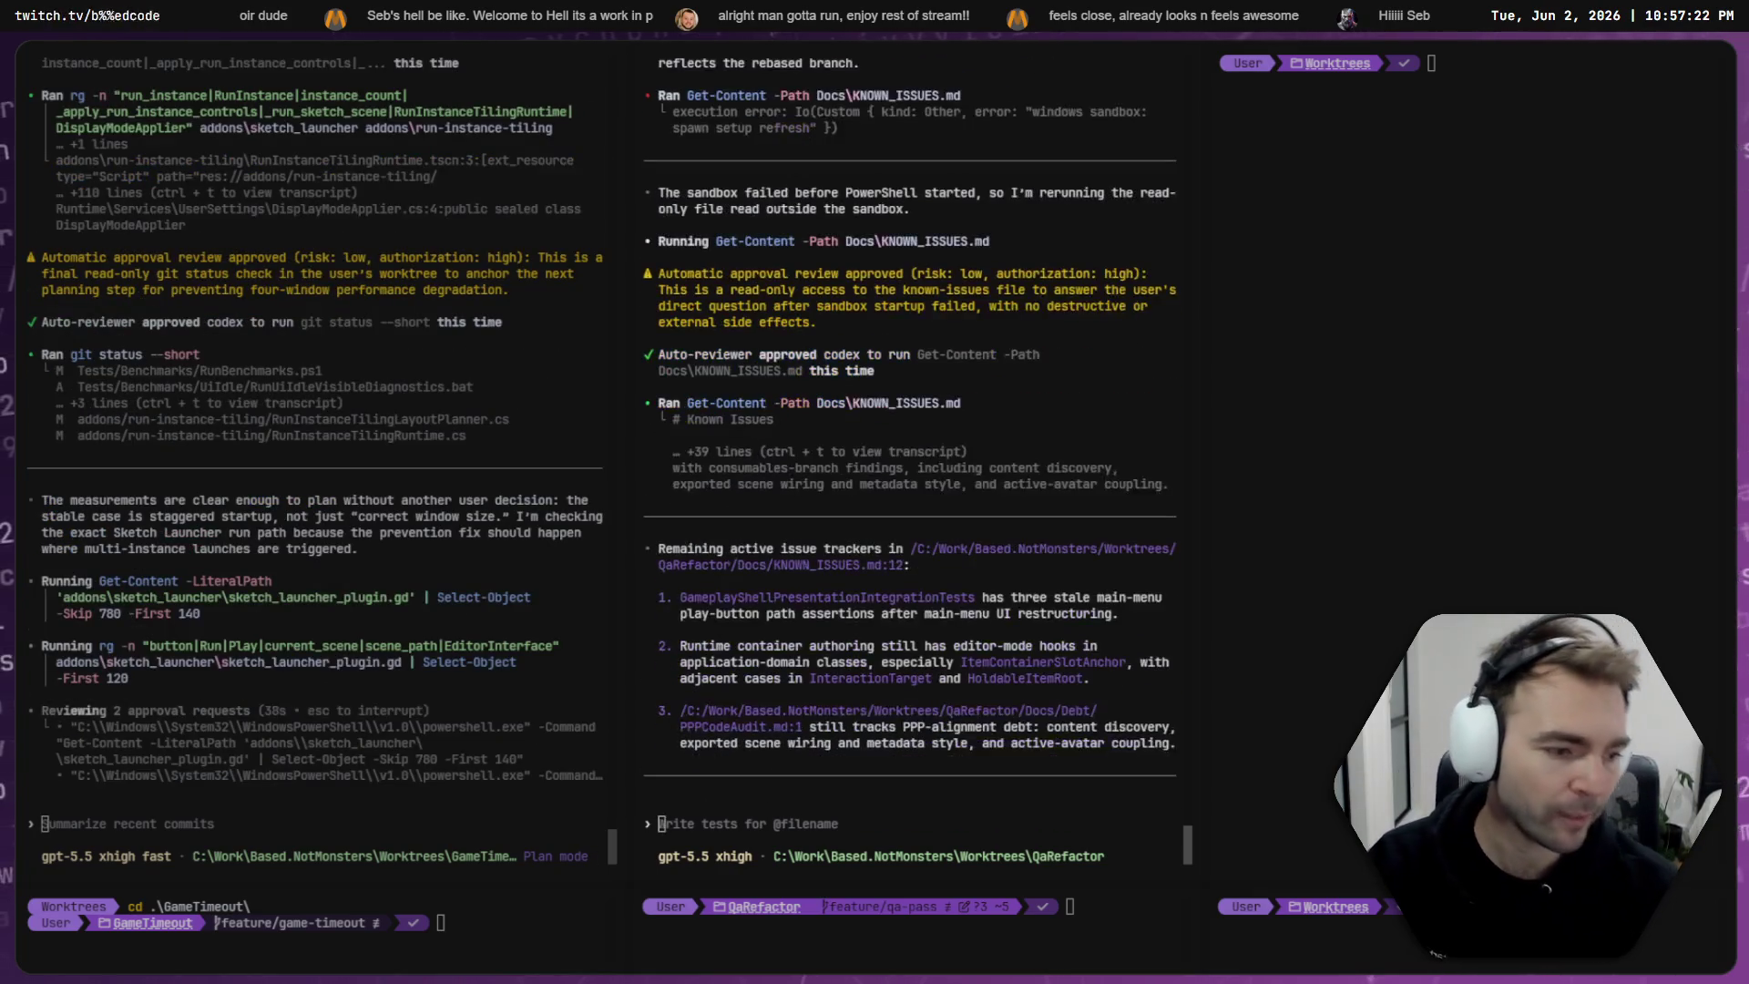
key("alt+Tab")
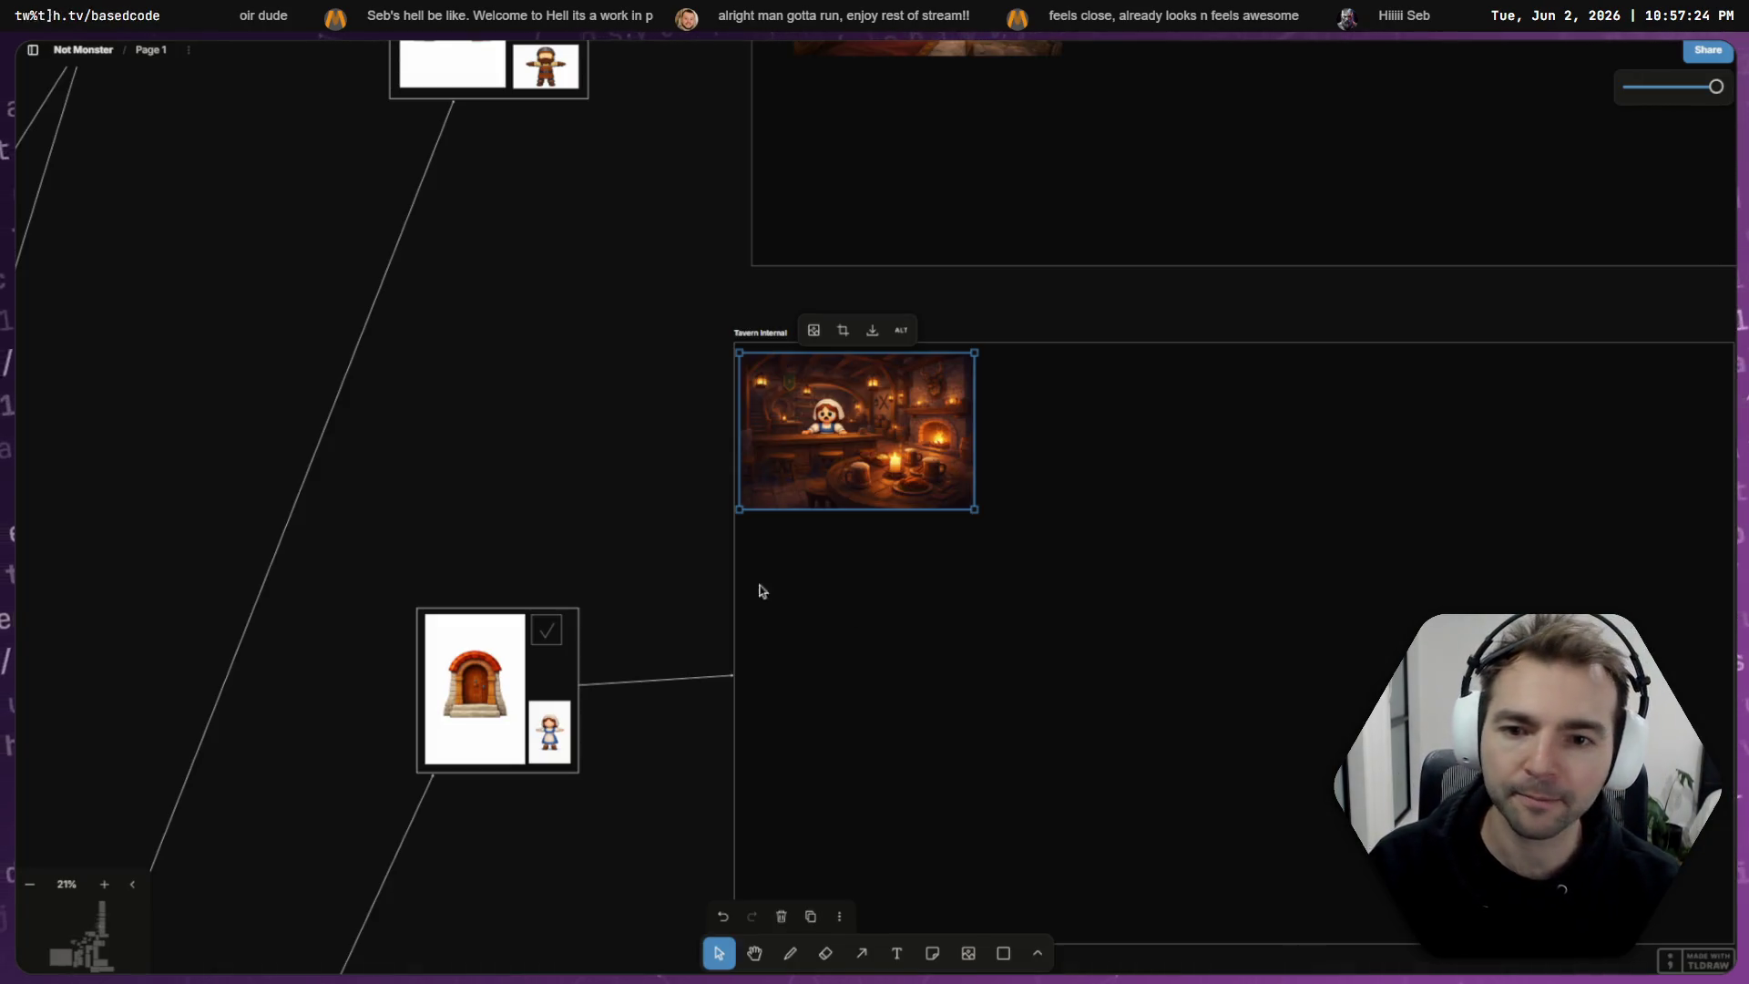
- Zoom the tldraw board out and back in onto the KEY DATES timeline frame
scroll(764, 591, "down", 10)
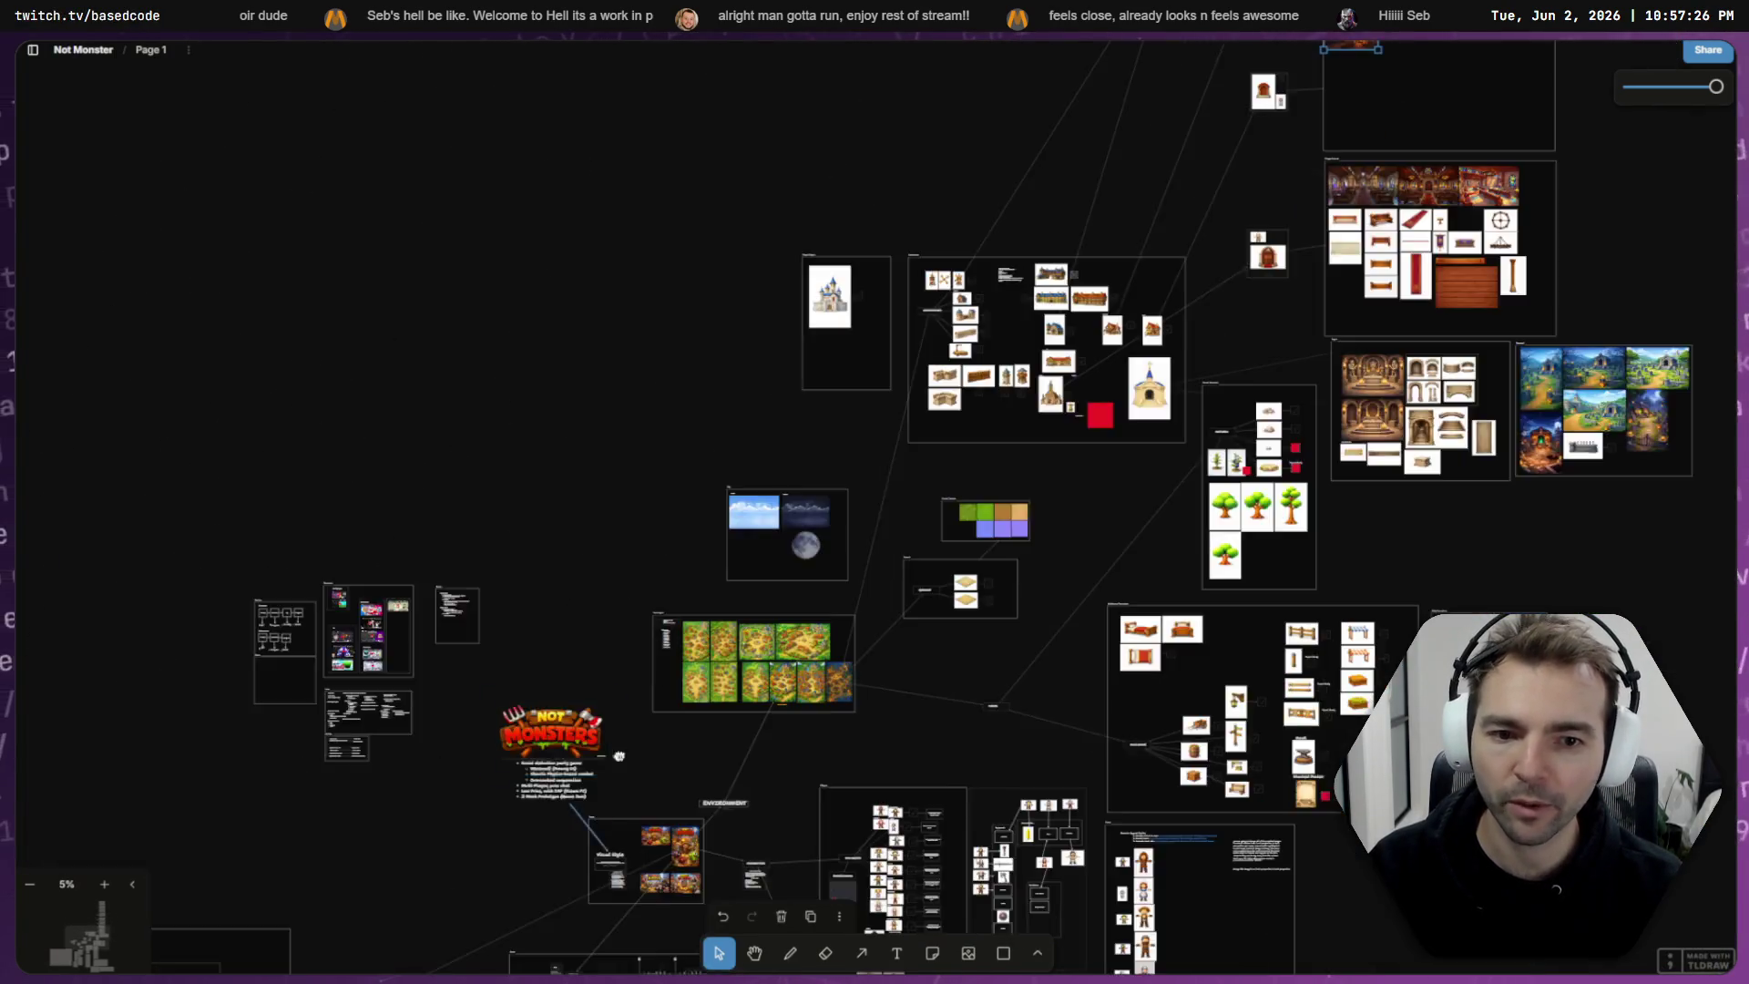
scroll(618, 756, "down", 5)
scroll(671, 287, "up", 5)
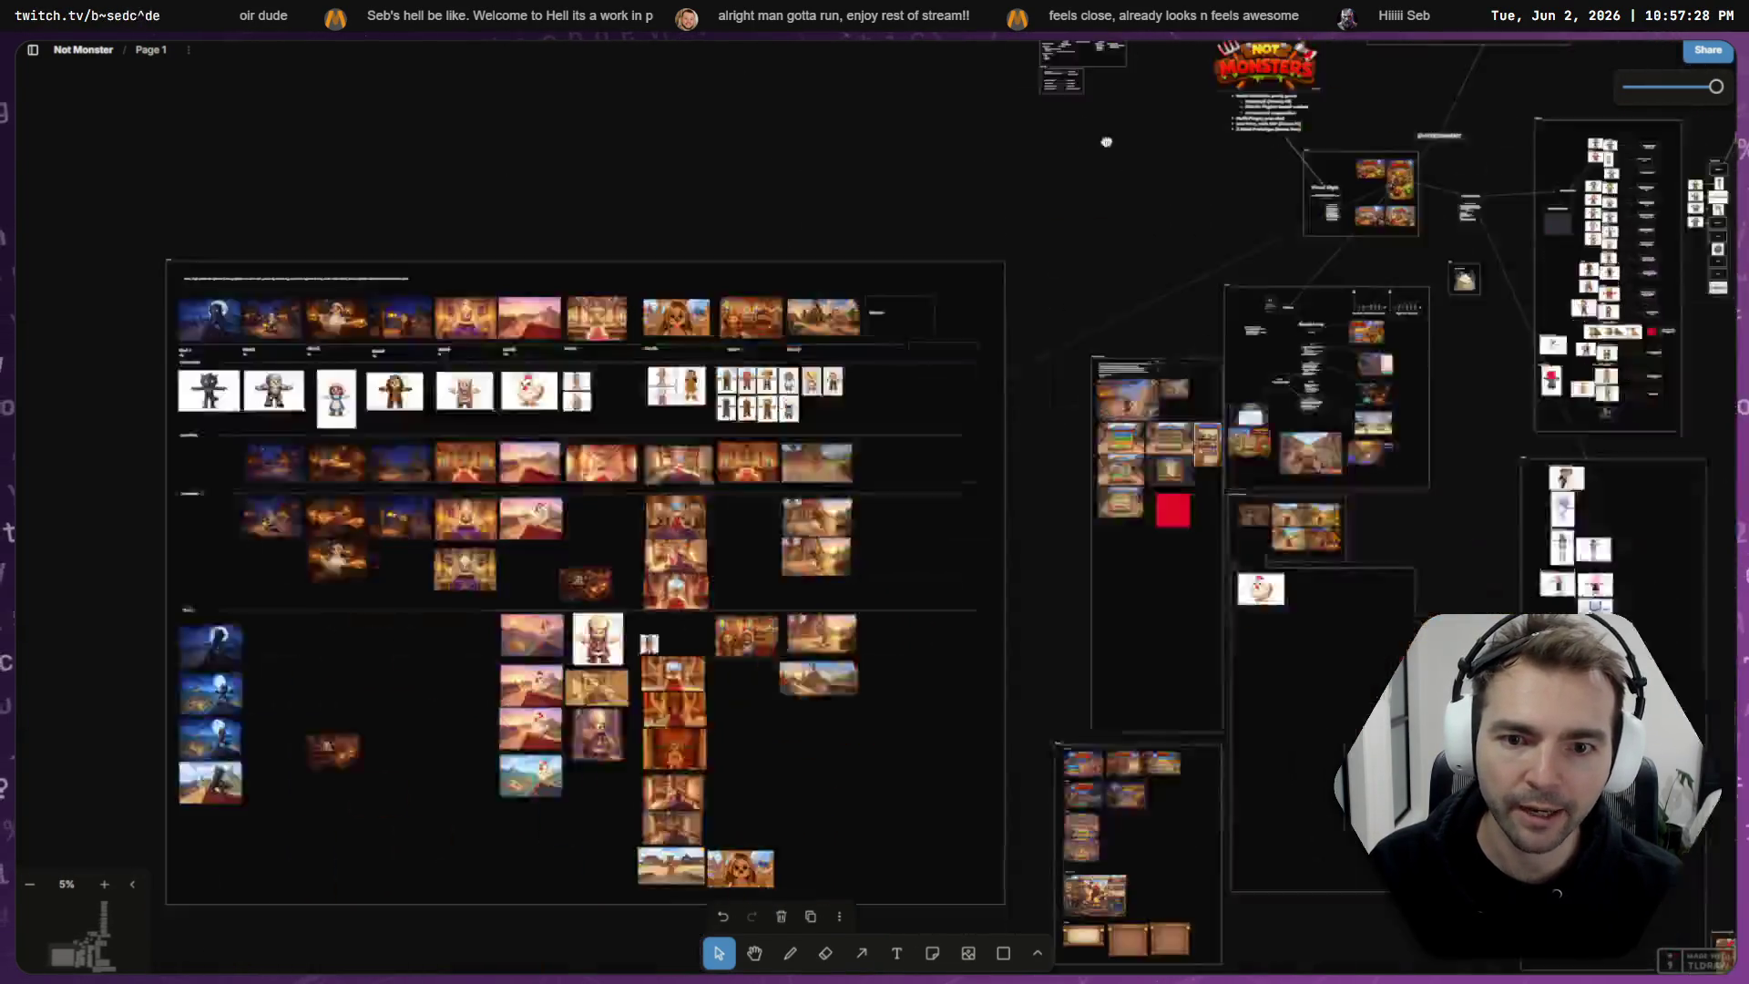
scroll(532, 500, "up", 2)
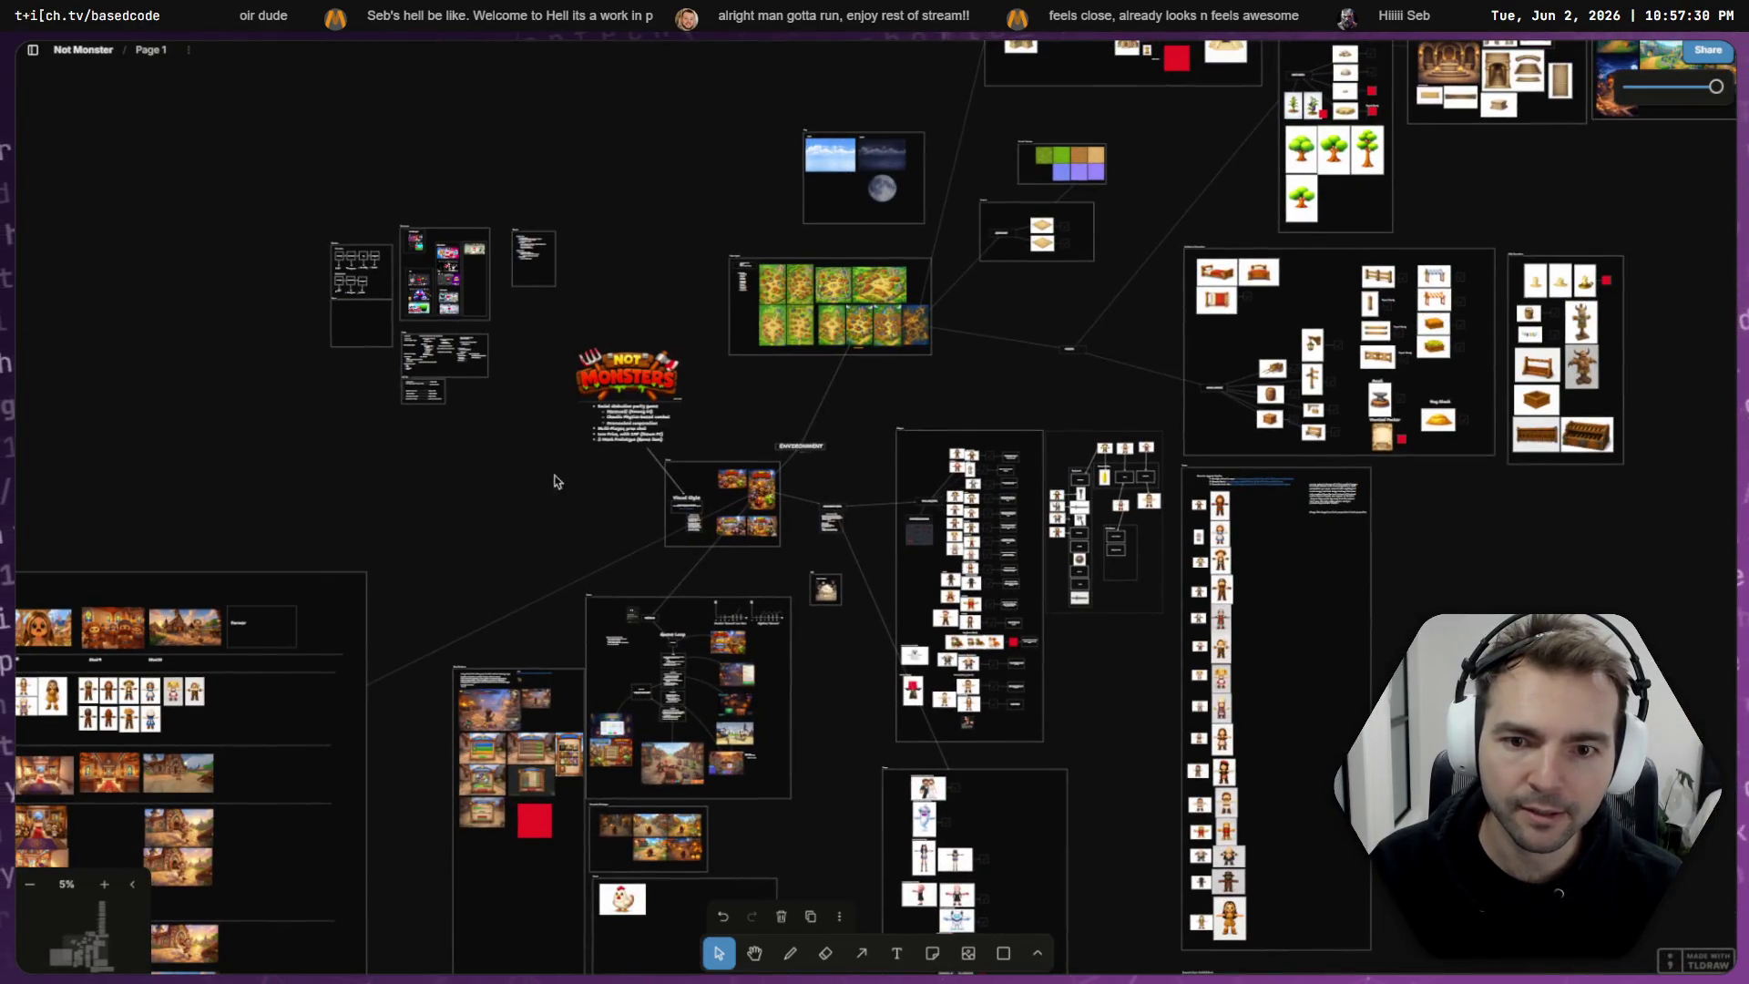
scroll(563, 470, "up", 1)
scroll(381, 362, "up", 15)
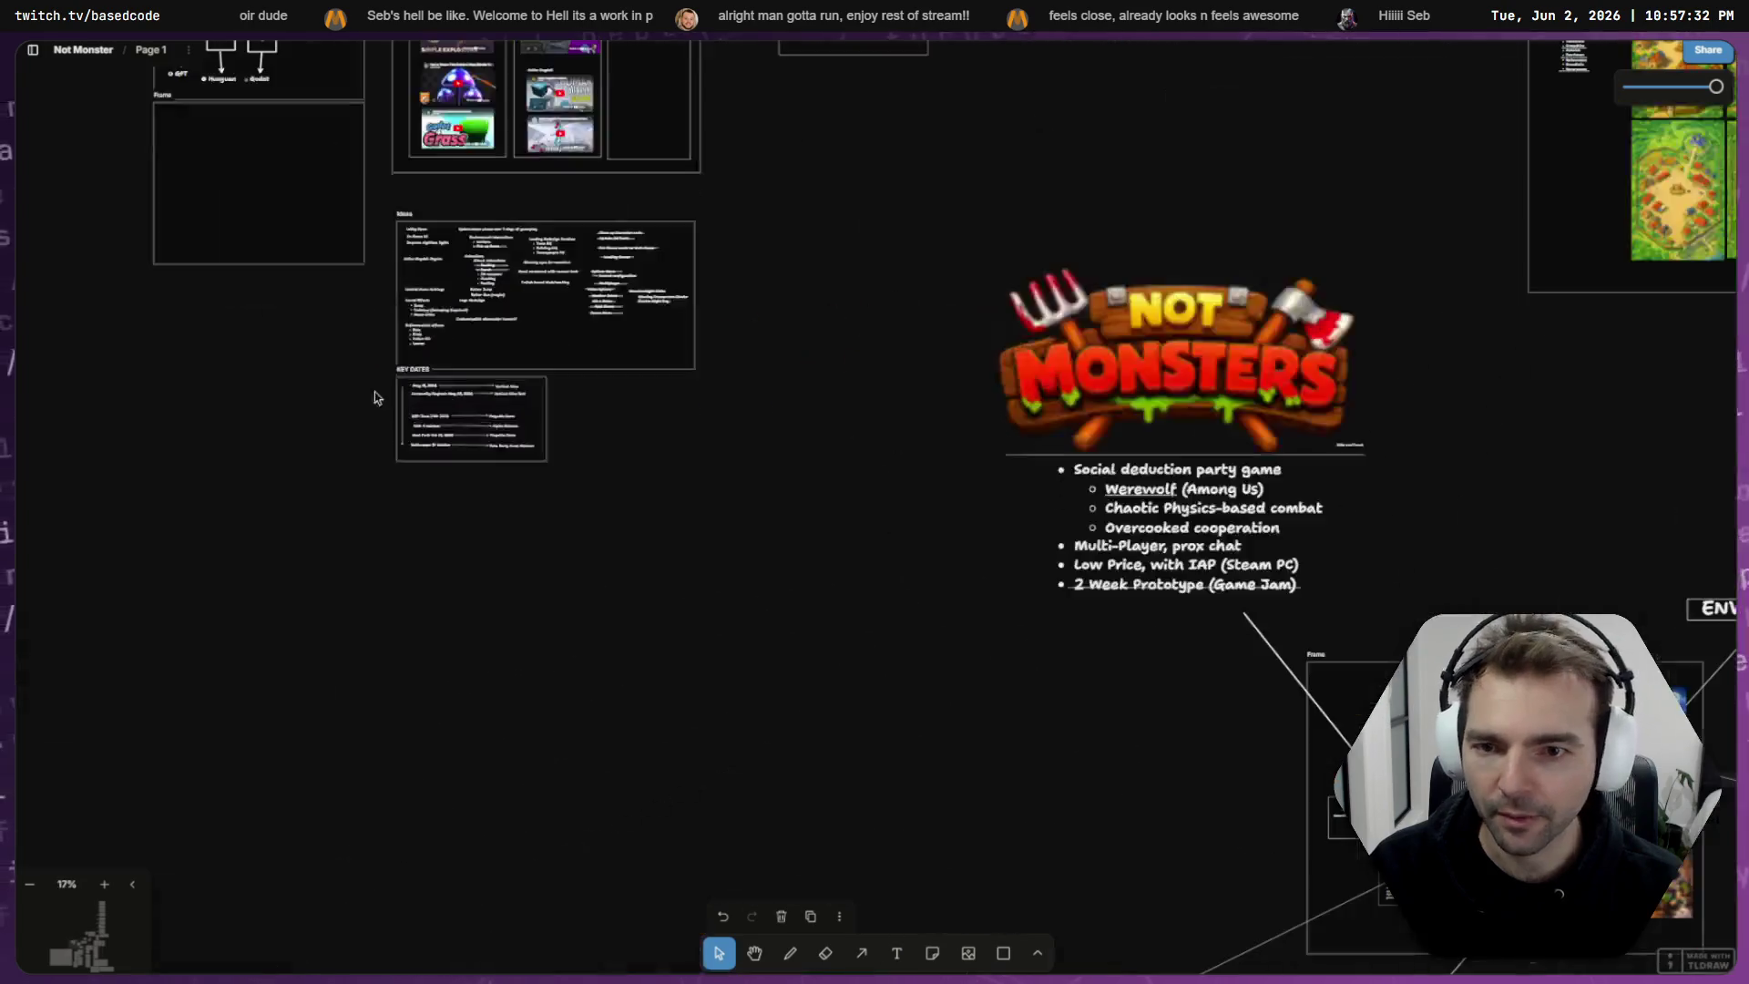
scroll(703, 446, "up", 5)
scroll(683, 379, "down", 5)
scroll(773, 468, "up", 2)
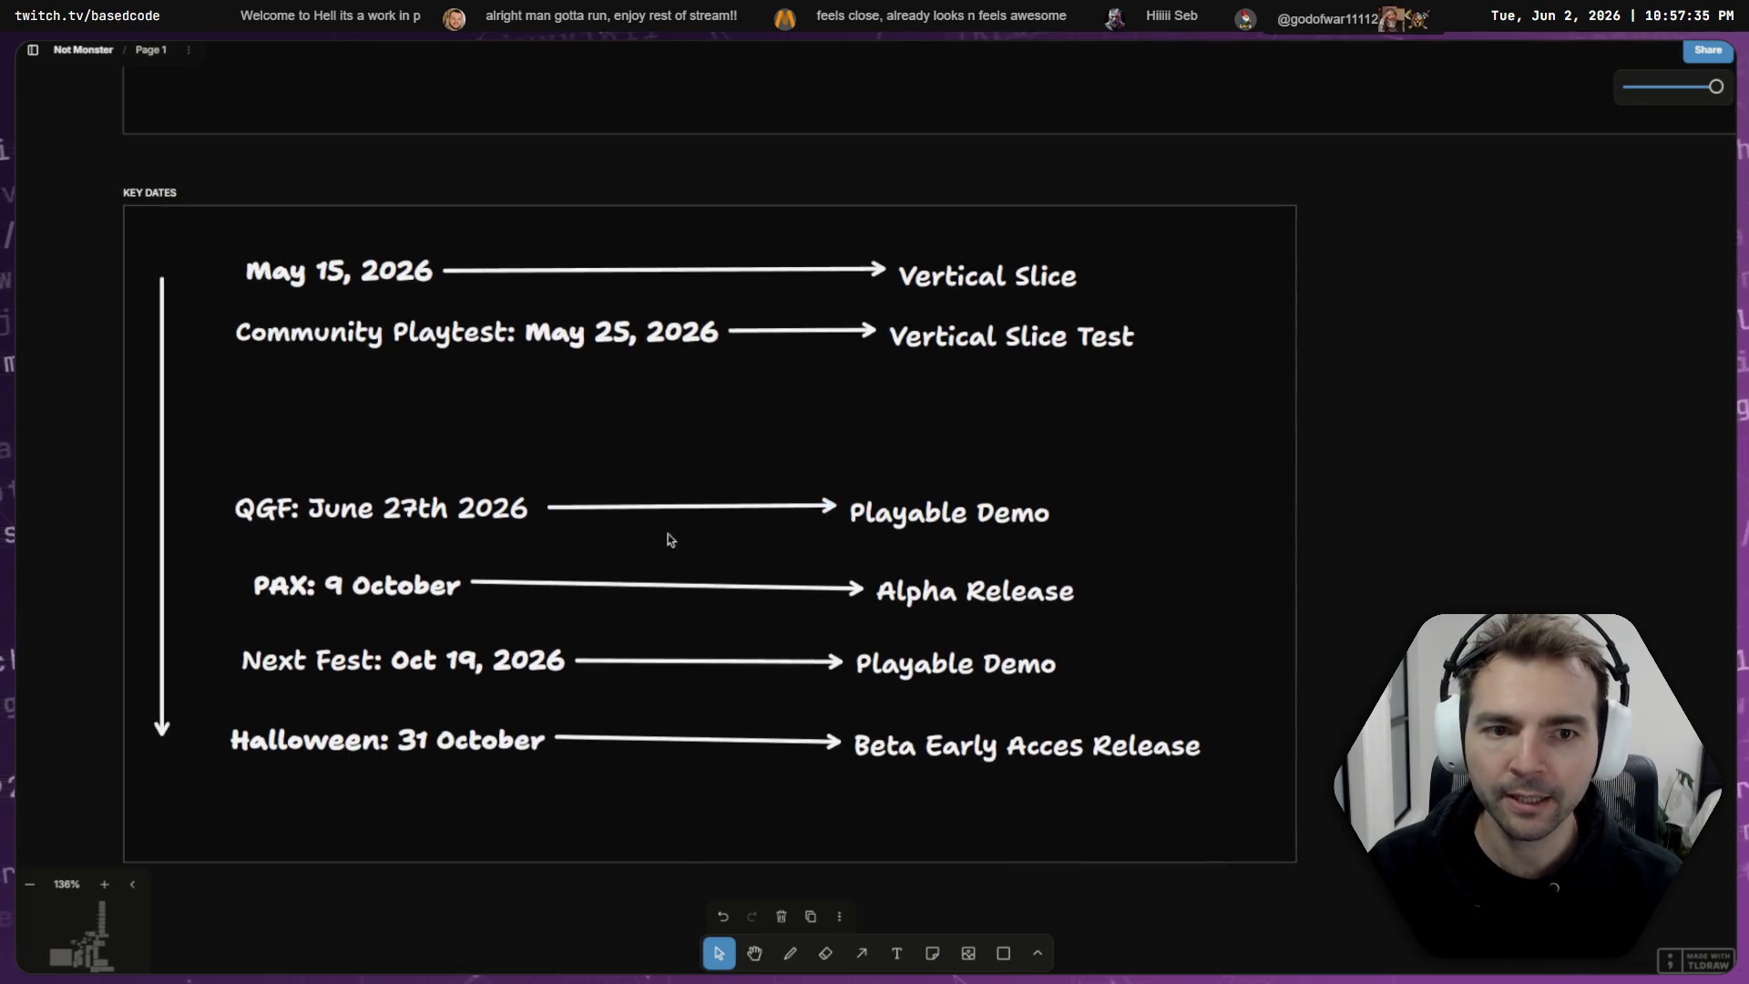
left_click(496, 515)
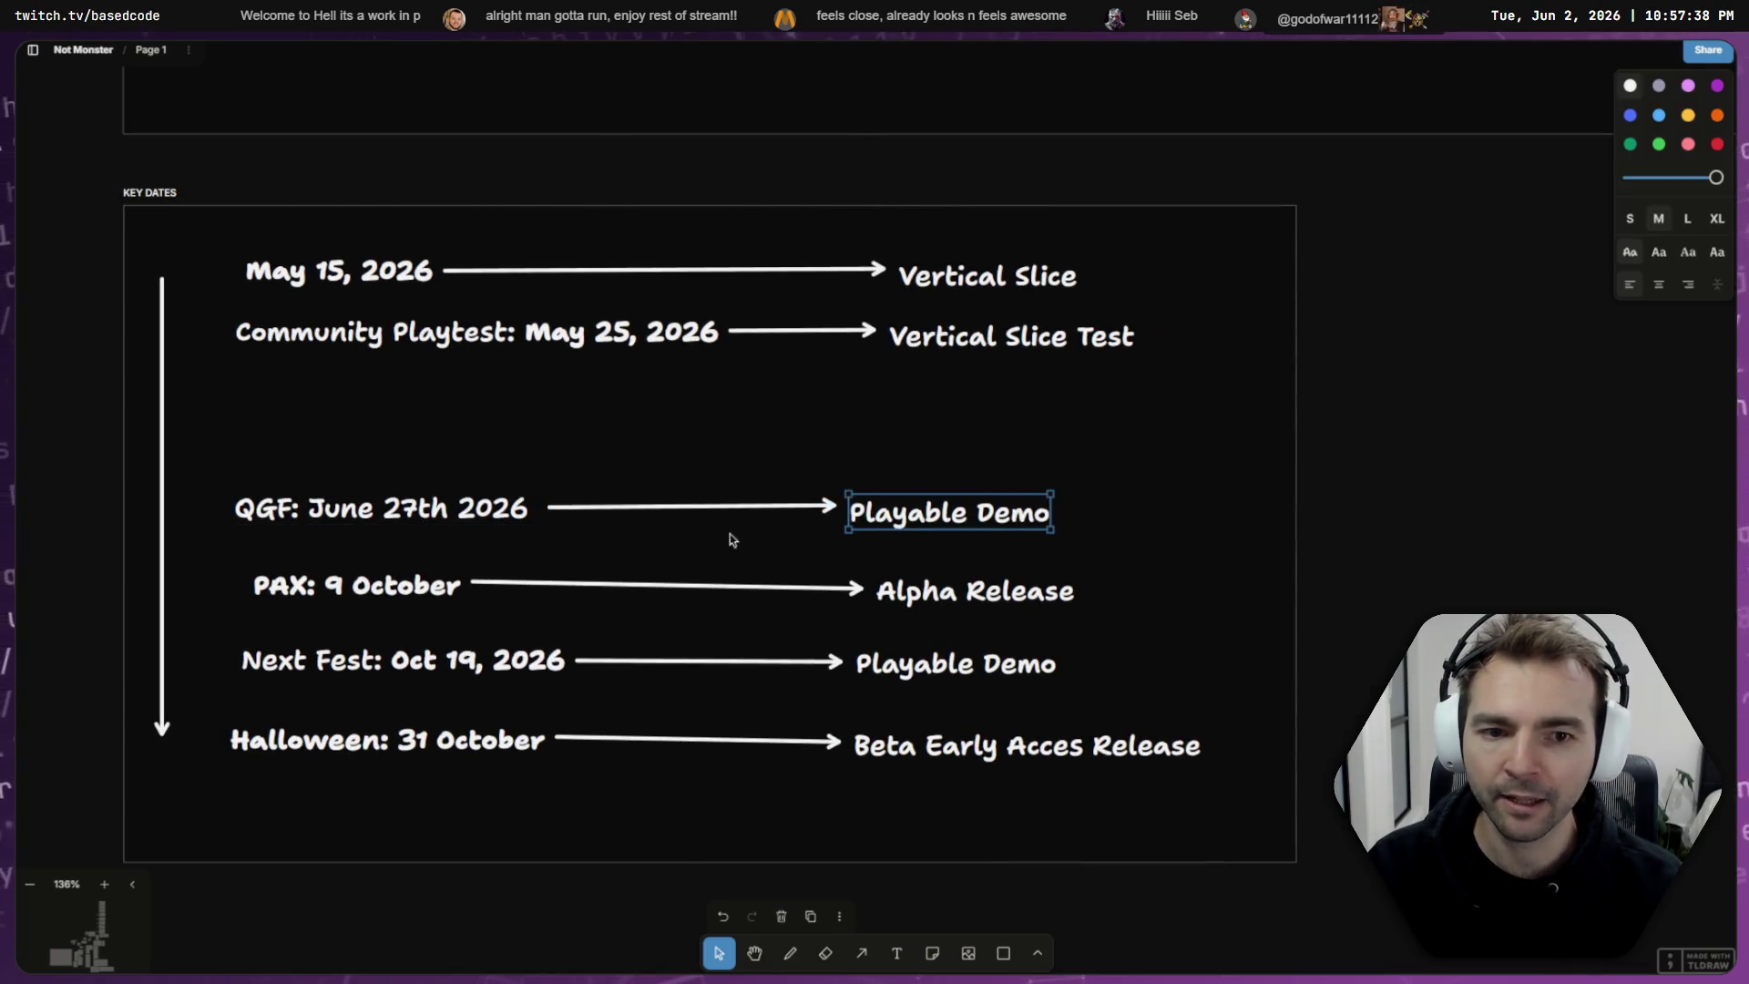
left_click(855, 515)
mouse_move(1239, 487)
left_mouse_down()
mouse_move(665, 499)
mouse_move(362, 538)
left_mouse_up()
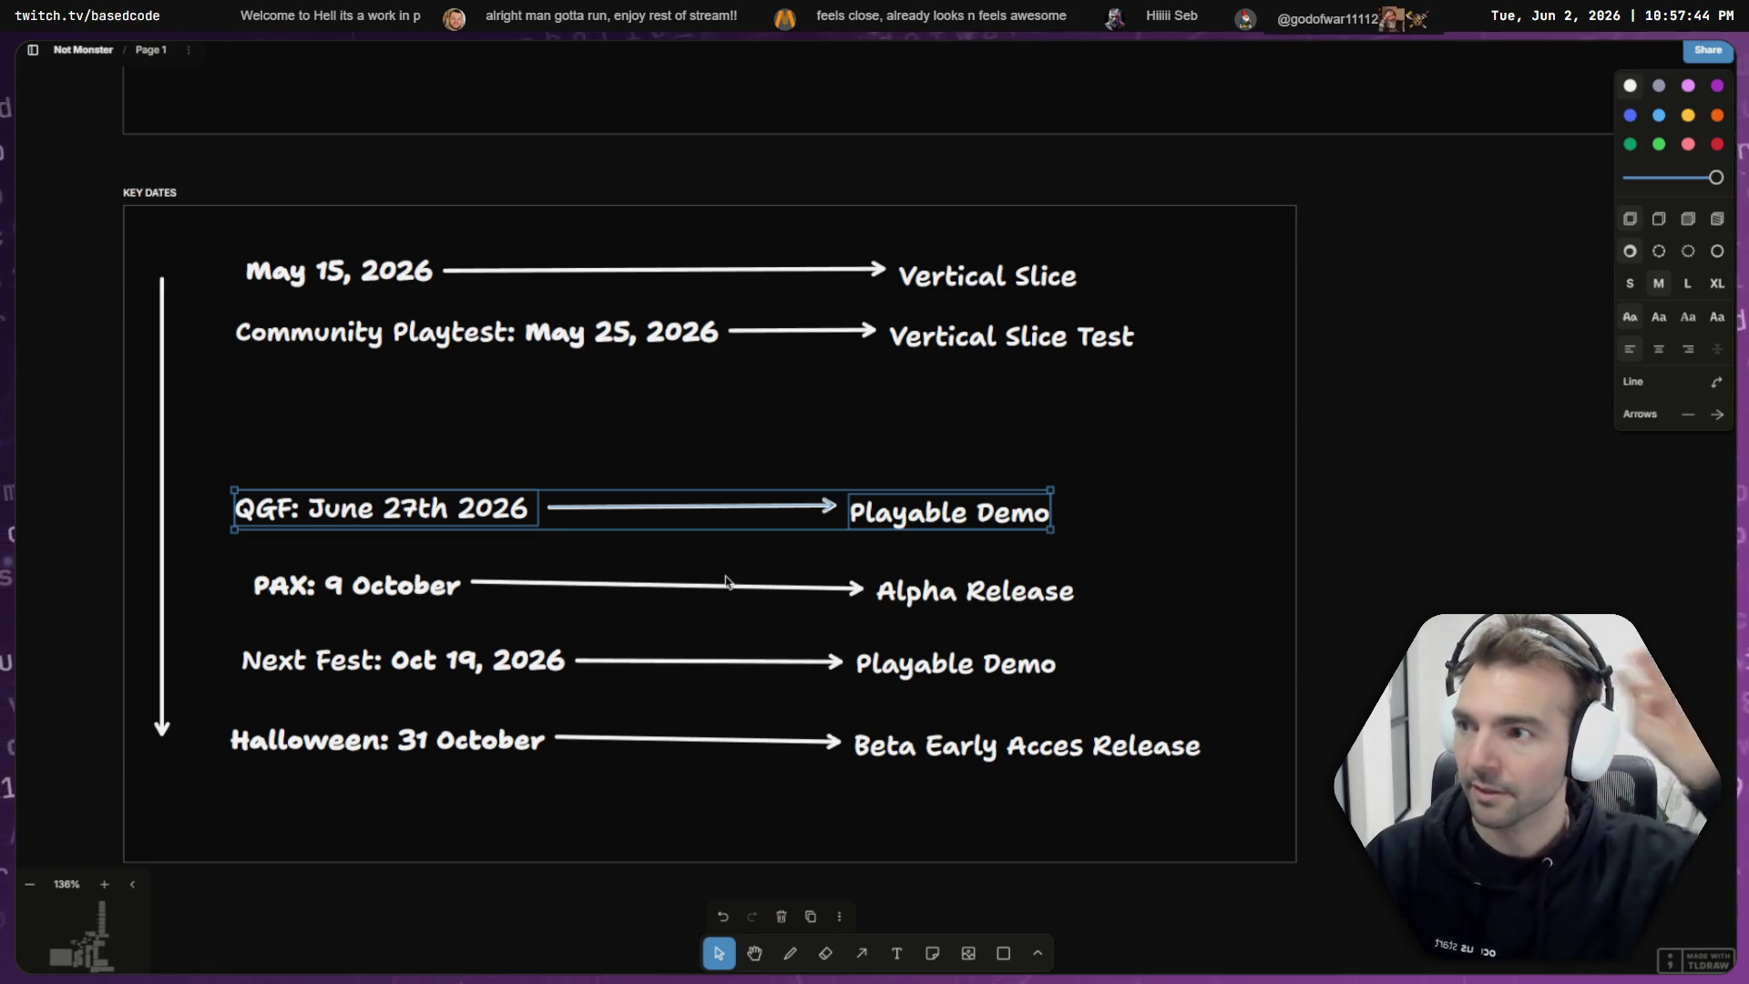
left_click(1409, 507)
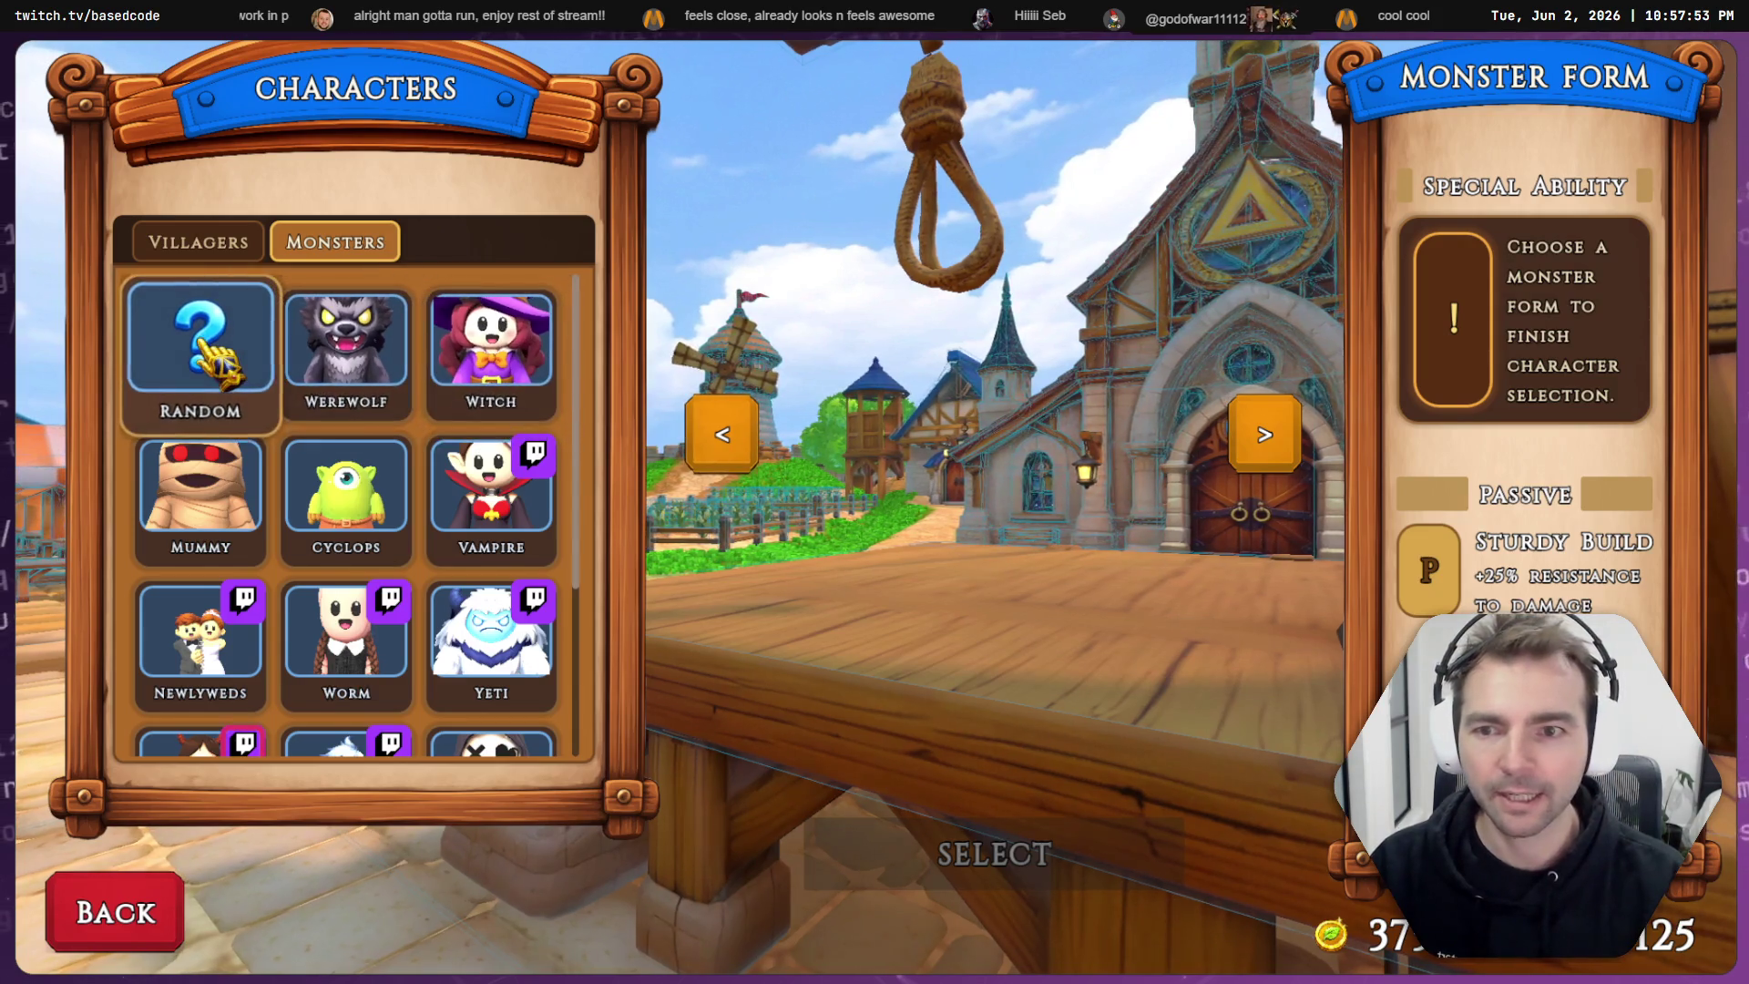
left_click(273, 430)
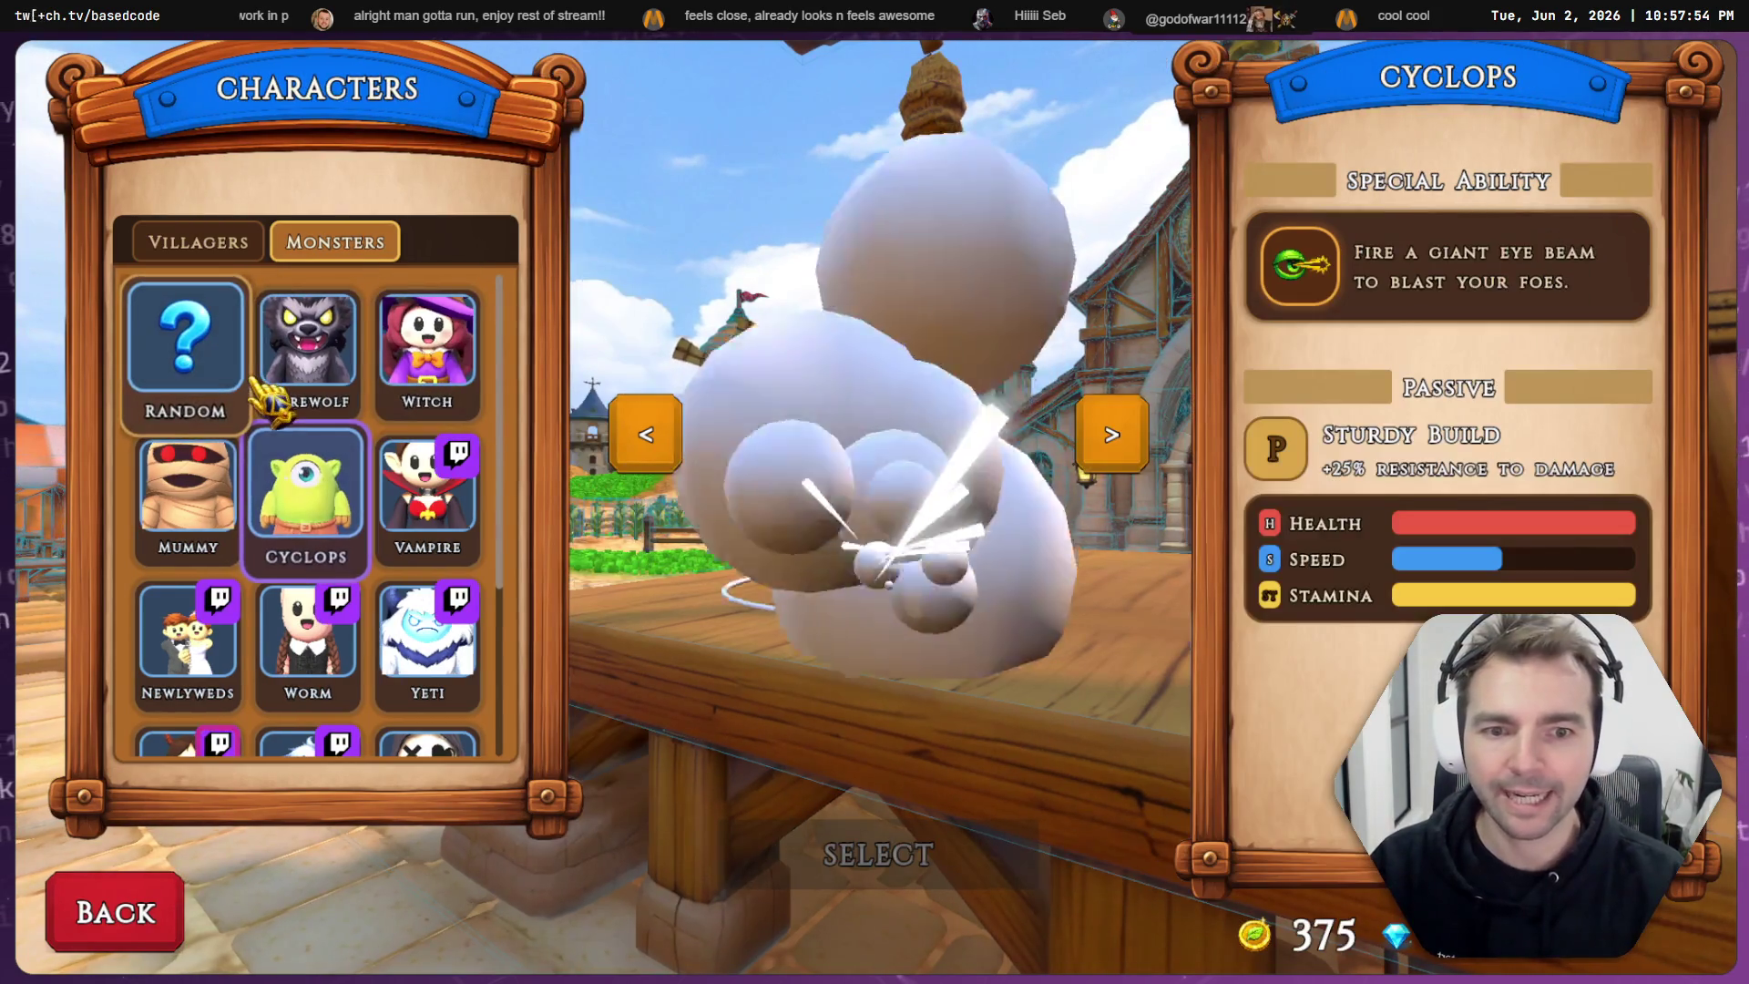
- Show the Werewolf's ability and stats on the Monsters selection screen
left_click(307, 350)
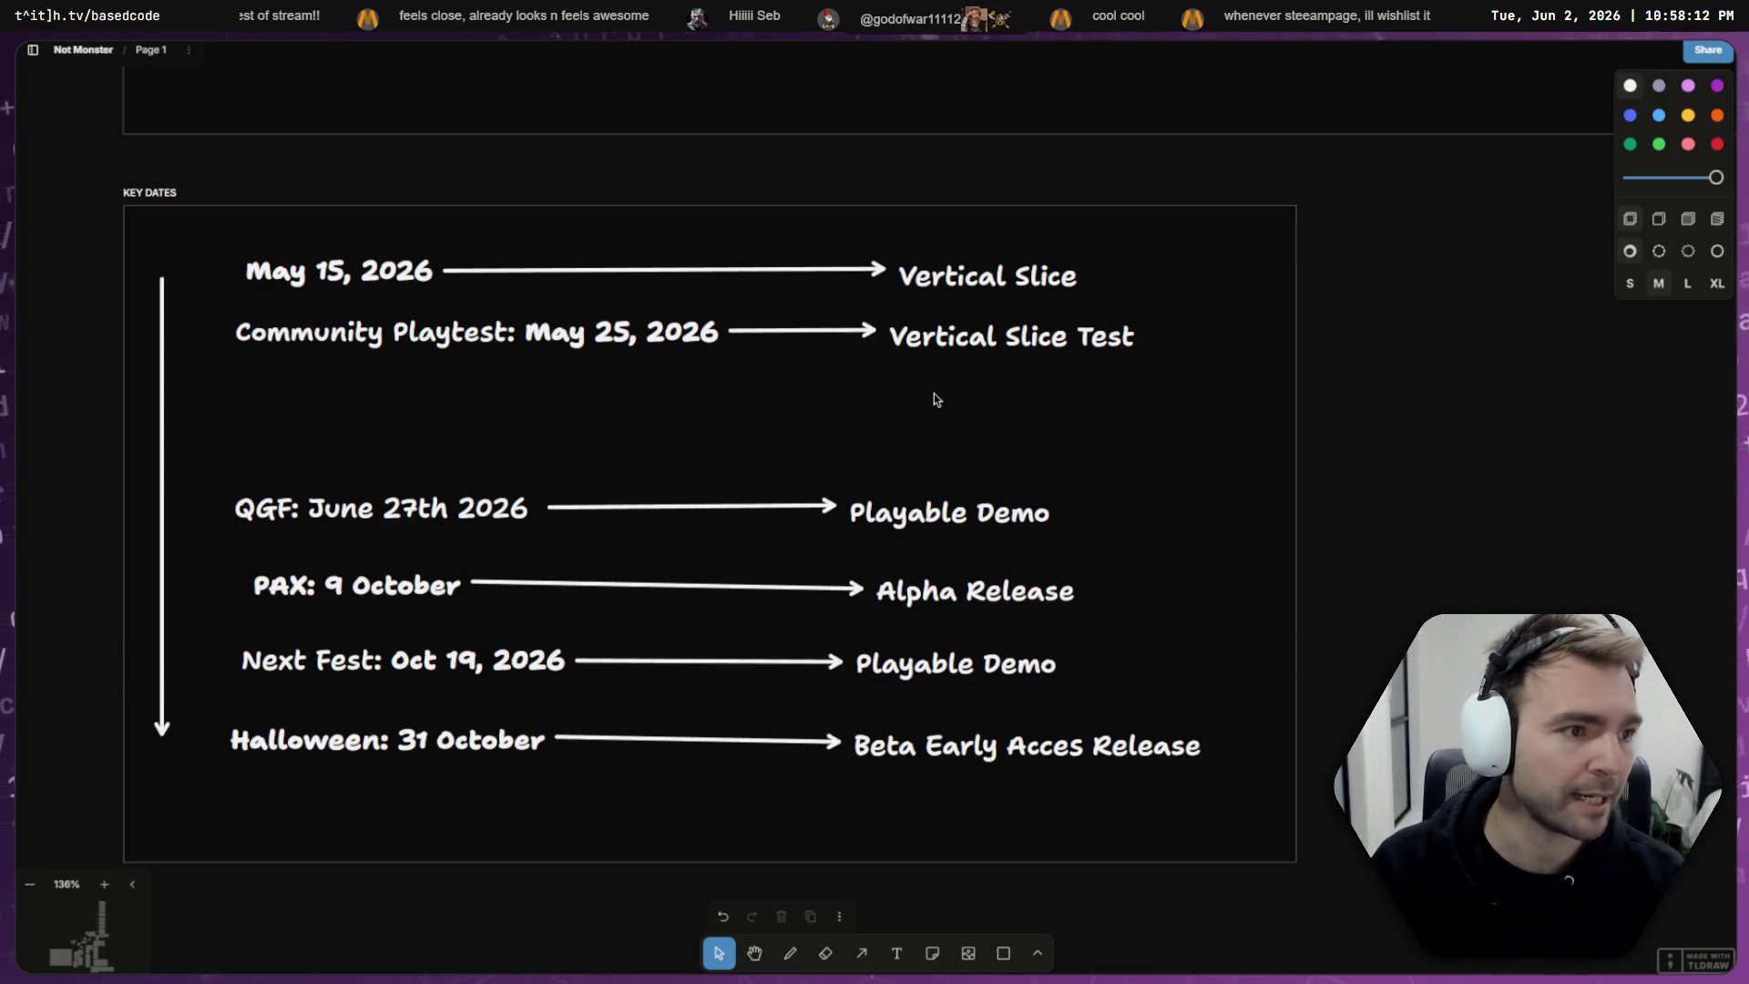
- Leave the KEY DATES timeline for the Godot editor showing ItemContainerRegistryRuntime.cs
key("alt+Tab")
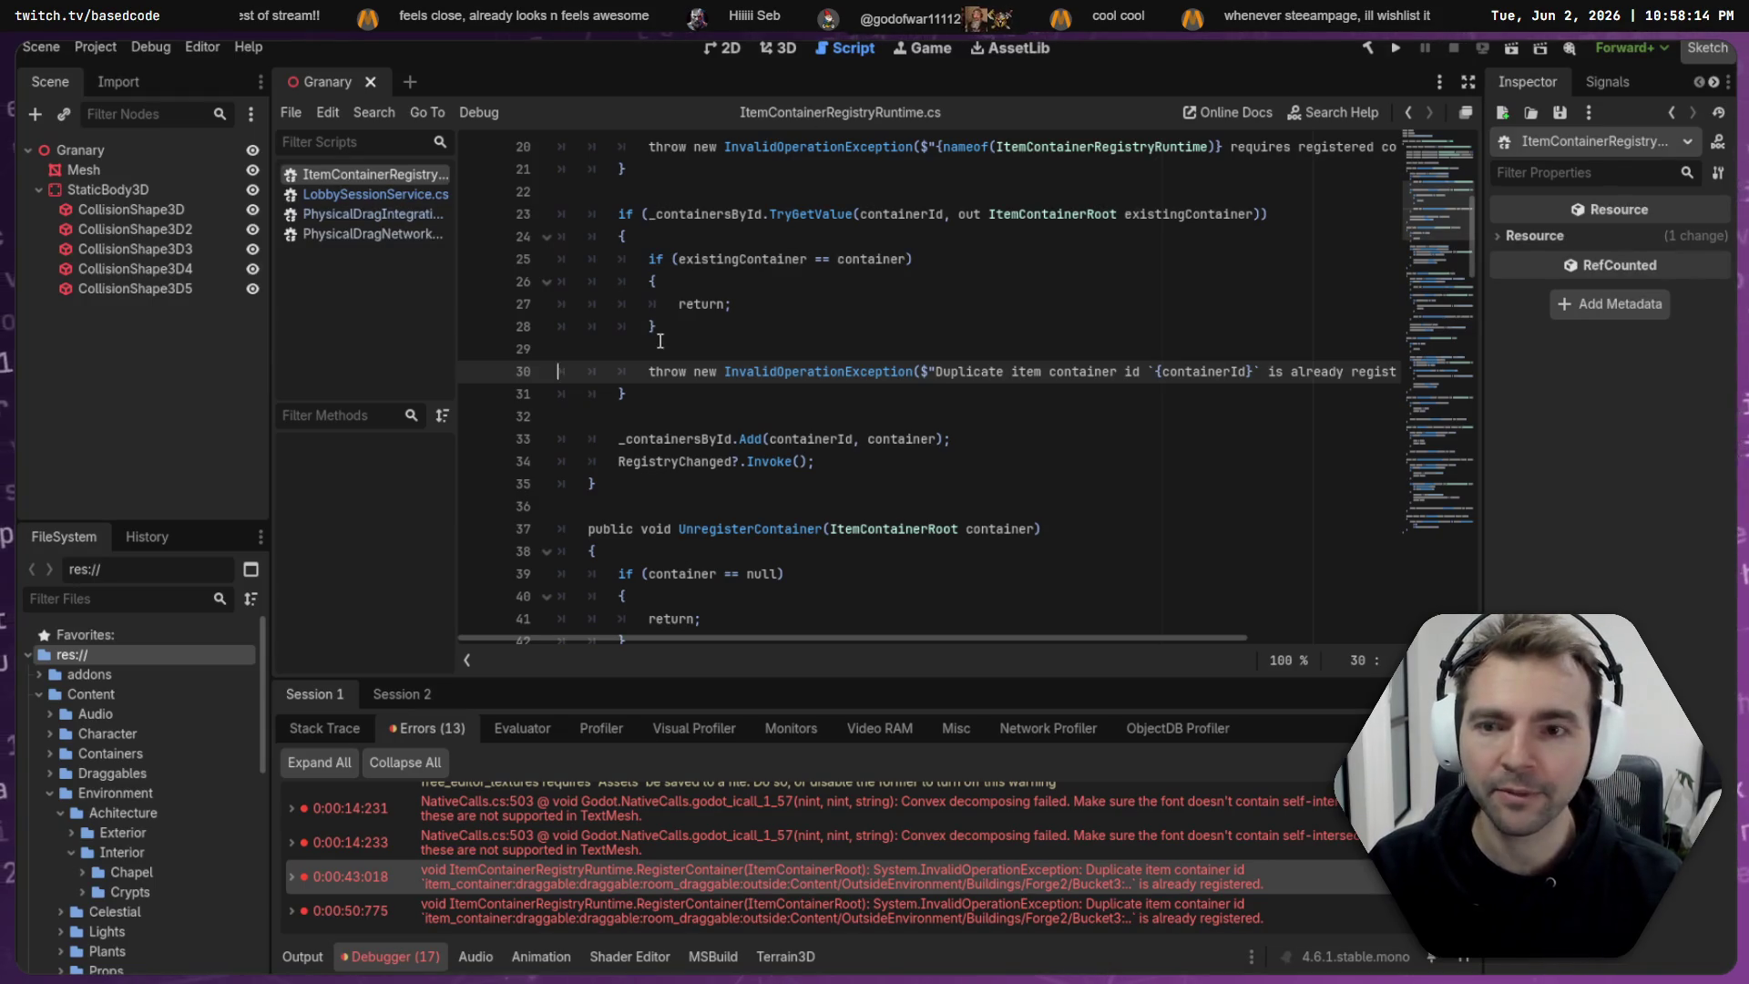
- Clear the debugger's errors and fly the camera around the Granary in the 3D view
left_click(1448, 762)
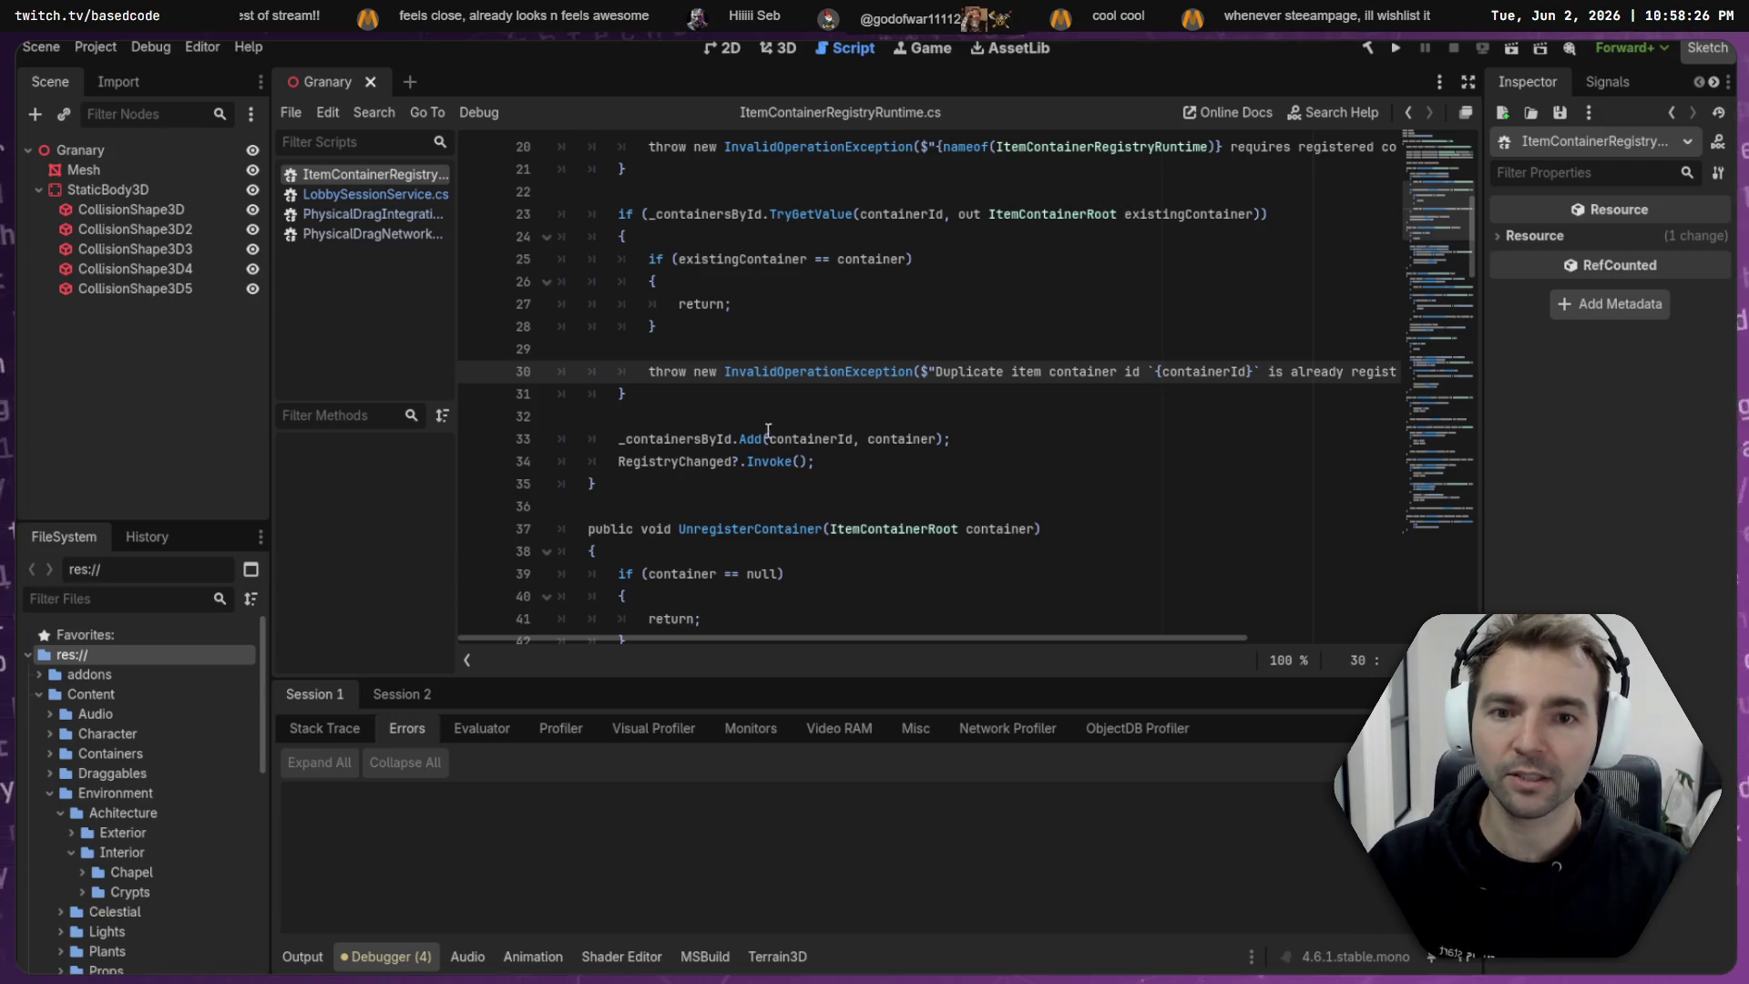
scroll(765, 446, "up", 6)
left_click(779, 49)
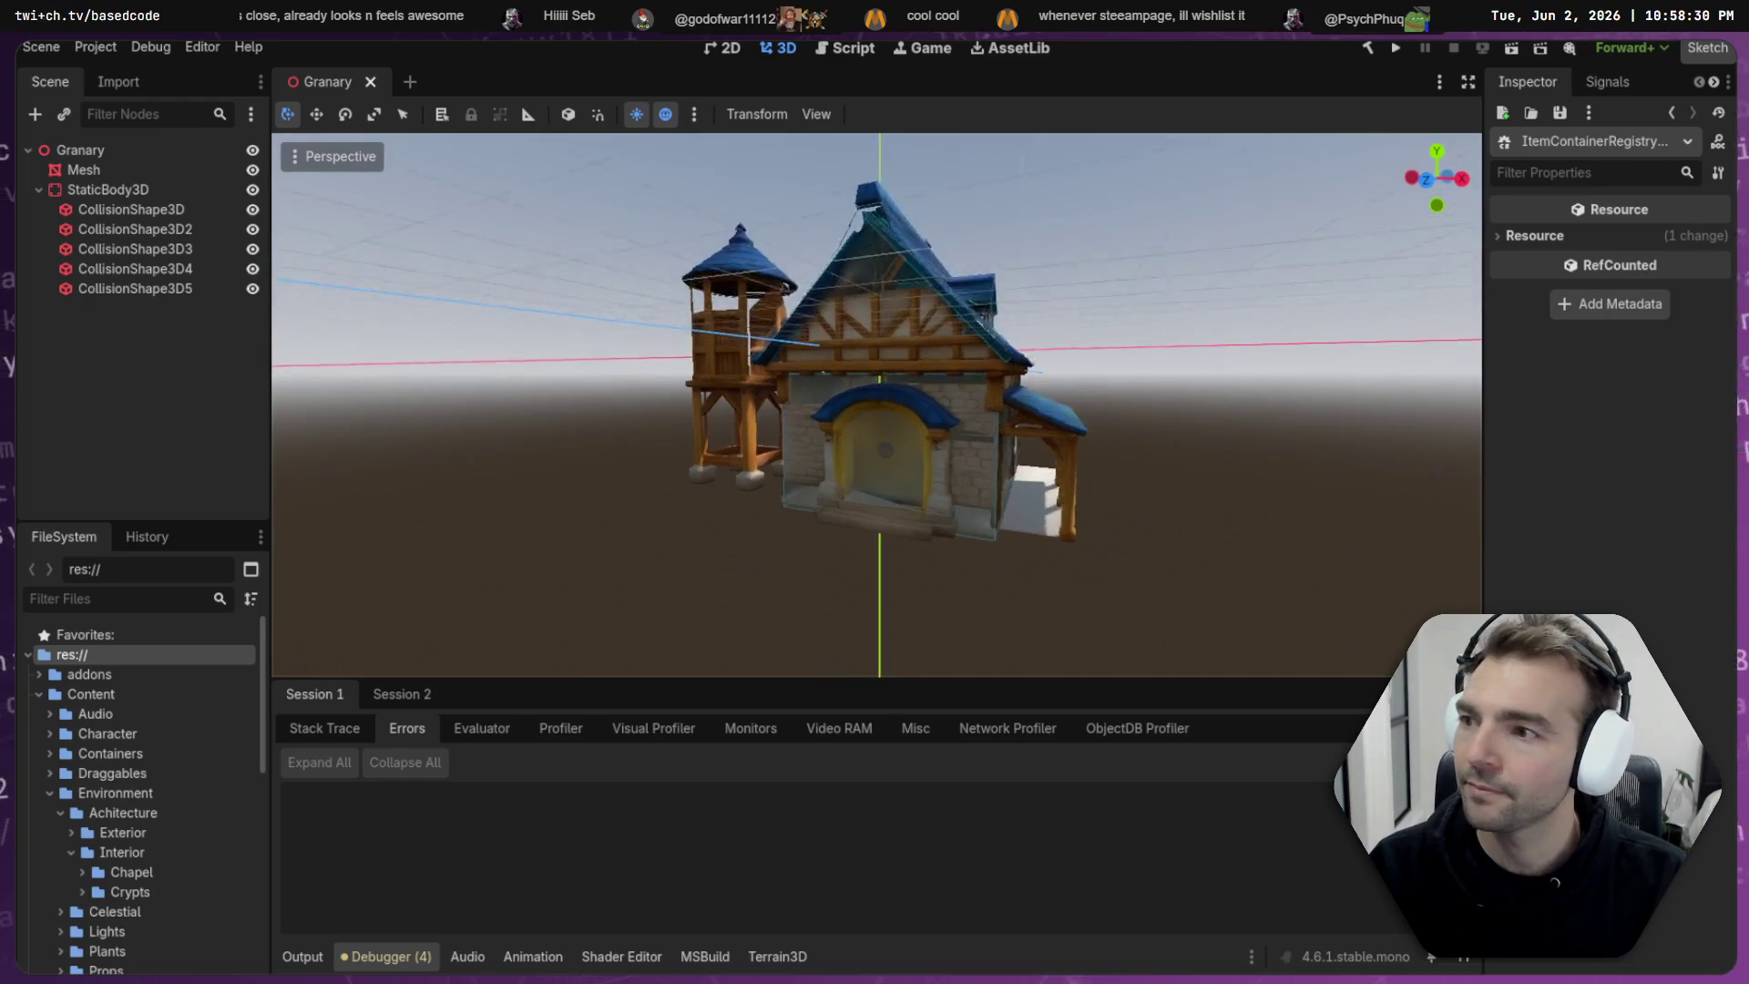
scroll(1034, 494, "up", 3)
scroll(876, 404, "up", 10)
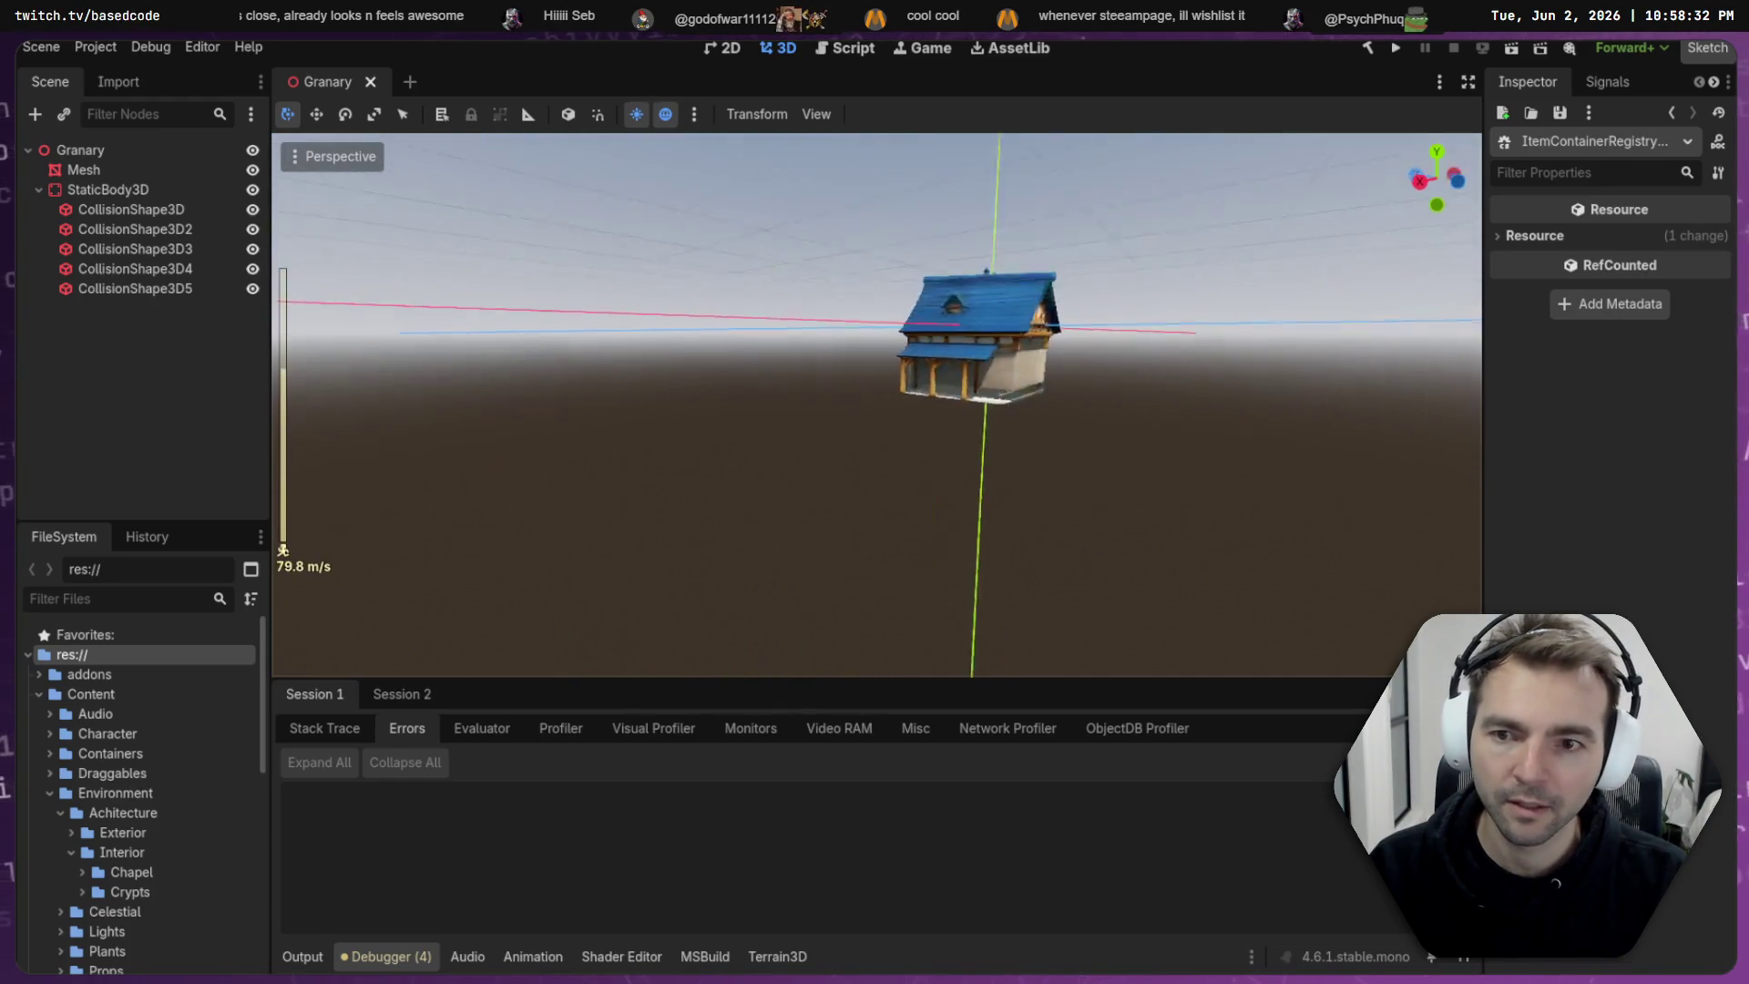
key("w")
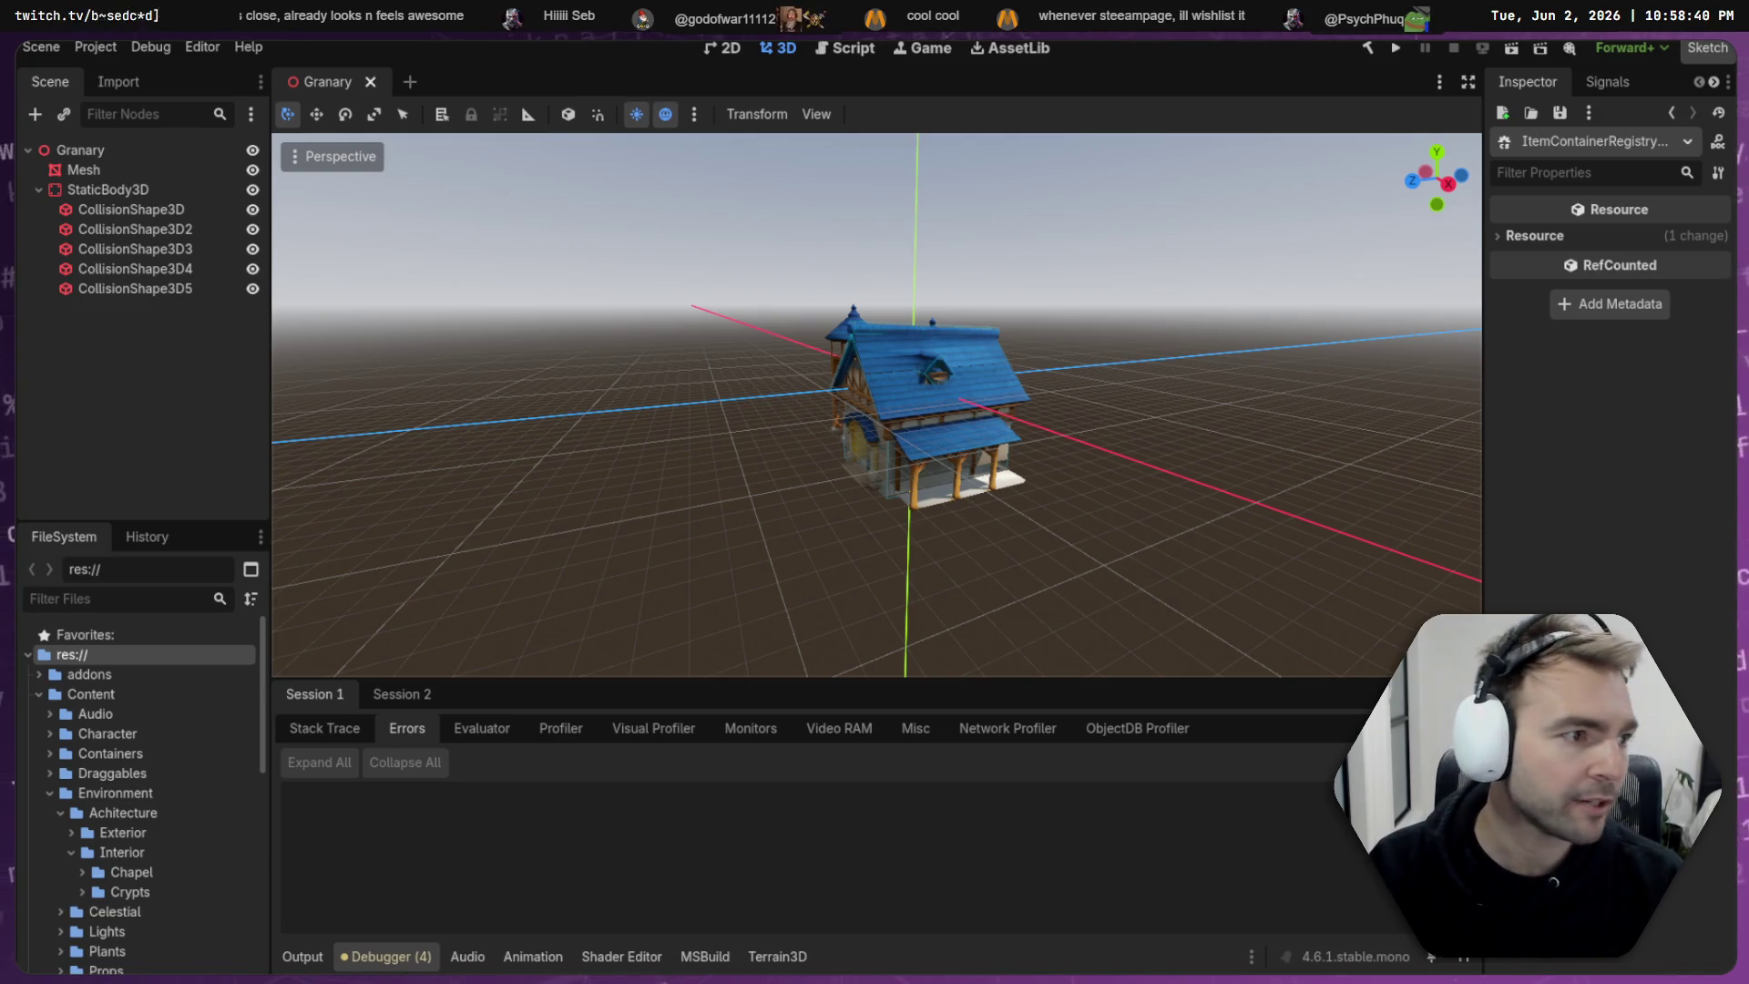
key("alt+Tab")
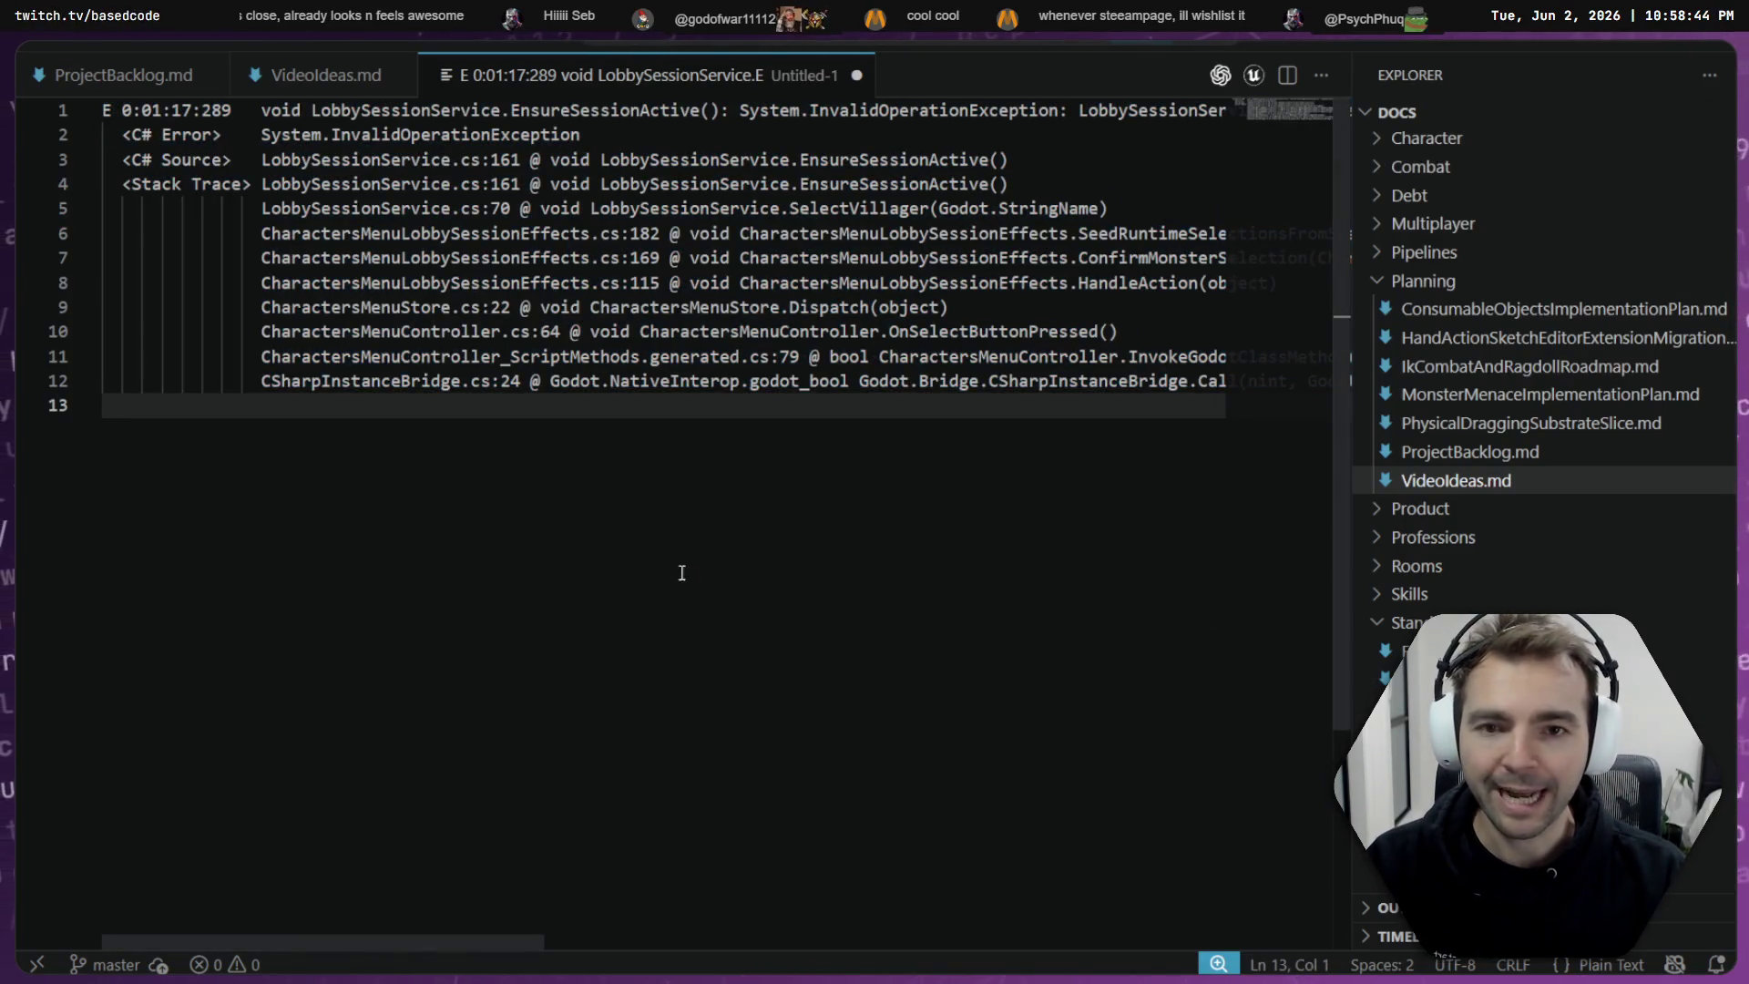
- Close the Untitled-1 stack-trace file without saving
key("ctrl+shift+Home")
left_click(693, 469)
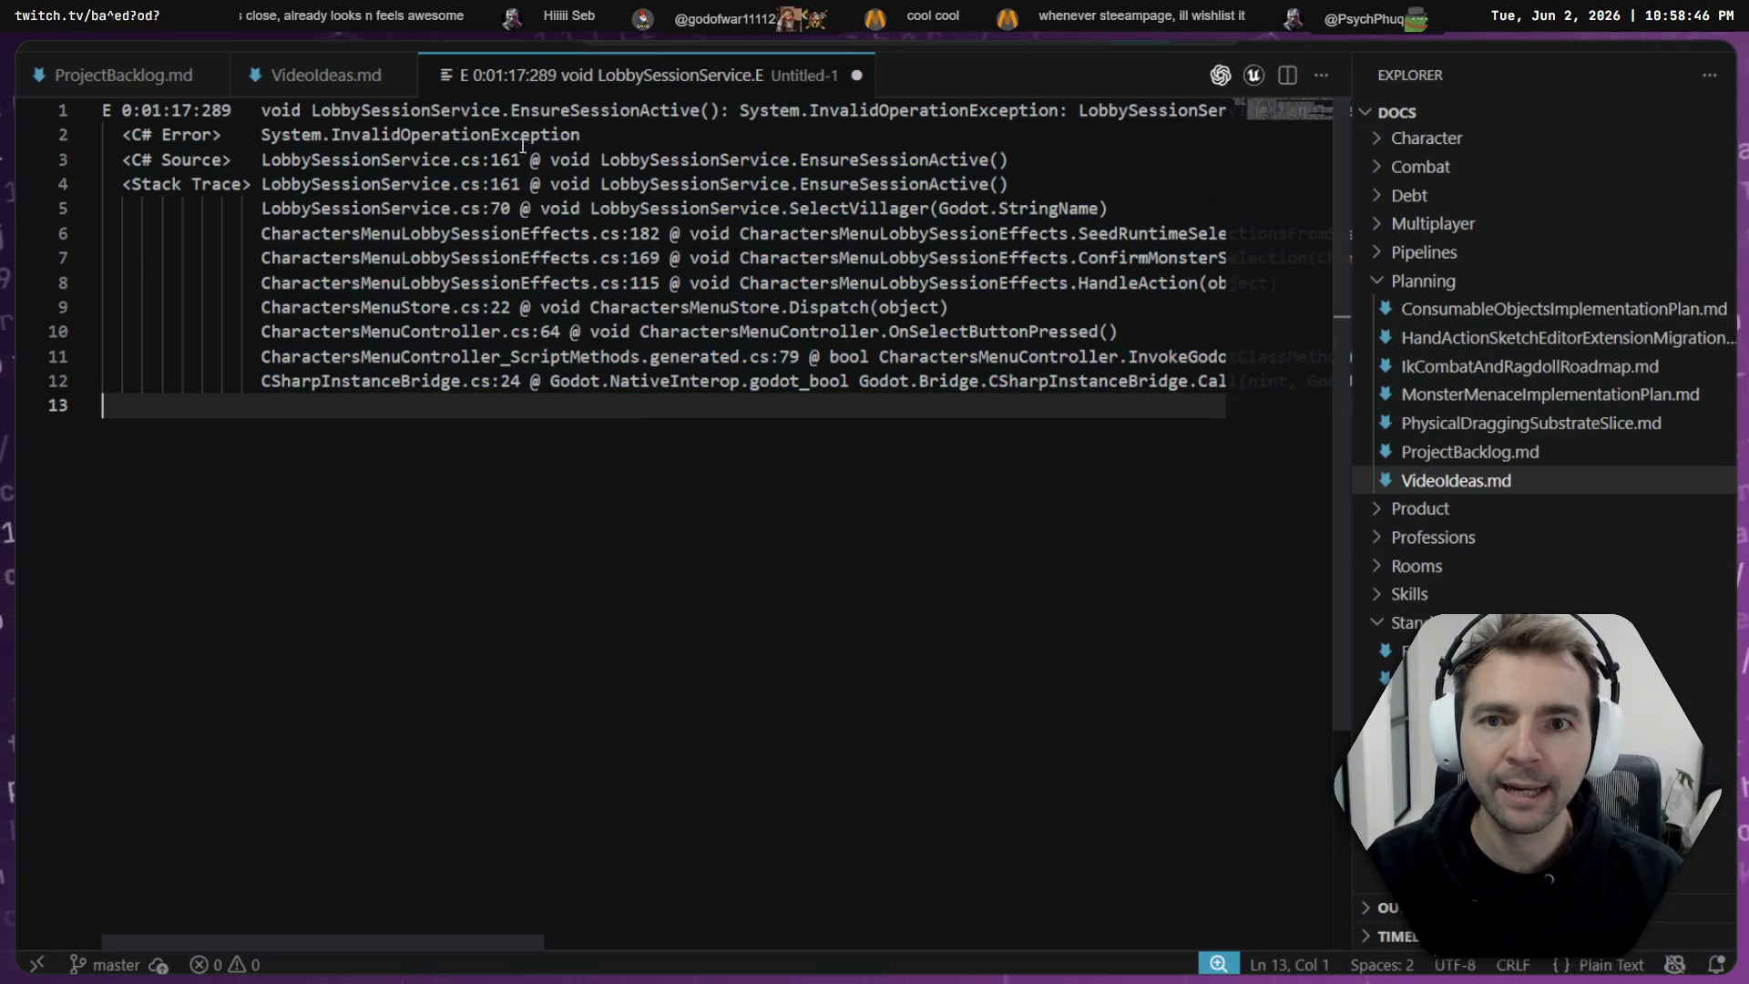
middle_click(558, 79)
left_click(906, 530)
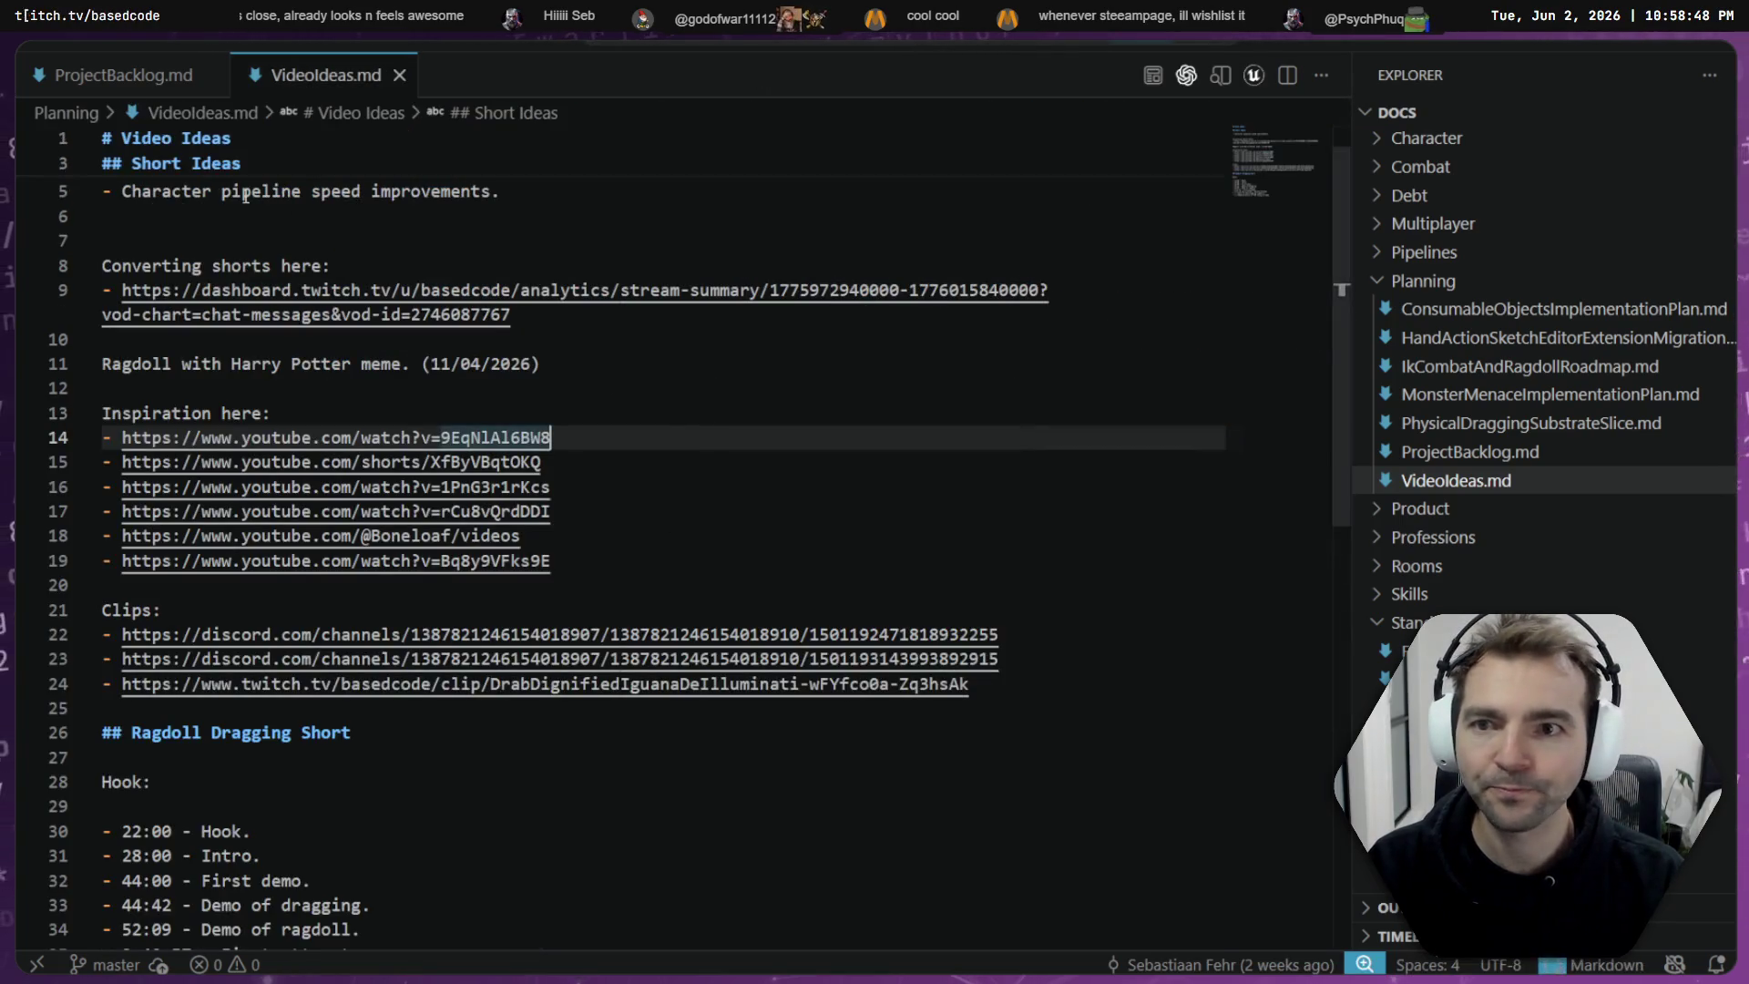
- Review ProjectBacklog.md's Vertical Slice items, highlighting the implemented features on line 5
left_click(116, 78)
left_click(492, 243)
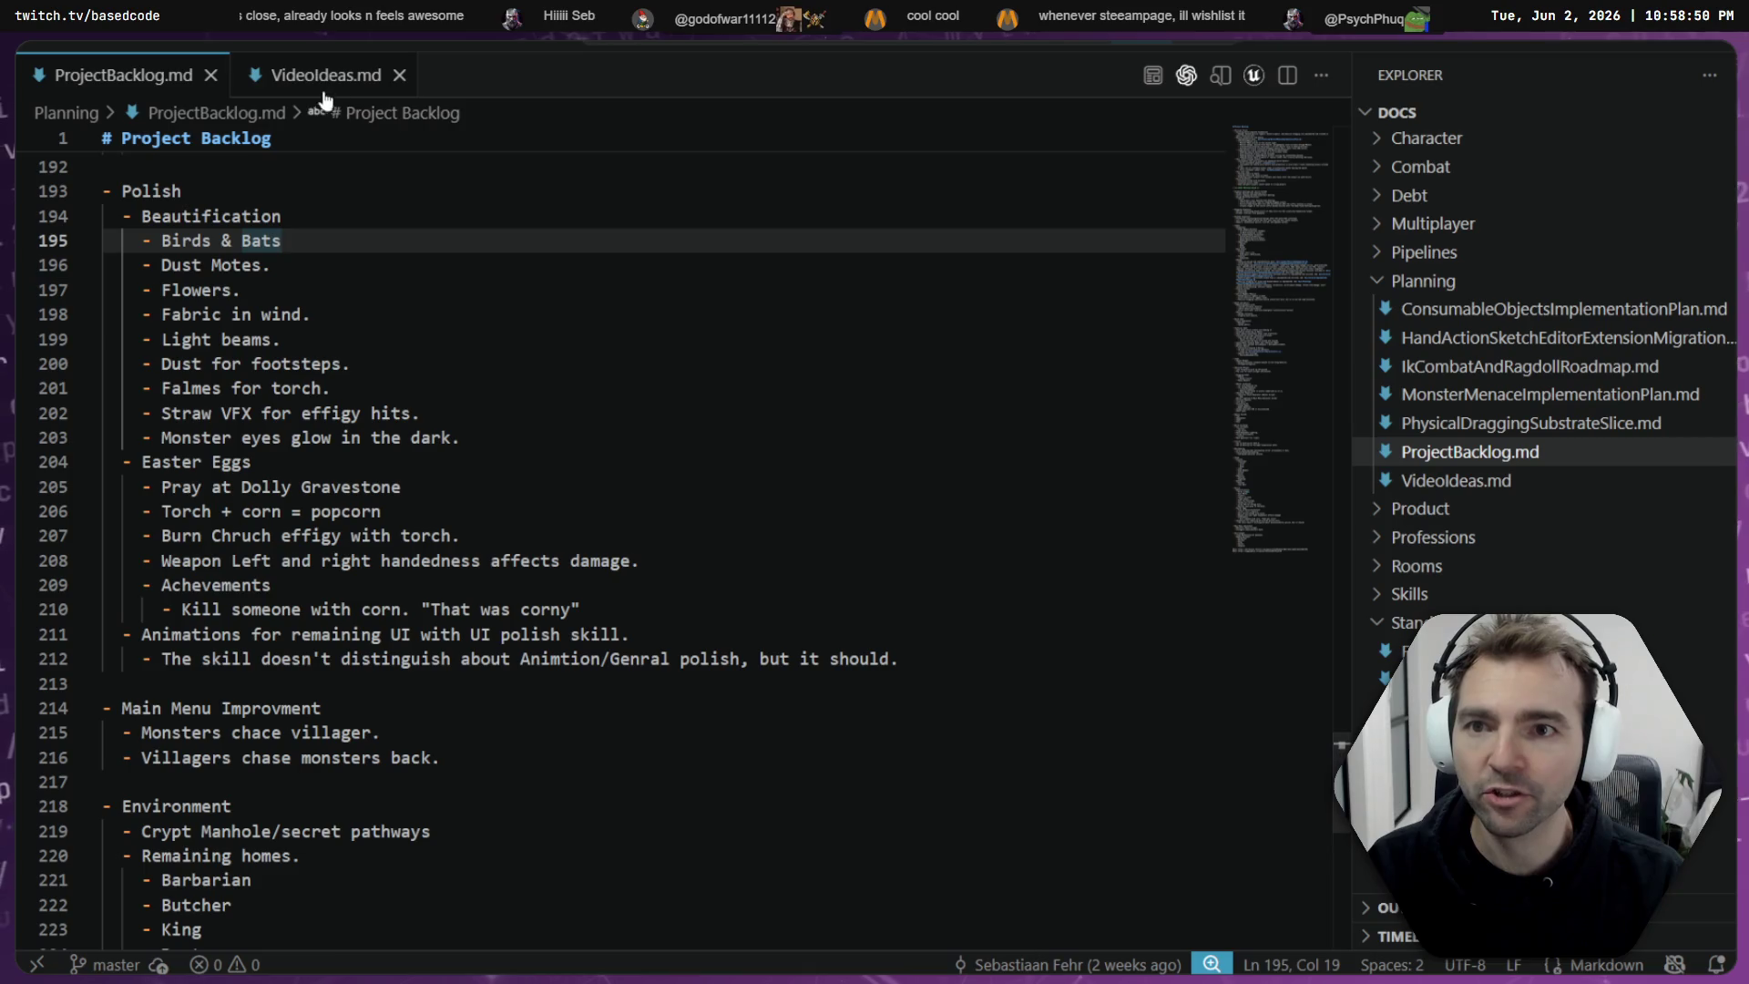
left_click(564, 413)
scroll(1139, 437, "up", 1)
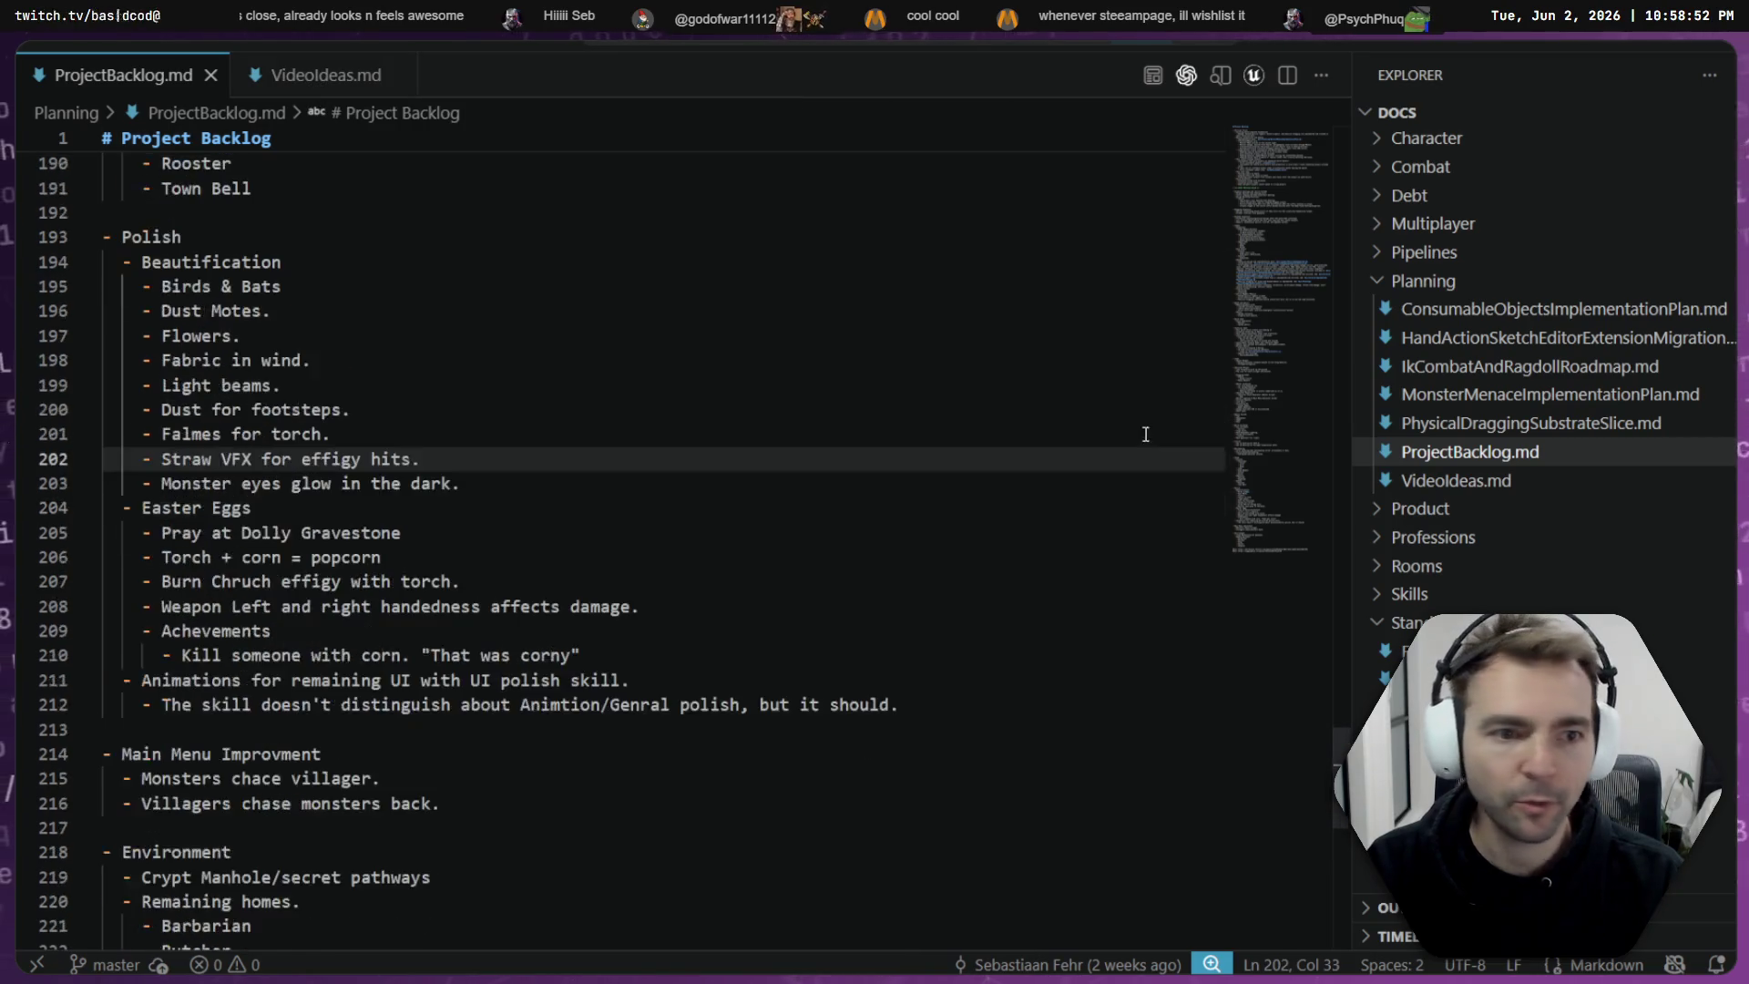
left_click_drag(1285, 524, 1285, 151)
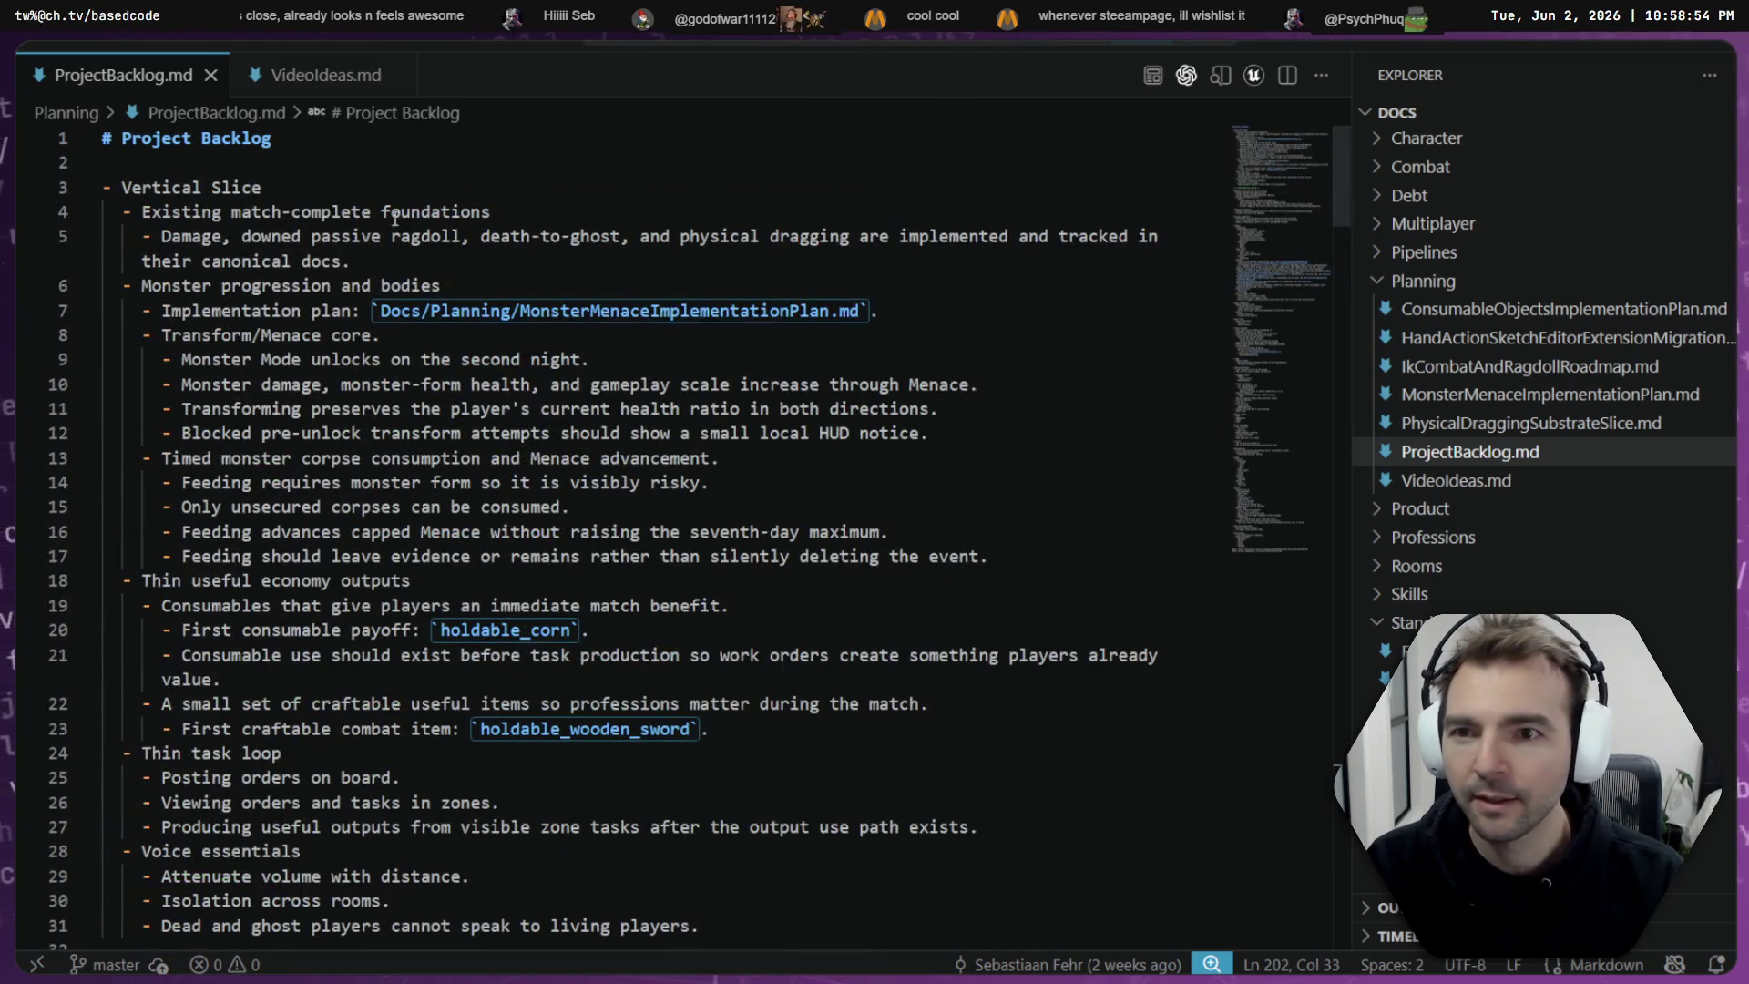
left_click(572, 217)
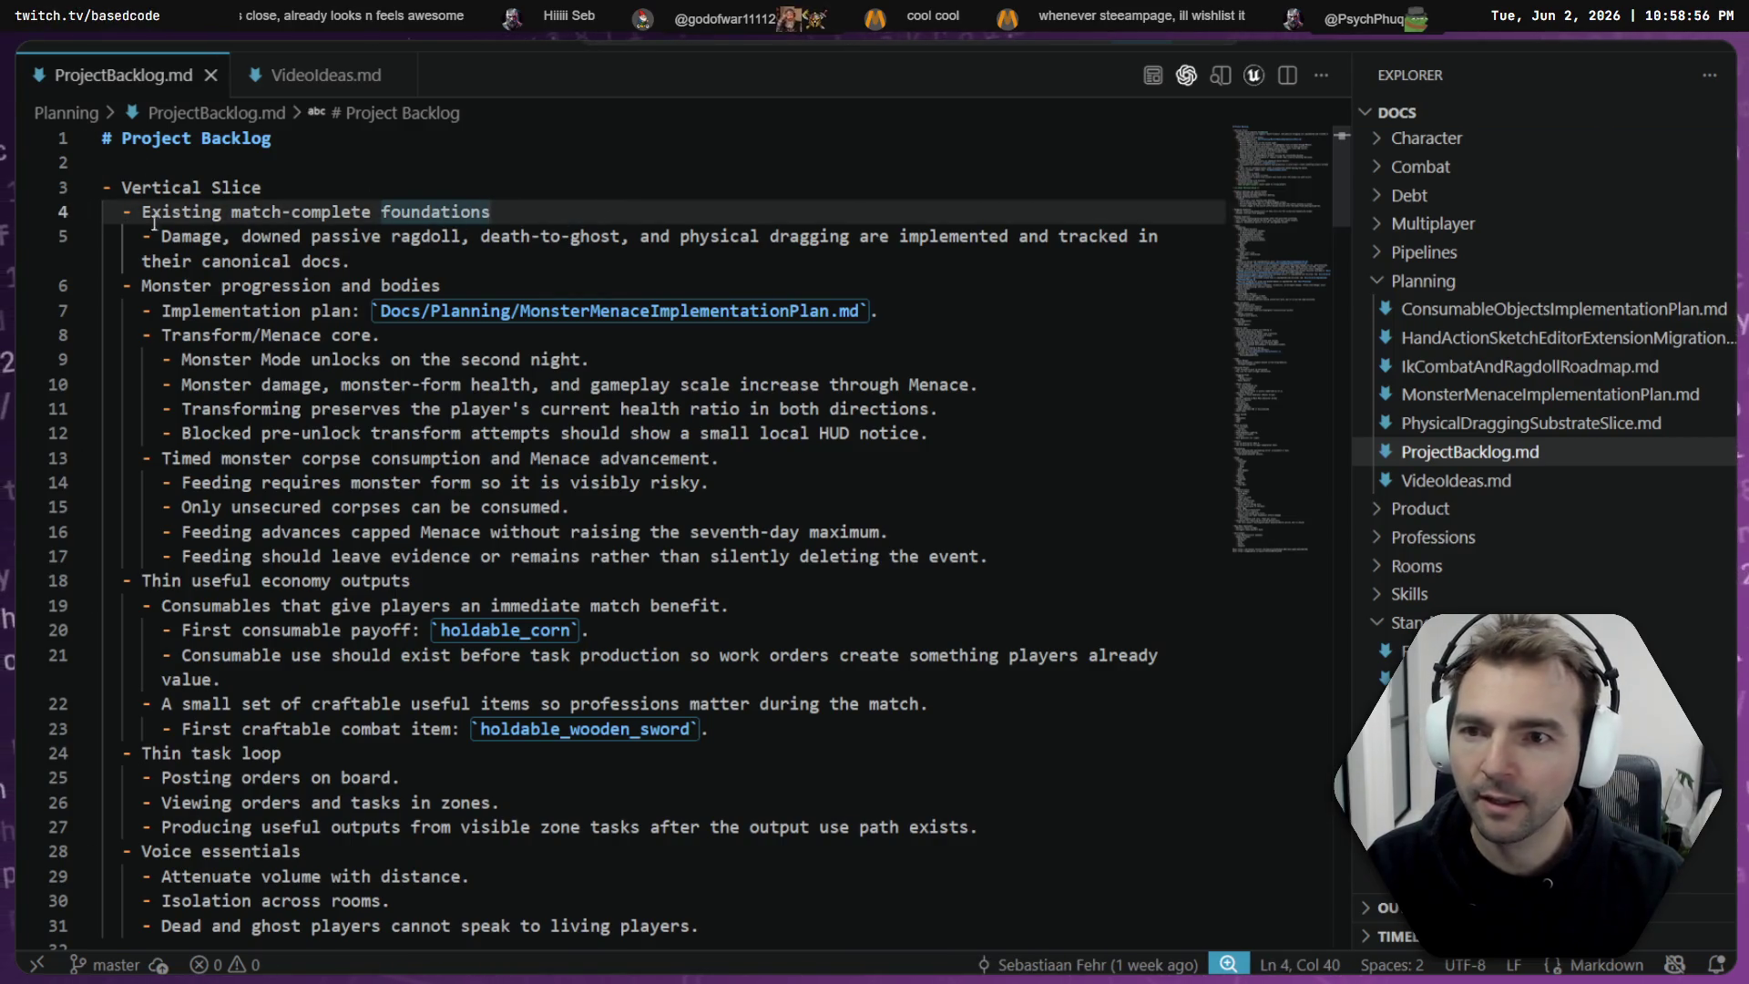
left_click_drag(244, 237, 870, 238)
left_click(1096, 240)
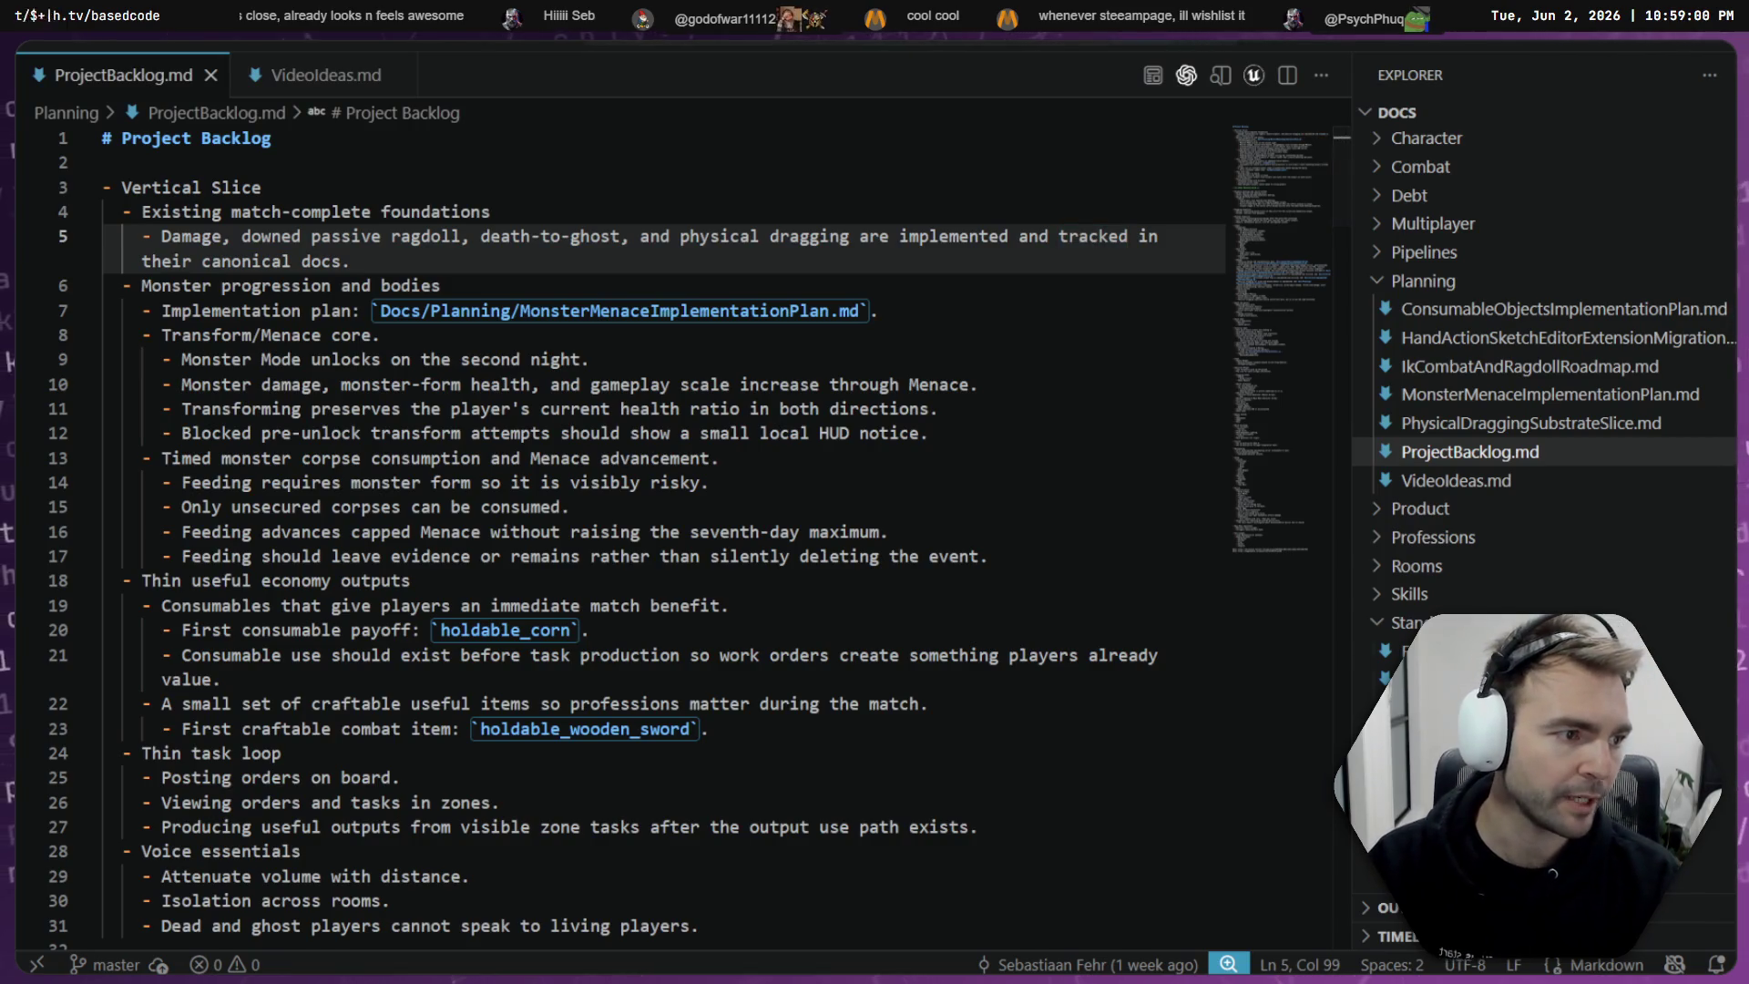
key("alt+Tab")
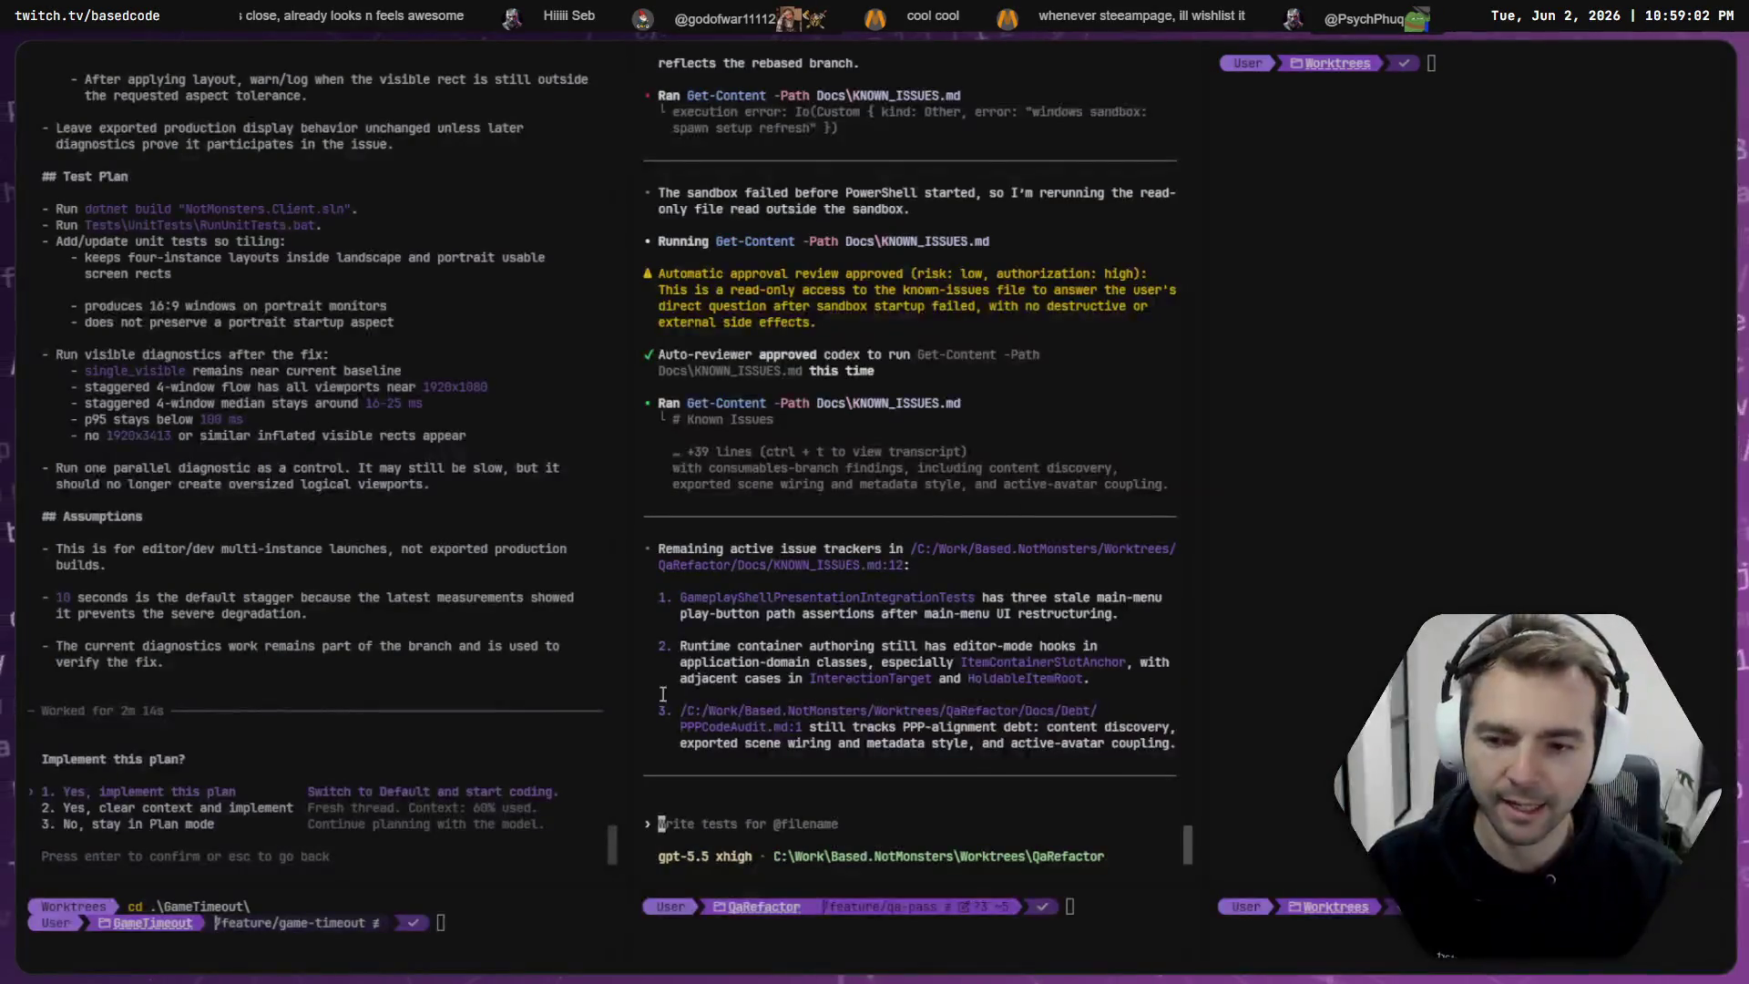
- Reread the plan's assumptions: editor/dev-only, 10-second default stagger, and current diagnostics
scroll(457, 624, "up", 10)
scroll(456, 624, "up", 3)
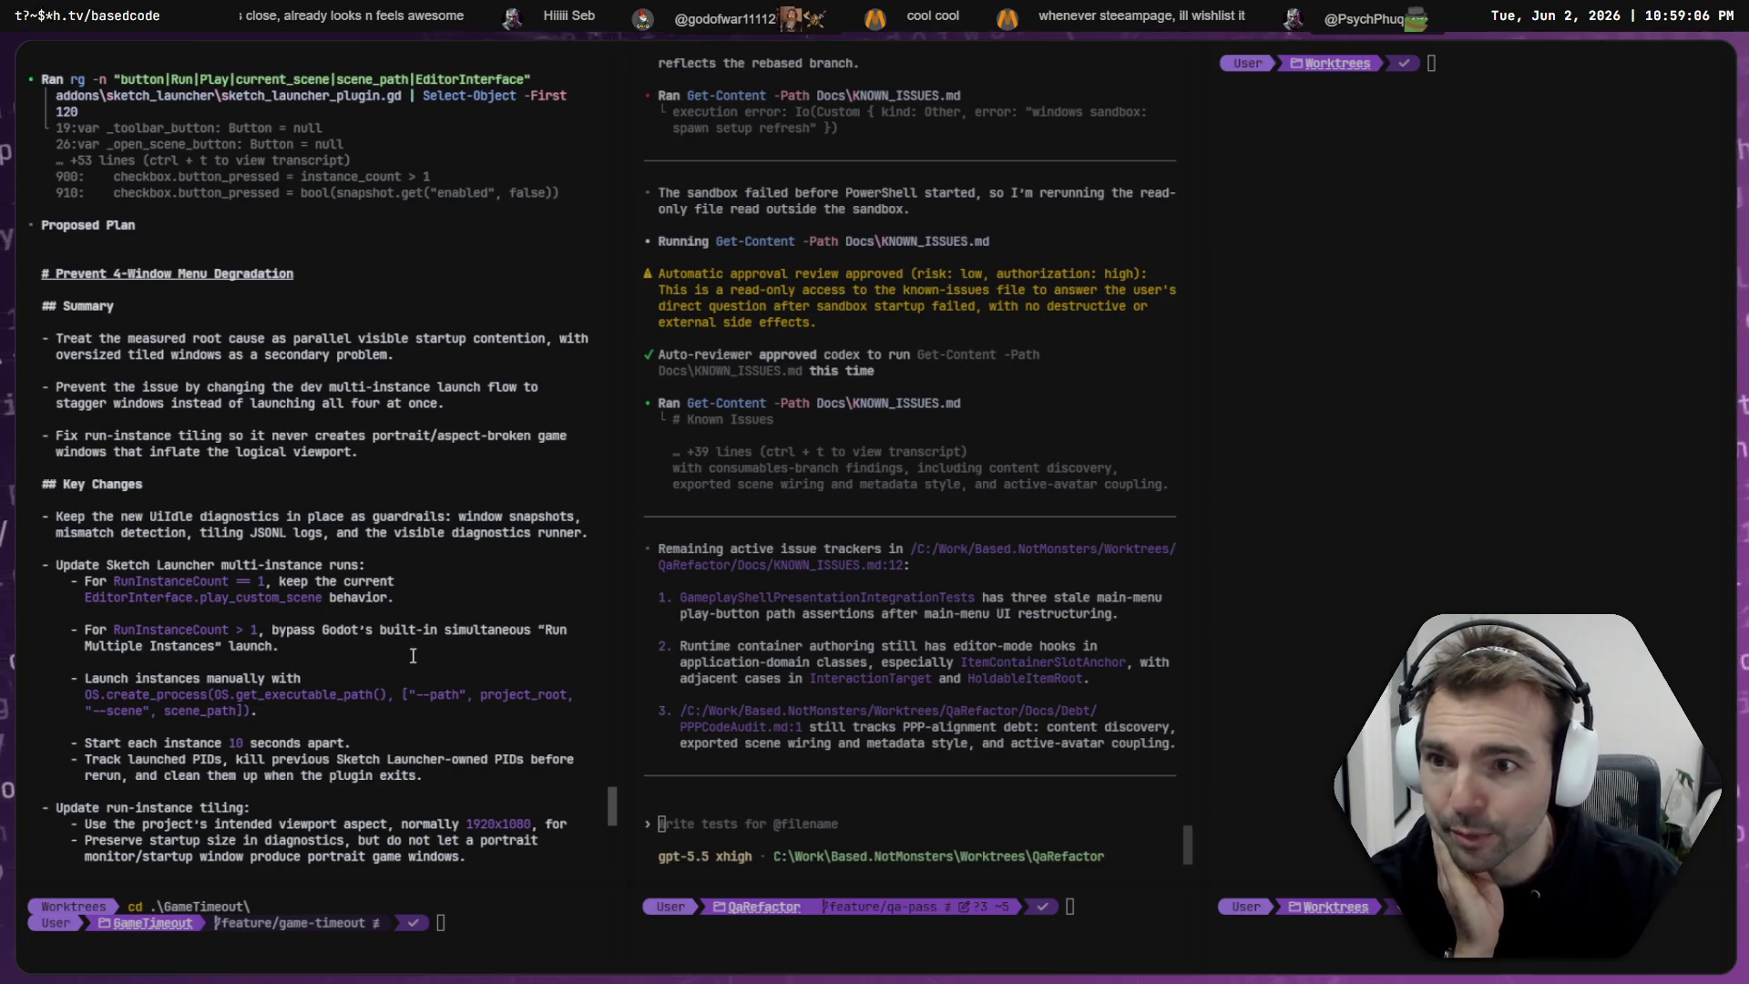
scroll(412, 656, "down", 2)
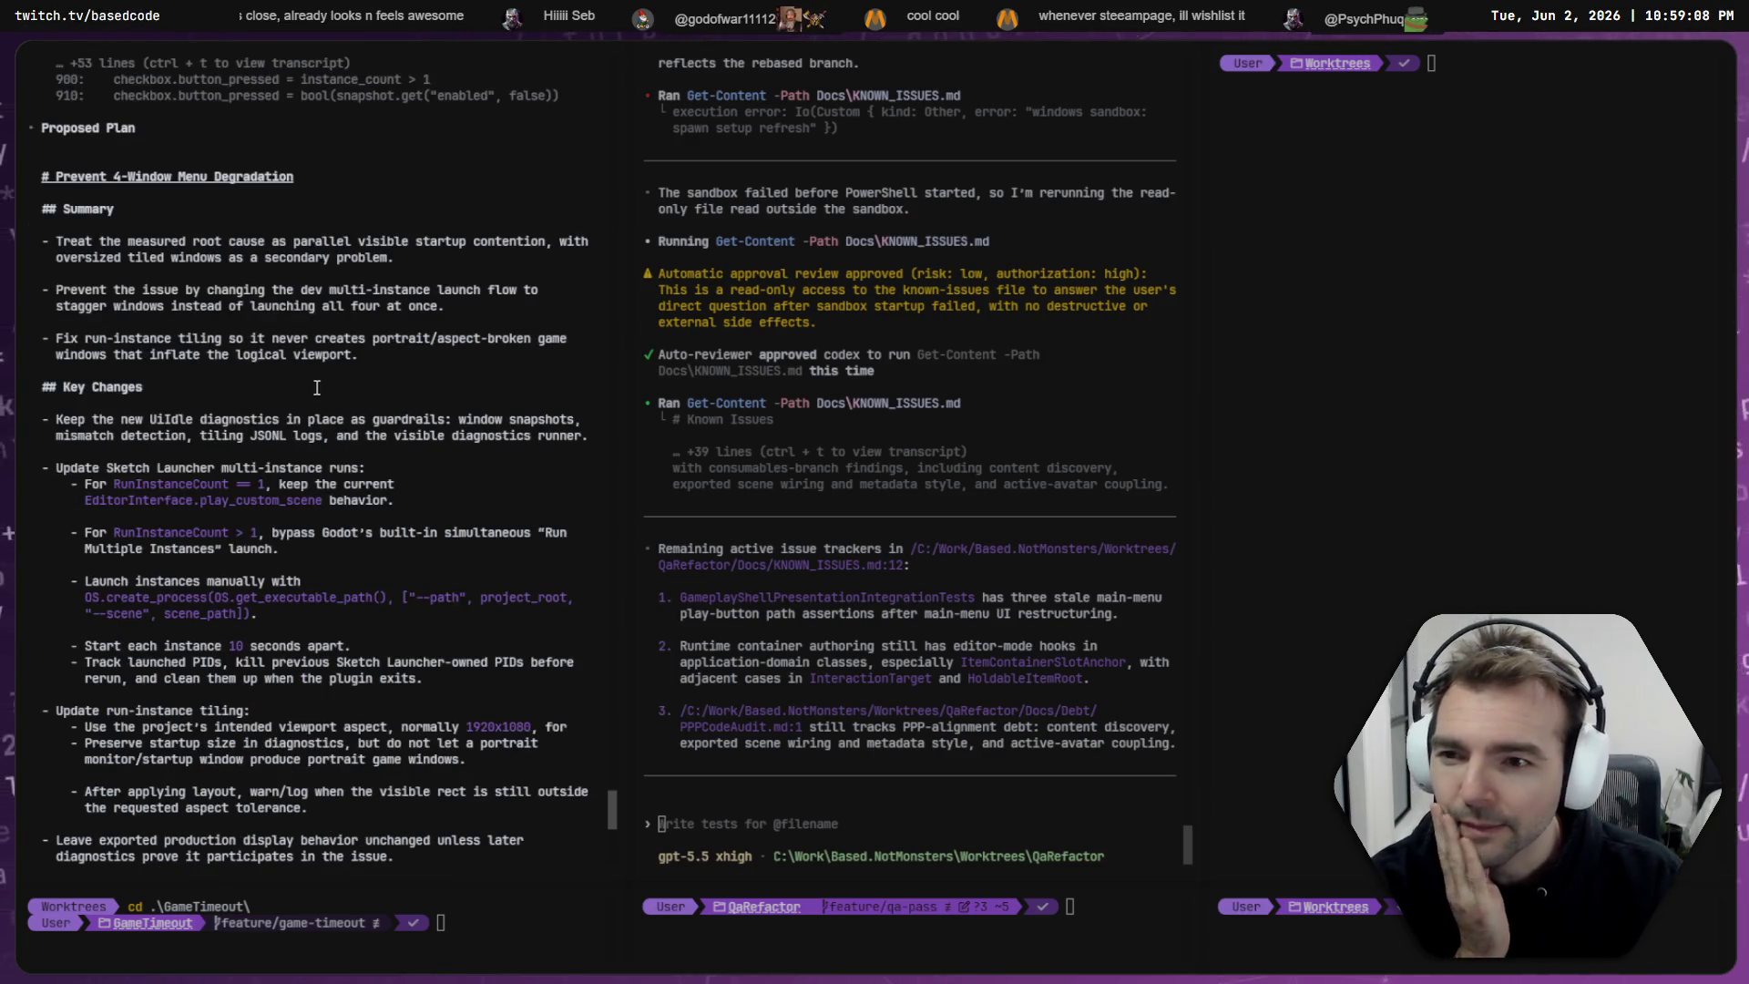
scroll(182, 273, "down", 15)
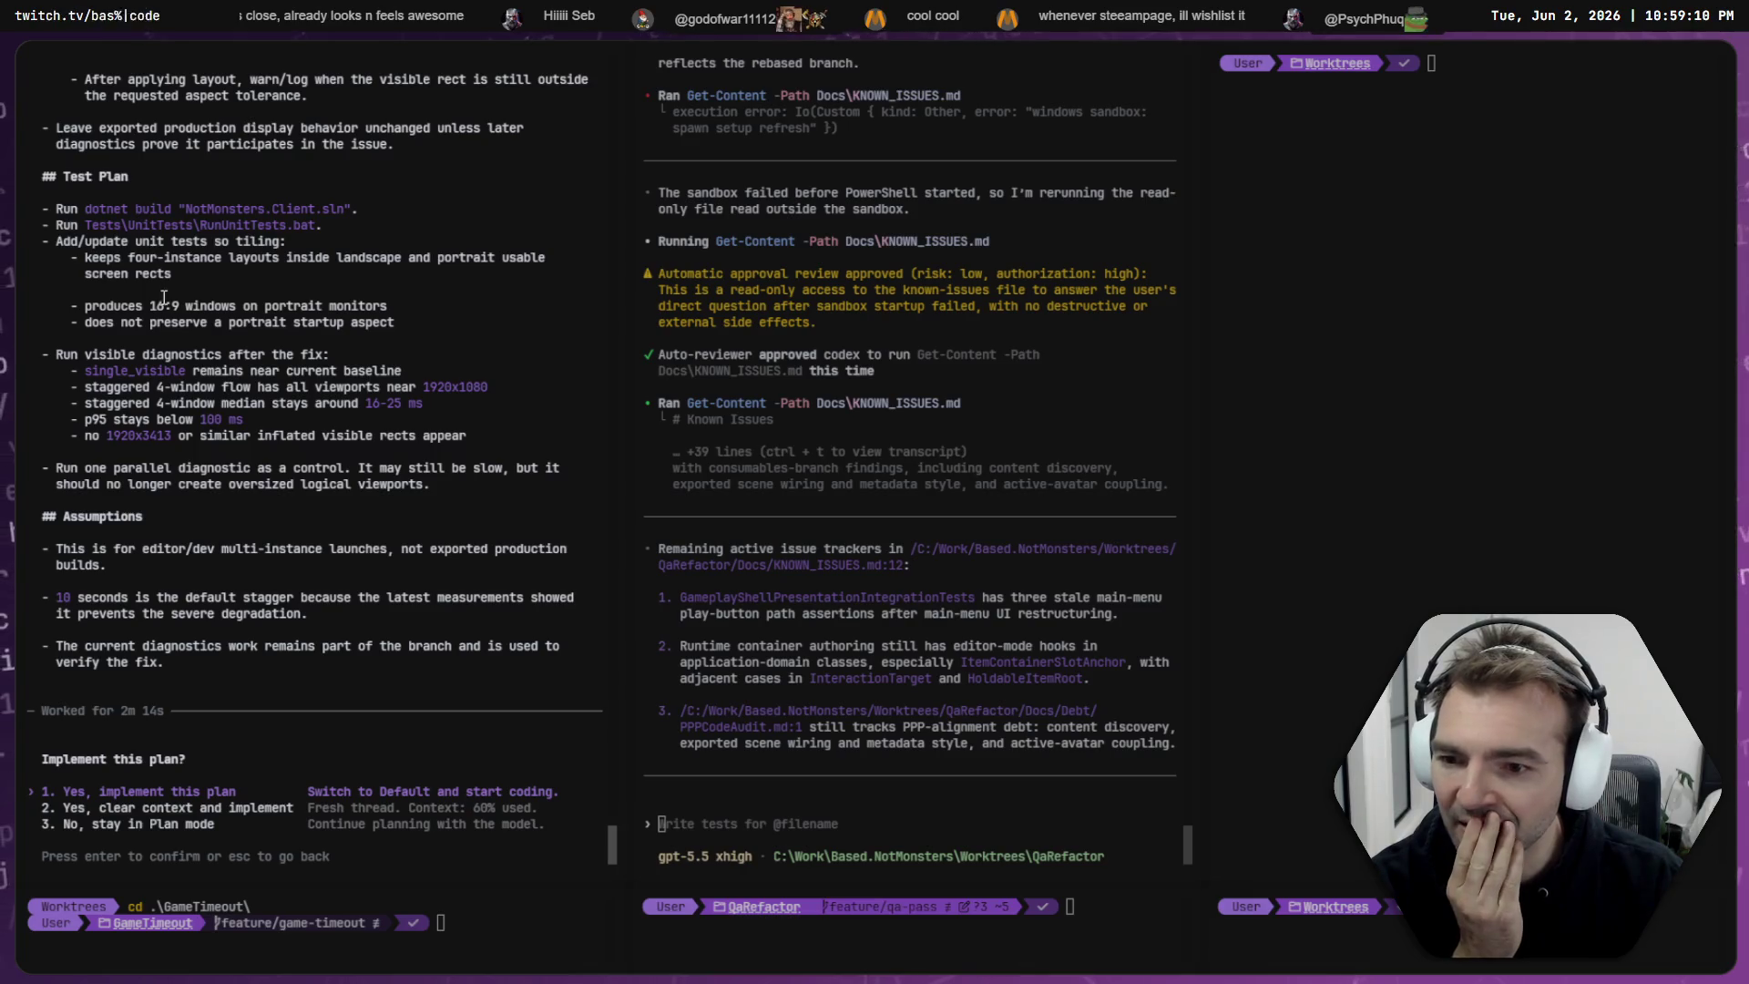
left_click_drag(93, 549, 133, 582)
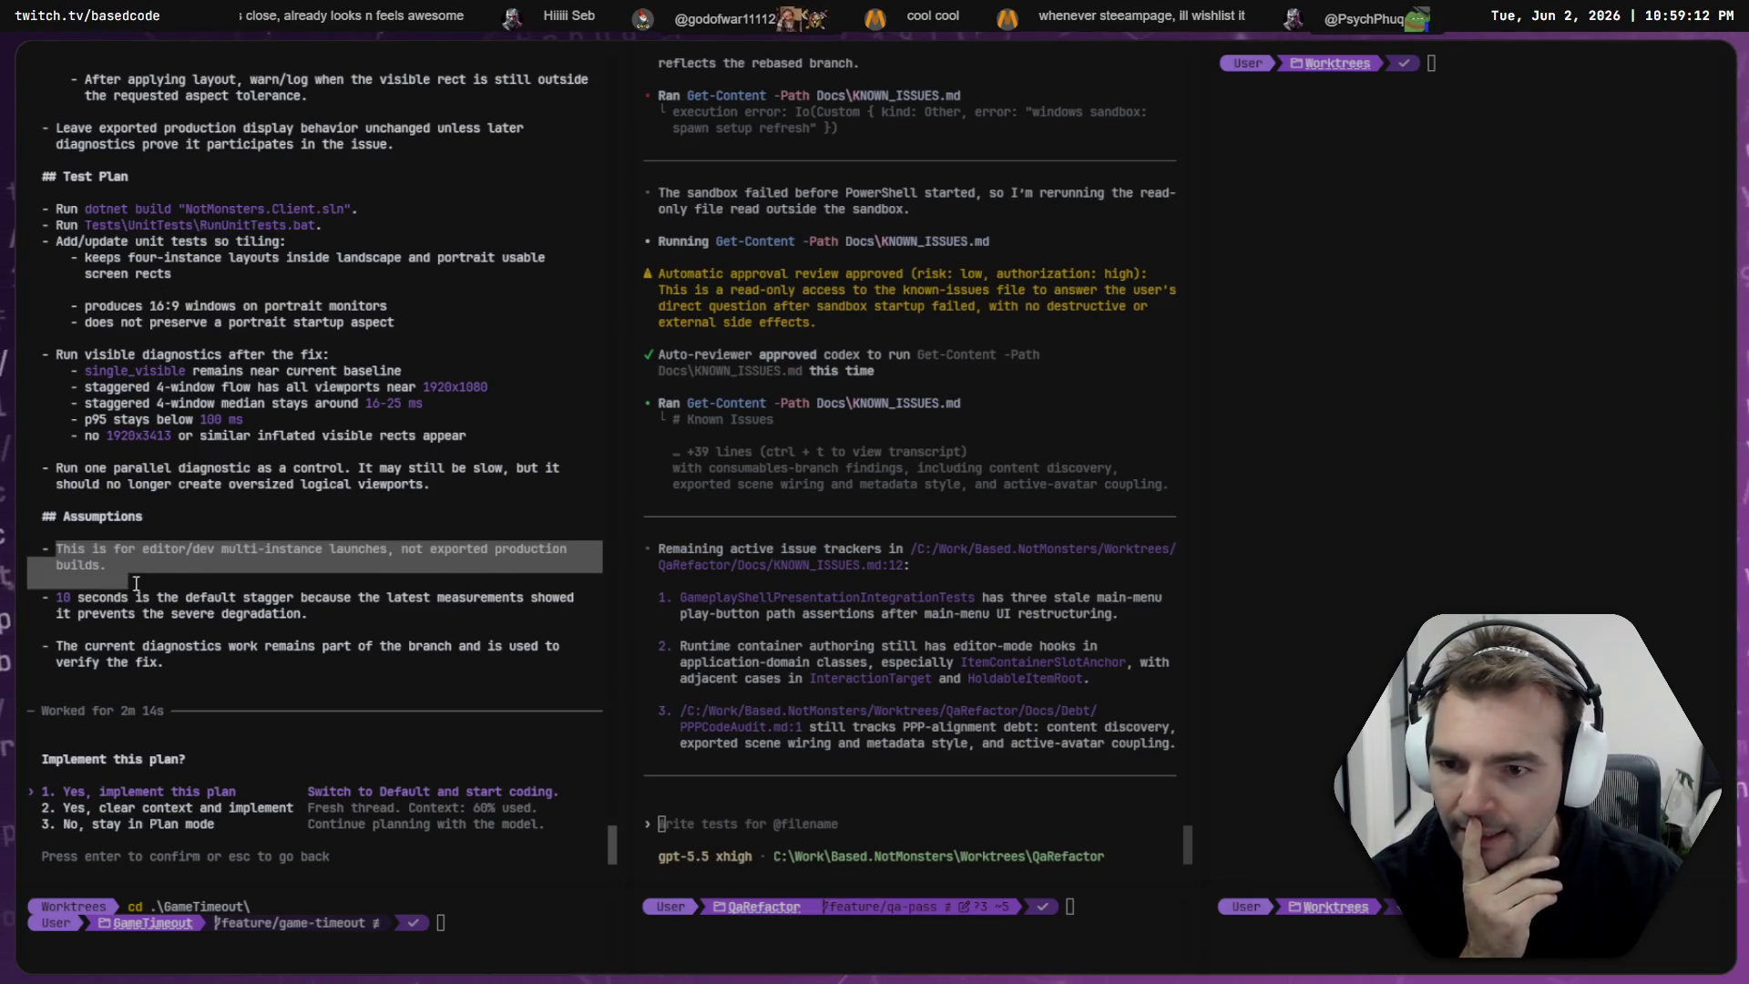
left_click(134, 582)
triple_click(136, 565)
triple_click(182, 605)
triple_click(307, 612)
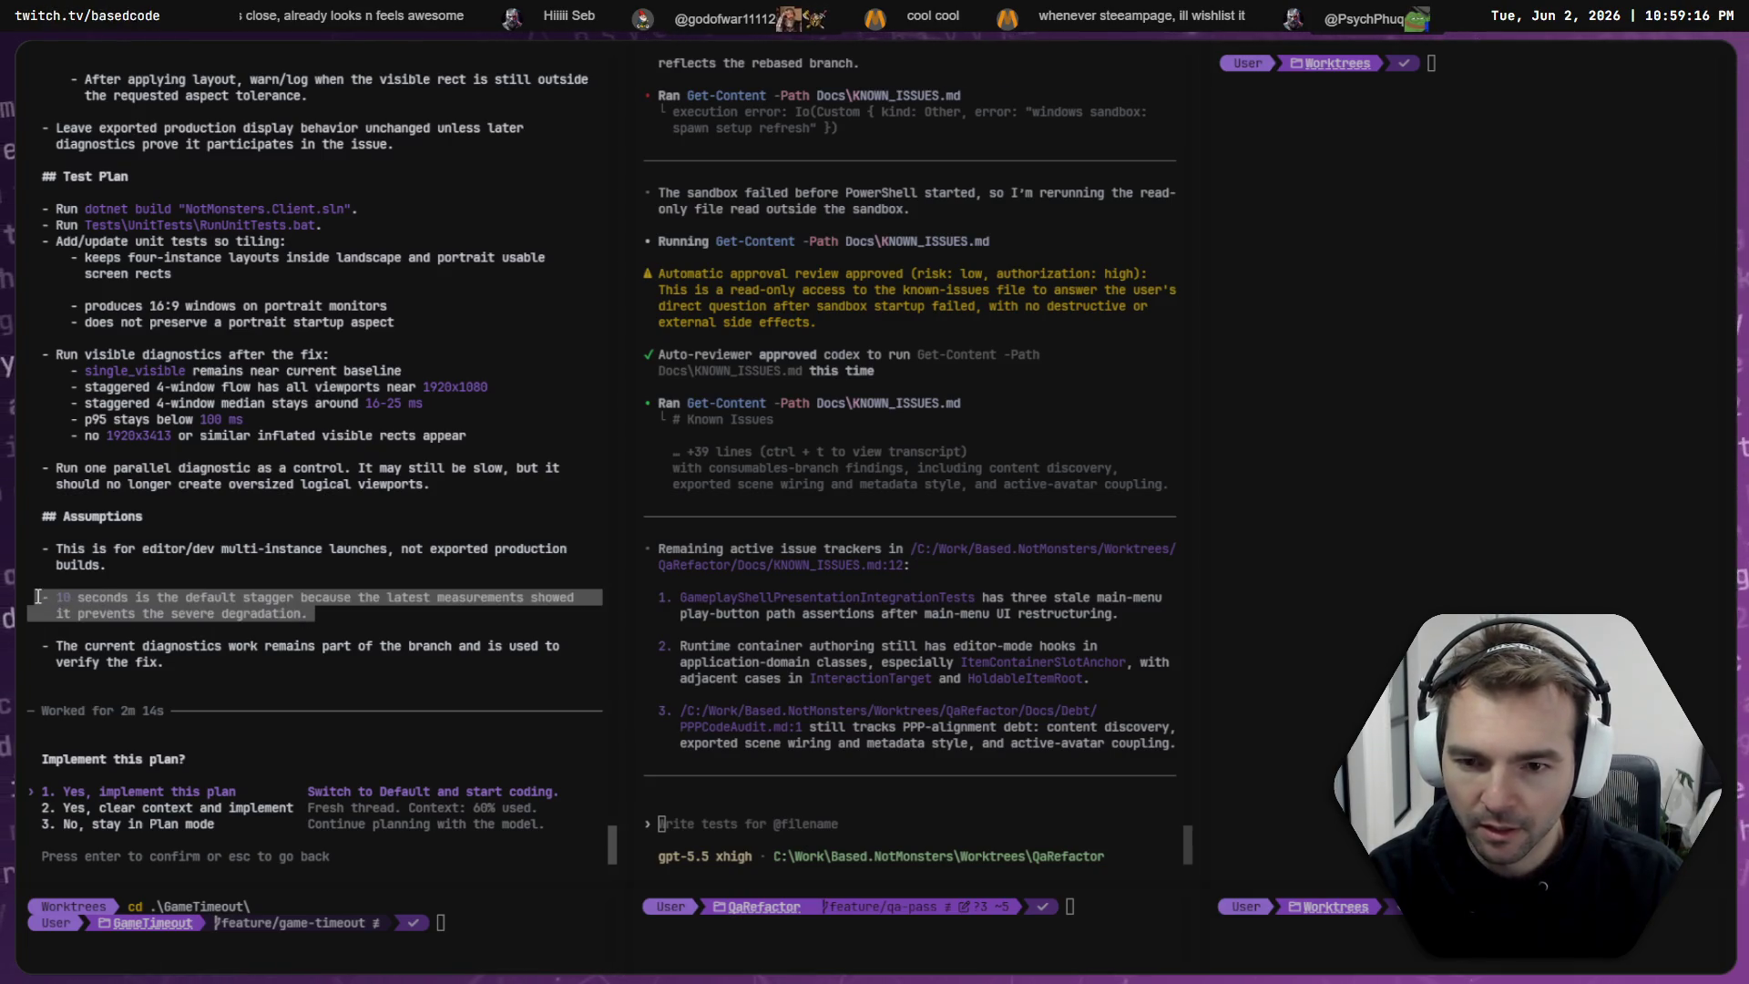
left_click_drag(147, 660, 24, 647)
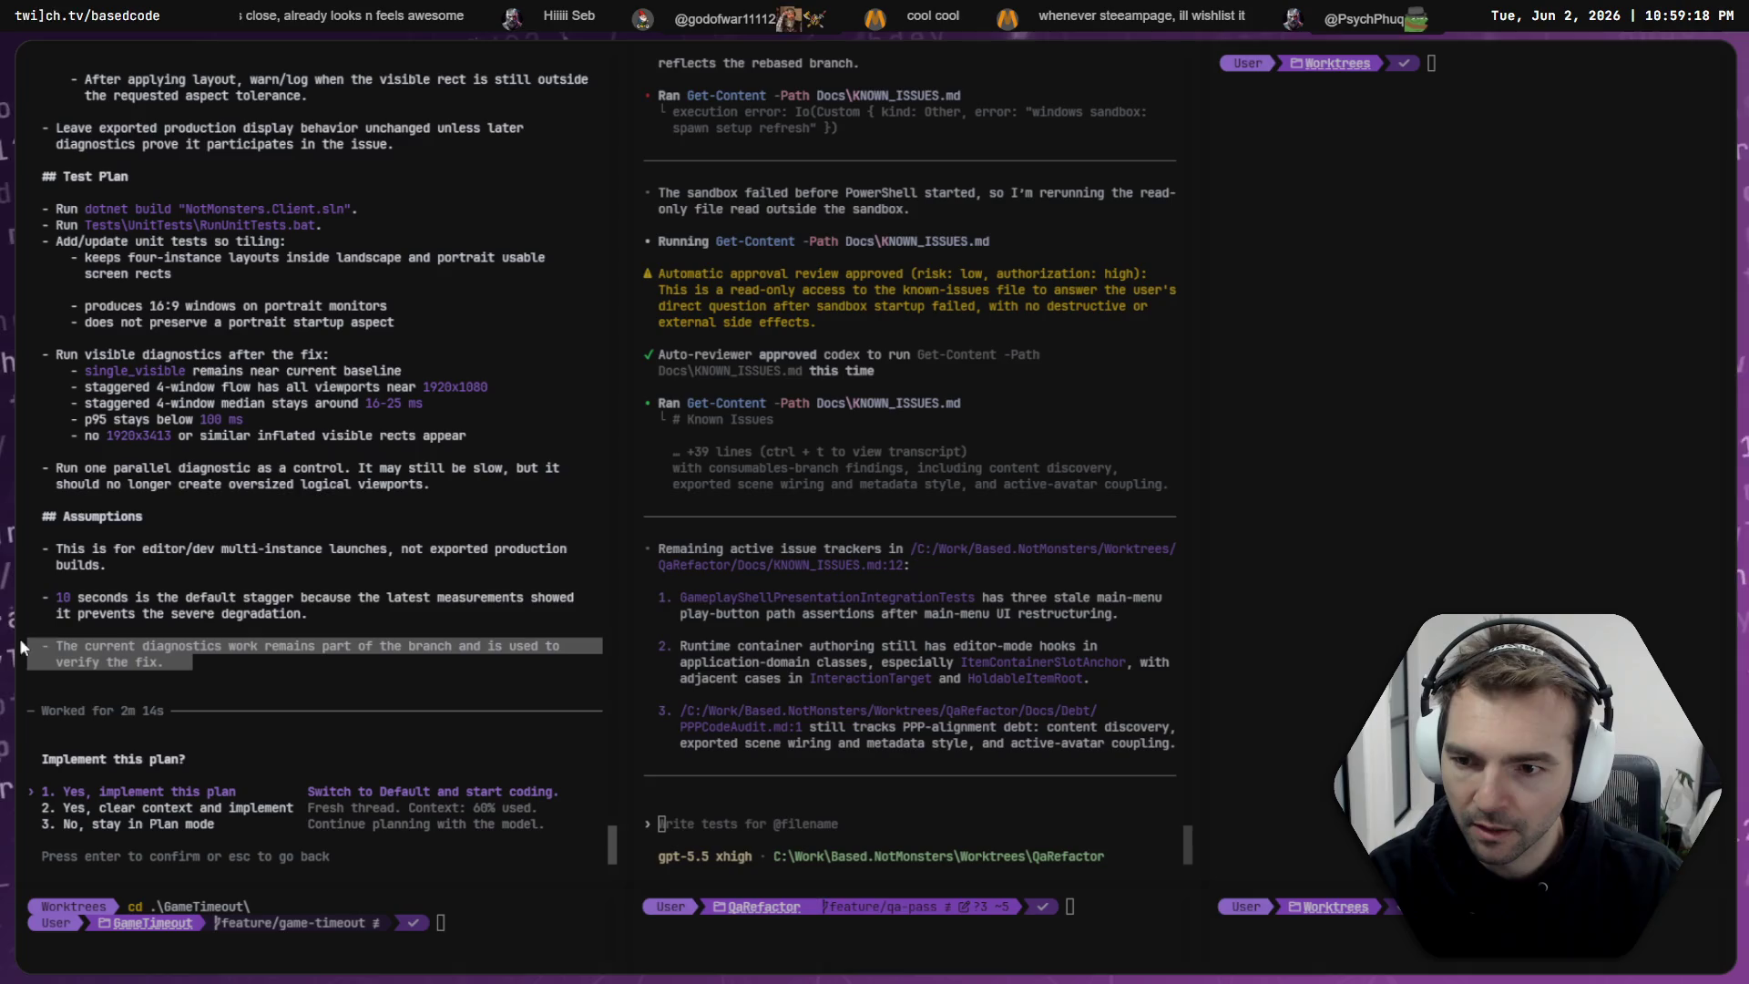
left_click(161, 654)
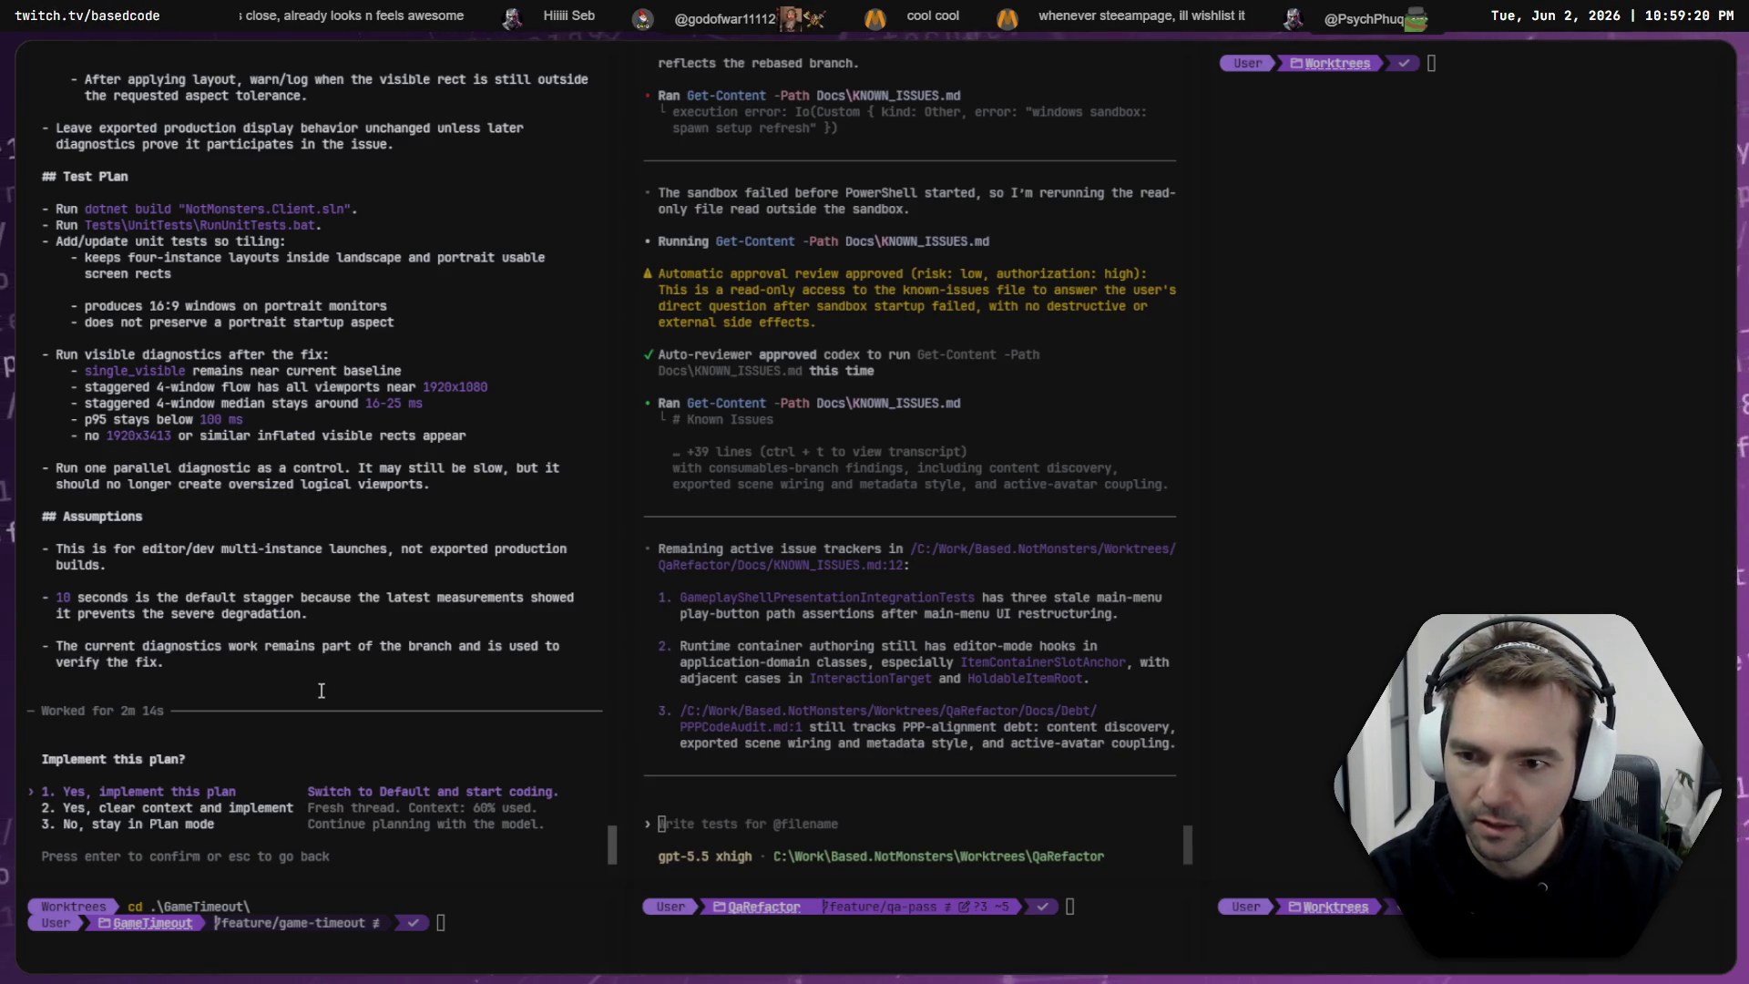
- Review the plan's Summary points on staggering all four windows and fixing run-instance tiling
scroll(358, 612, "up", 10)
mouse_move(394, 551)
left_mouse_down()
mouse_move(92, 530)
mouse_move(32, 419)
left_mouse_up()
left_click(216, 499)
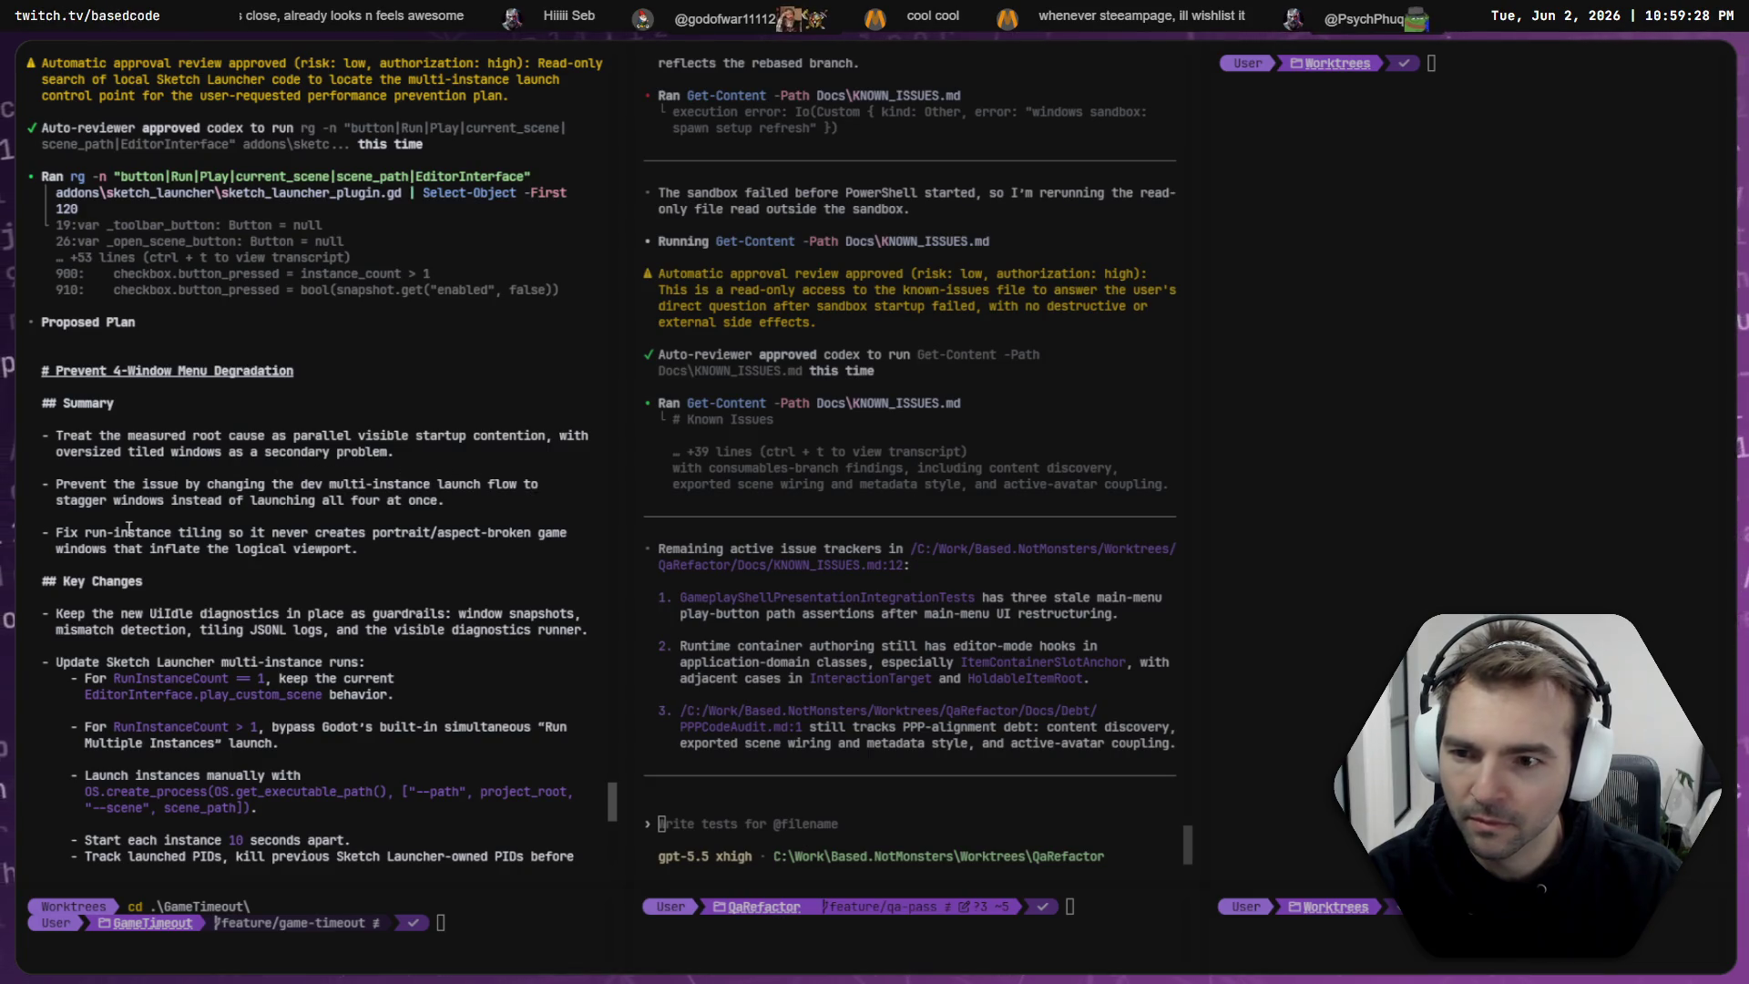
left_click_drag(64, 507, 437, 507)
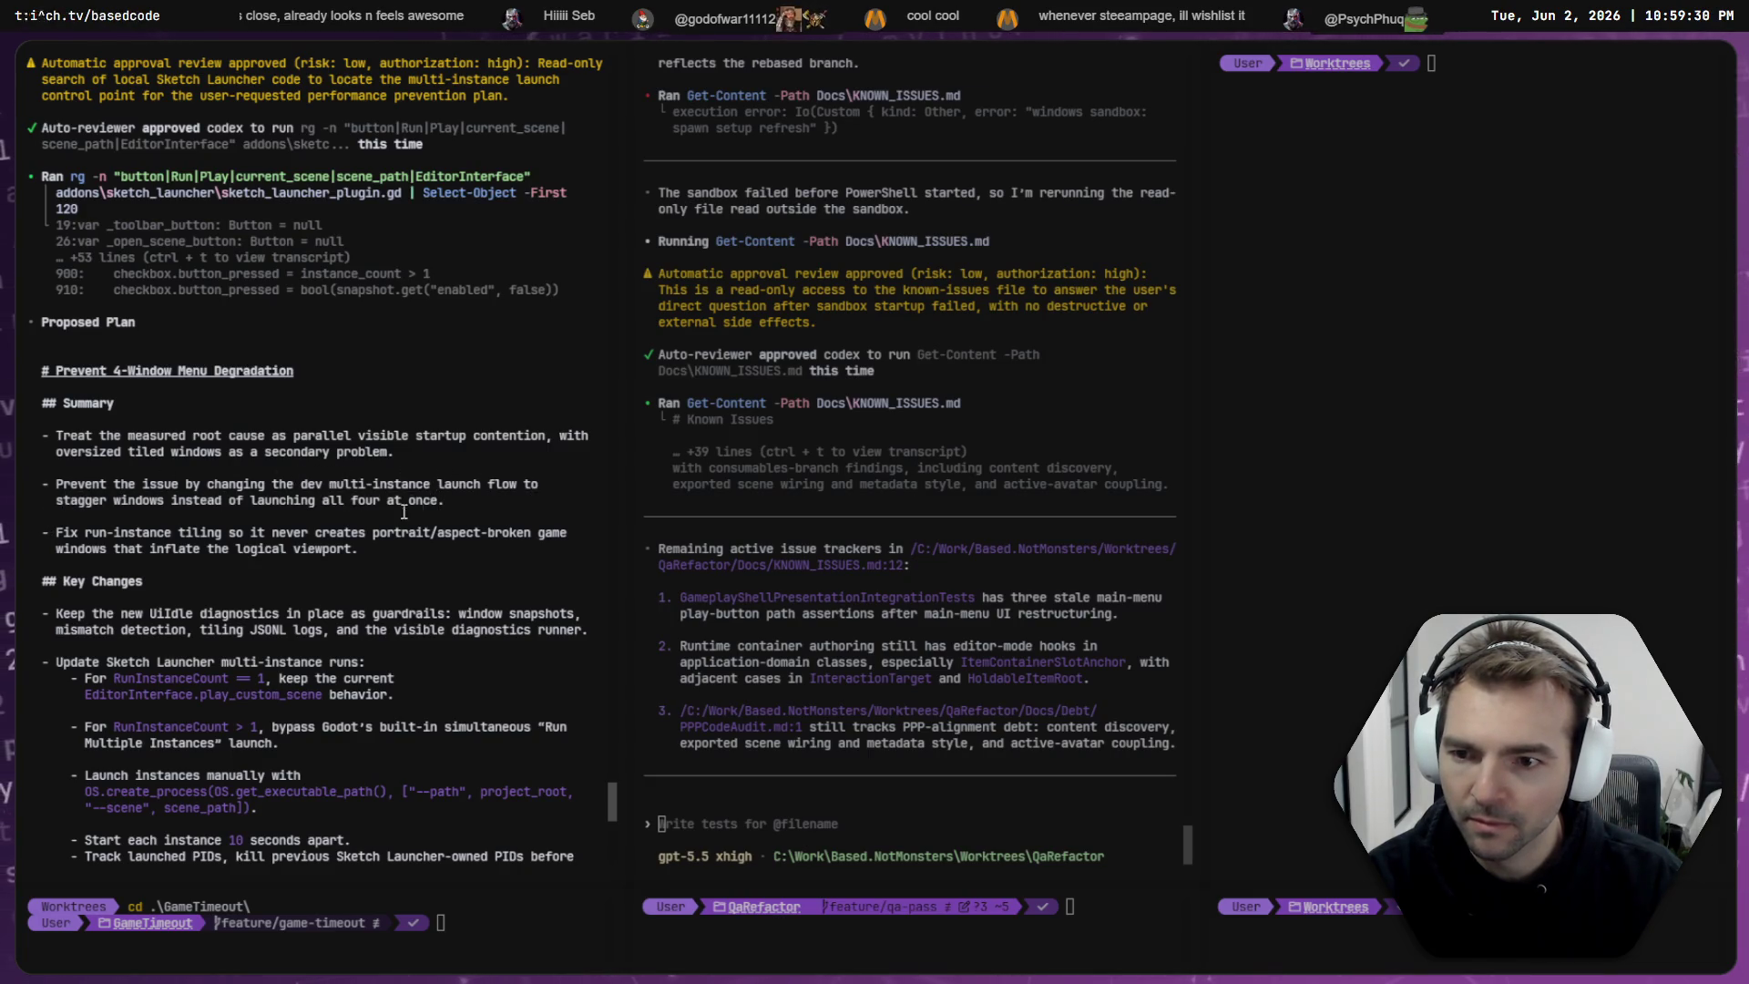
left_click_drag(43, 532, 473, 551)
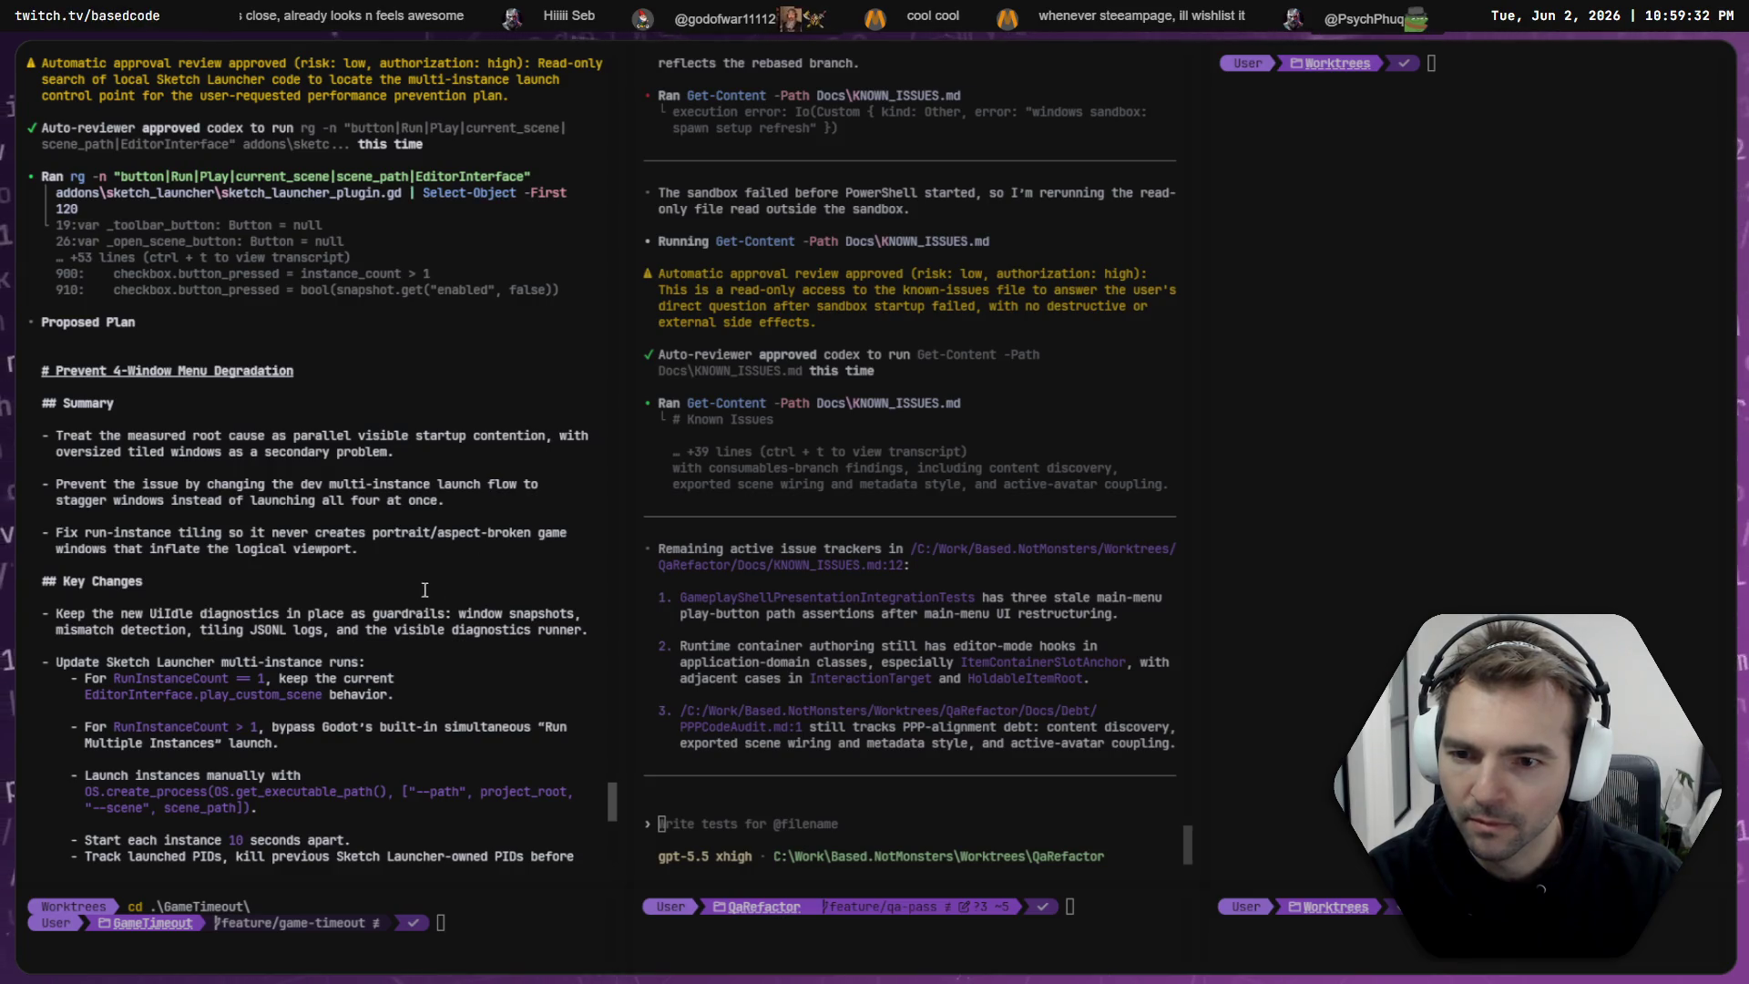
scroll(378, 638, "down", 15)
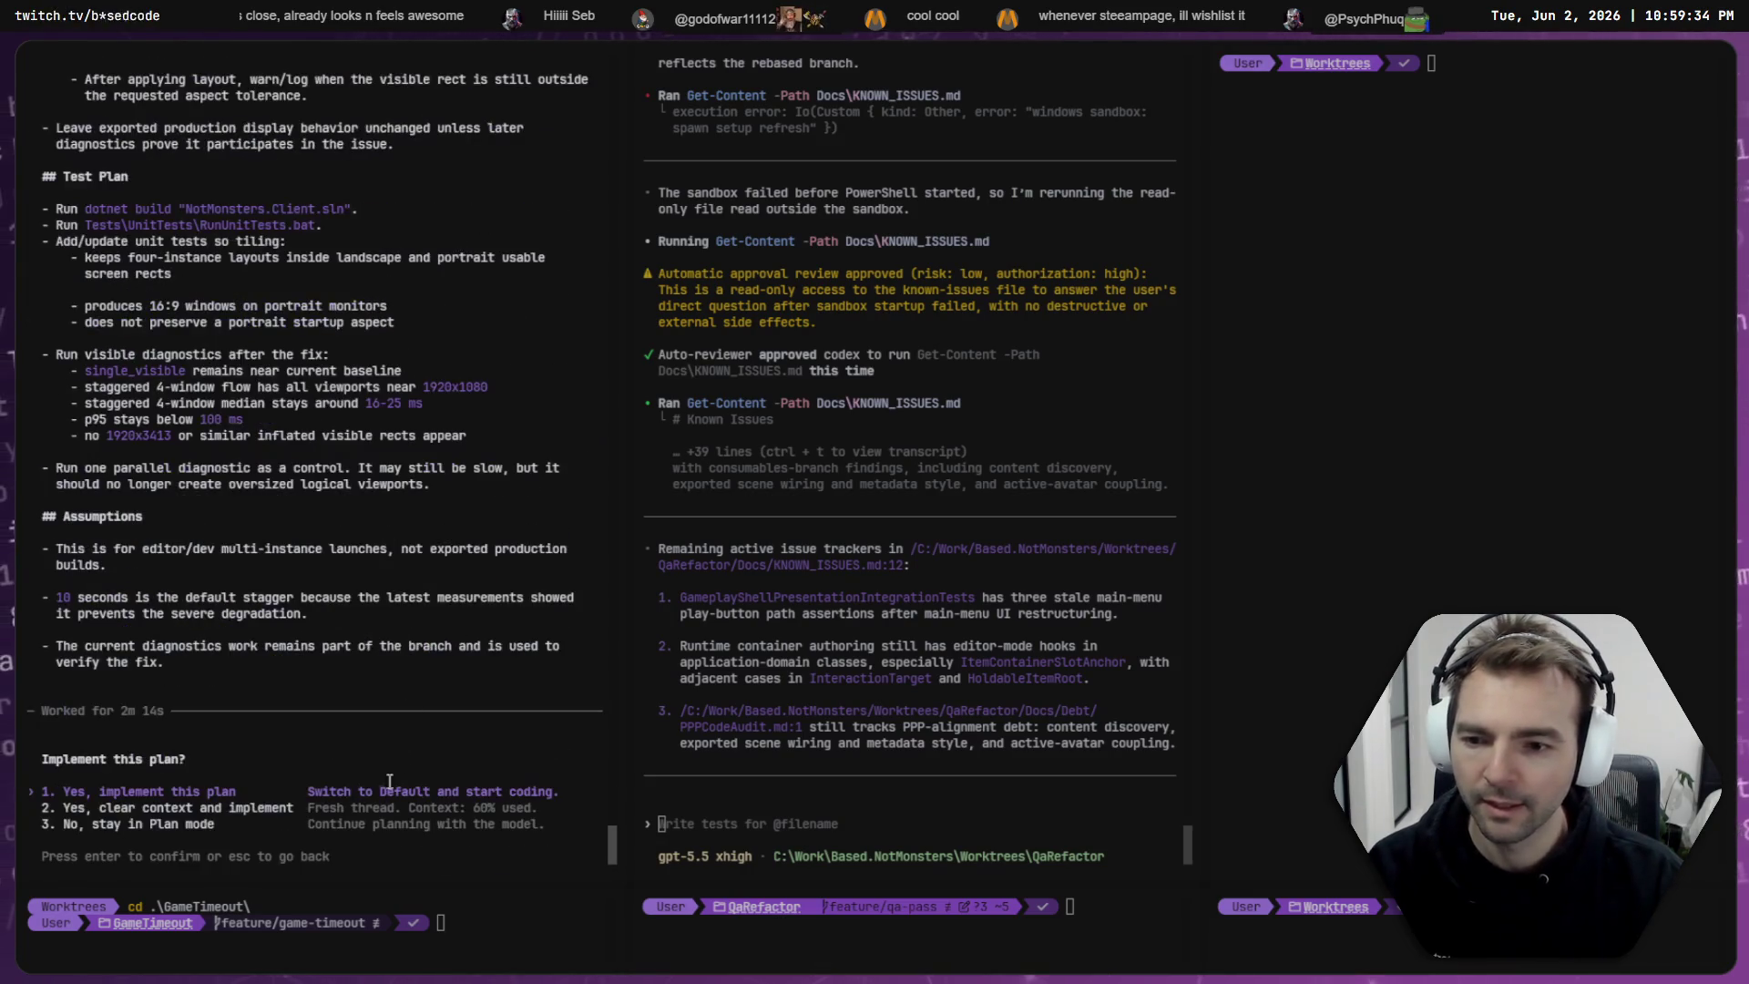
- Answer '3. No, stay in Plan mode' and start Windows voice typing for feedback
key("Down")
key("Down")
key("Return")
key("super+h")
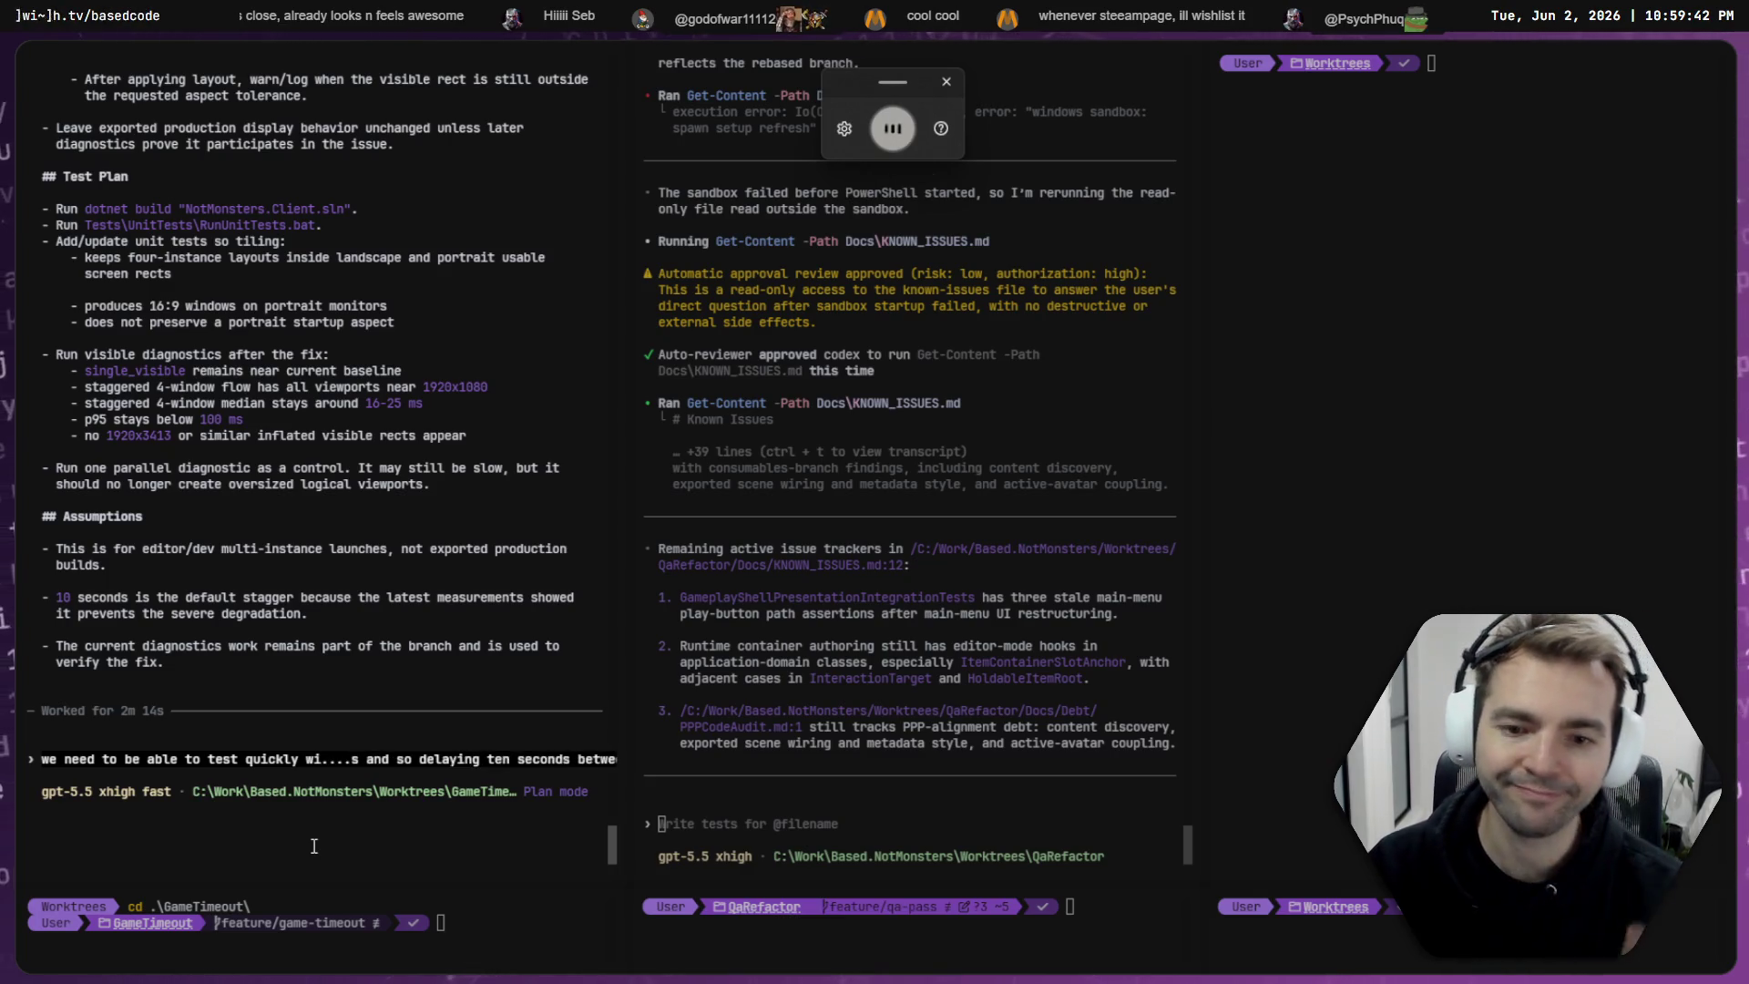
- Send Codex feedback that four-instance testing must be fast and '10 is too much.'
key("ctrl+c")
key("BackSpace")
key("super+h")
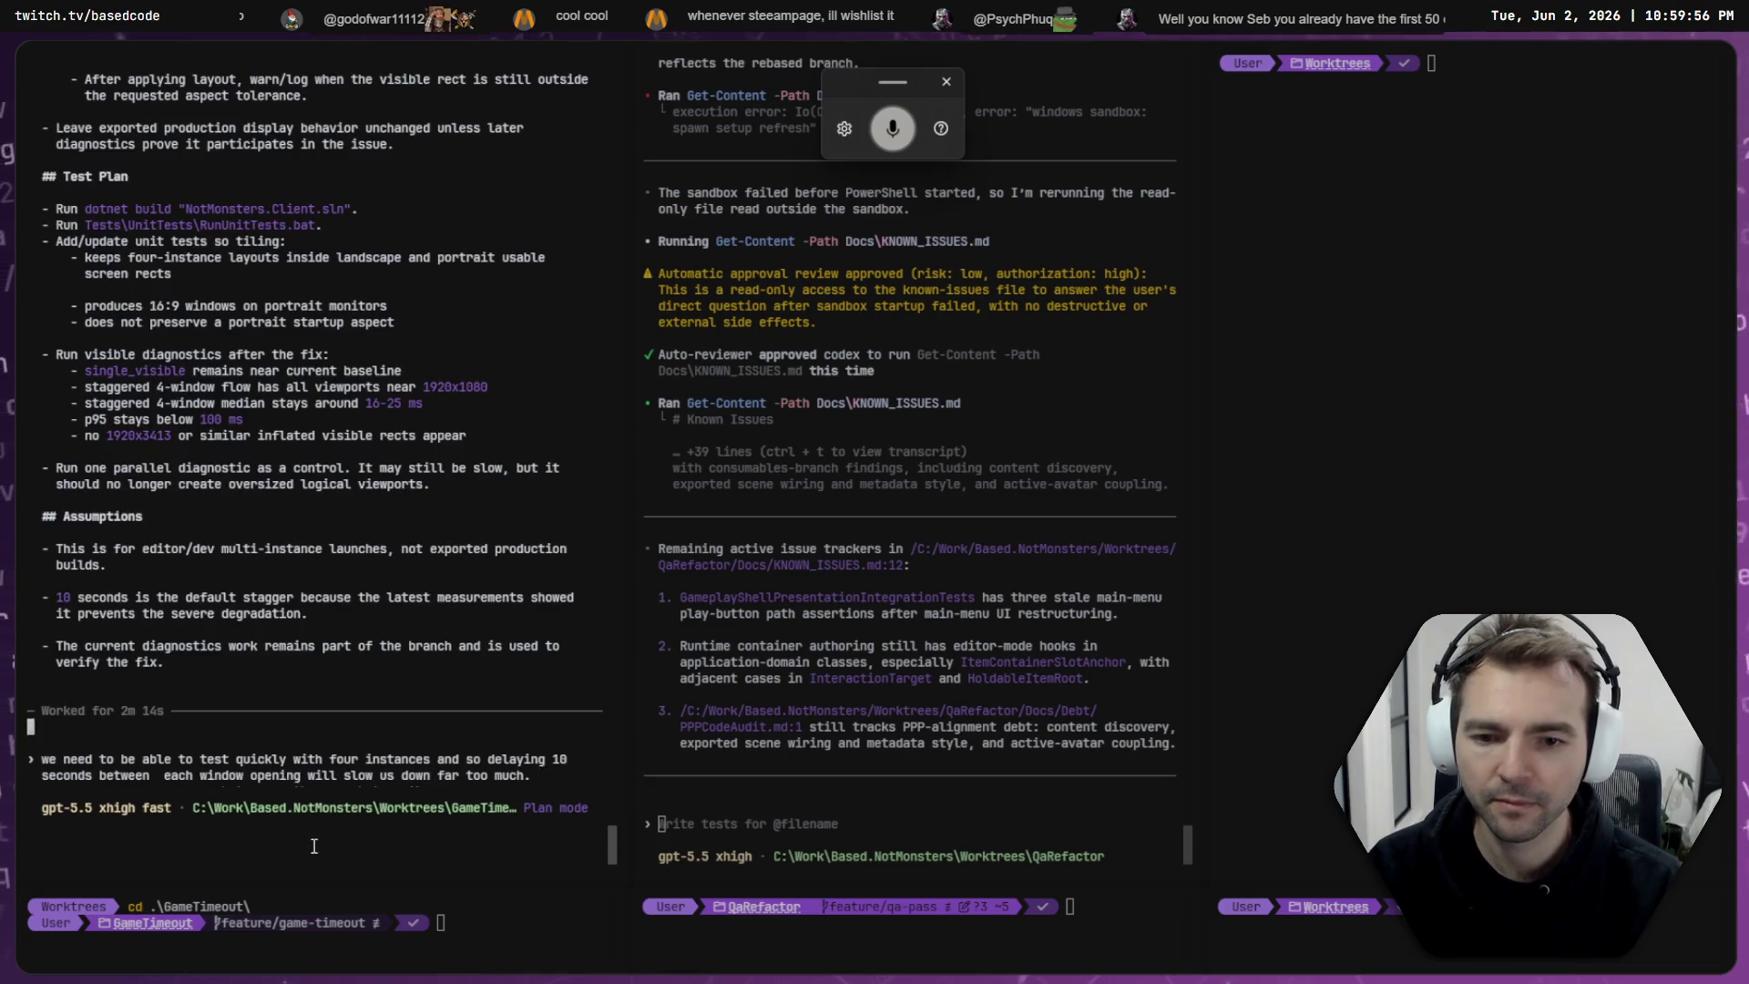
key("ctrl+BackSpace")
key("ctrl+BackSpace")
key("ctrl+BackSpace")
key("ctrl+BackSpace")
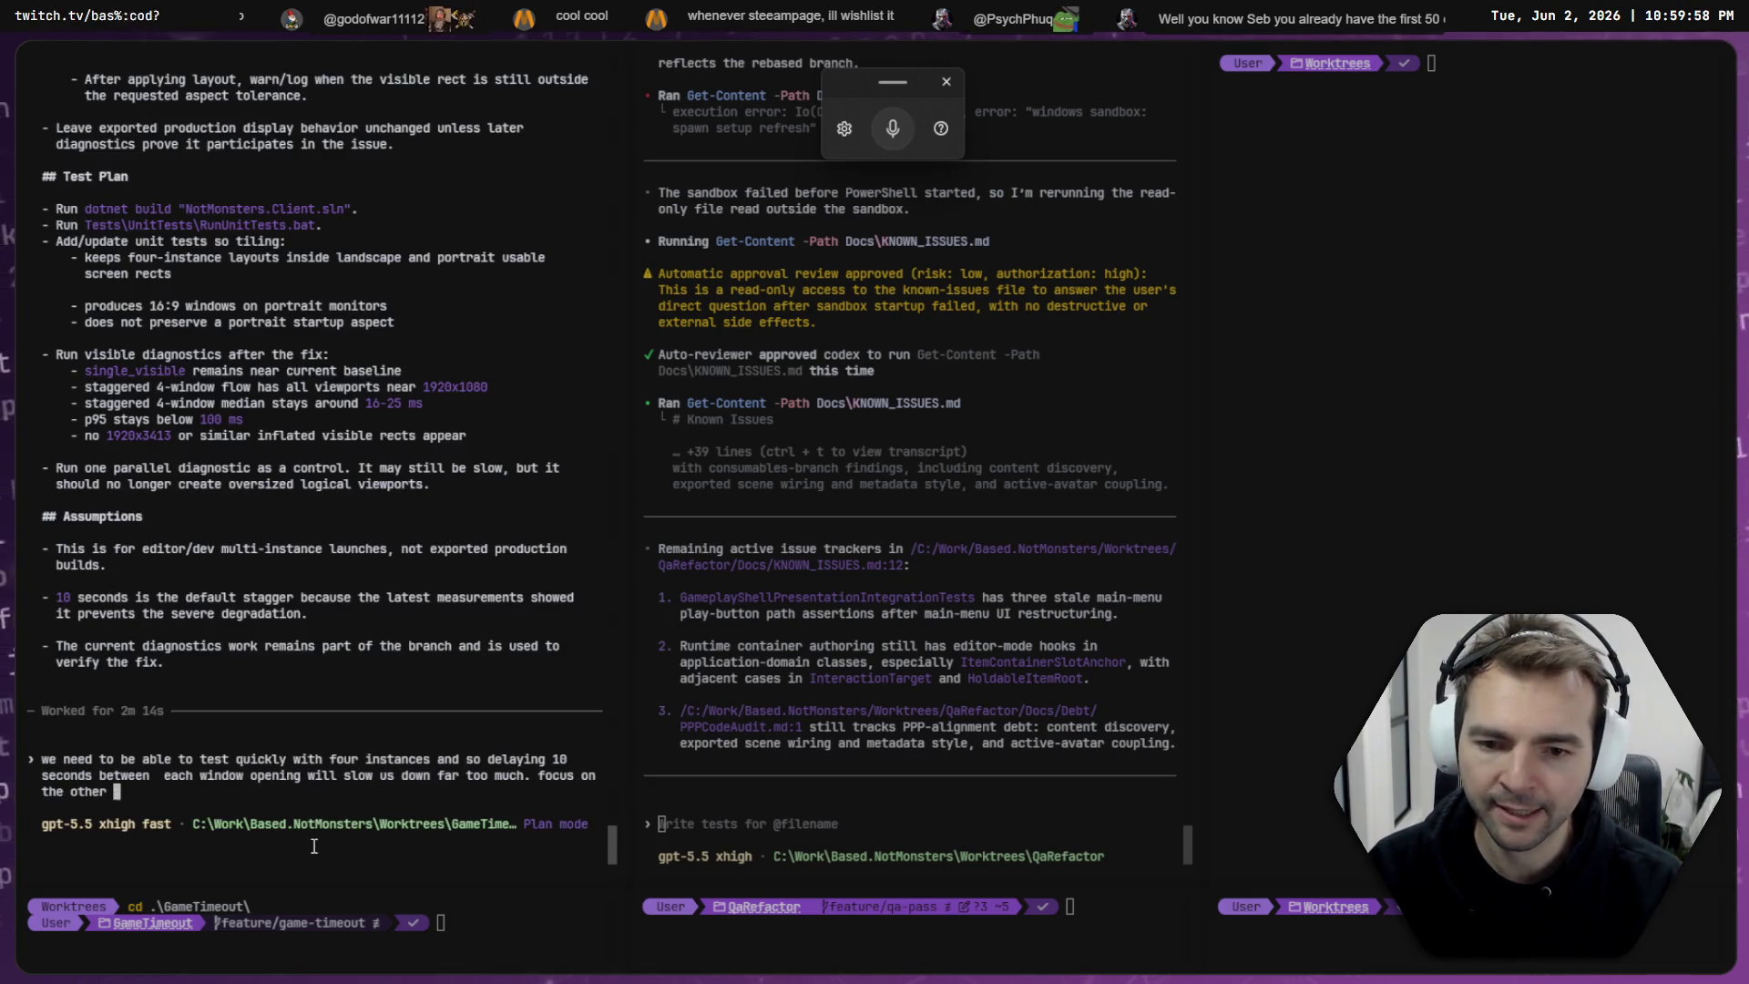
key("super+h")
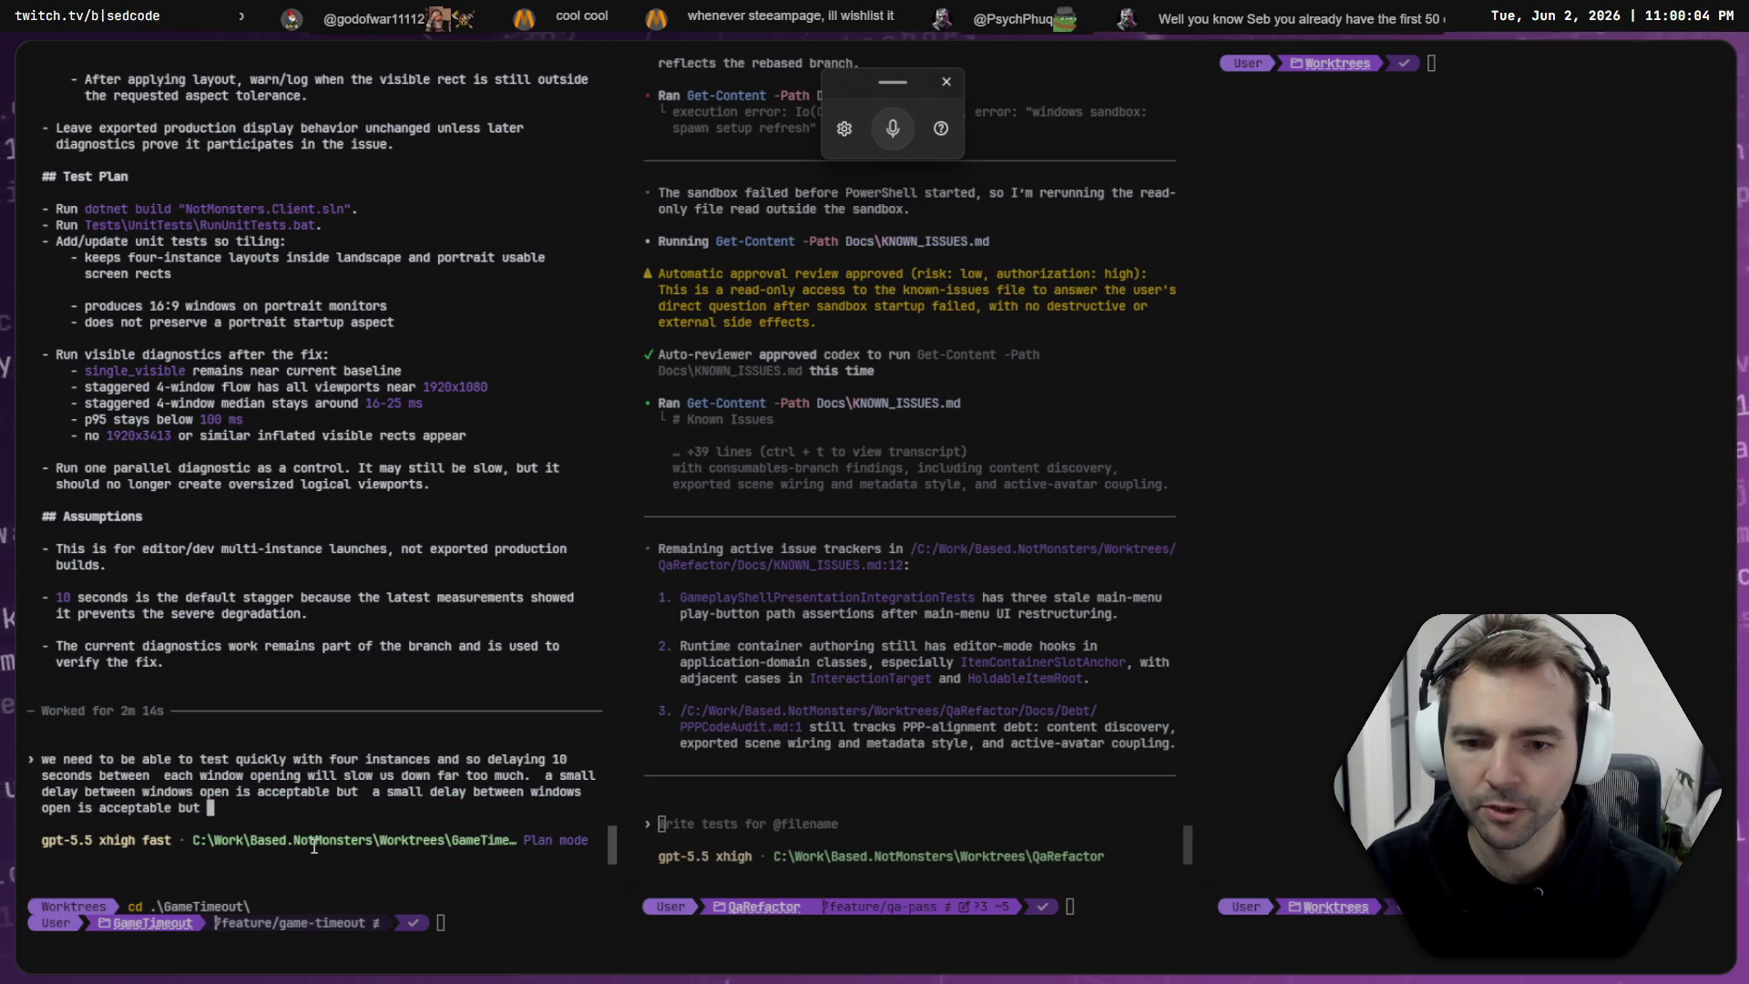
type("10 ")
type(" is too much.")
key("Return")
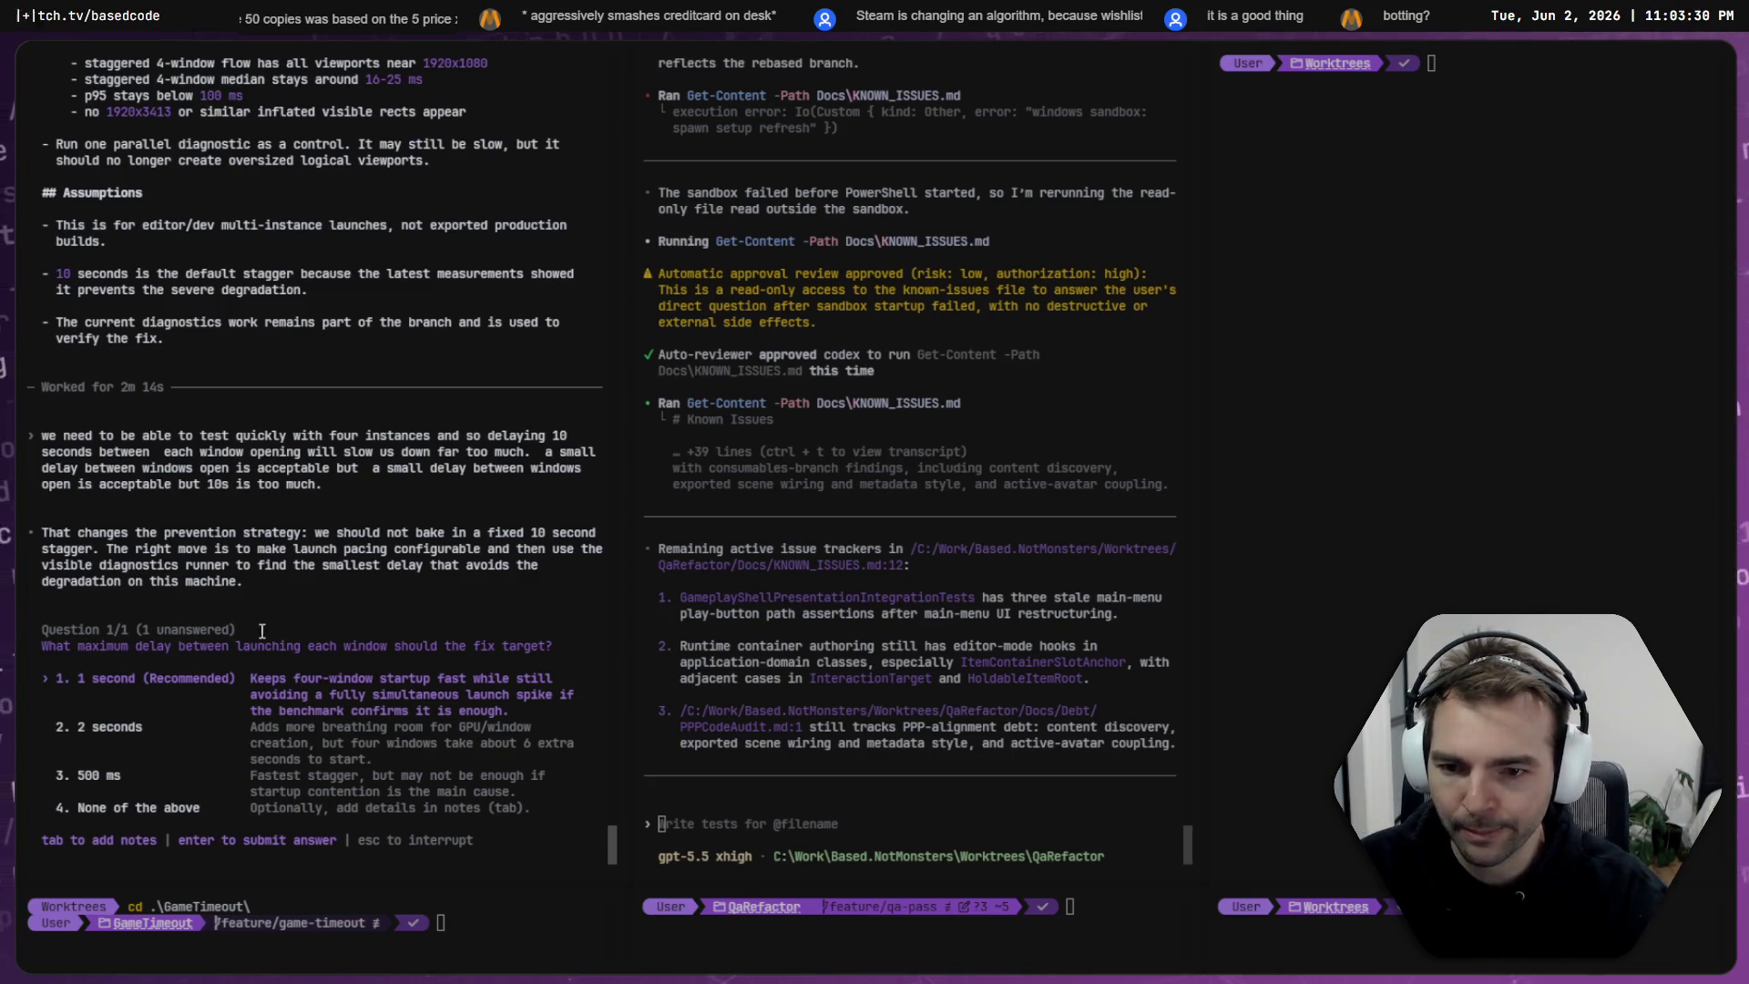
- Pick '1. 1 second (Recommended)' as the maximum launch delay, then glance at the Gates session
key("Down")
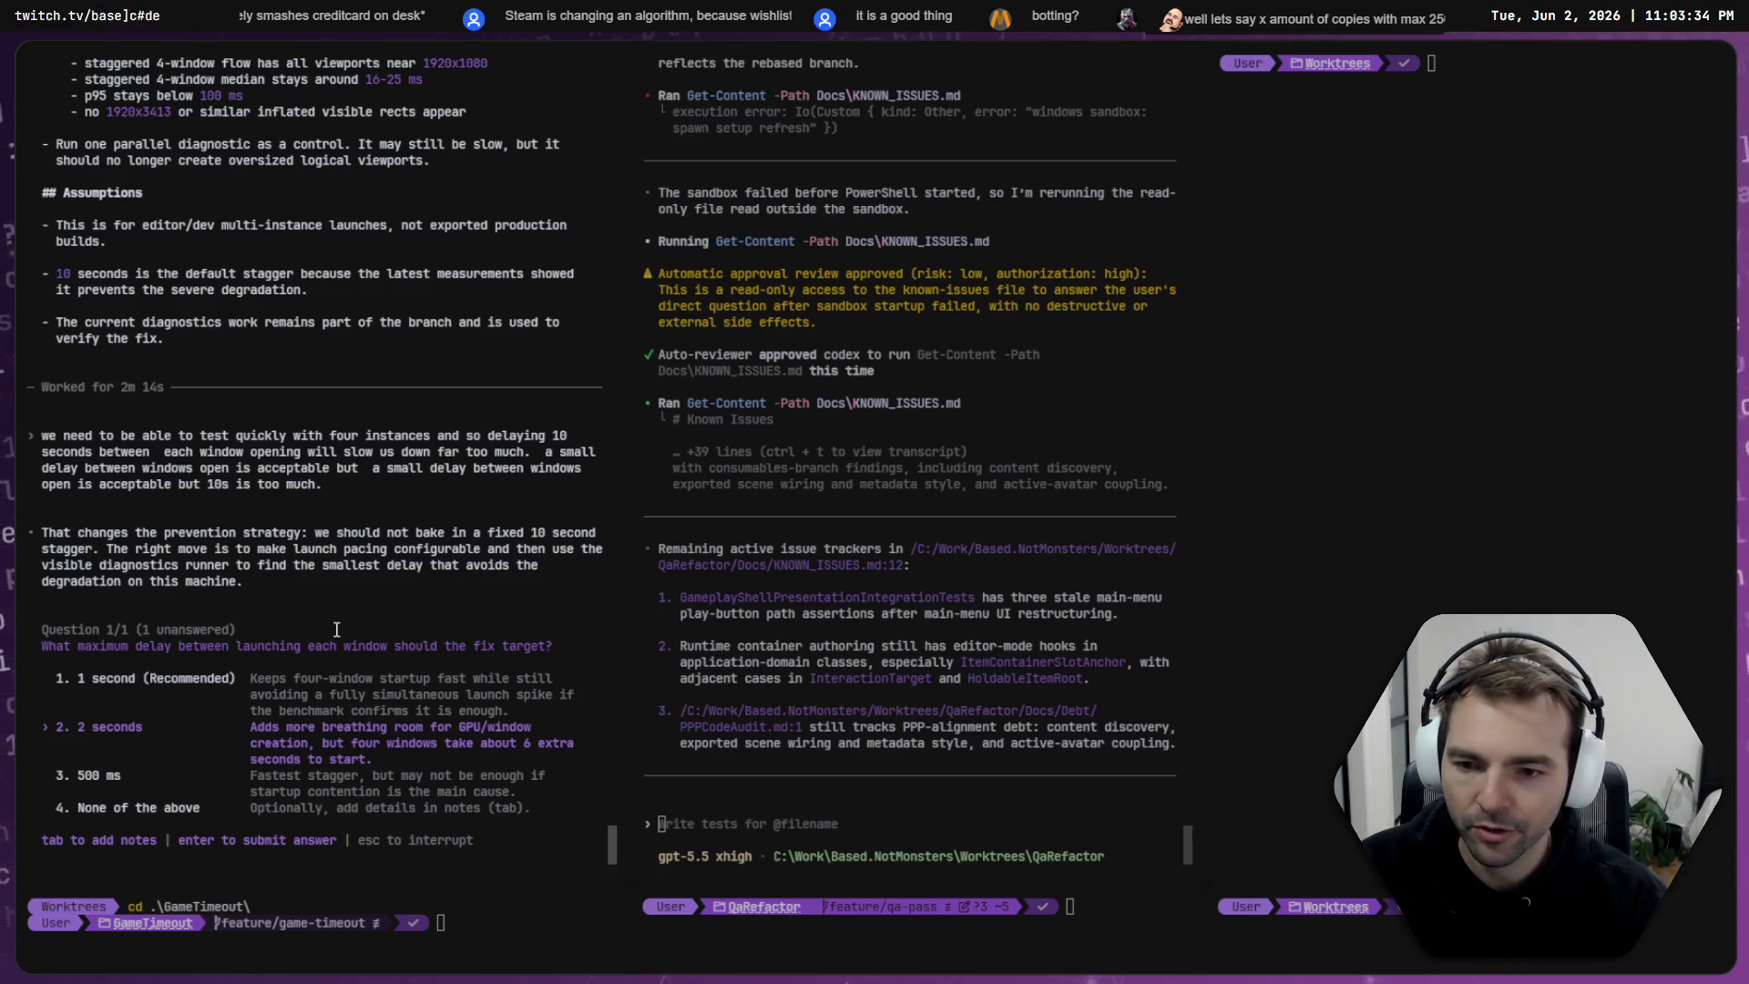
key("Up")
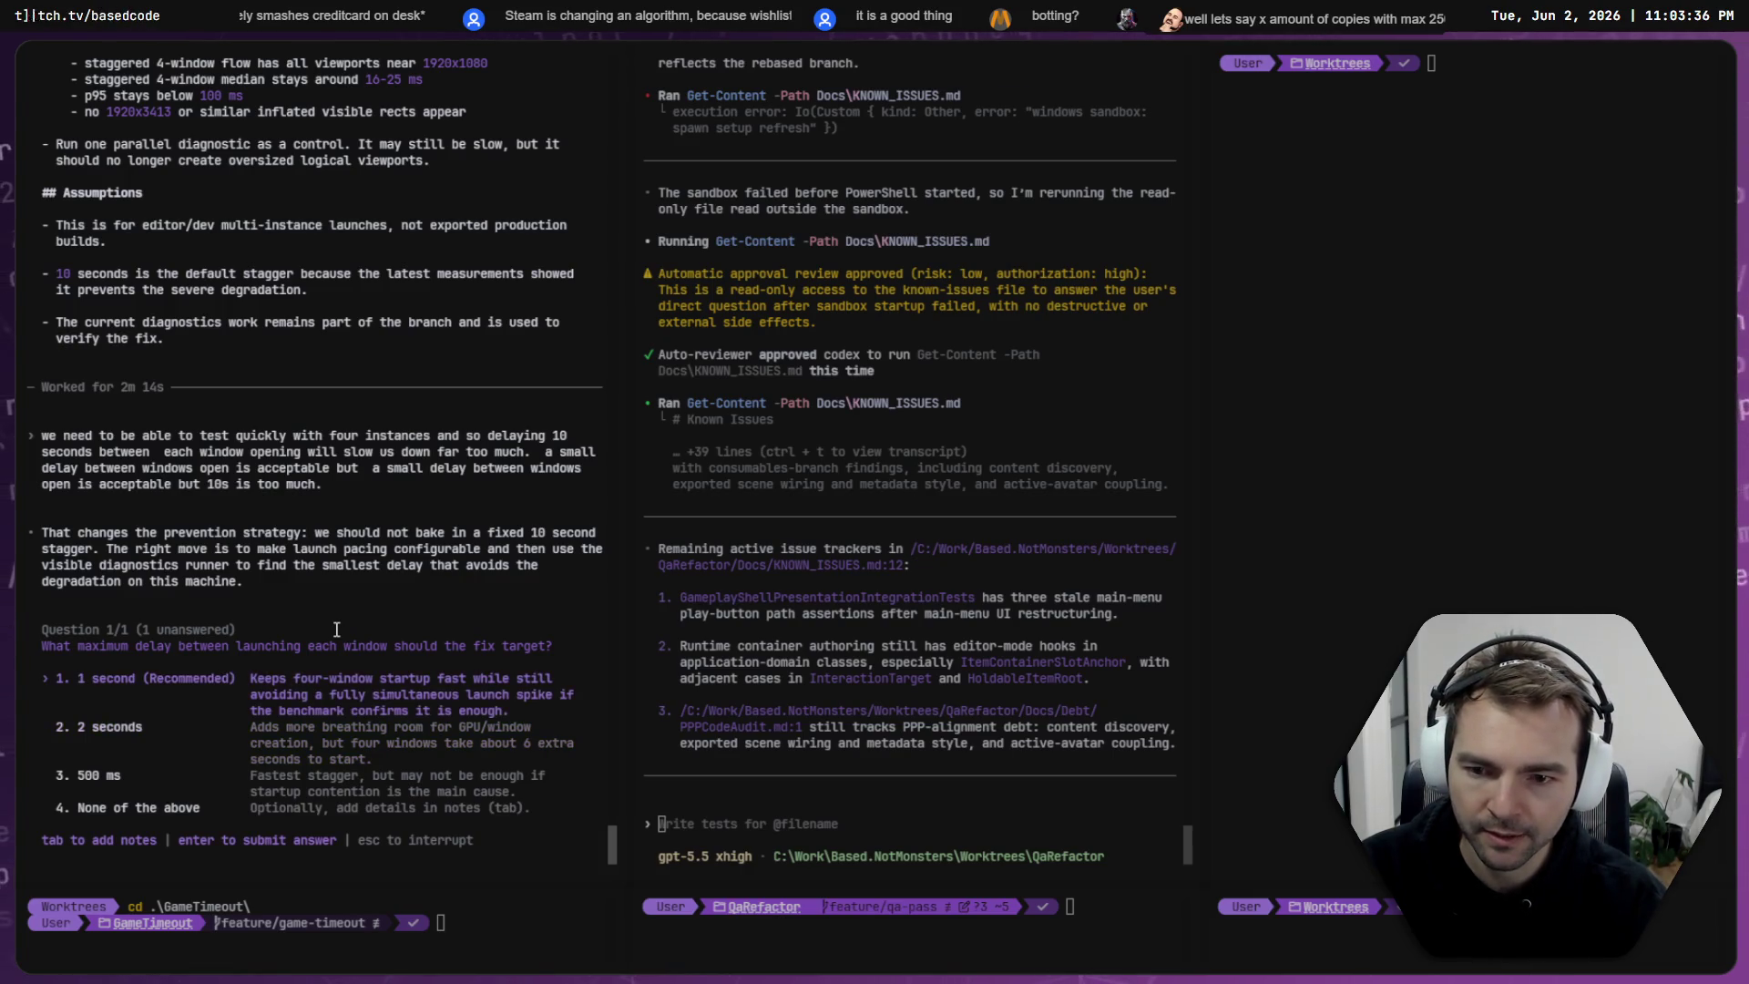
key("Return")
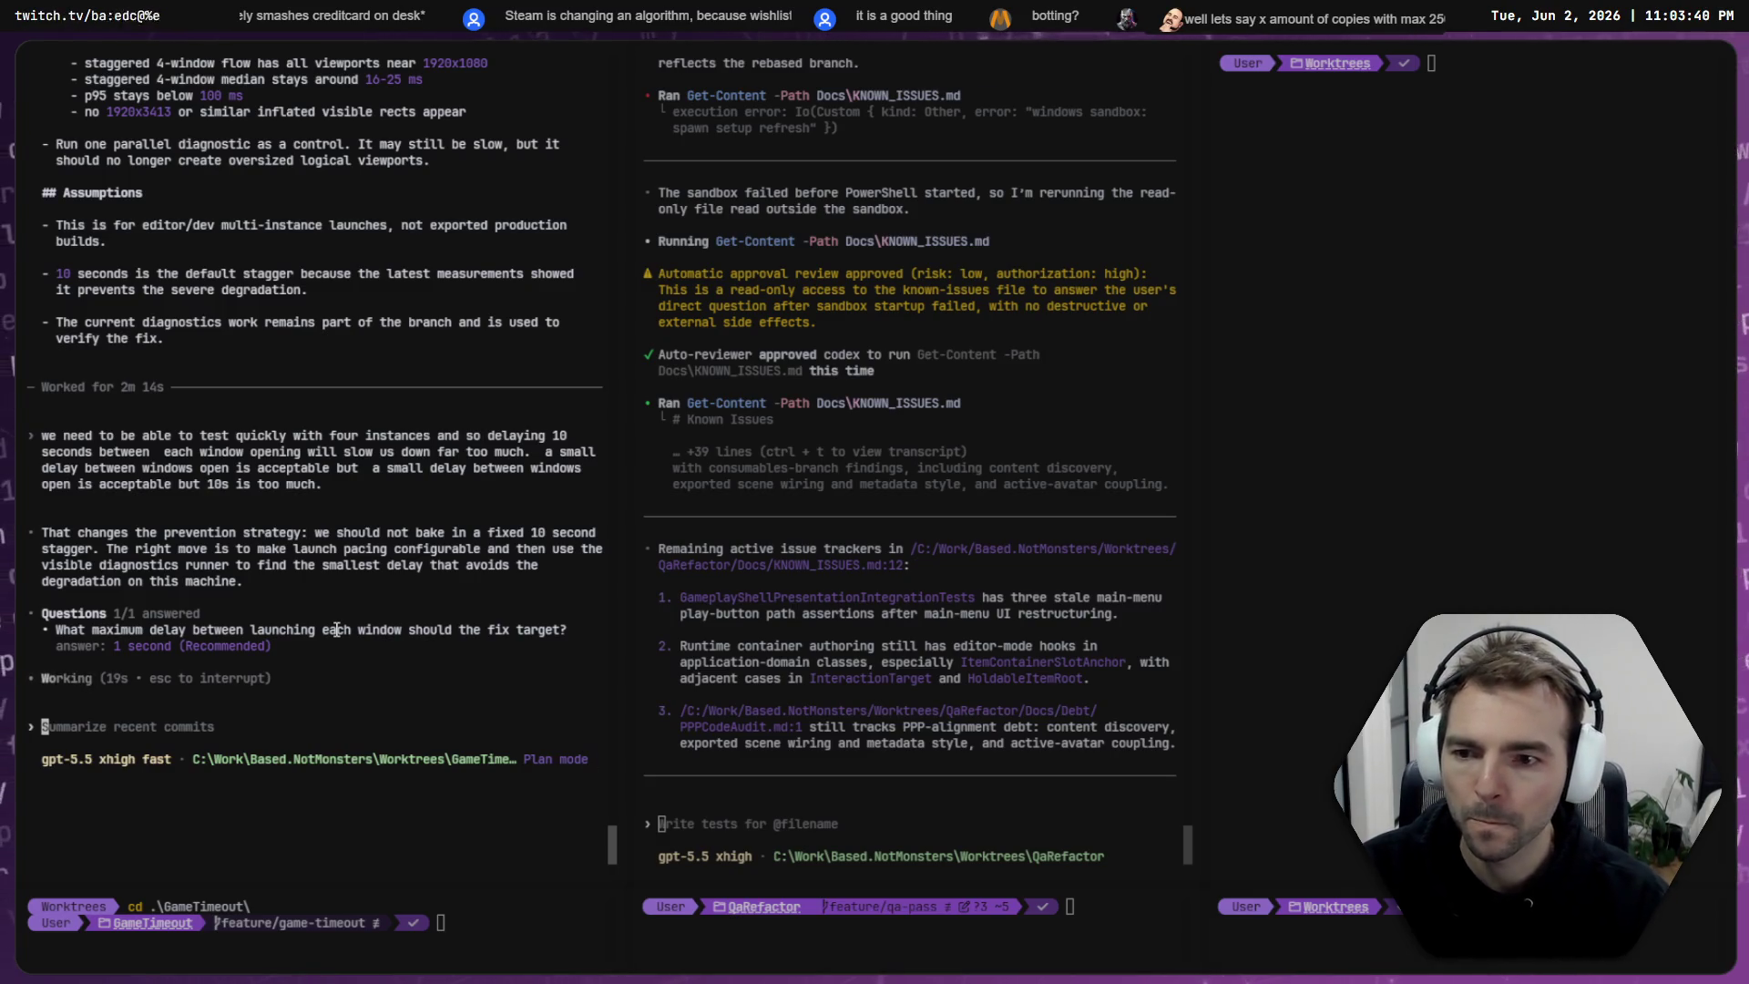
key("ctrl+Tab")
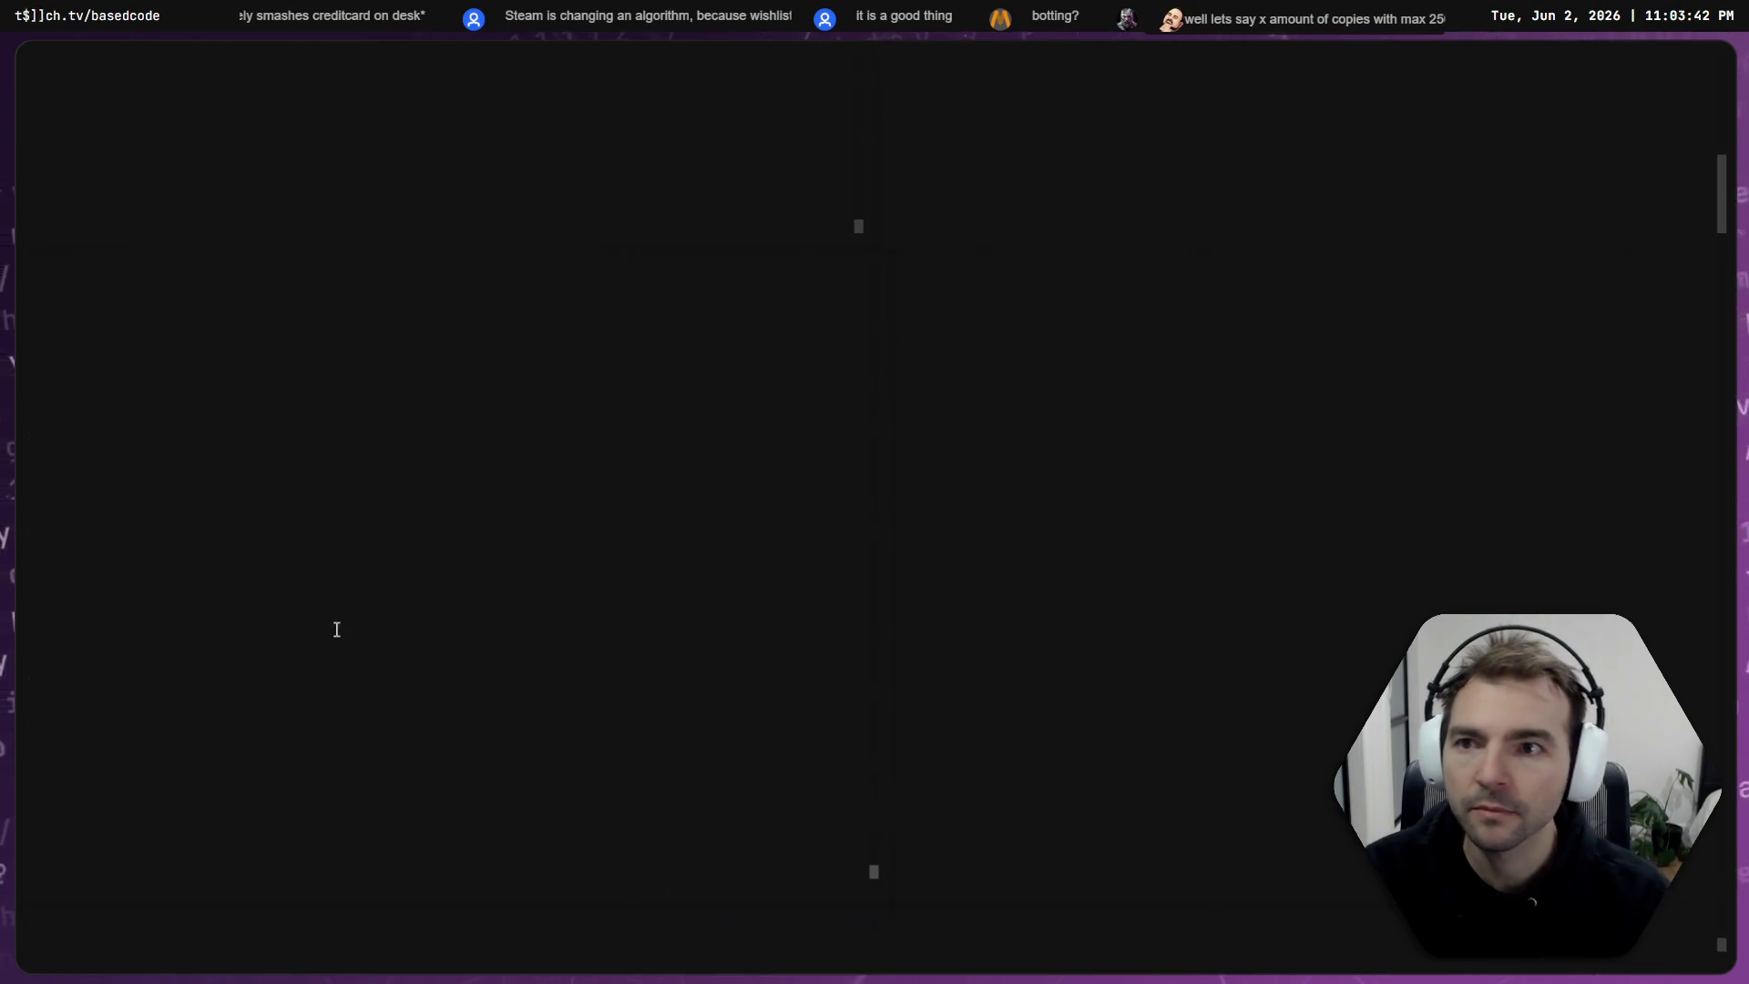
key("ctrl+Tab")
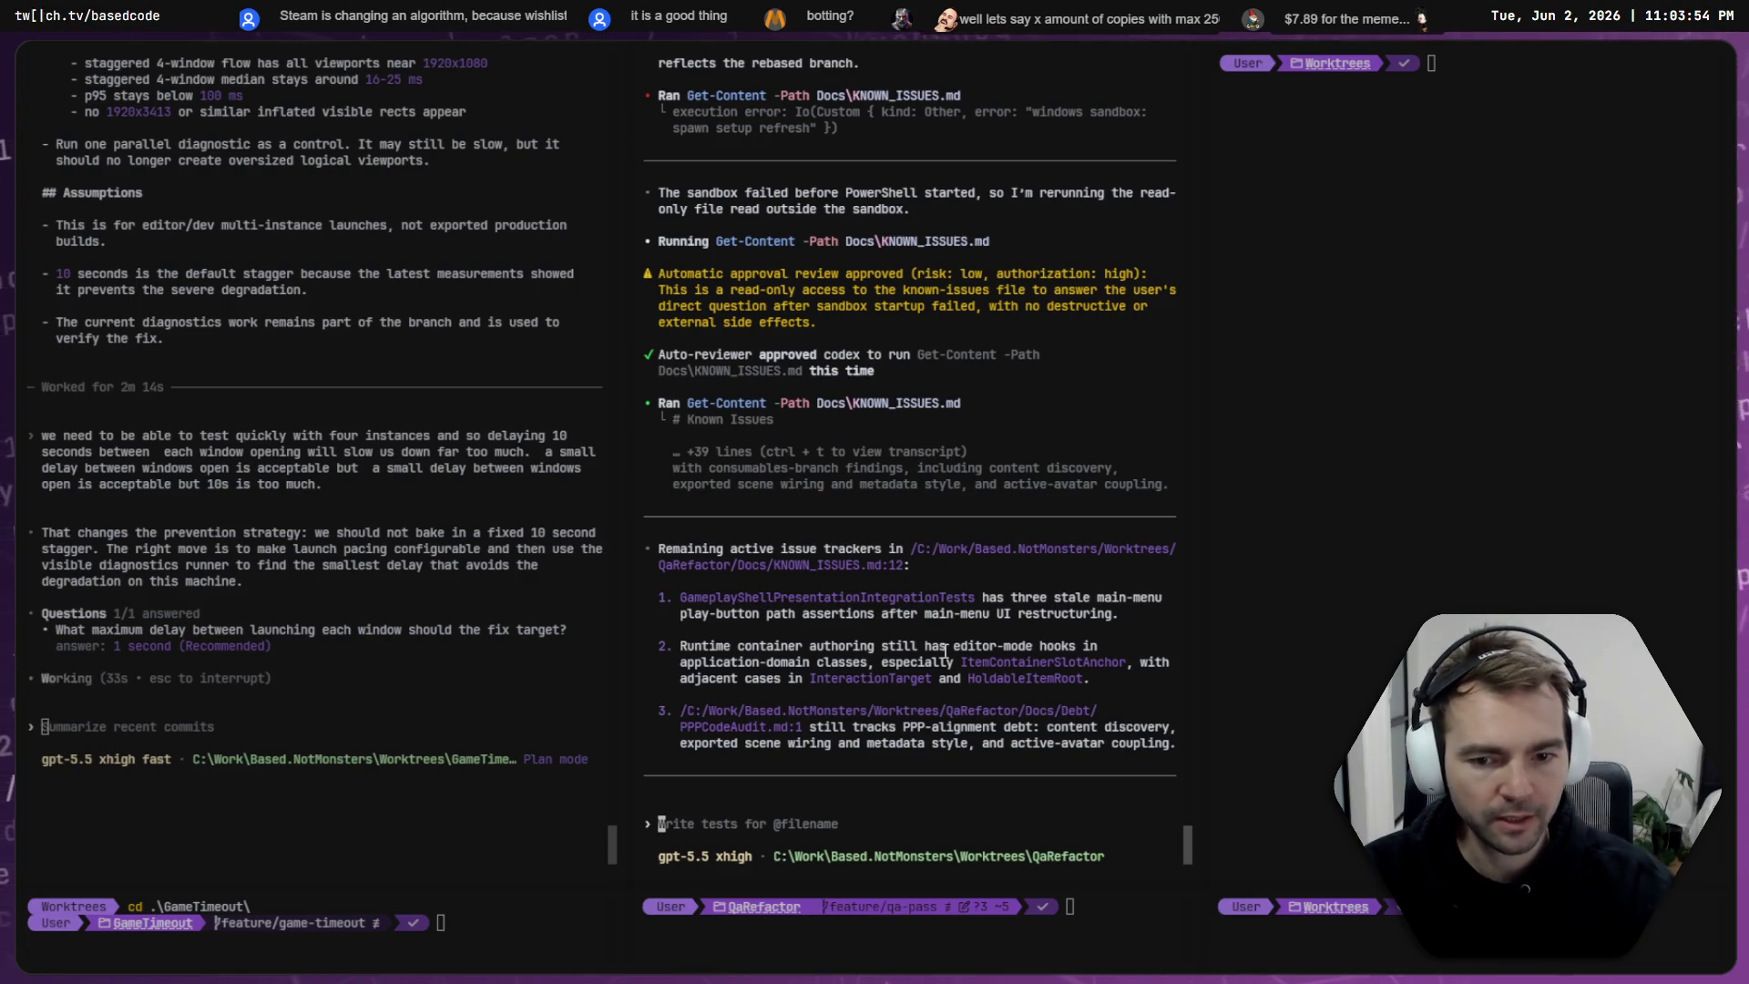
- Send 'Lets move onto the next issue.' to the QaRefactor session, then go to Fork
type("fi")
type("Lets move onto the next issue.")
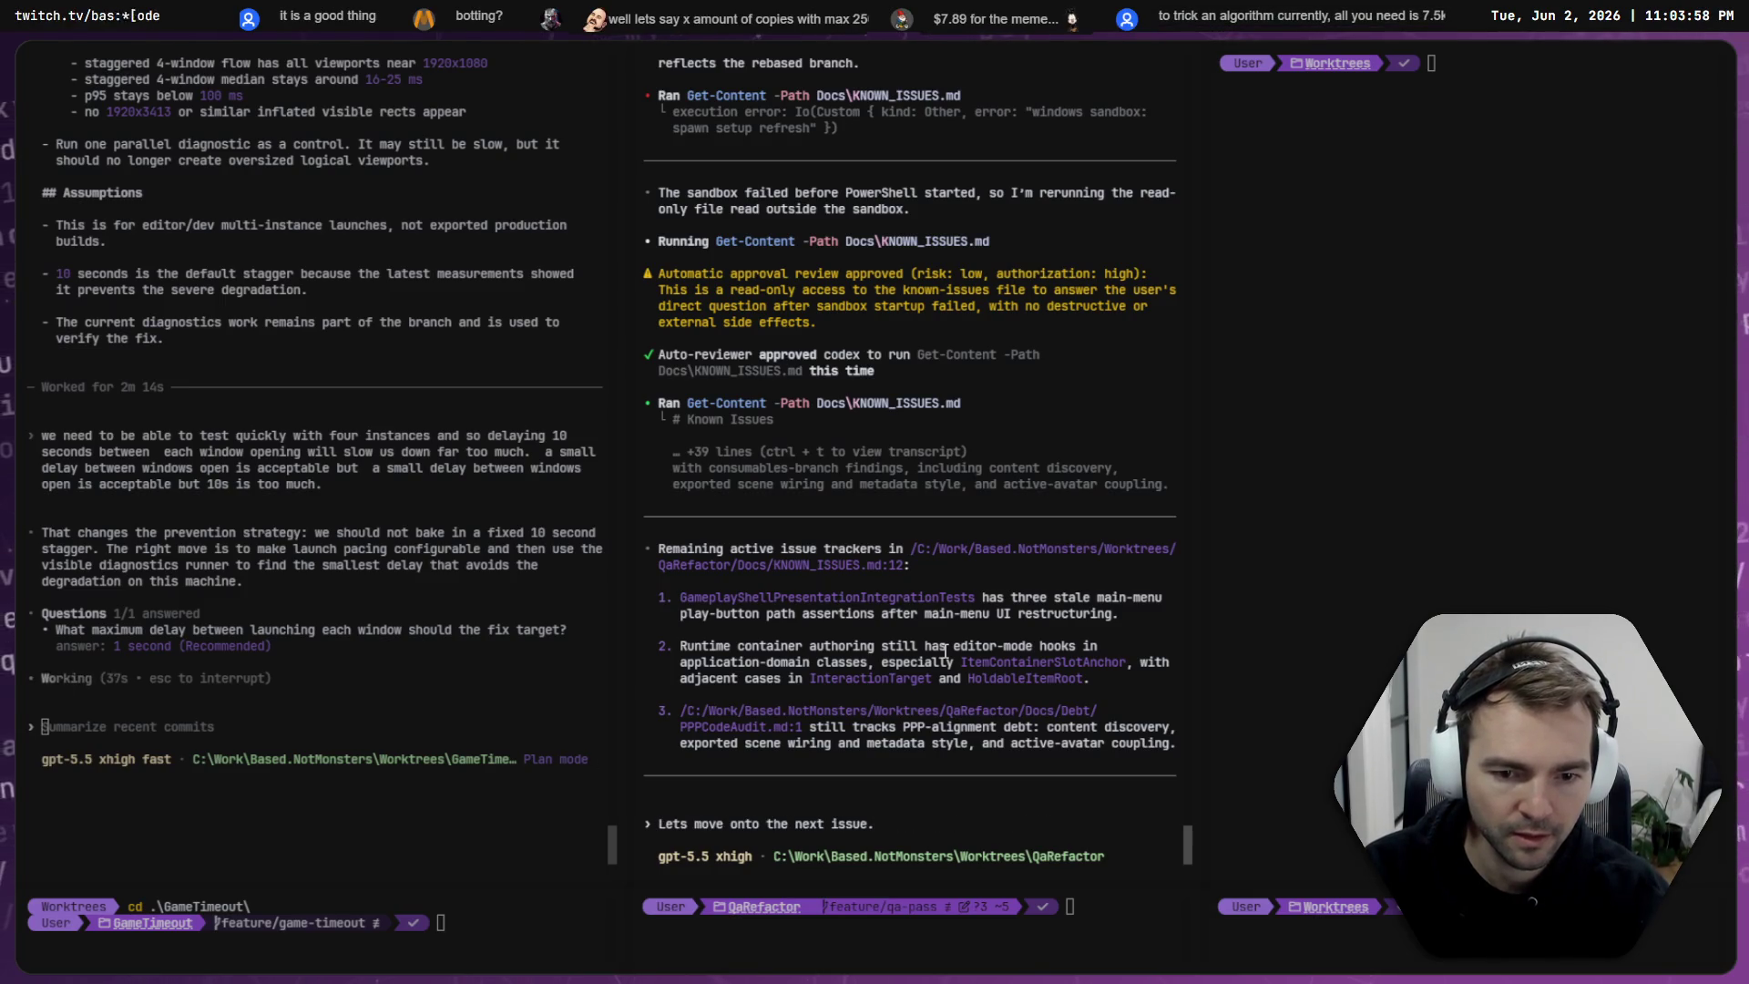
key("Return")
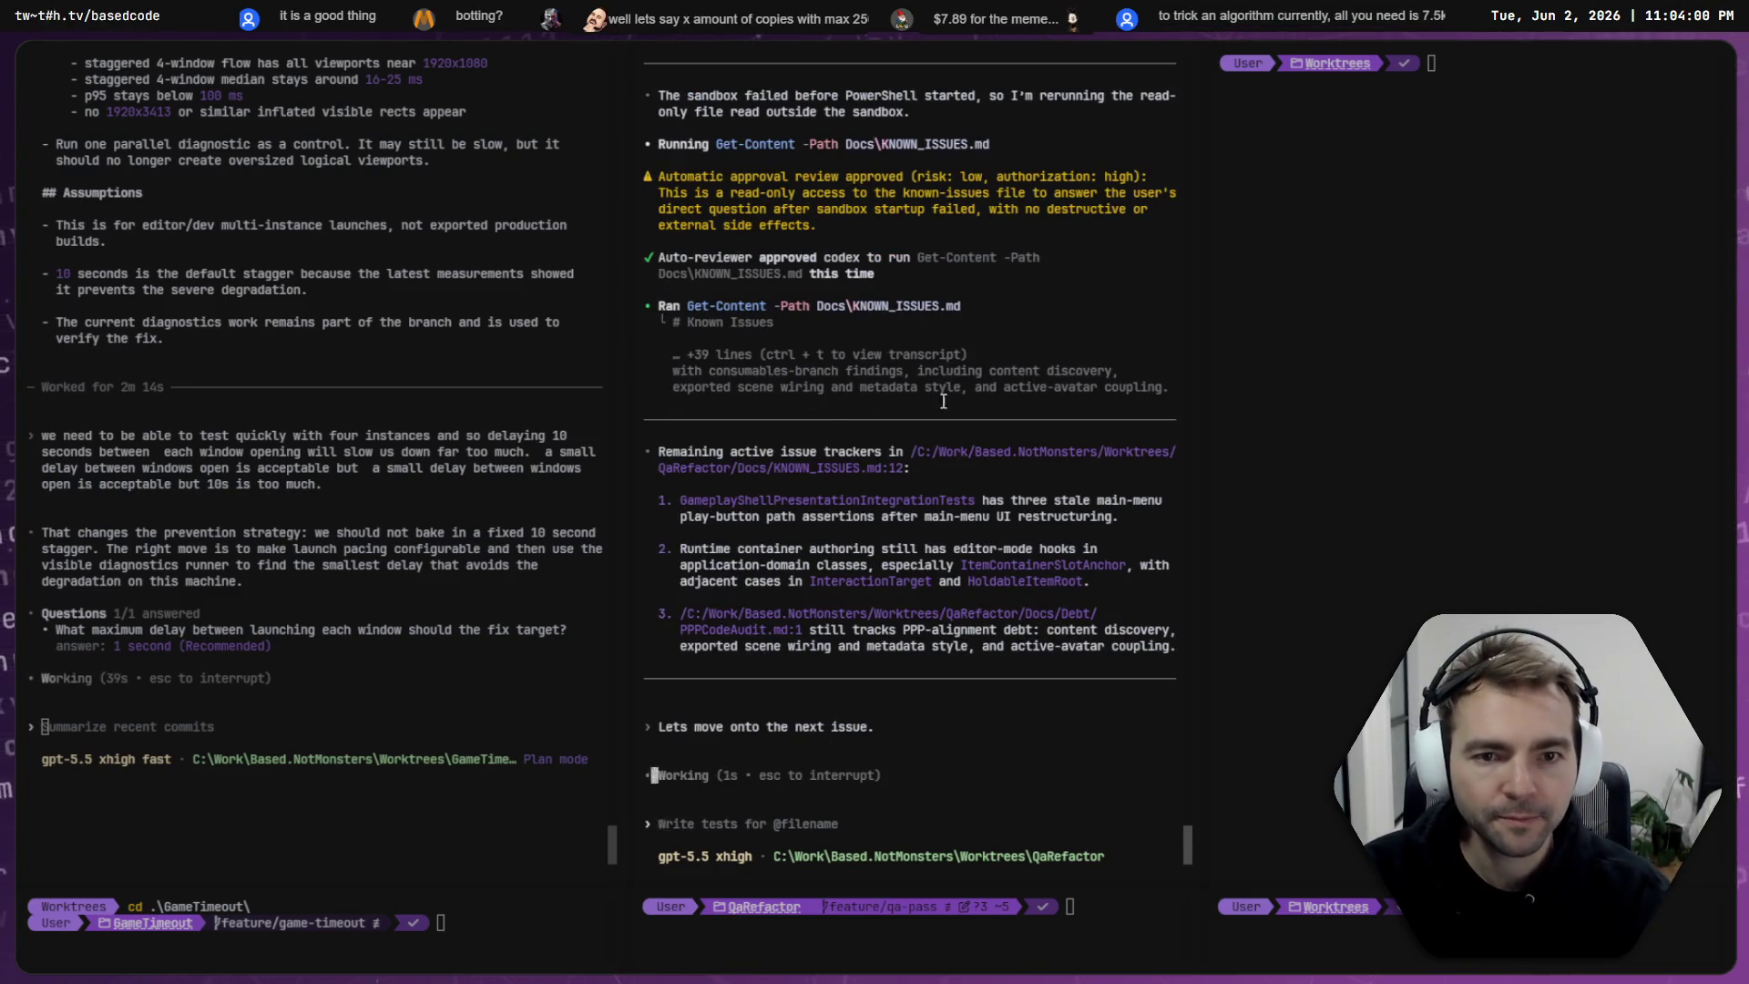
left_click(383, 532)
key("ctrl+Tab")
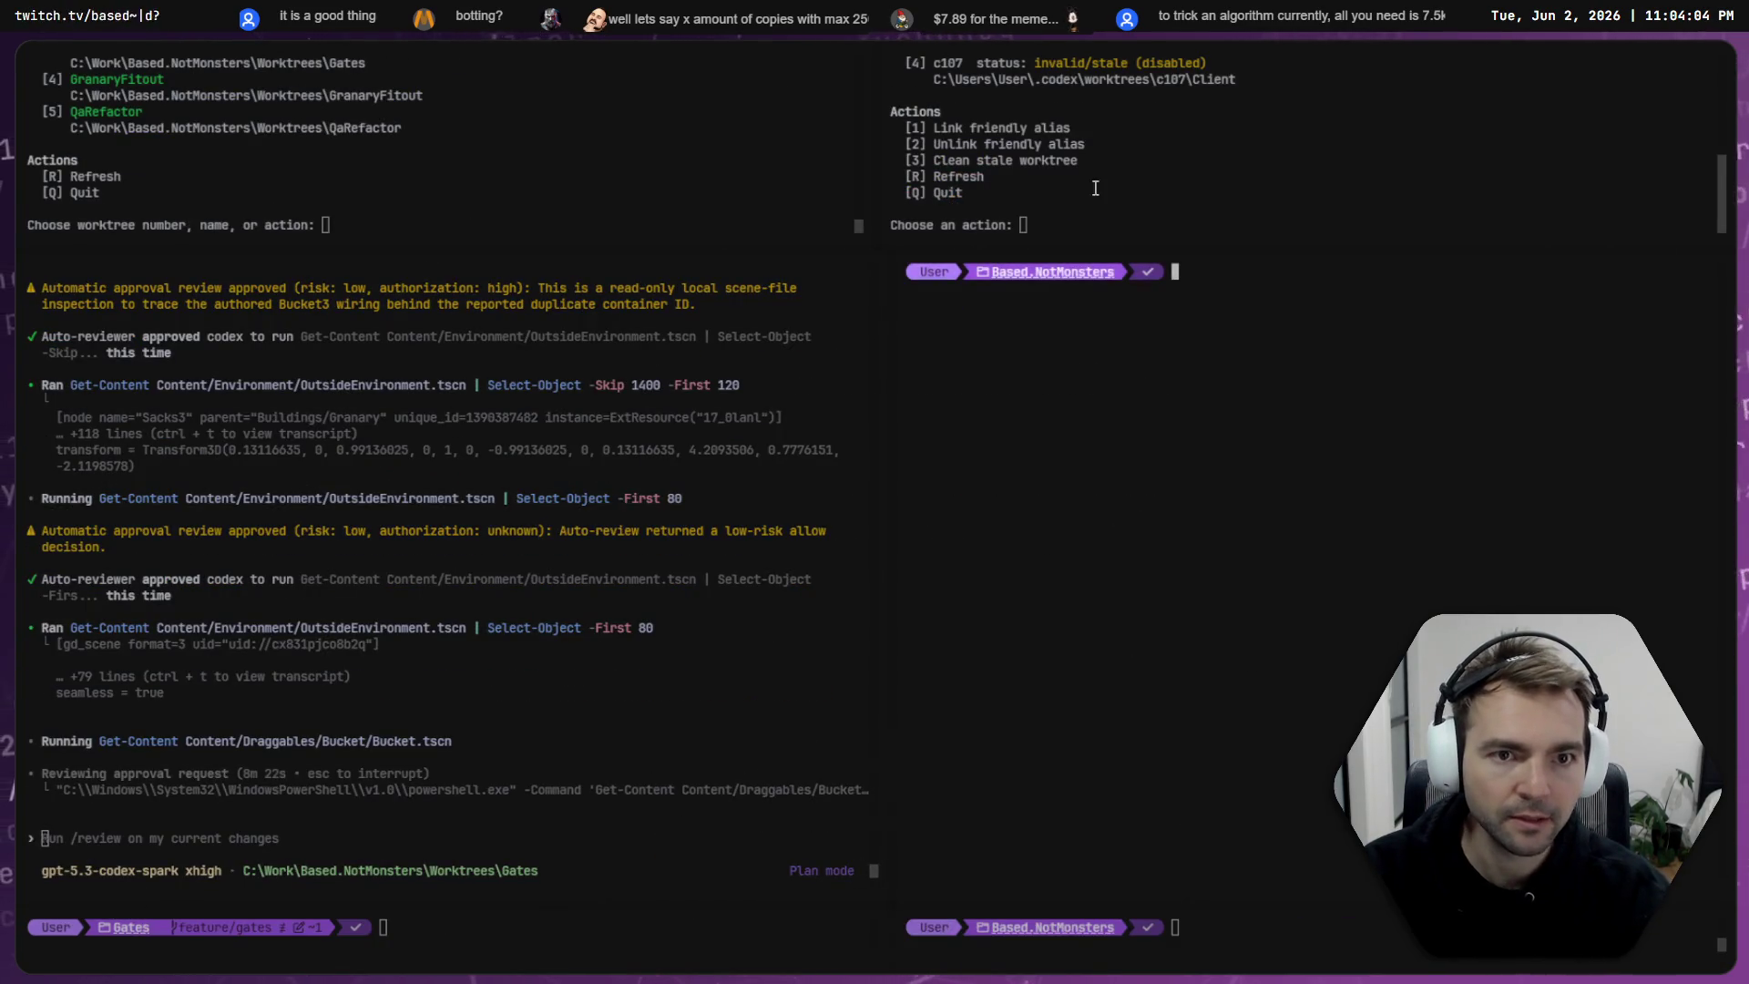
key("ctrl+Tab")
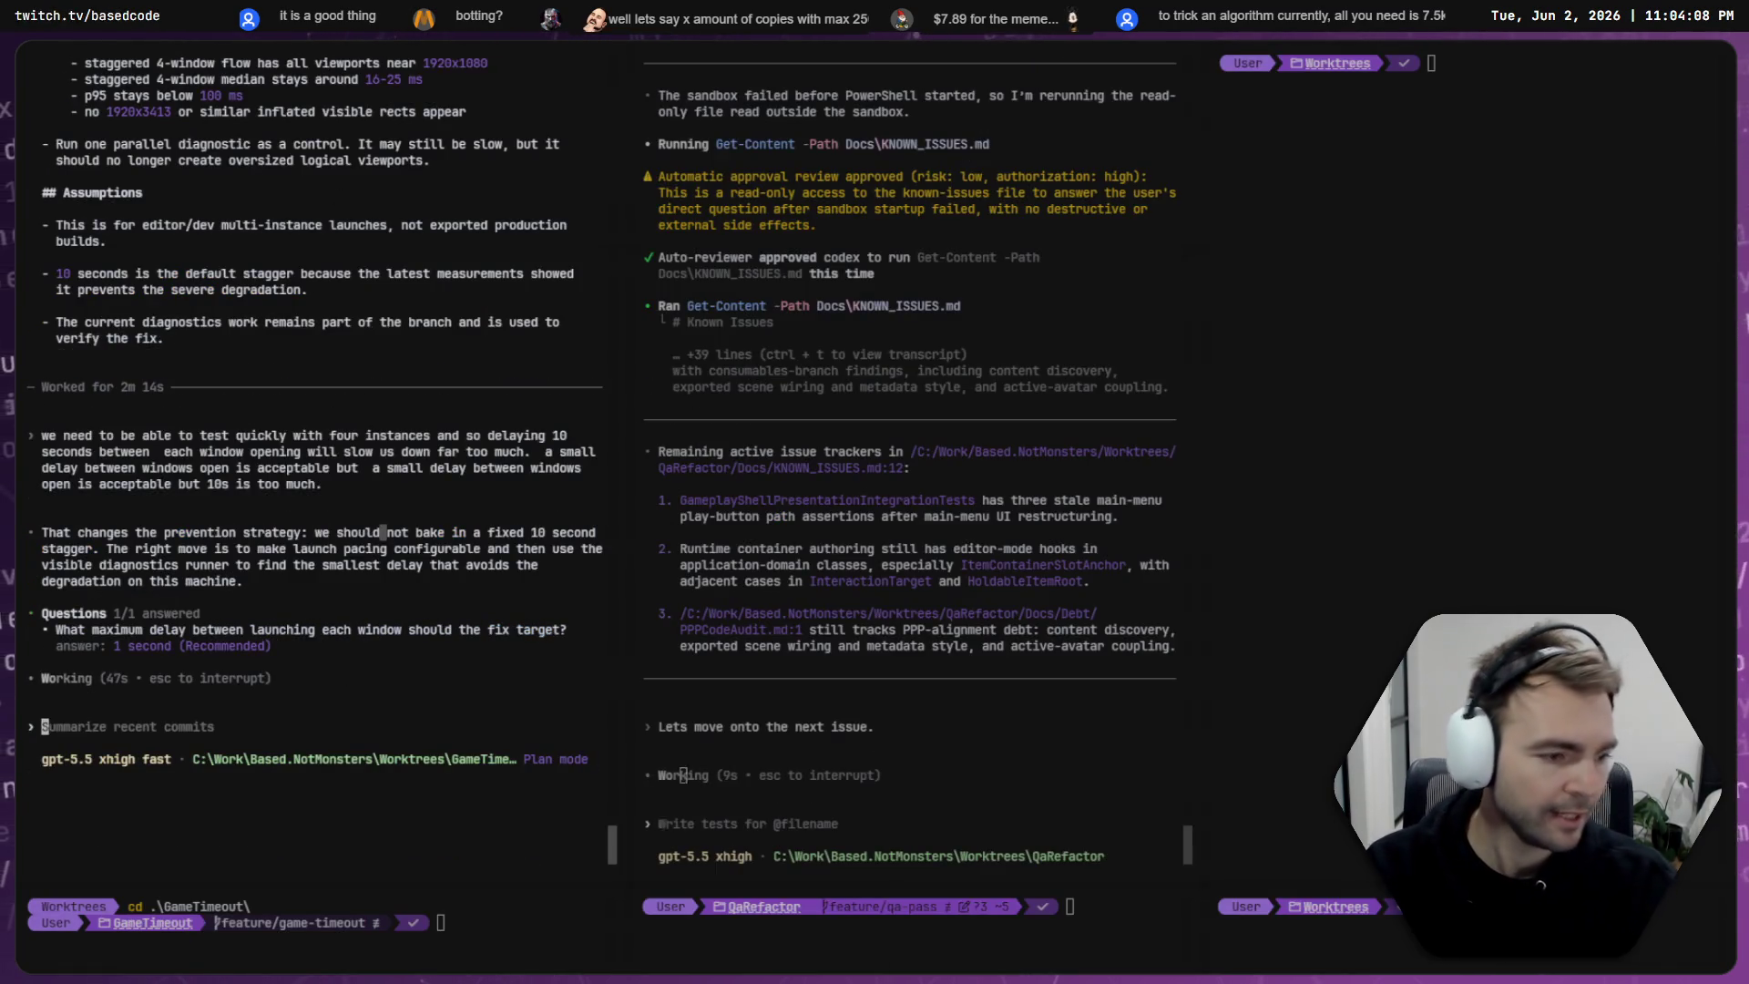
key("alt+Tab")
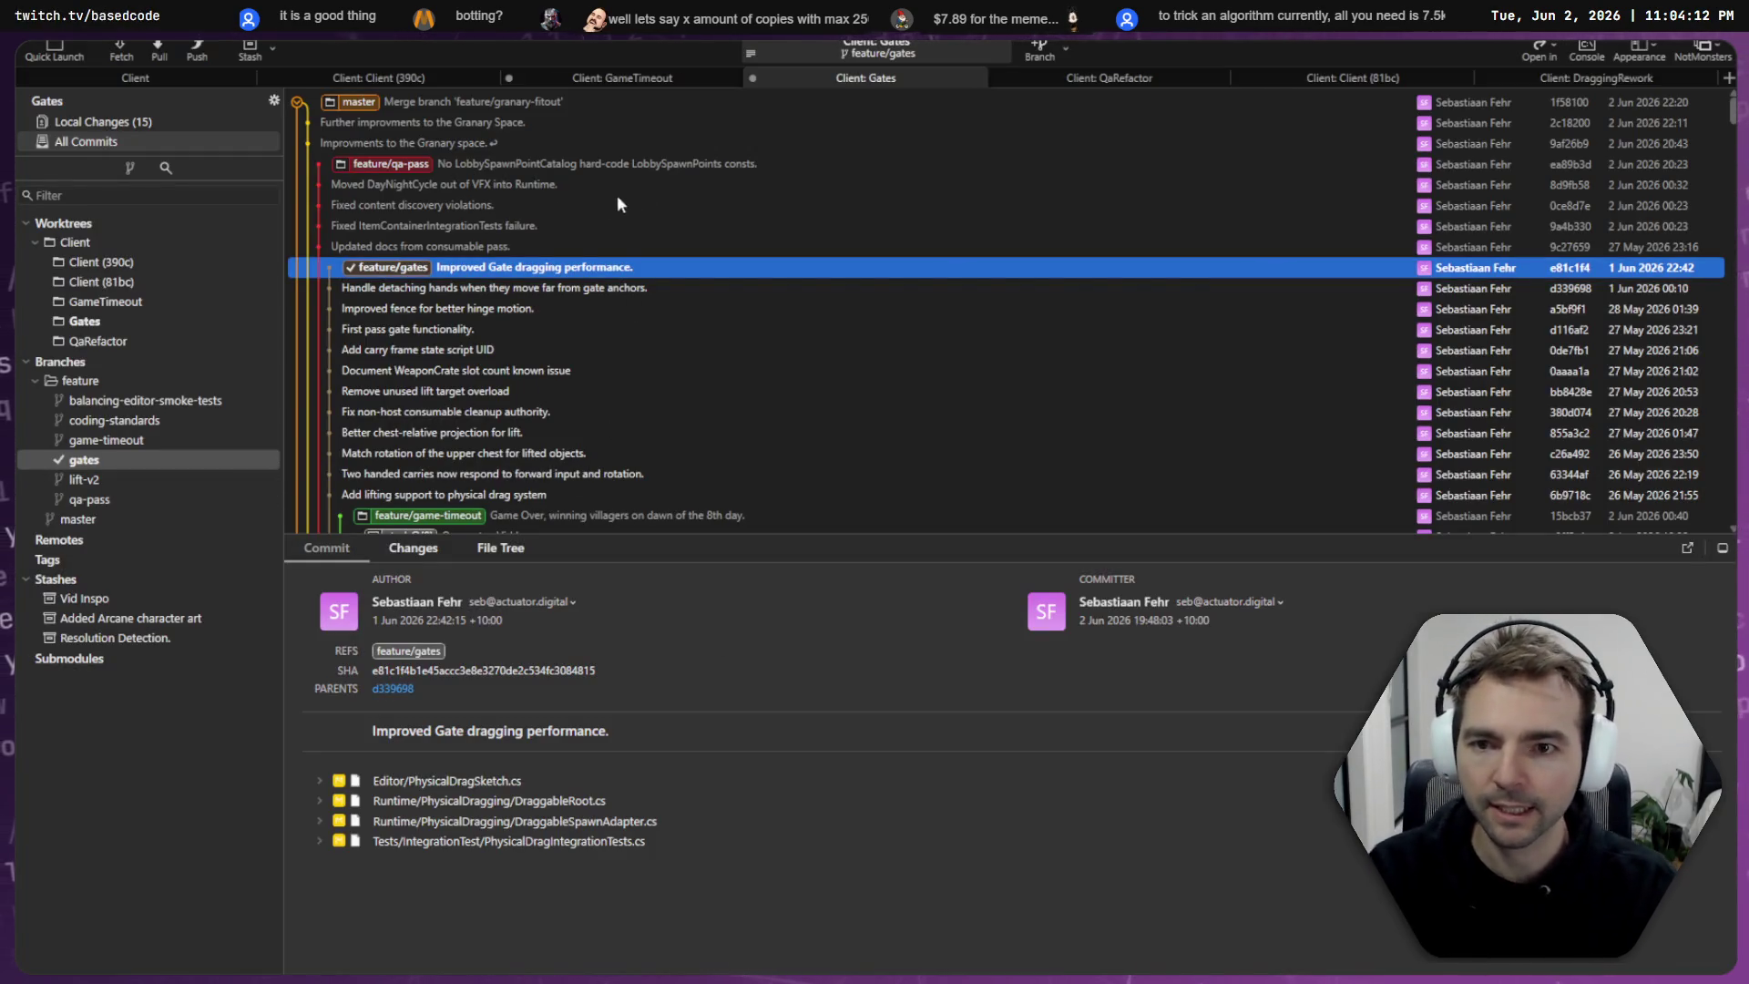
- Inspect the Gates local diffs for PhysicalDragIntegrationTests.cs and CharactersMenuLobbySessionEffects.cs
left_click(145, 124)
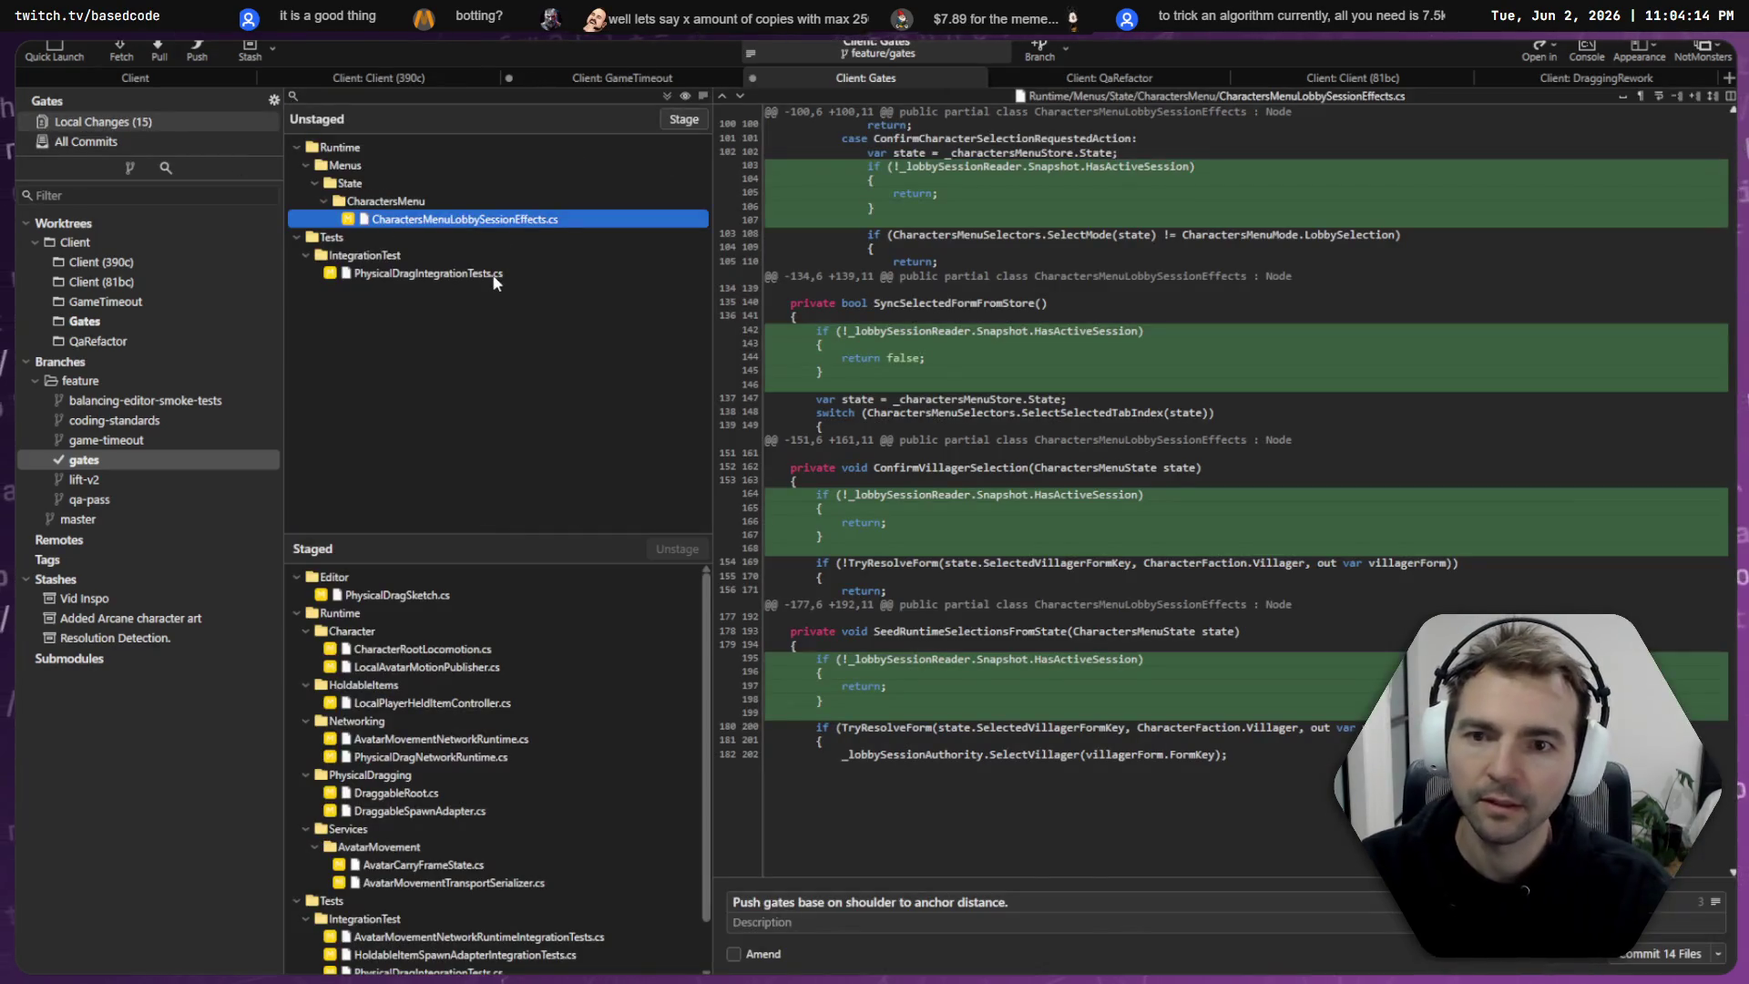
left_click(462, 271)
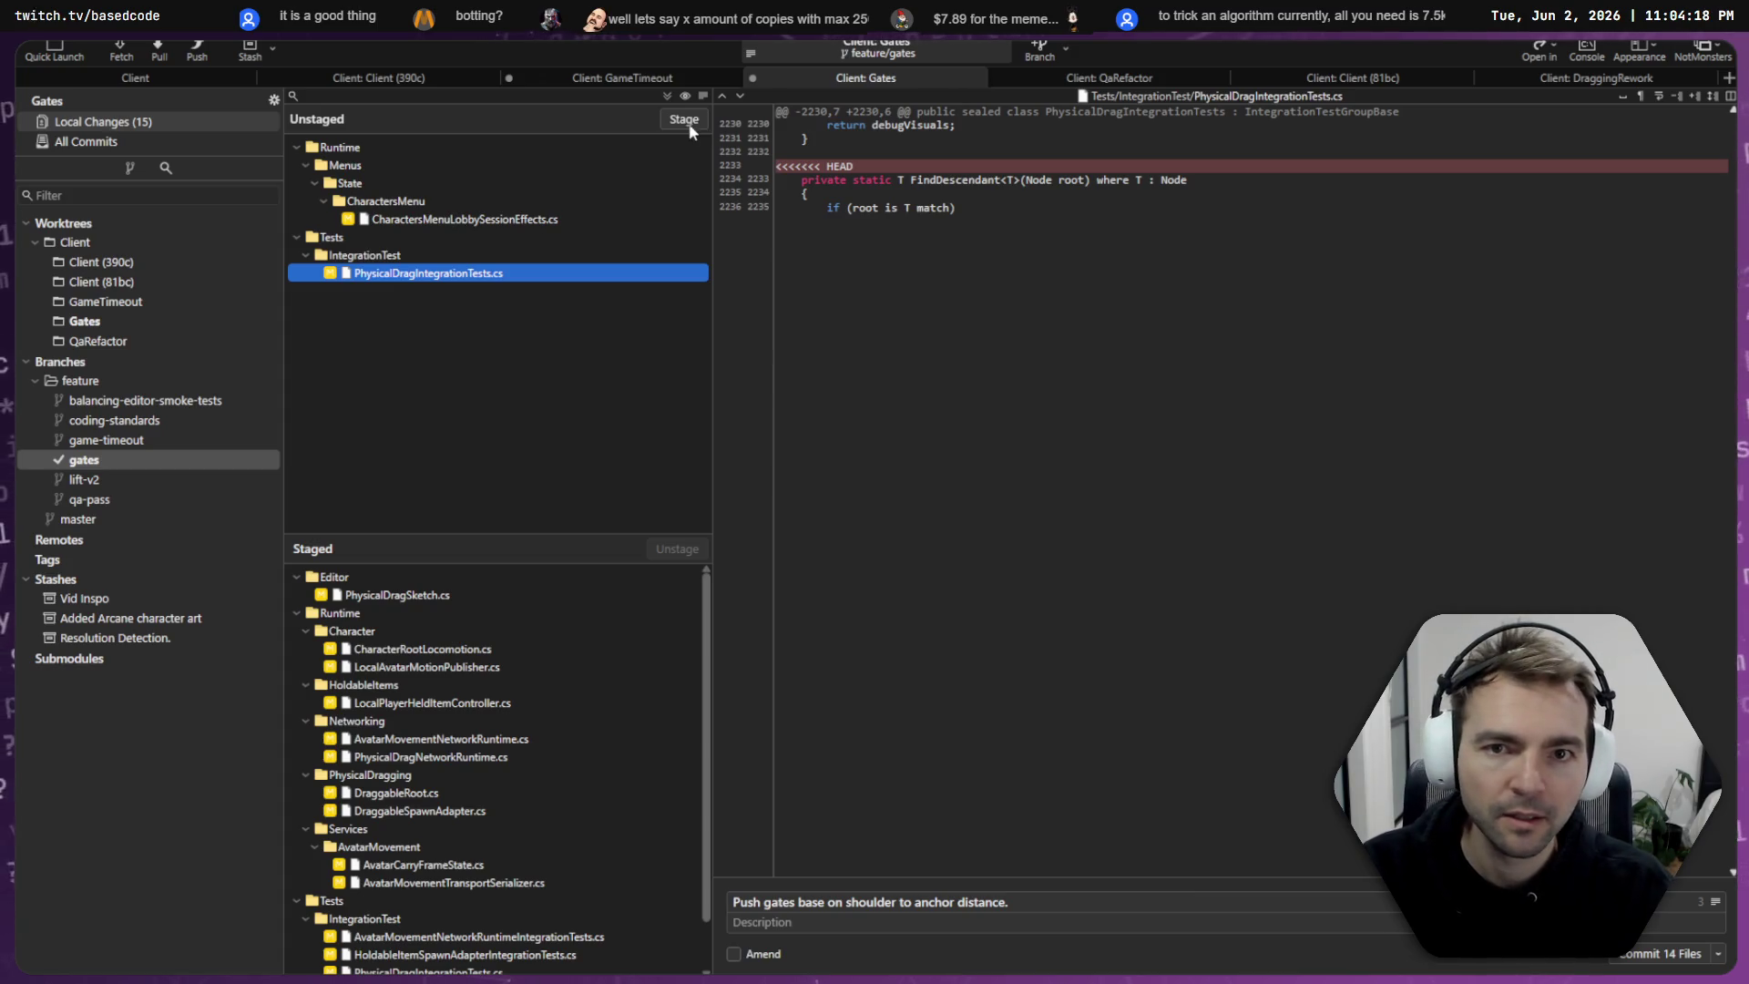
left_click(459, 219)
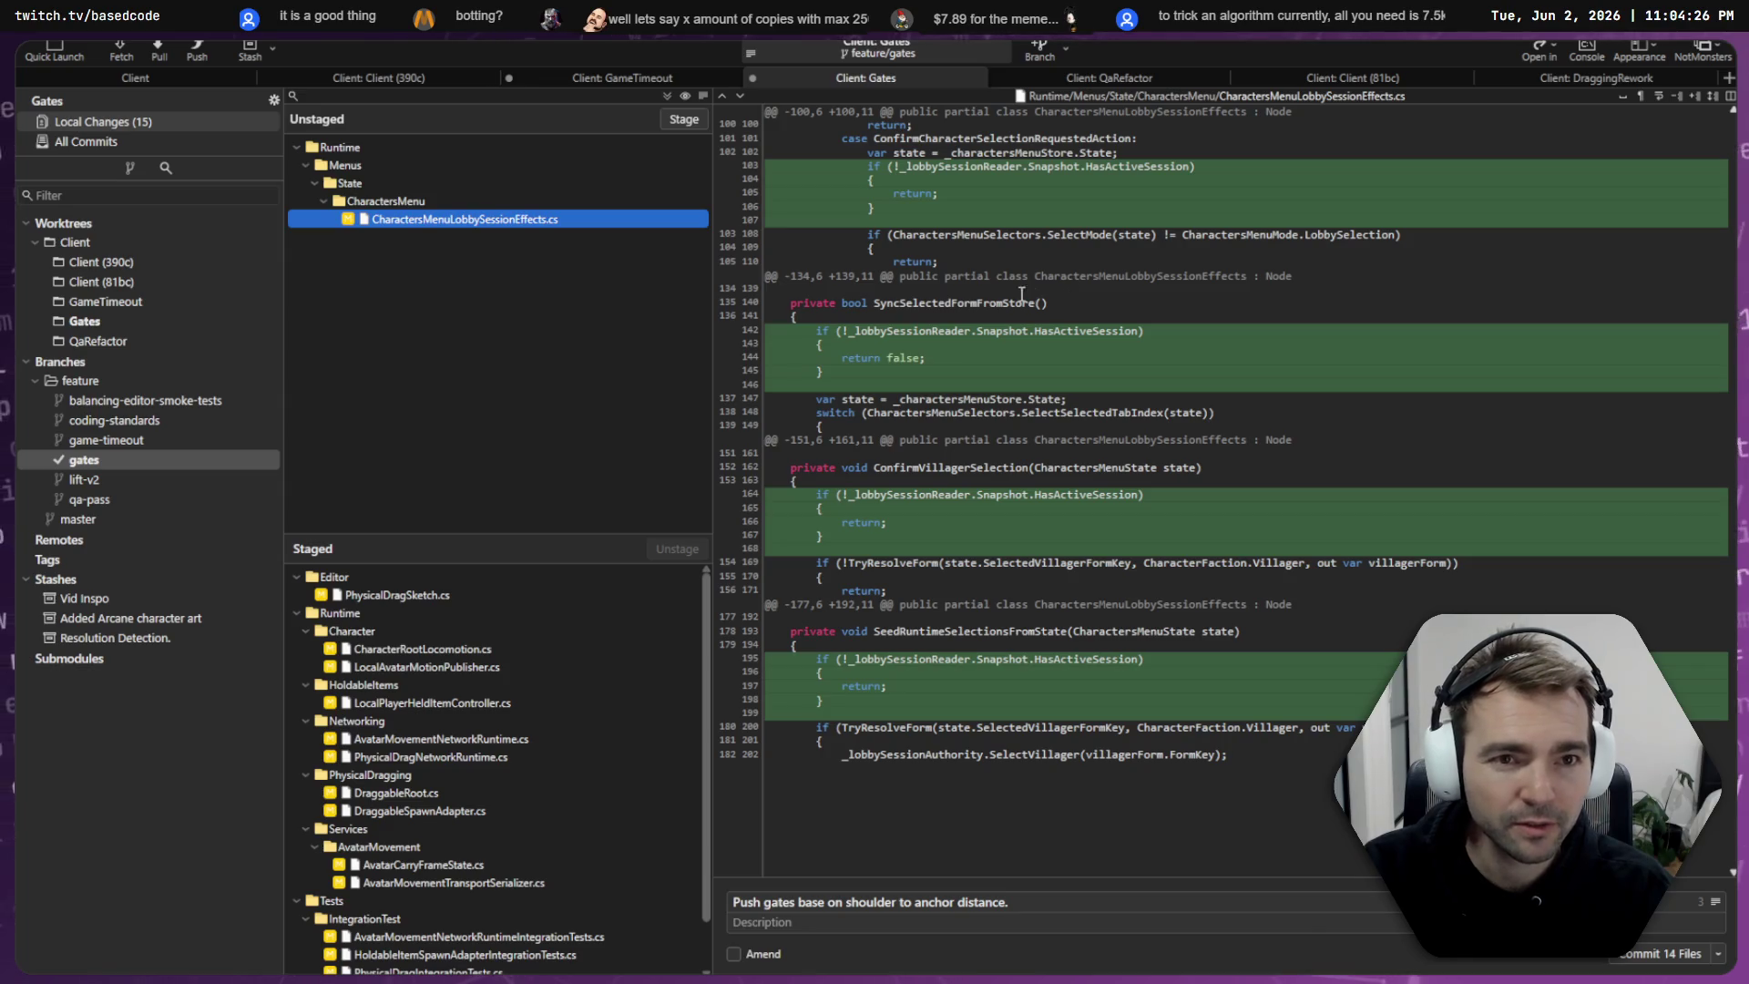
key("alt+Tab")
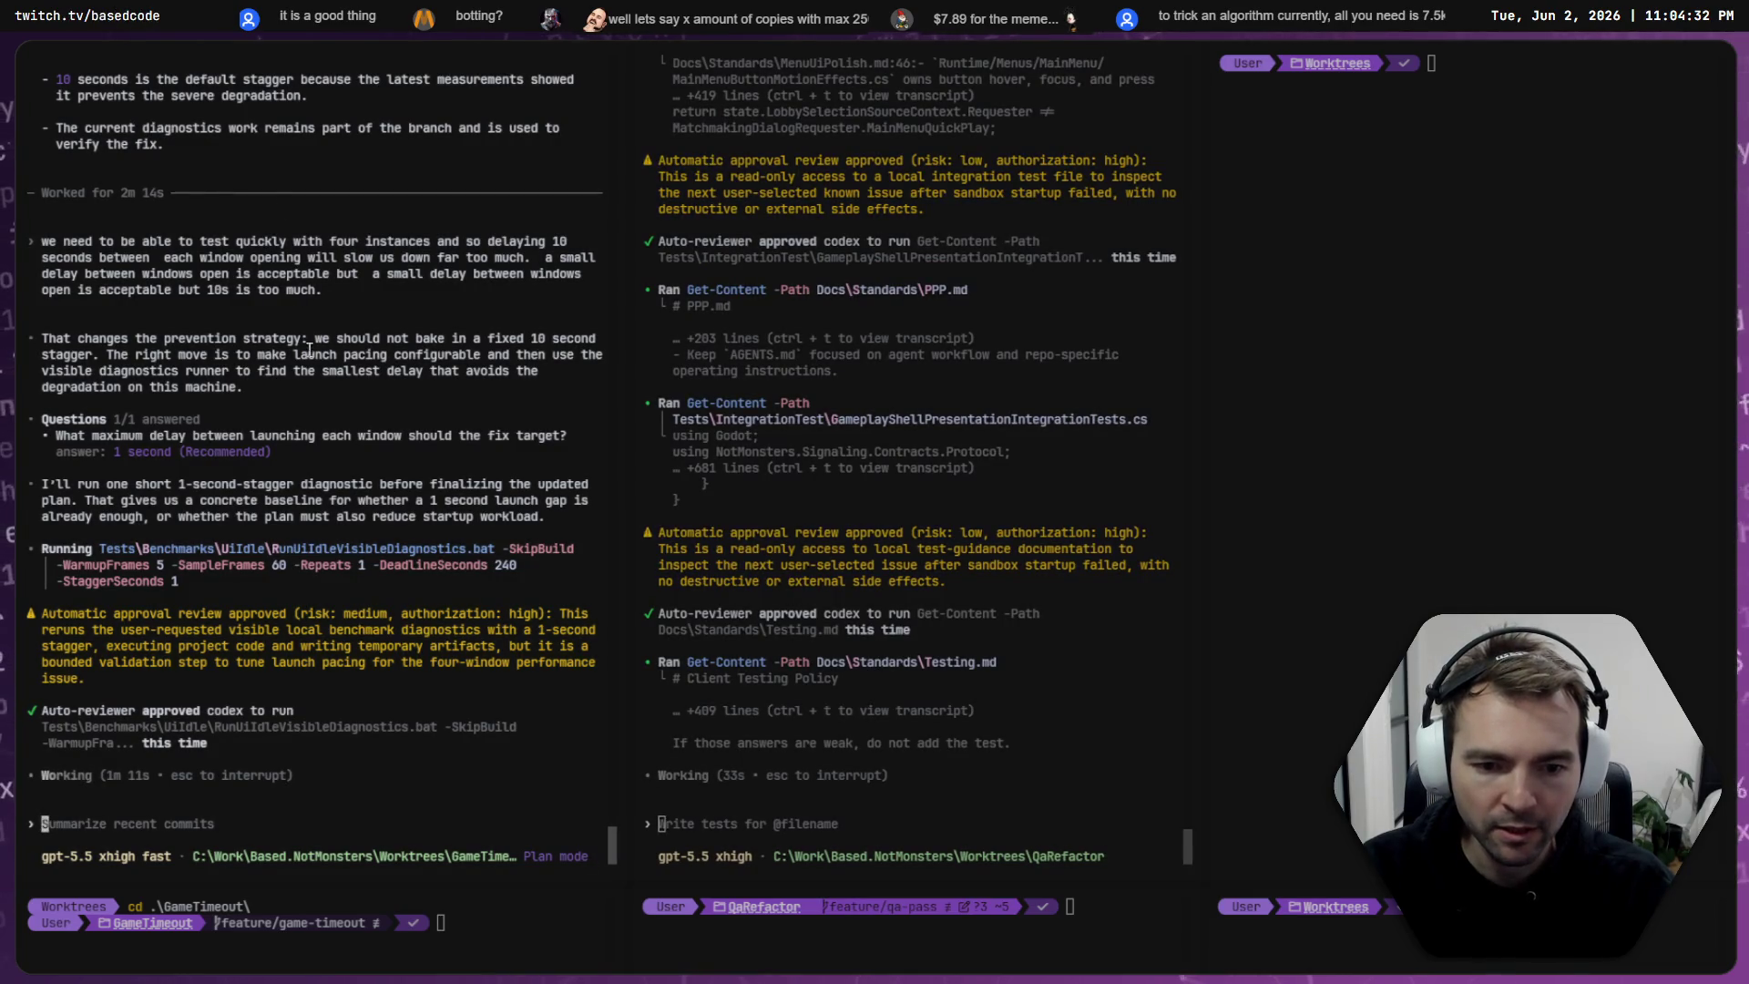
- Check the Gates session reading ItemContainerIntegrationTests.cs, then return to the other Codex sessions
key("ctrl+Tab")
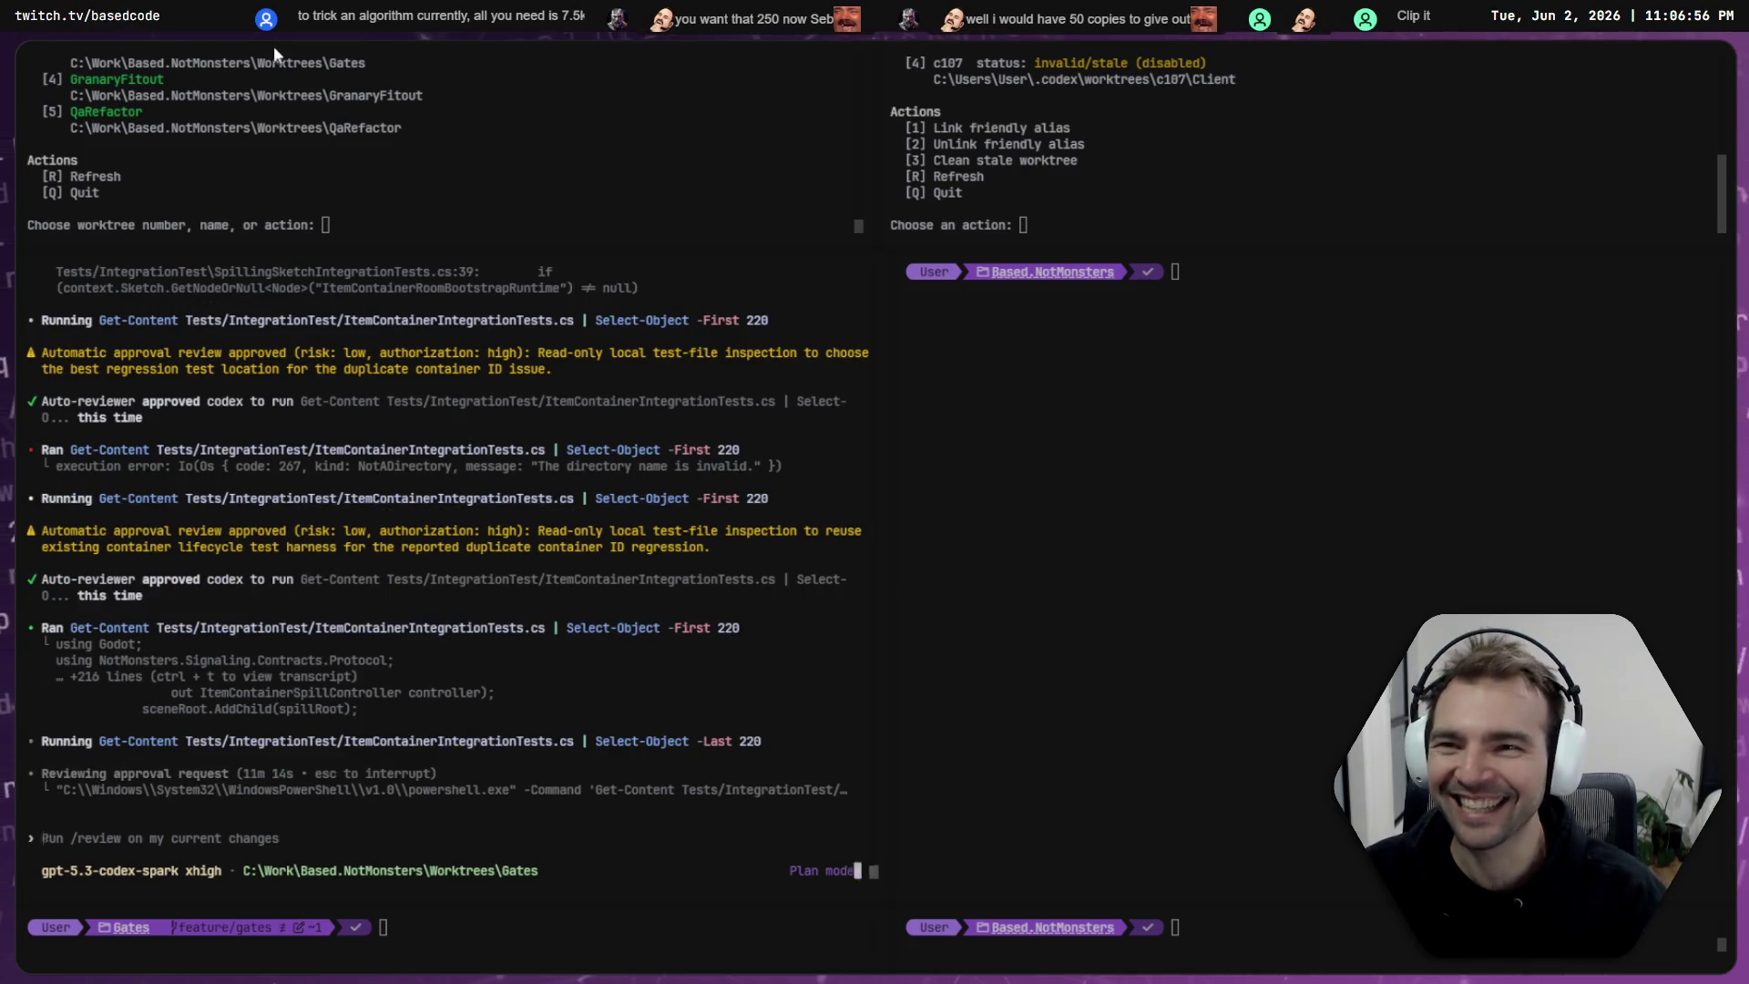
key("ctrl+Tab")
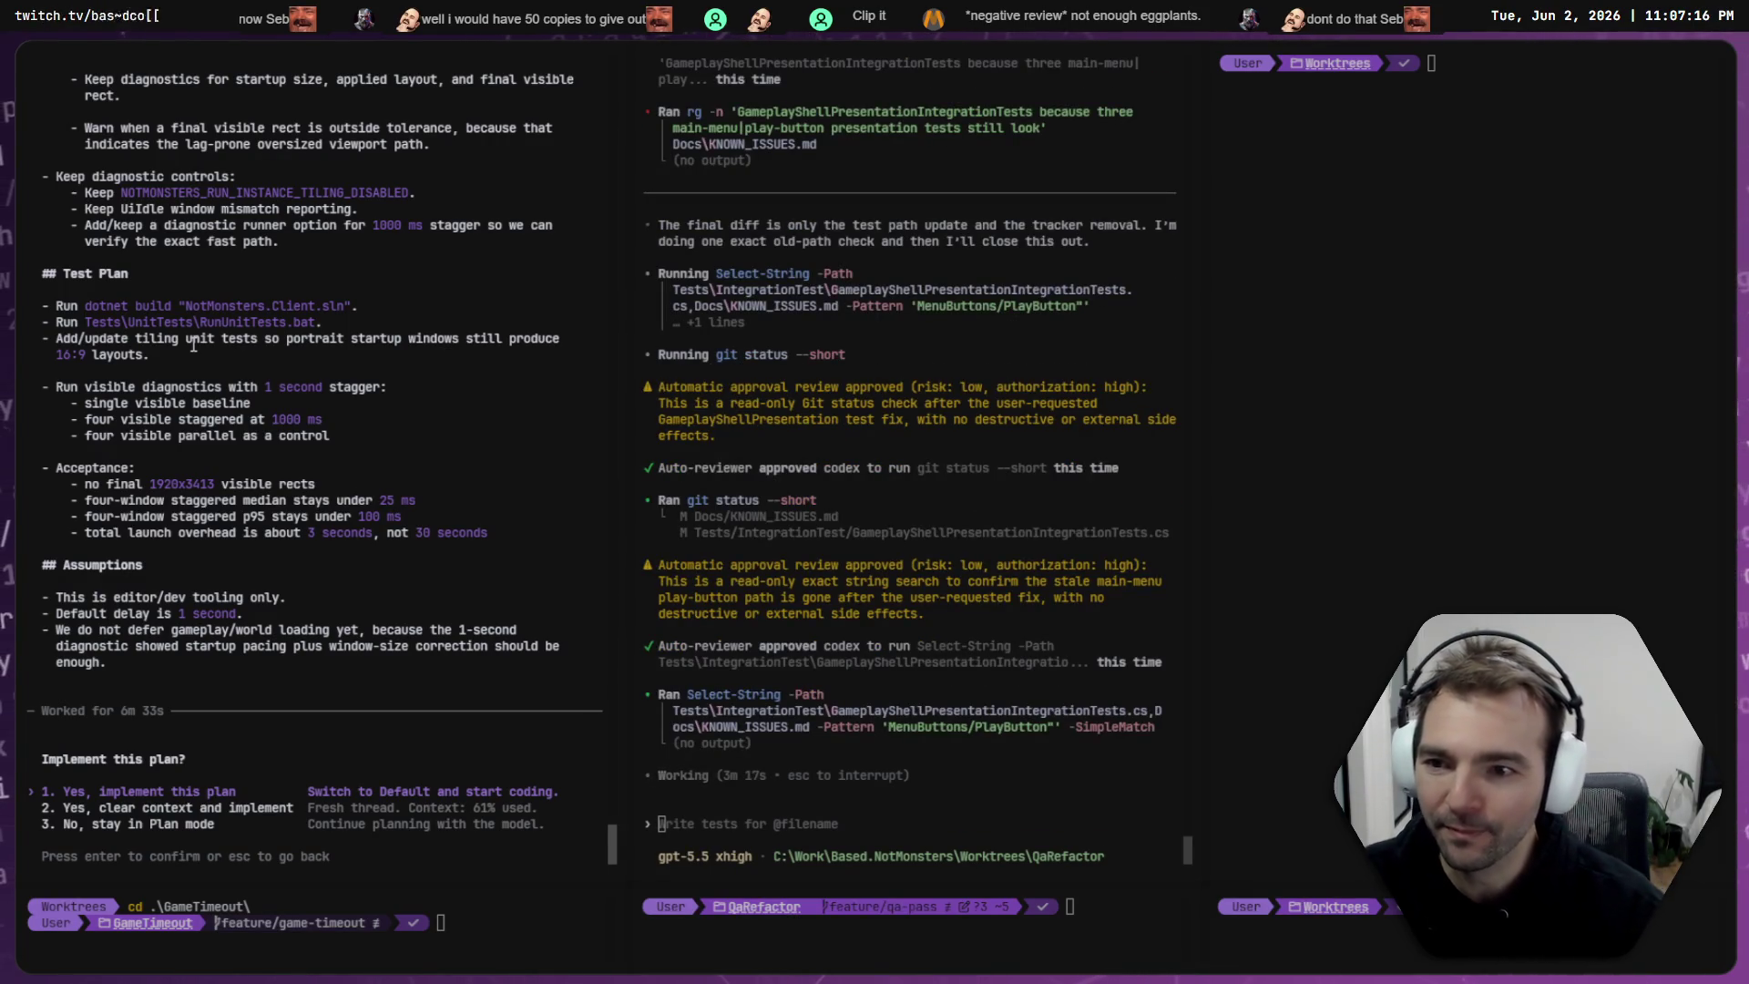
- Review the GameTimeout launch plan's summary and approve implementing it with option 1
scroll(219, 327, "up", 10)
scroll(246, 310, "up", 3)
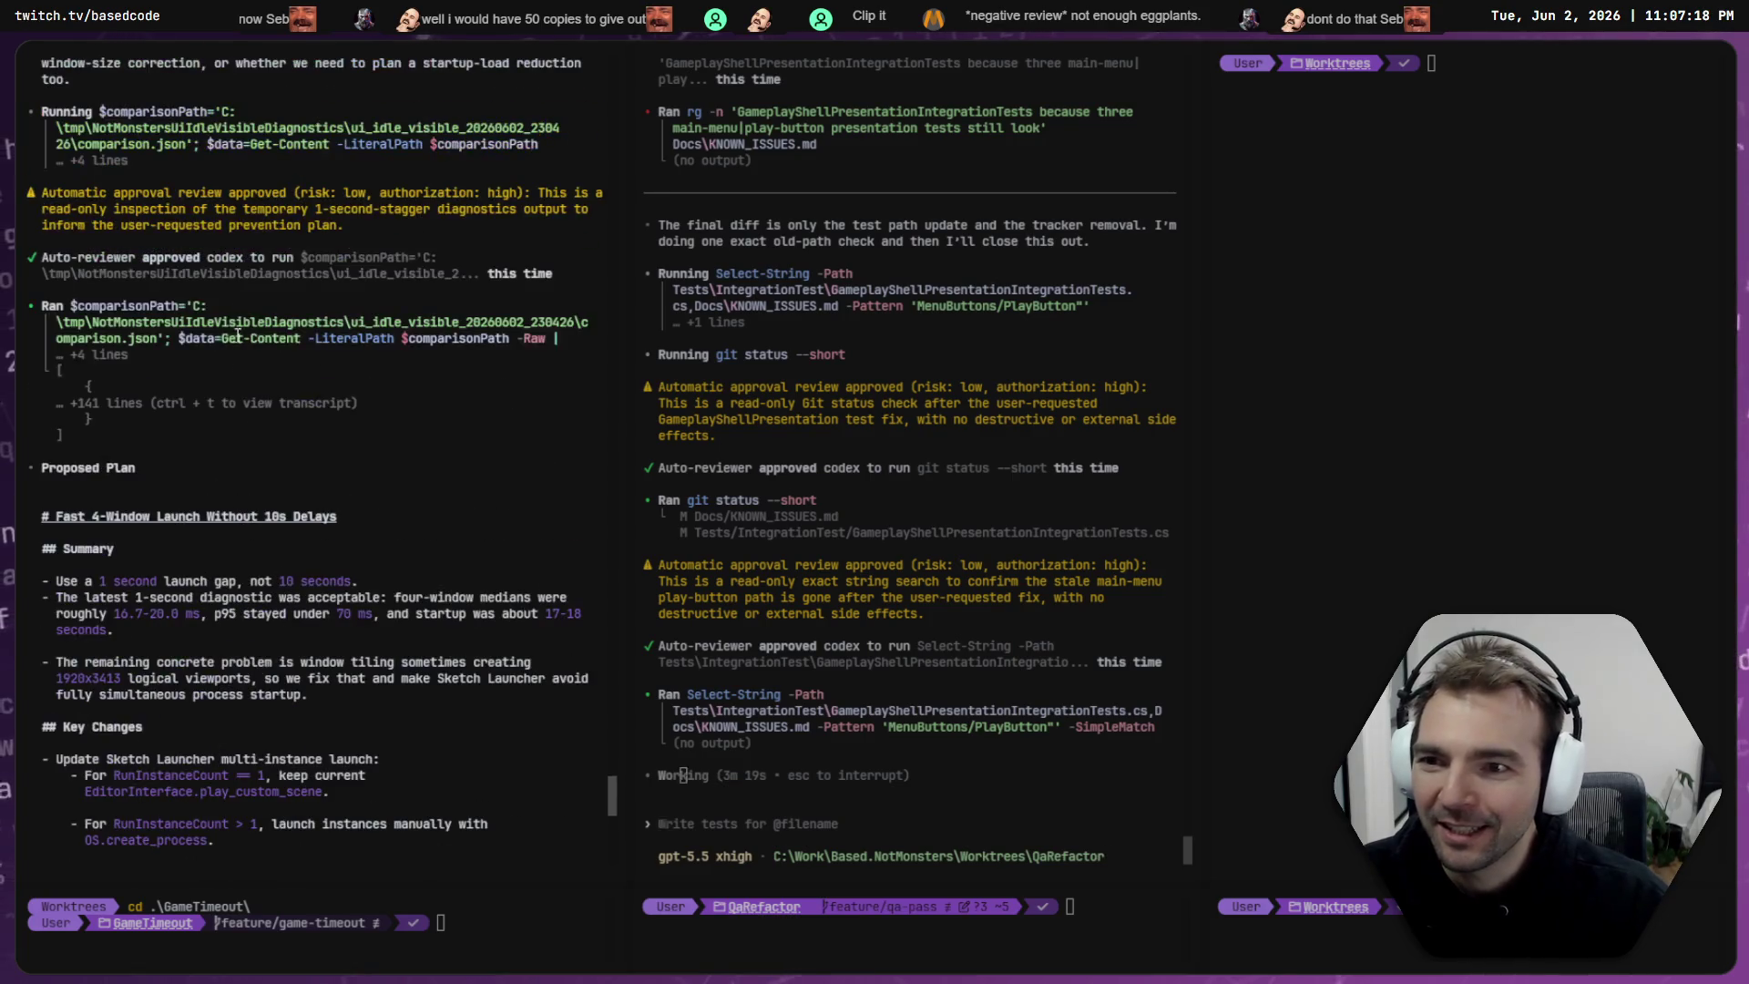
scroll(183, 310, "down", 5)
left_click(121, 346)
mouse_move(55, 329)
left_mouse_down()
mouse_move(297, 363)
mouse_move(91, 357)
mouse_move(110, 328)
mouse_move(91, 346)
mouse_move(343, 418)
mouse_move(92, 401)
left_mouse_up()
left_click(298, 363)
left_click(91, 357)
left_click(91, 346)
left_click(343, 419)
left_click(211, 426)
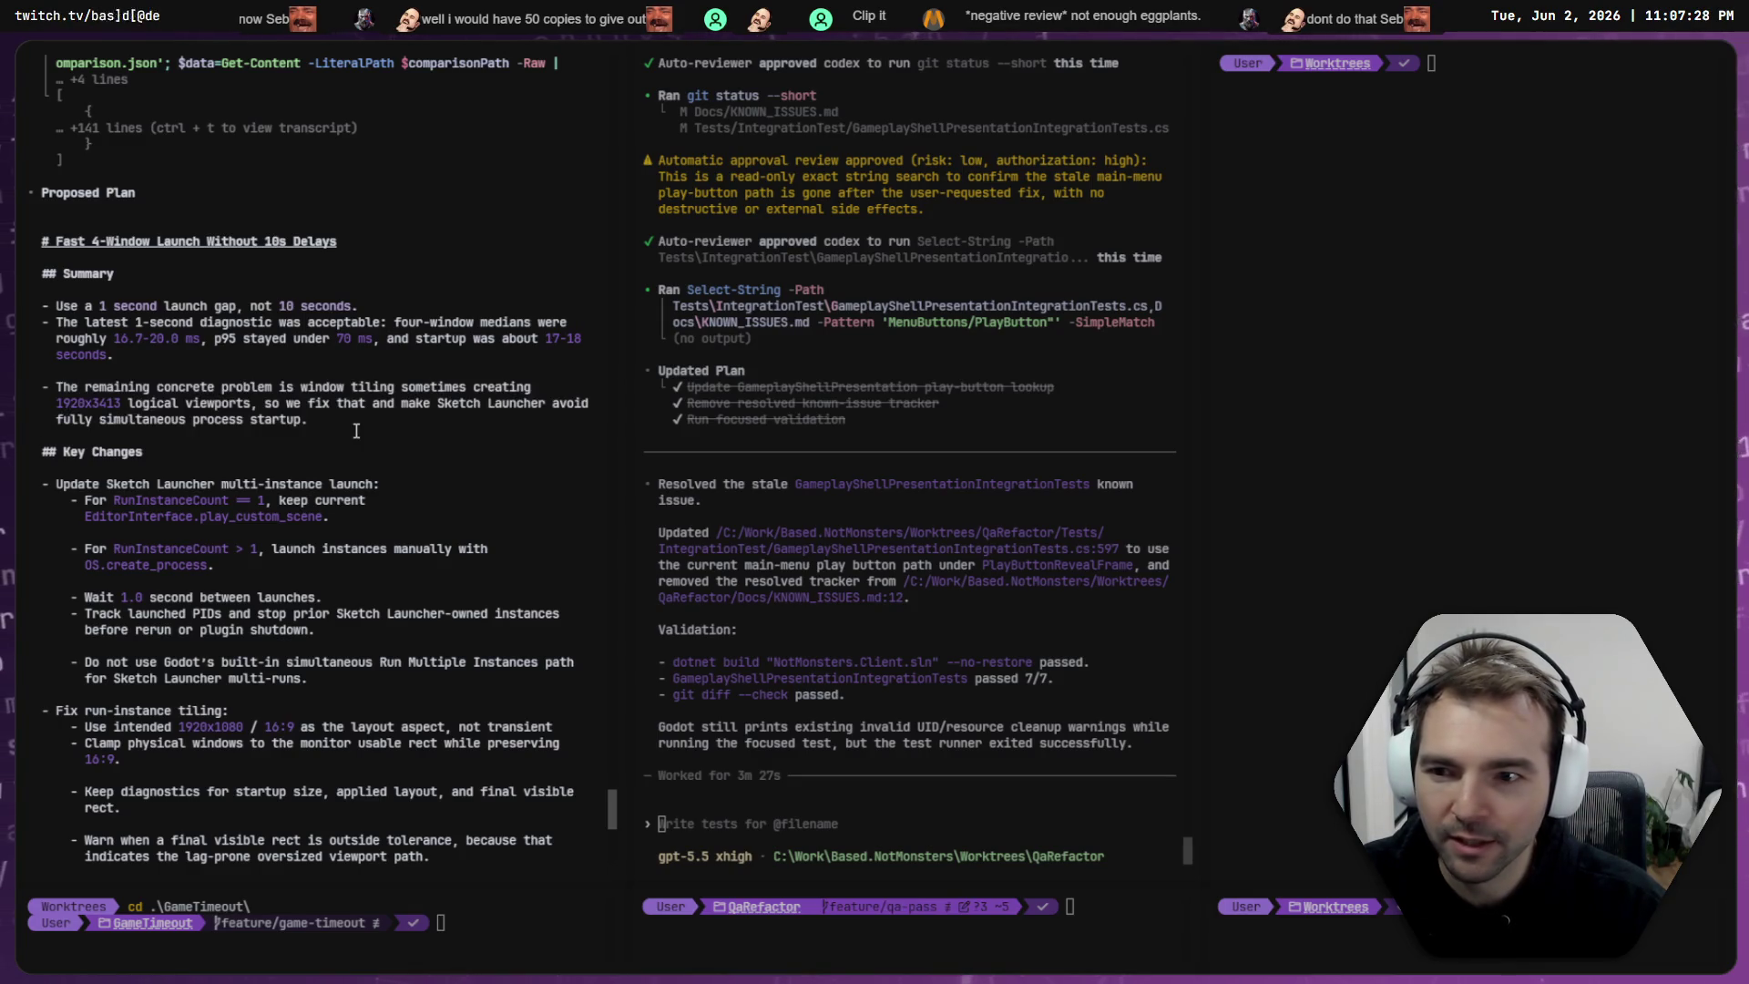
scroll(211, 426, "down", 2)
scroll(80, 346, "down", 12)
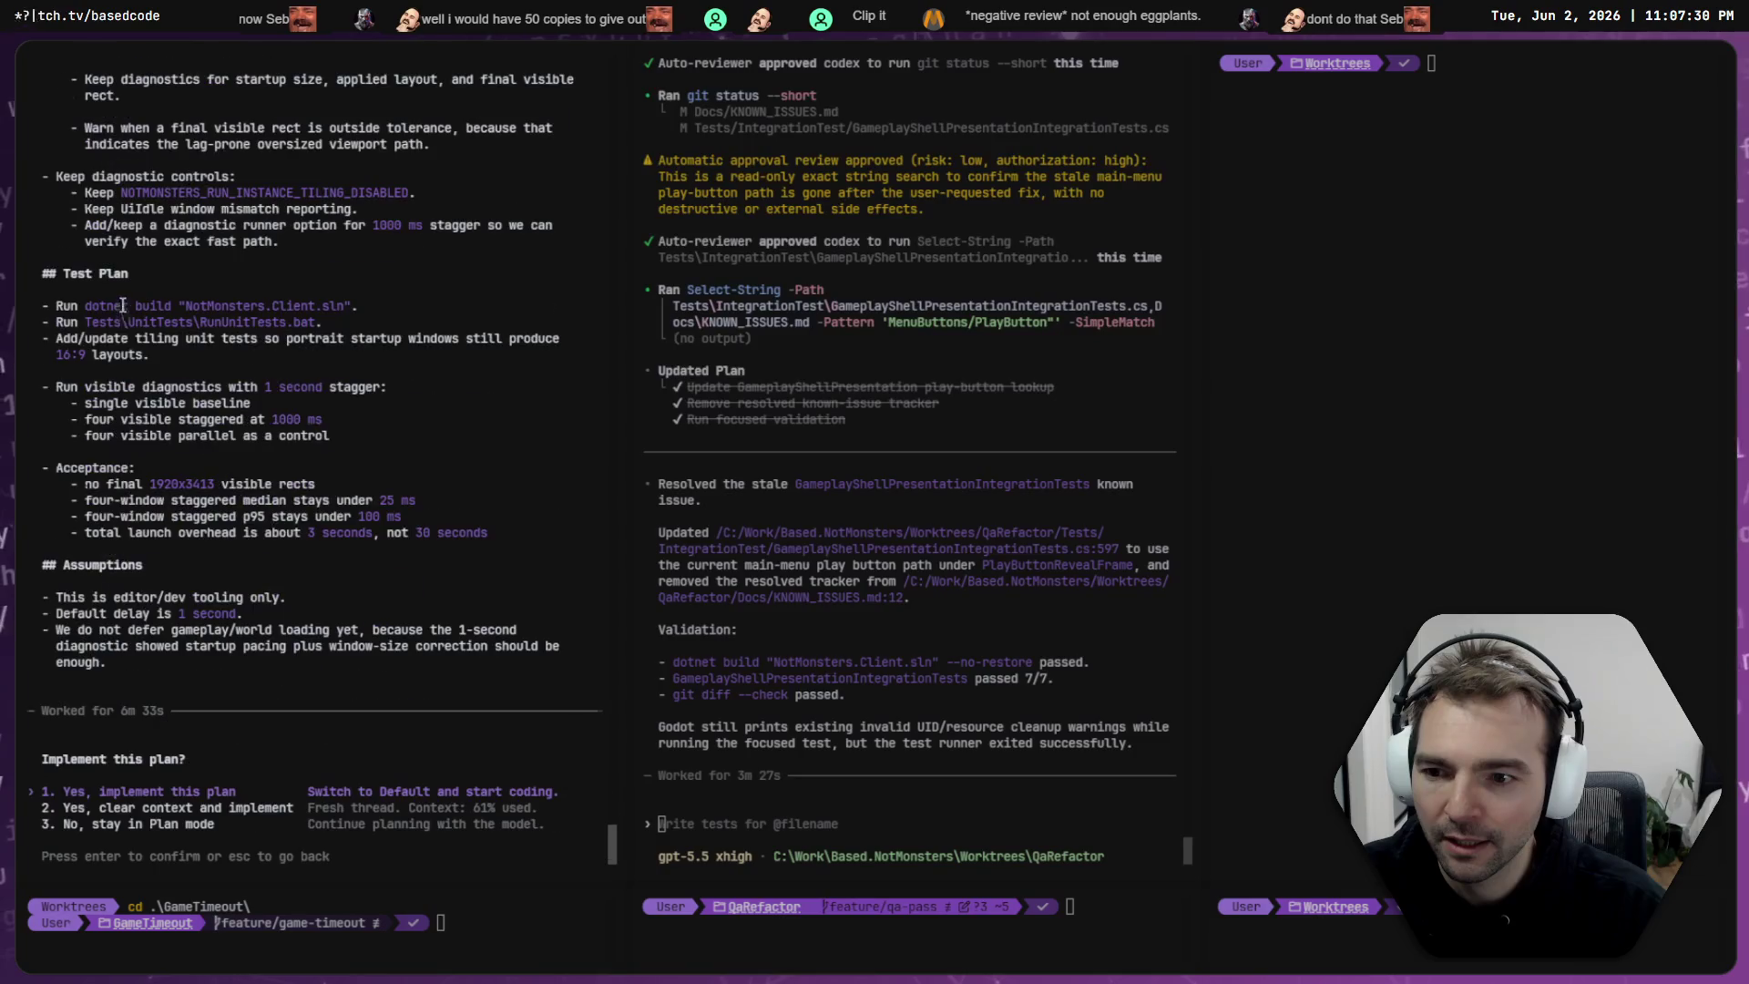
key("Return")
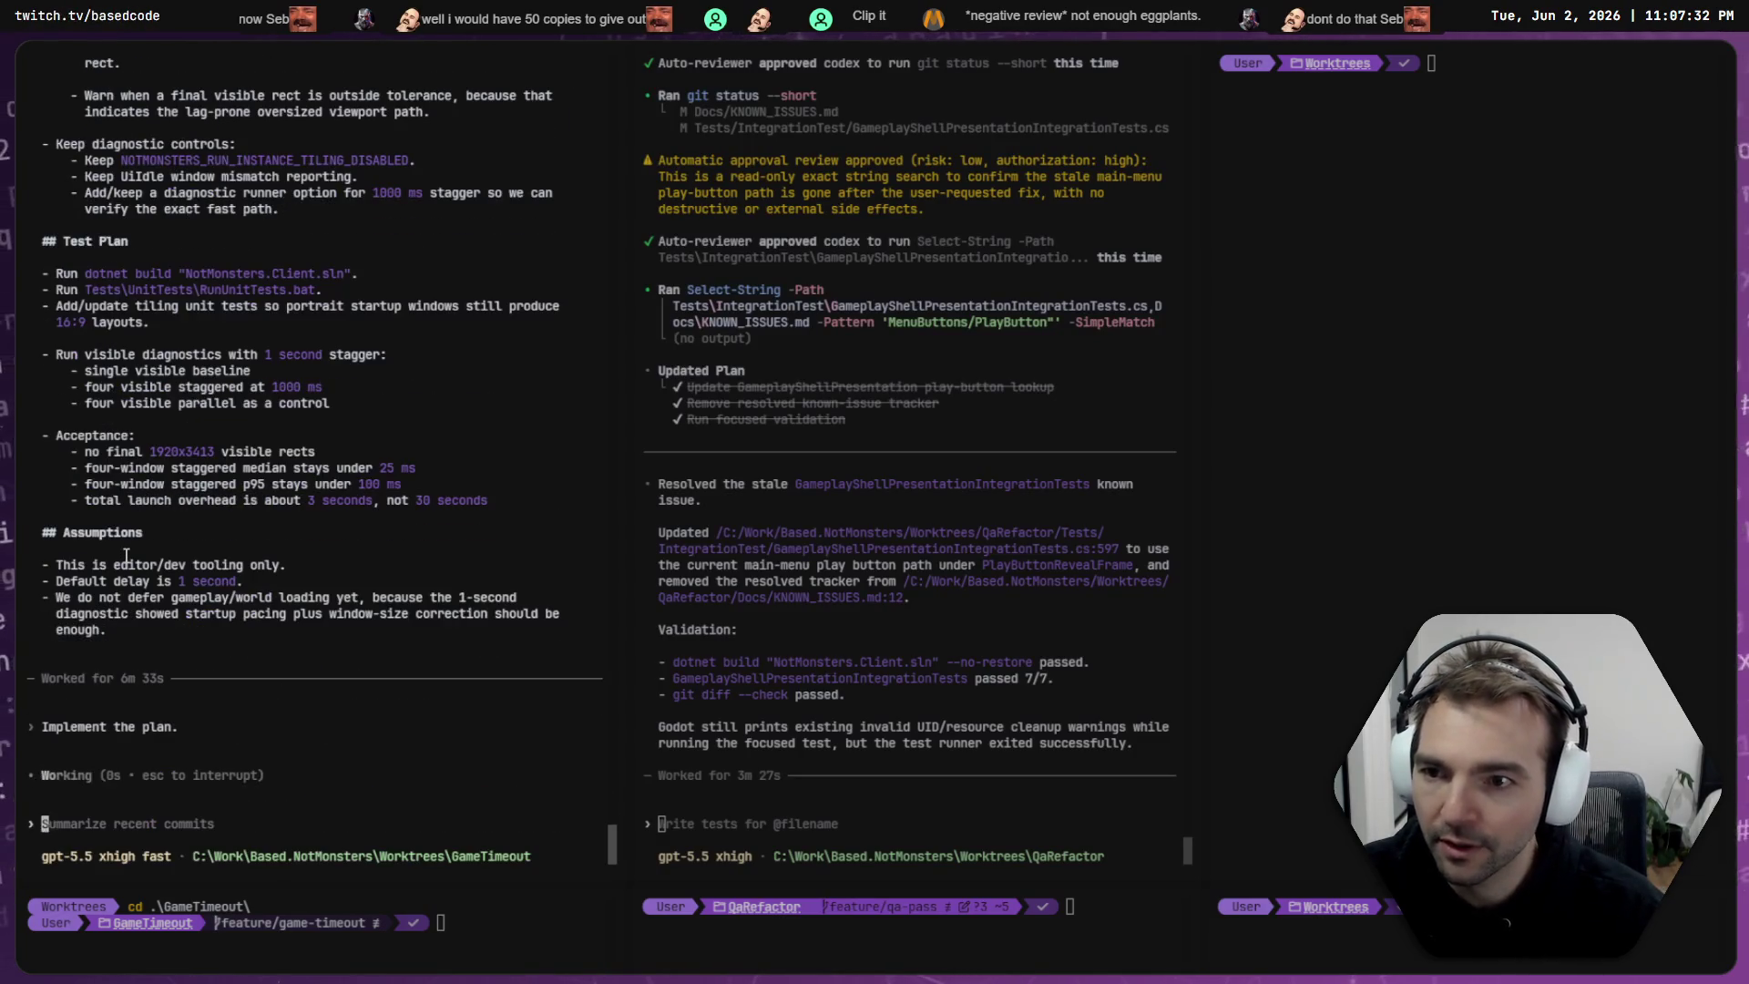
- Copy the plan's Summary bullets to the clipboard
scroll(357, 543, "up", 20)
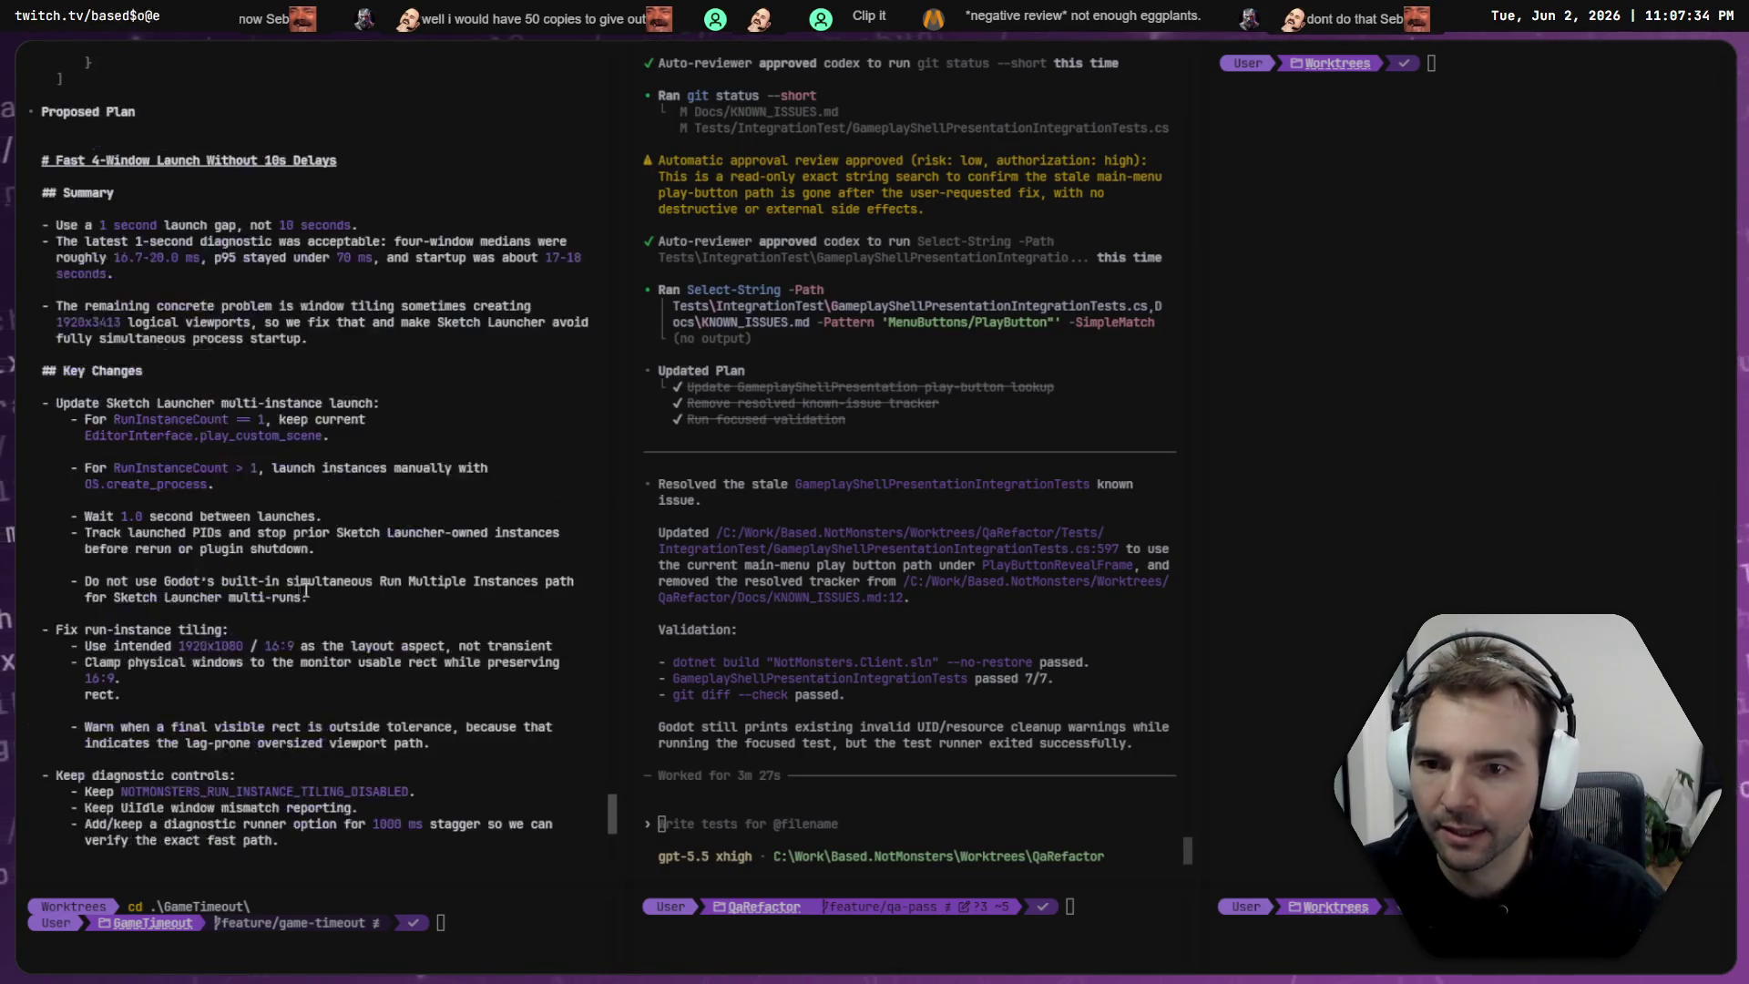
scroll(357, 543, "up", 2)
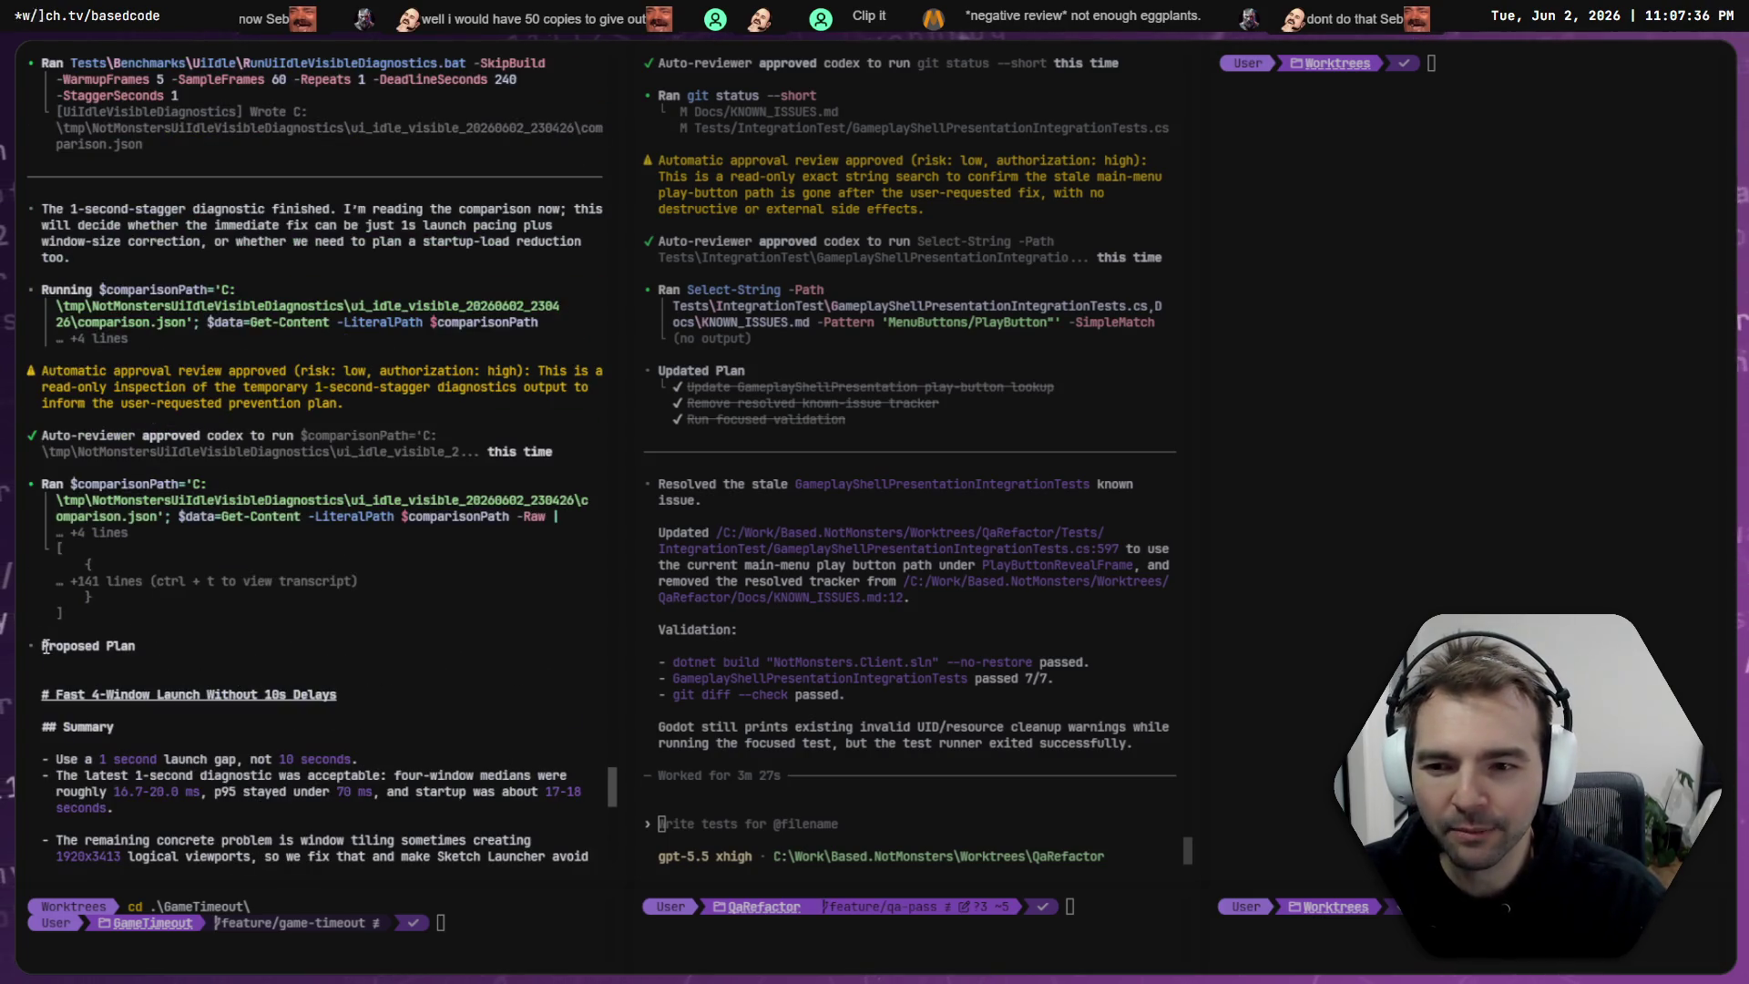
scroll(46, 646, "down", 5)
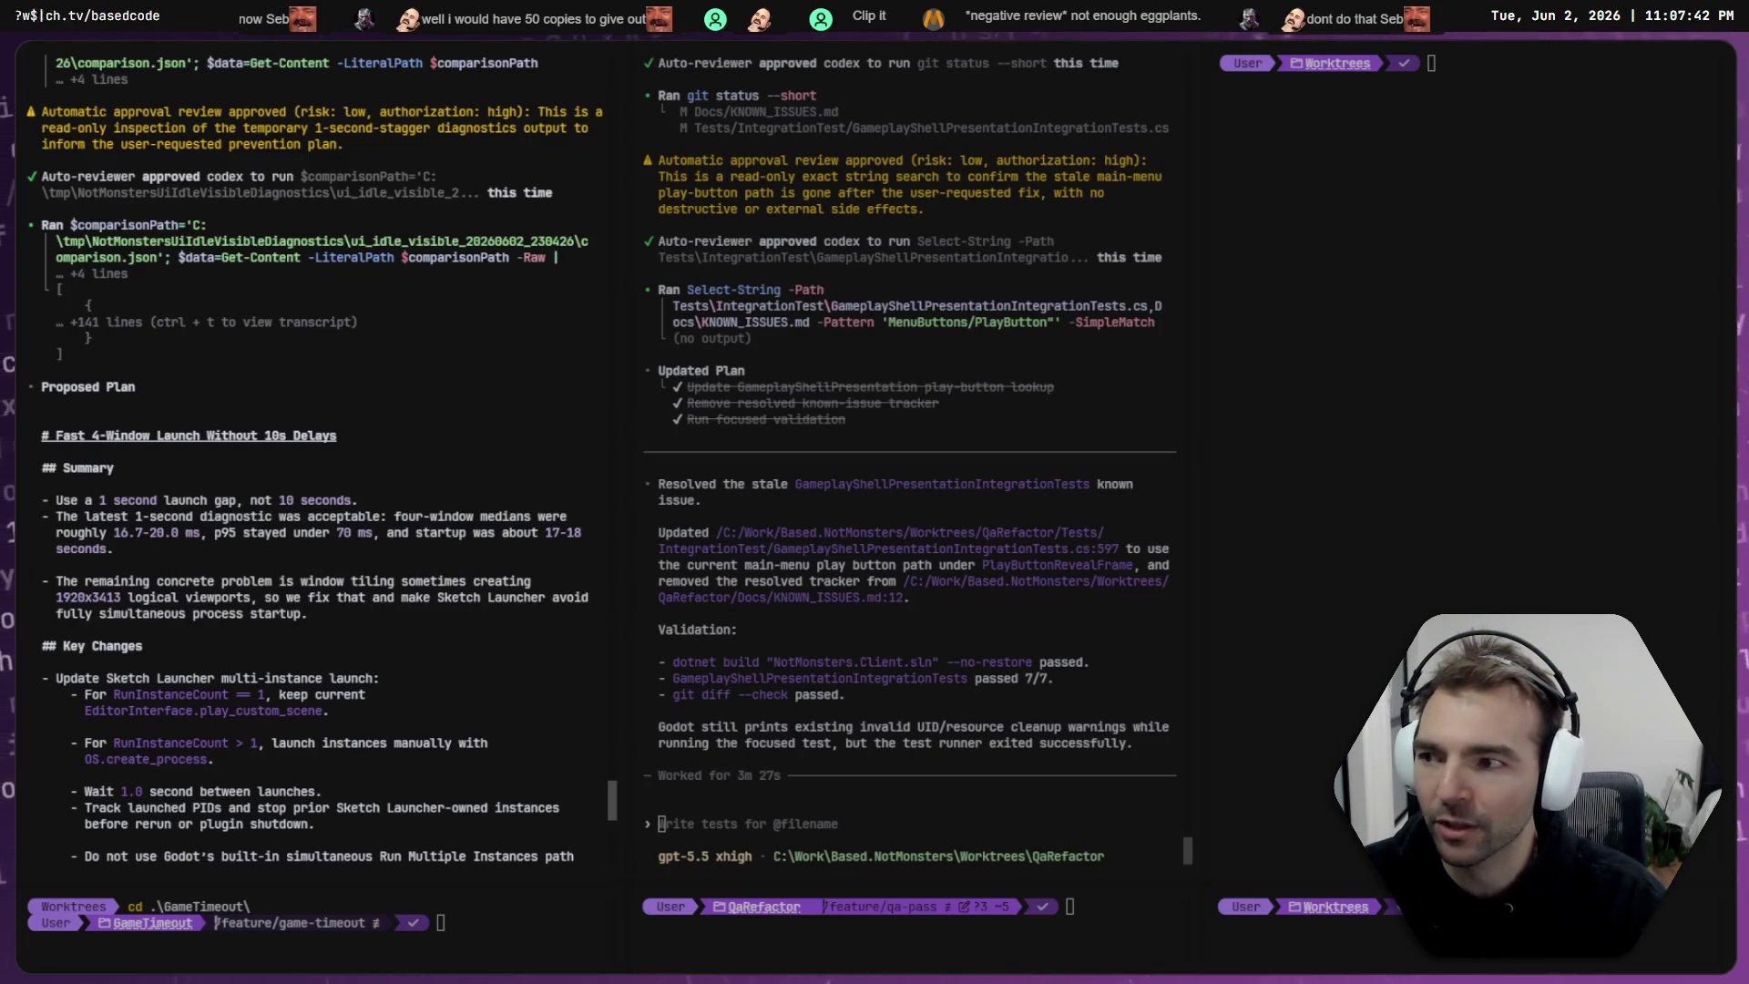
mouse_move(365, 613)
left_mouse_down()
mouse_move(28, 484)
mouse_move(27, 500)
left_mouse_up()
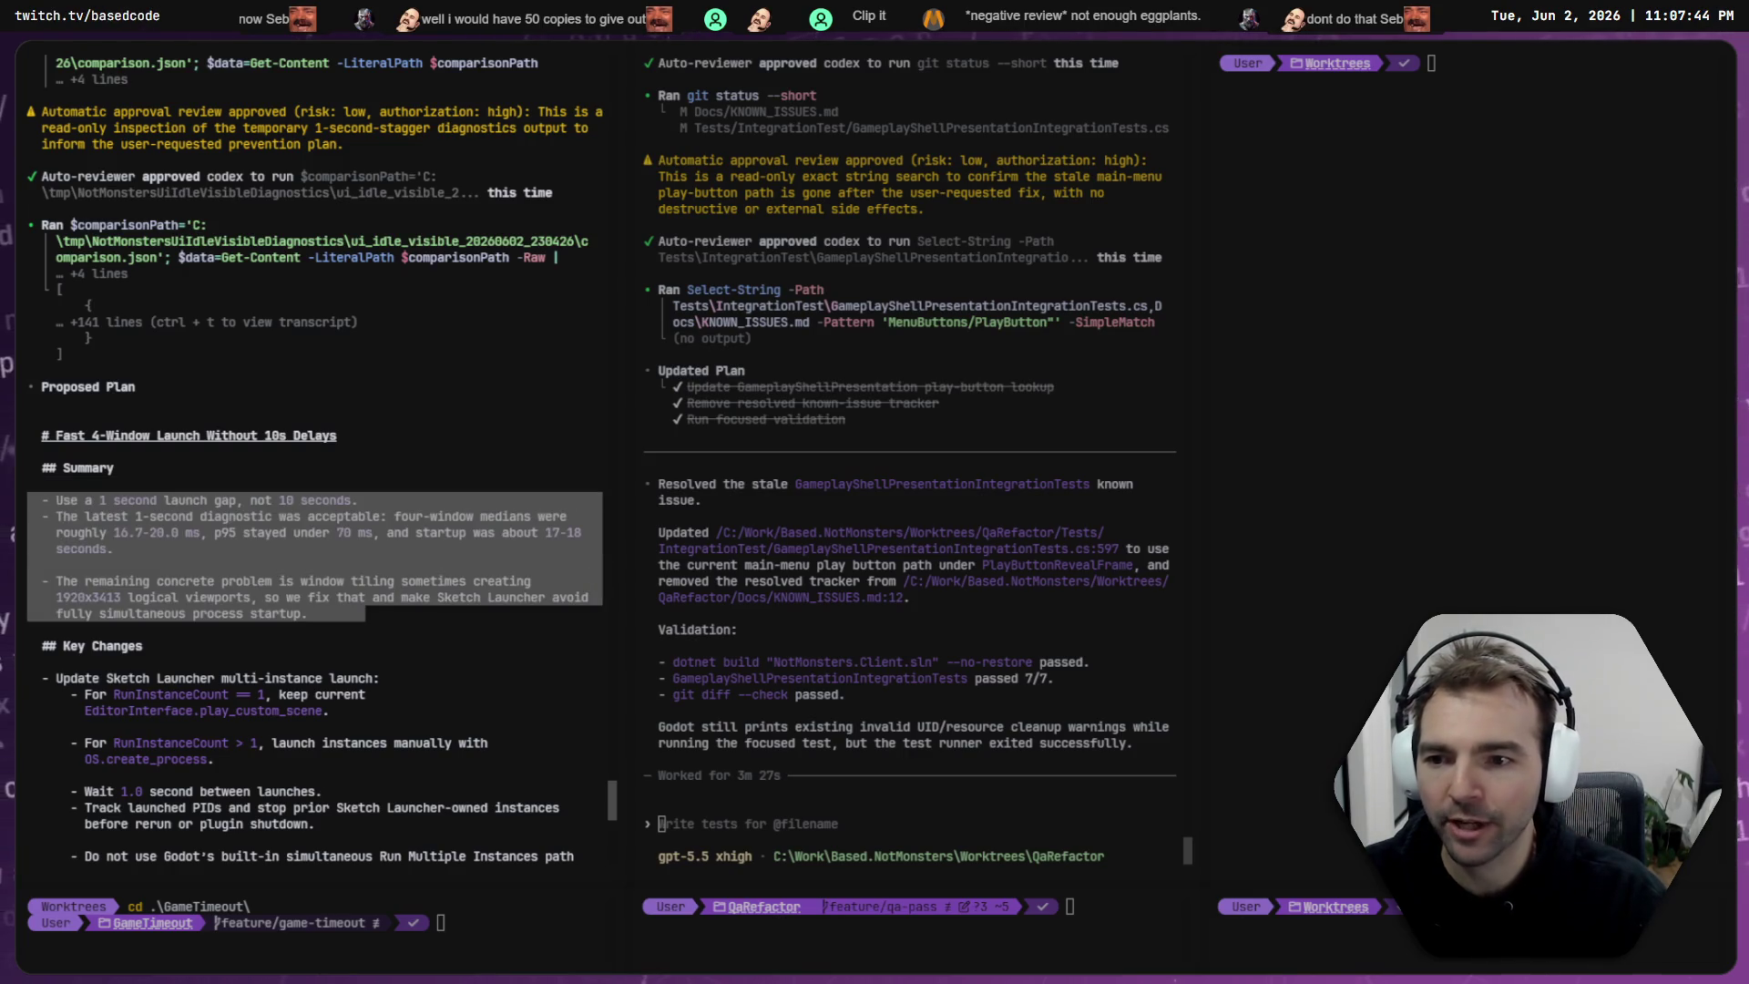
key("ctrl+c")
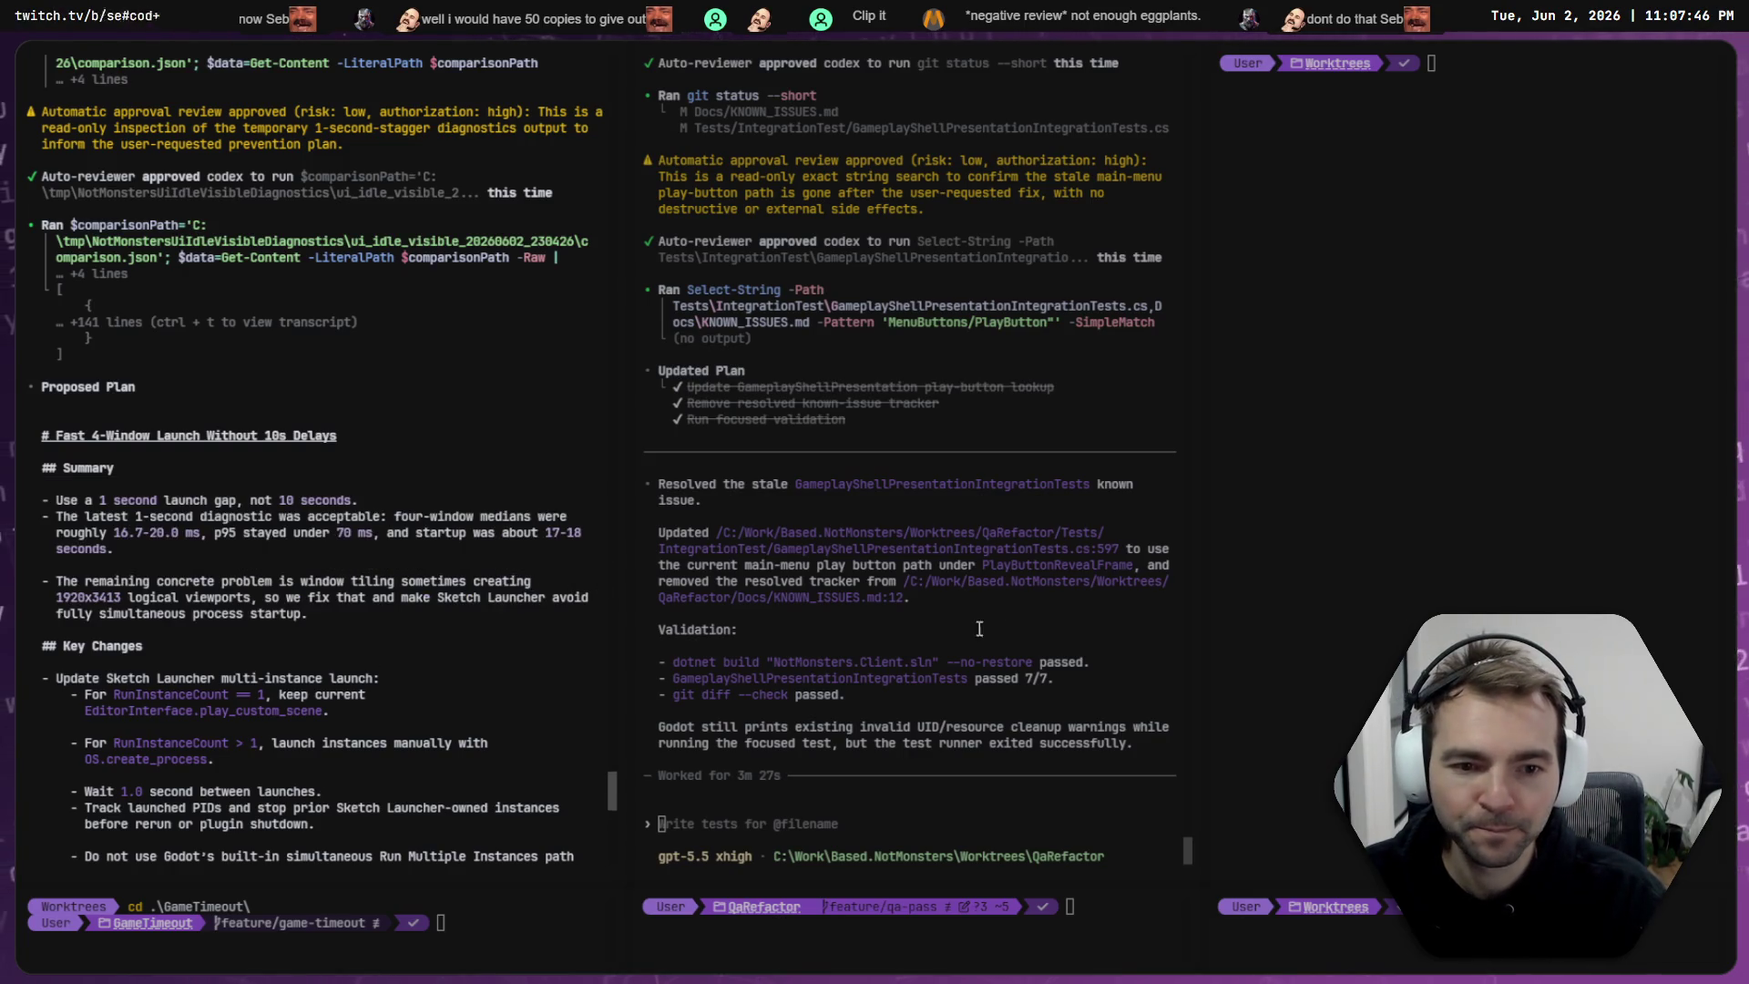
key("alt+2")
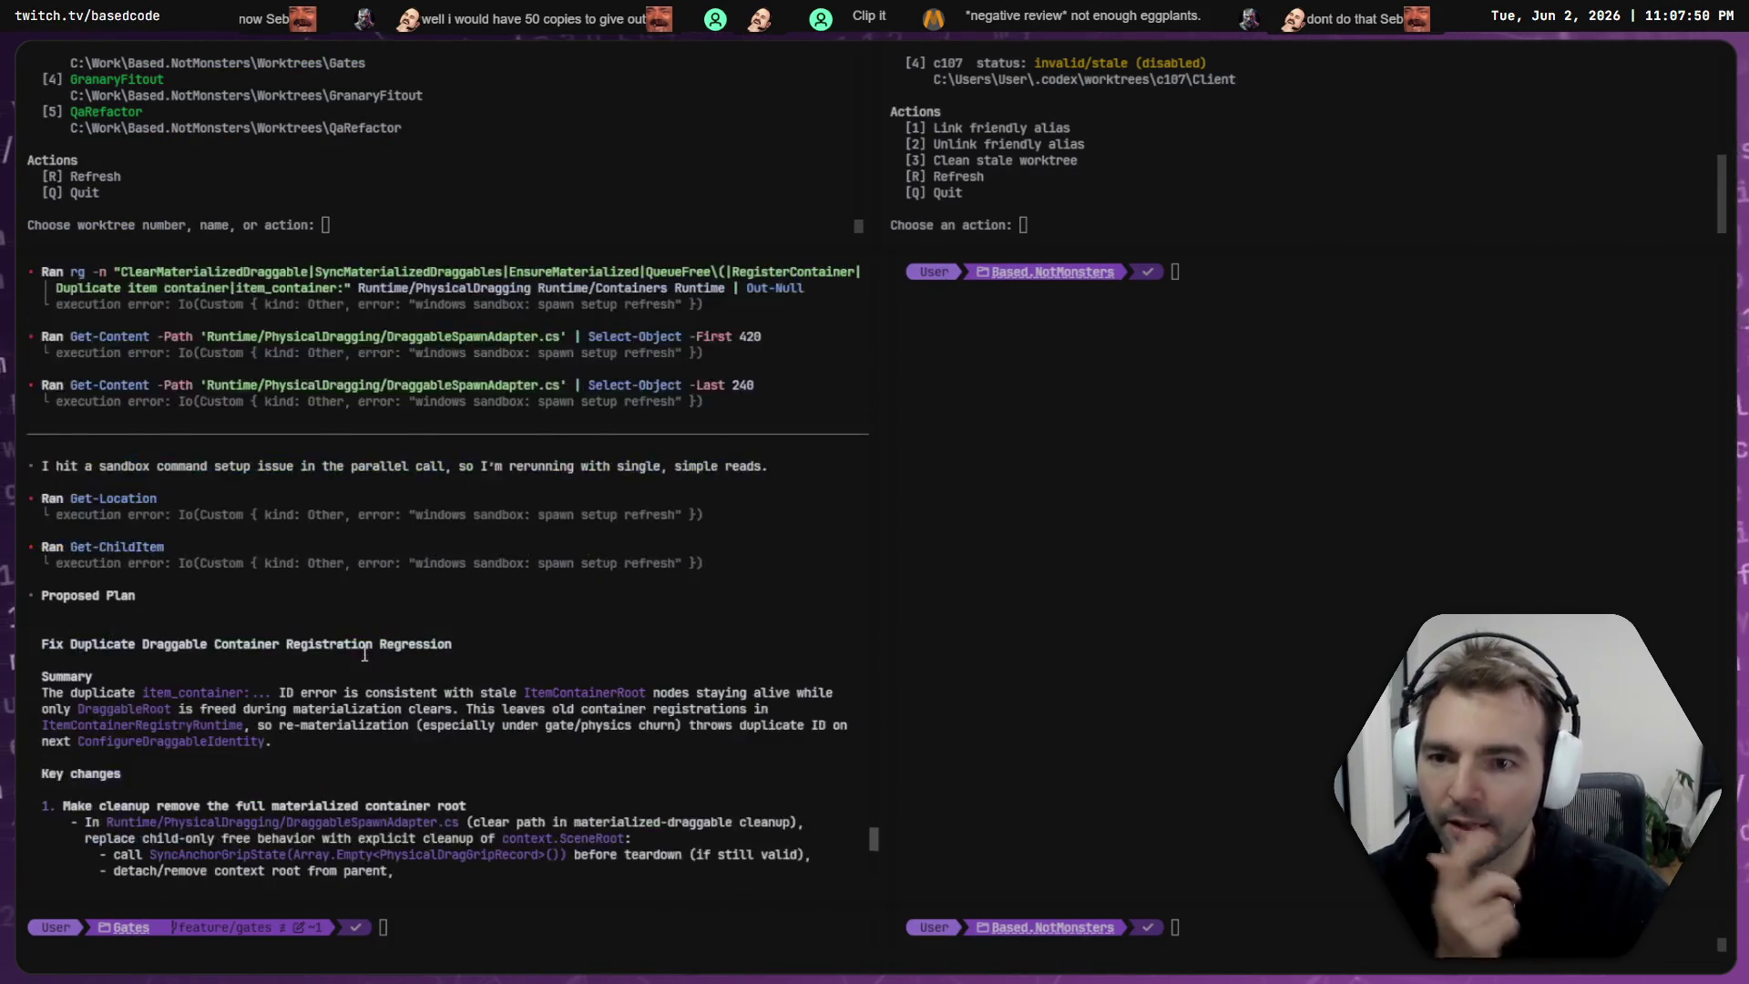
- Copy the 'Fix Duplicate Draggable Container Registration Regression' title and approve implementing that plan
left_click_drag(40, 386, 509, 383)
key("ctrl+c")
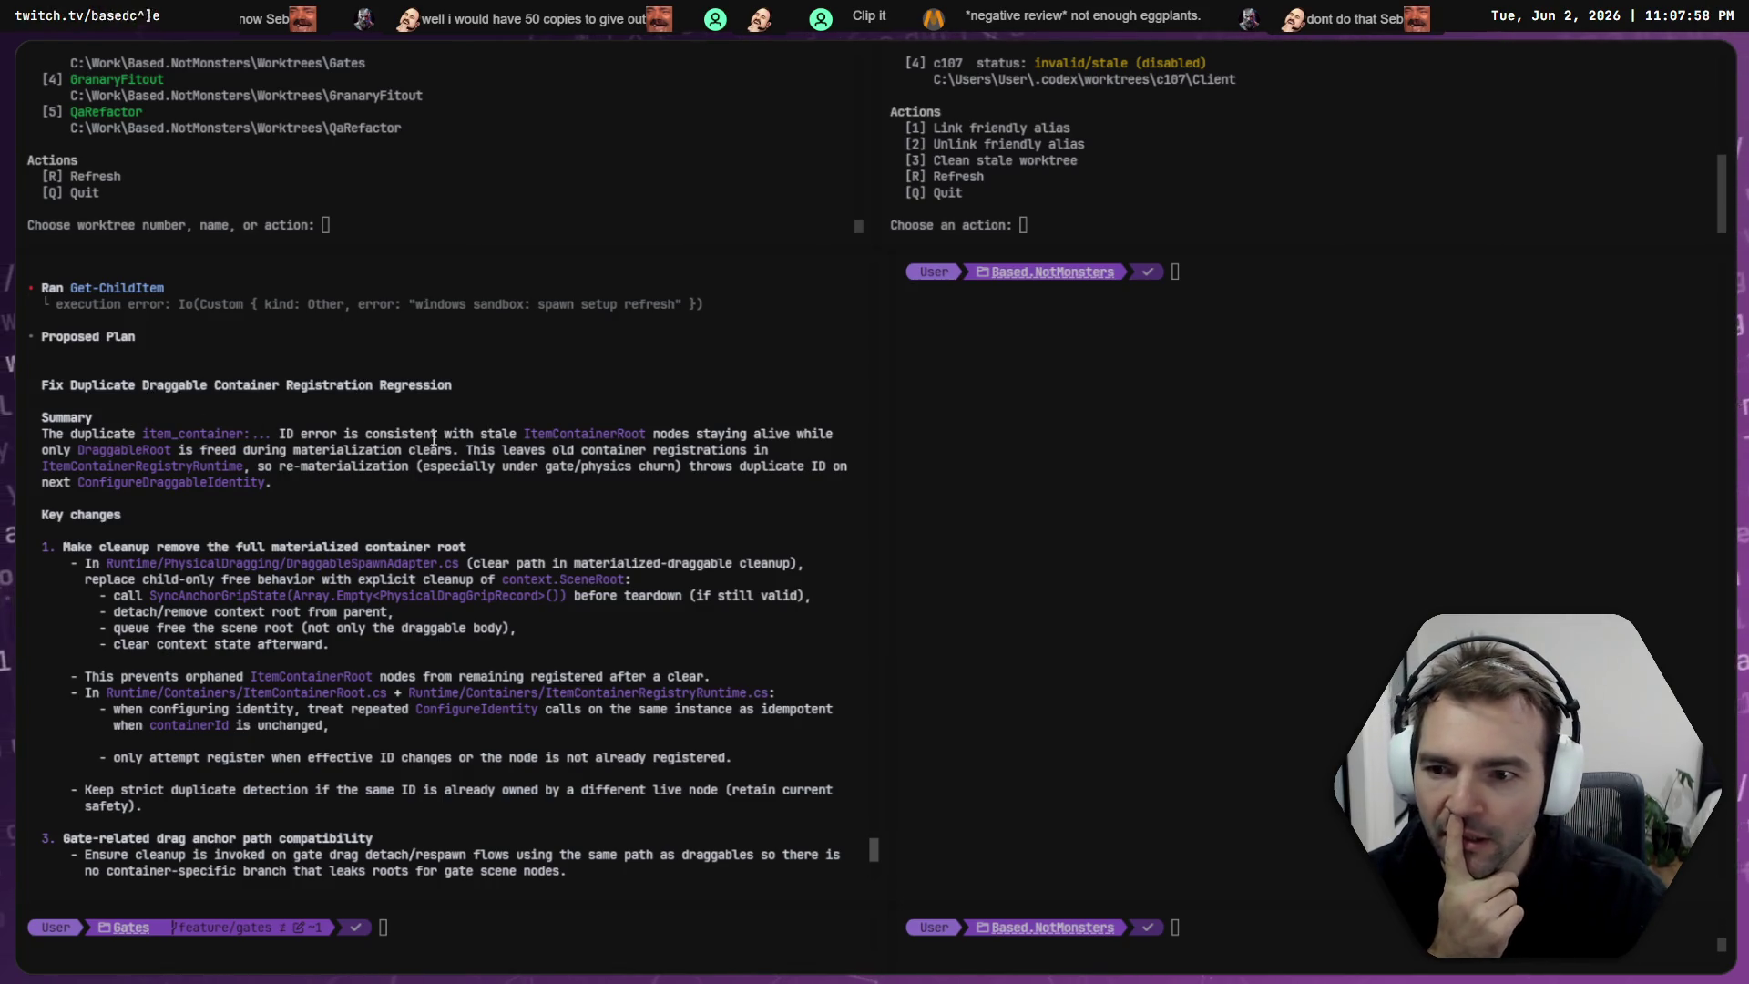
scroll(132, 521, "down", 5)
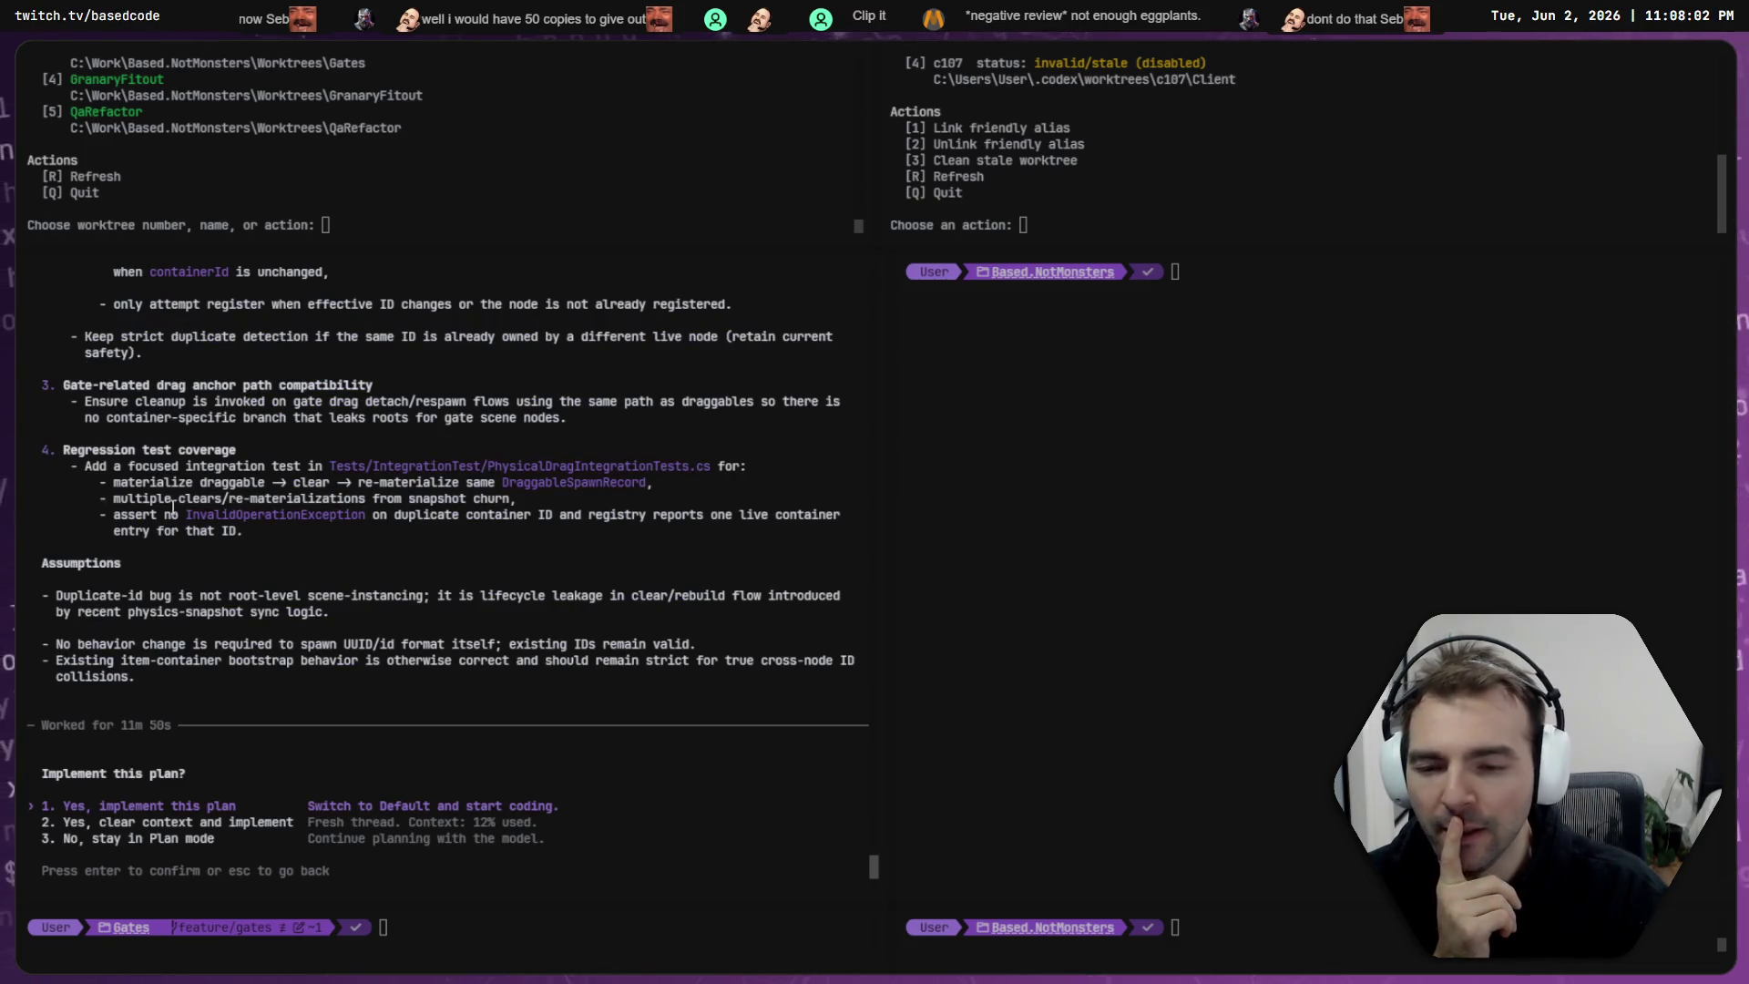
scroll(178, 530, "up", 3)
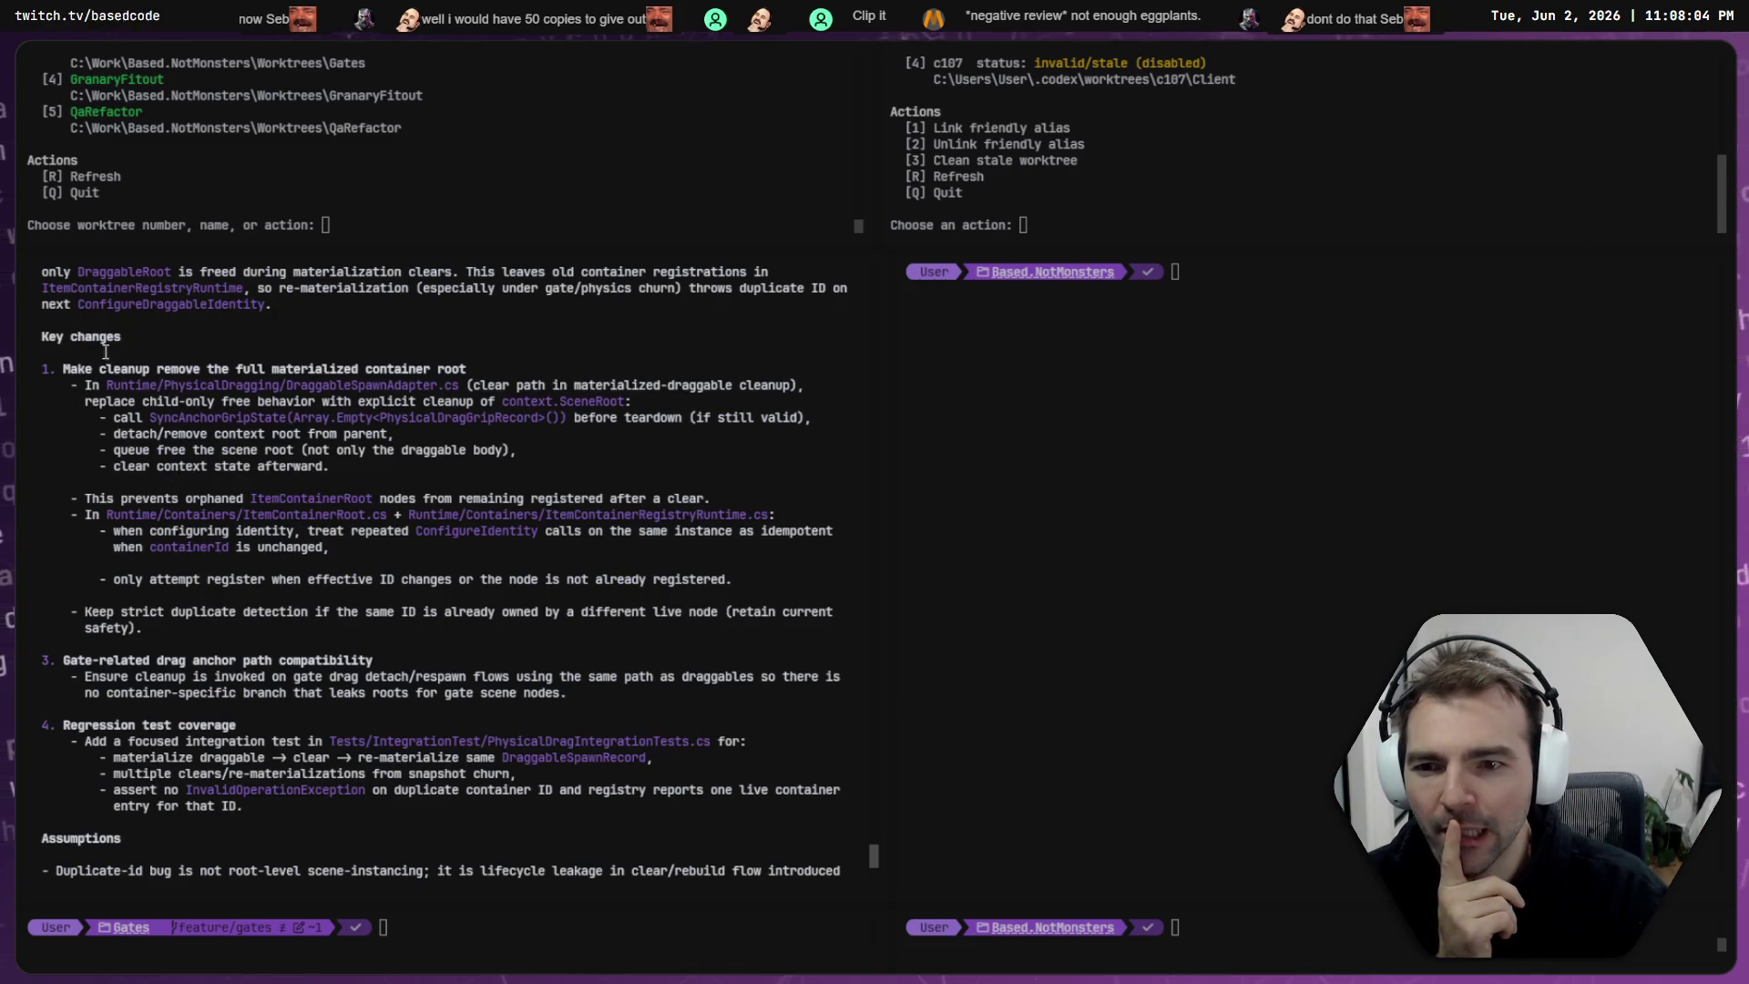
scroll(251, 432, "down", 3)
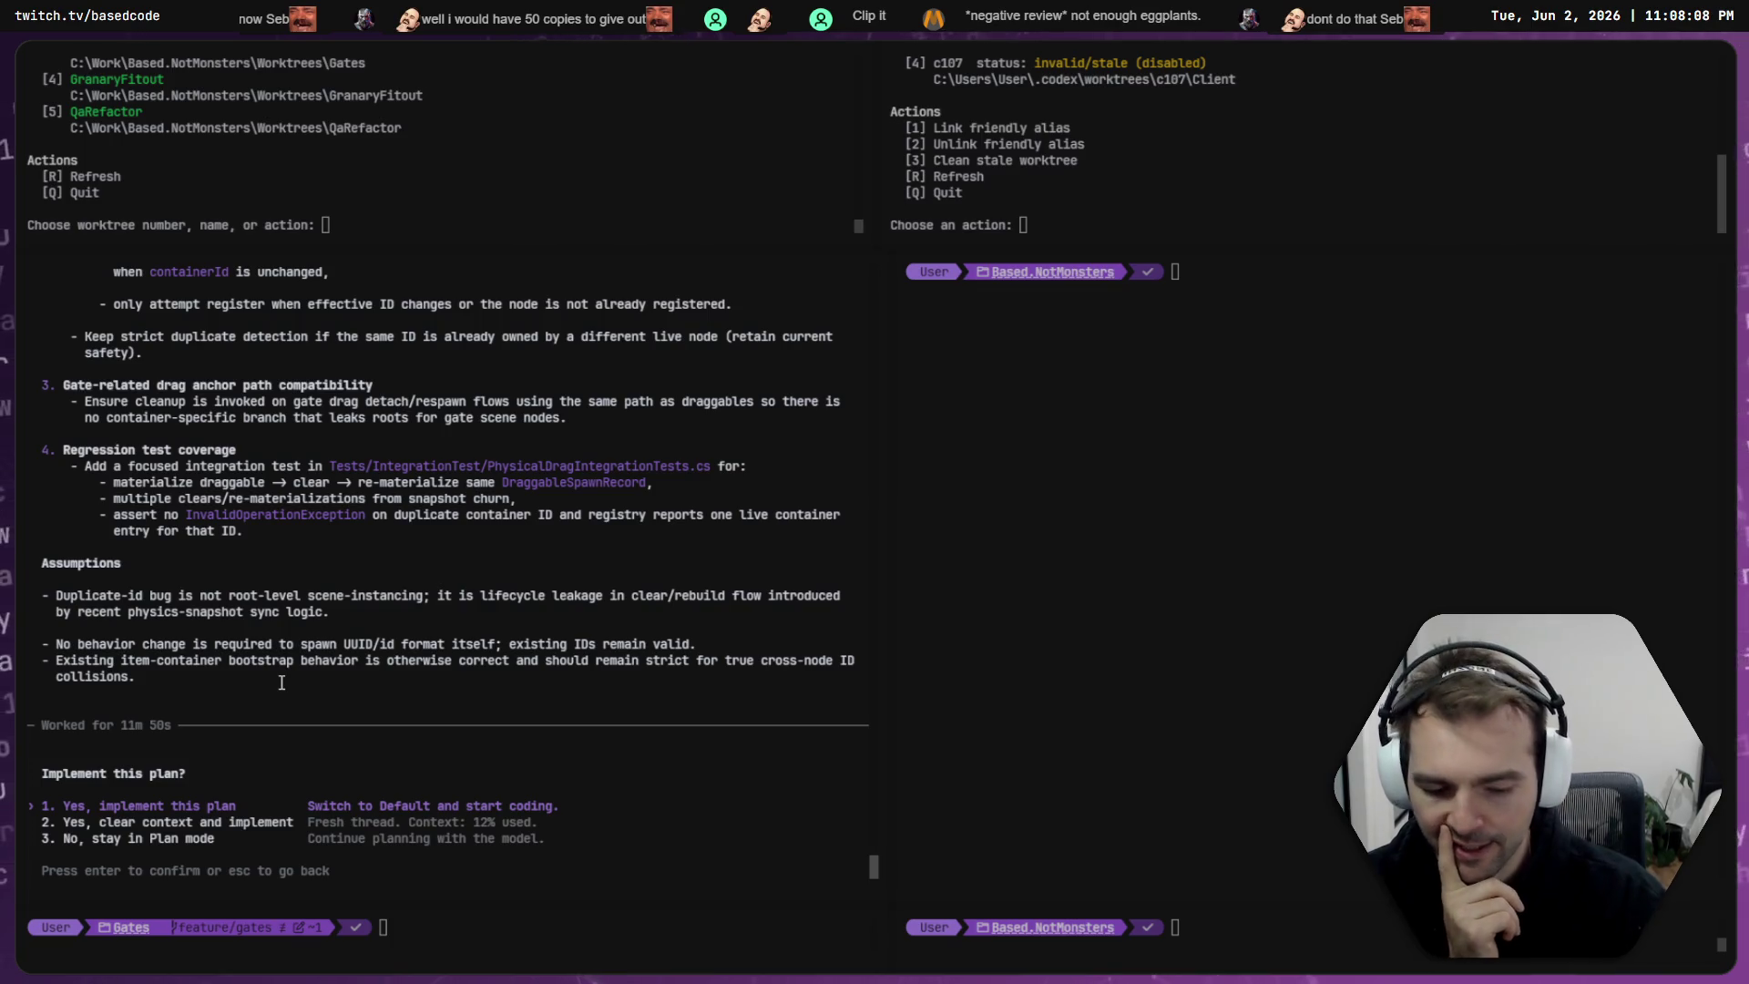
key("Return")
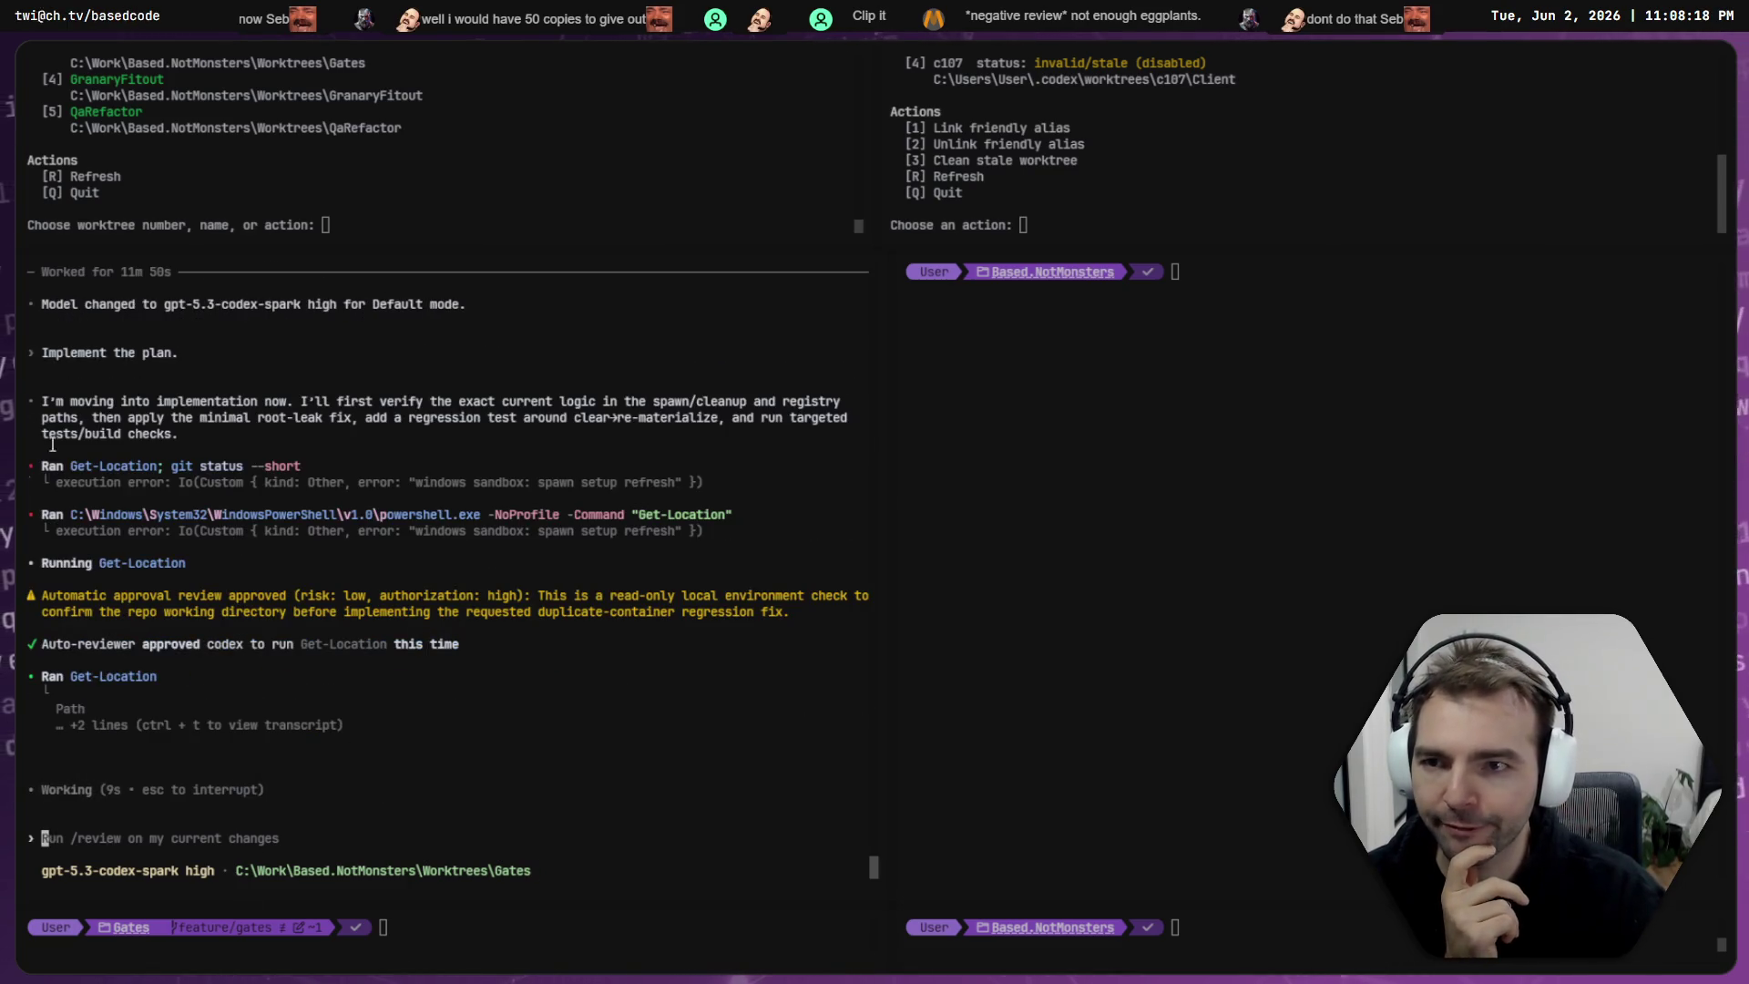
key("ctrl+Tab")
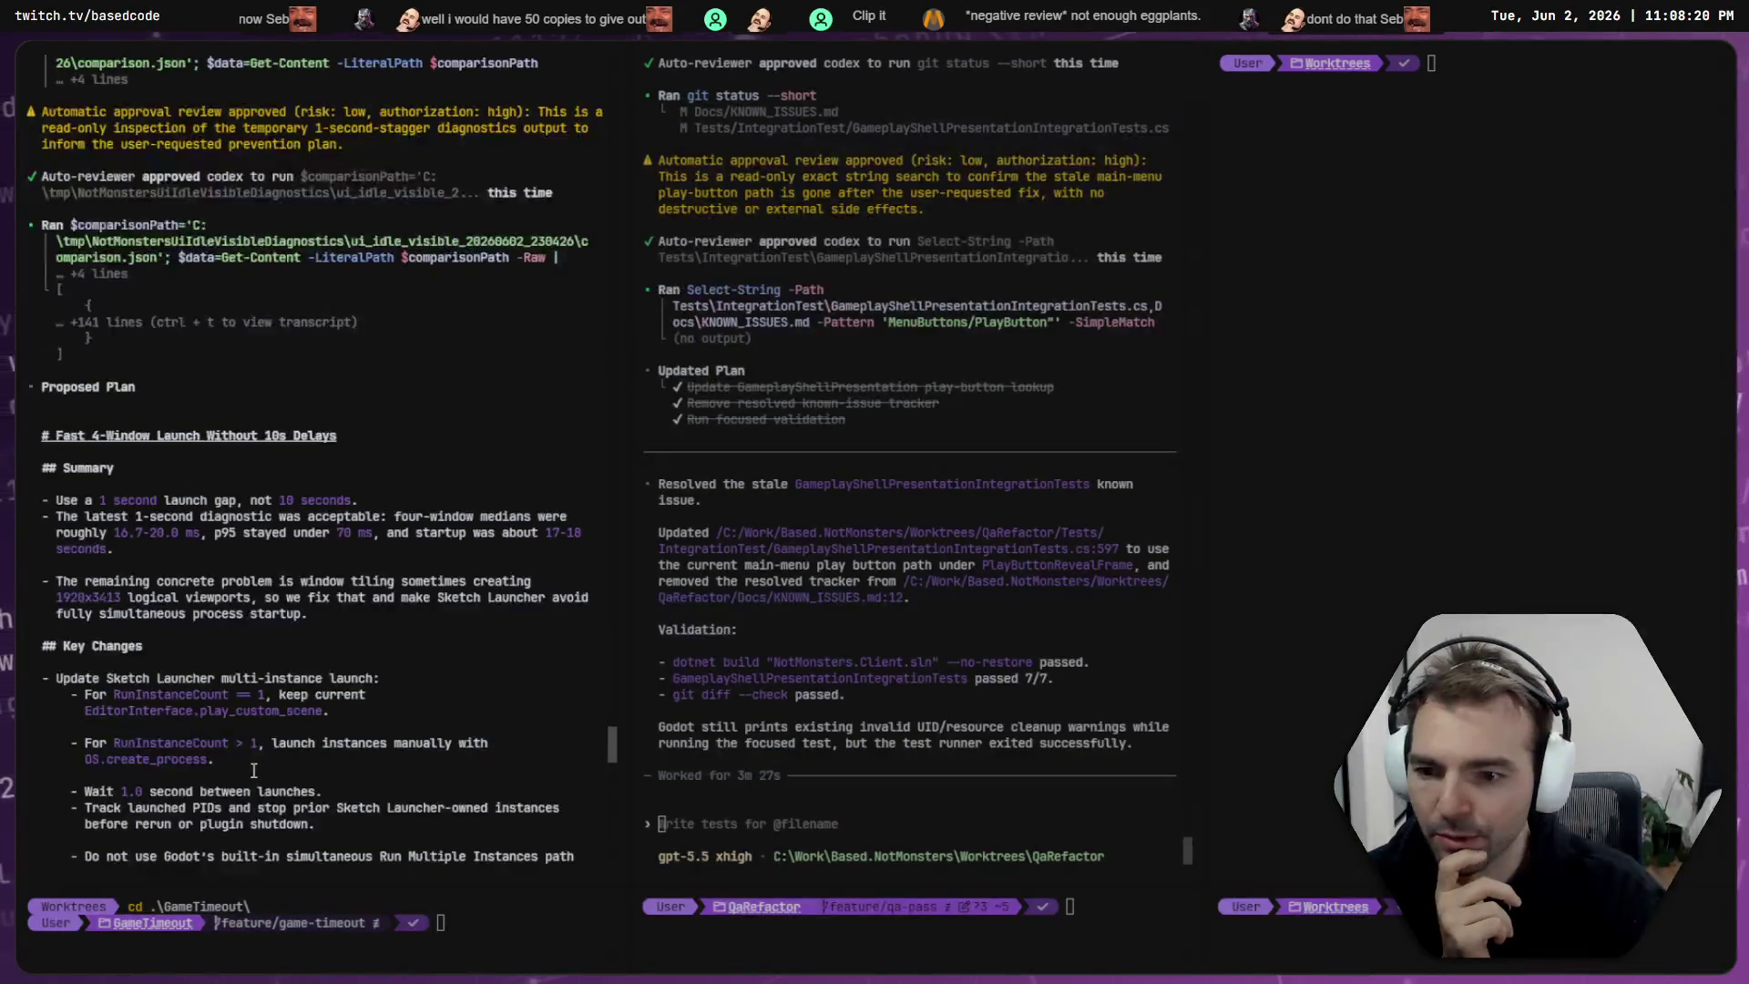
- Scroll the left Codex pane down to its latest output
scroll(254, 770, "down", 10)
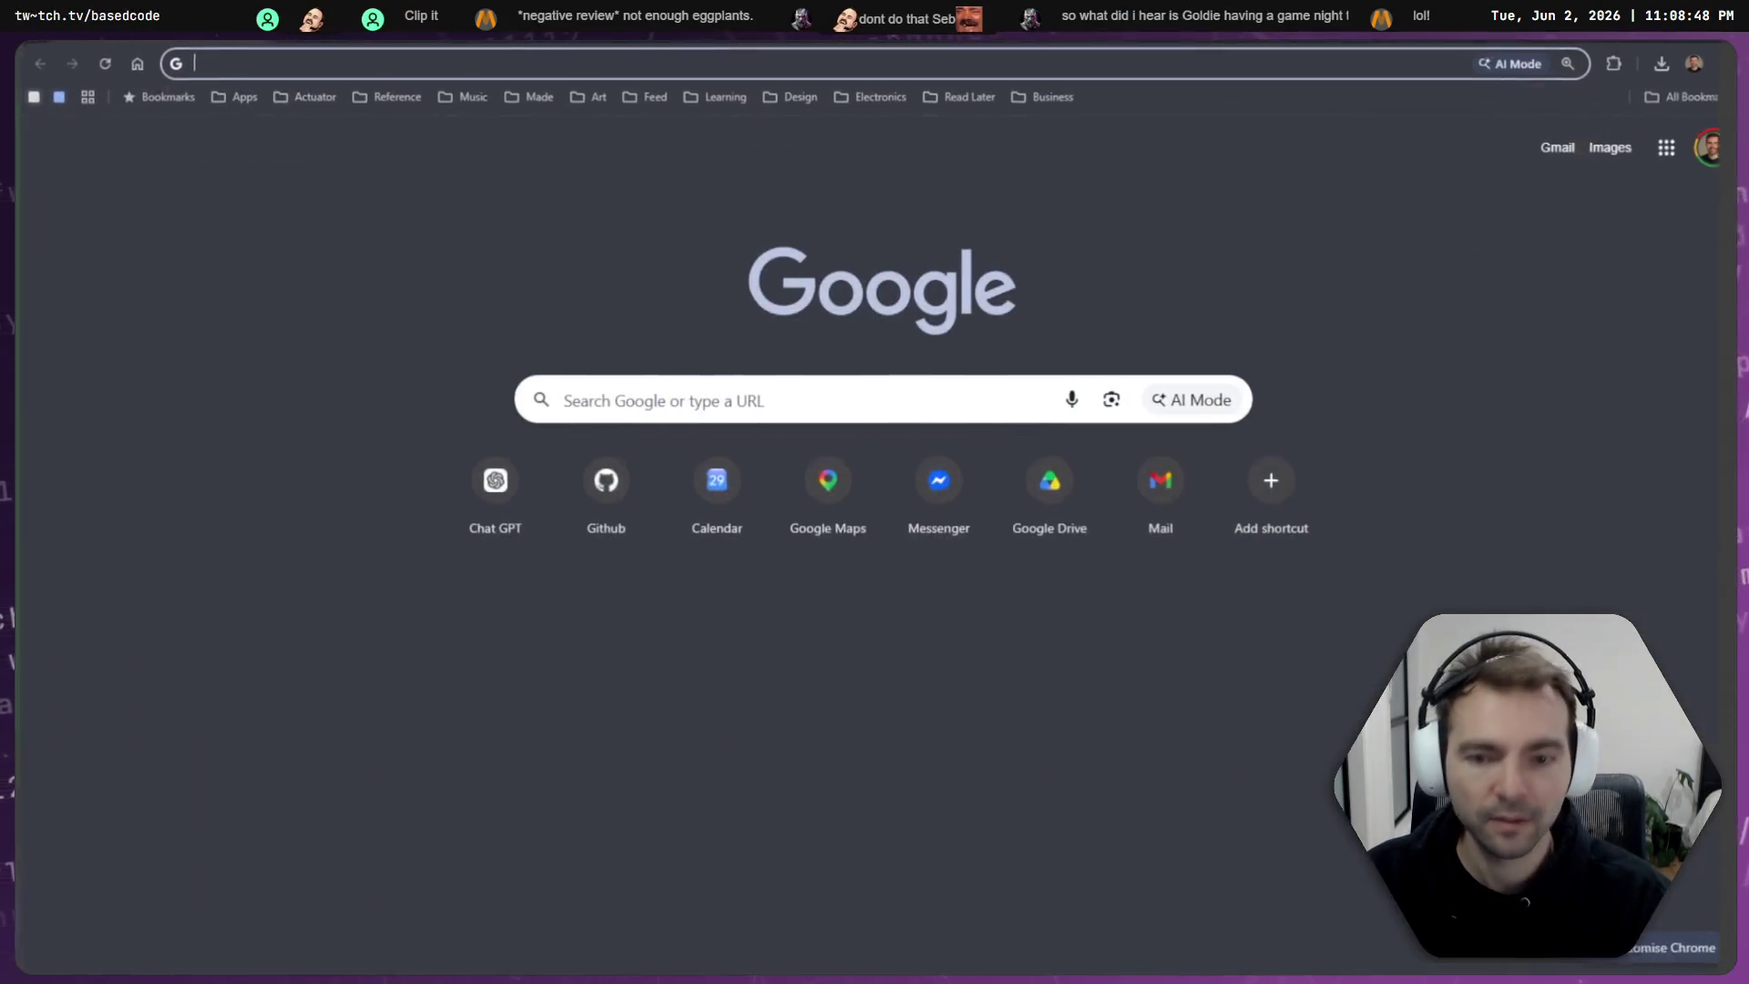
- Load chatgpt.com and scroll through the More > Images gallery of generated images
type("chatgpt.com")
key("Return")
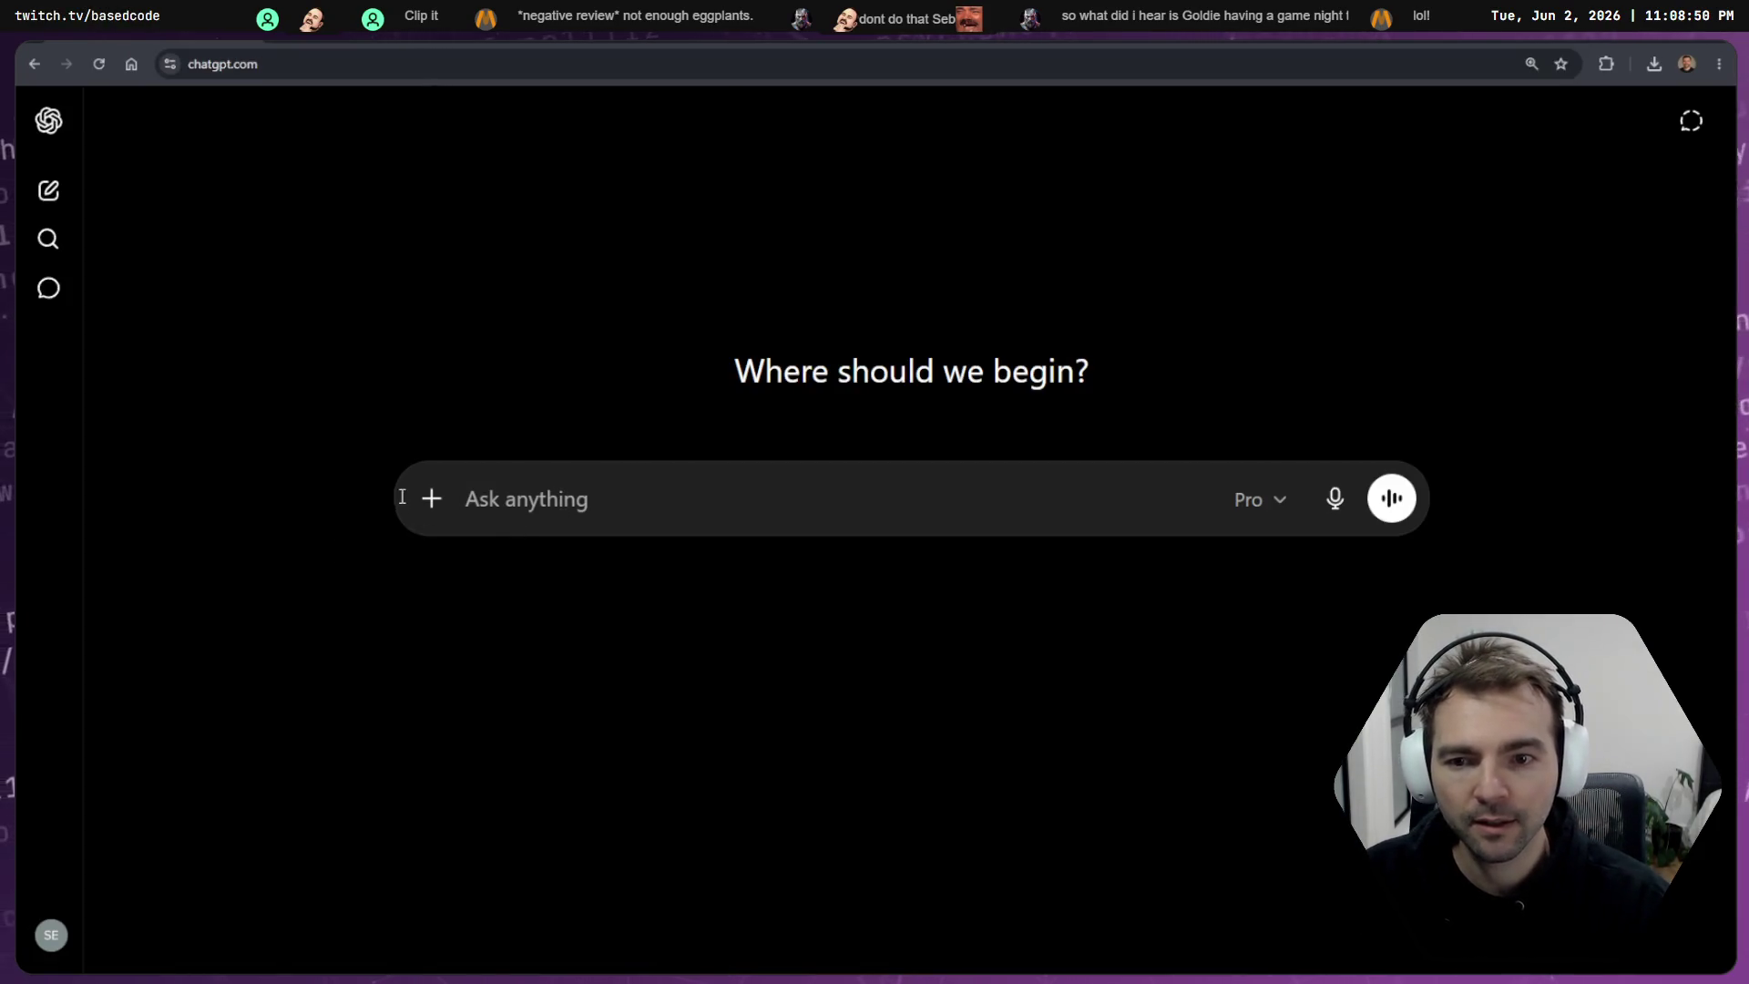
left_click(48, 120)
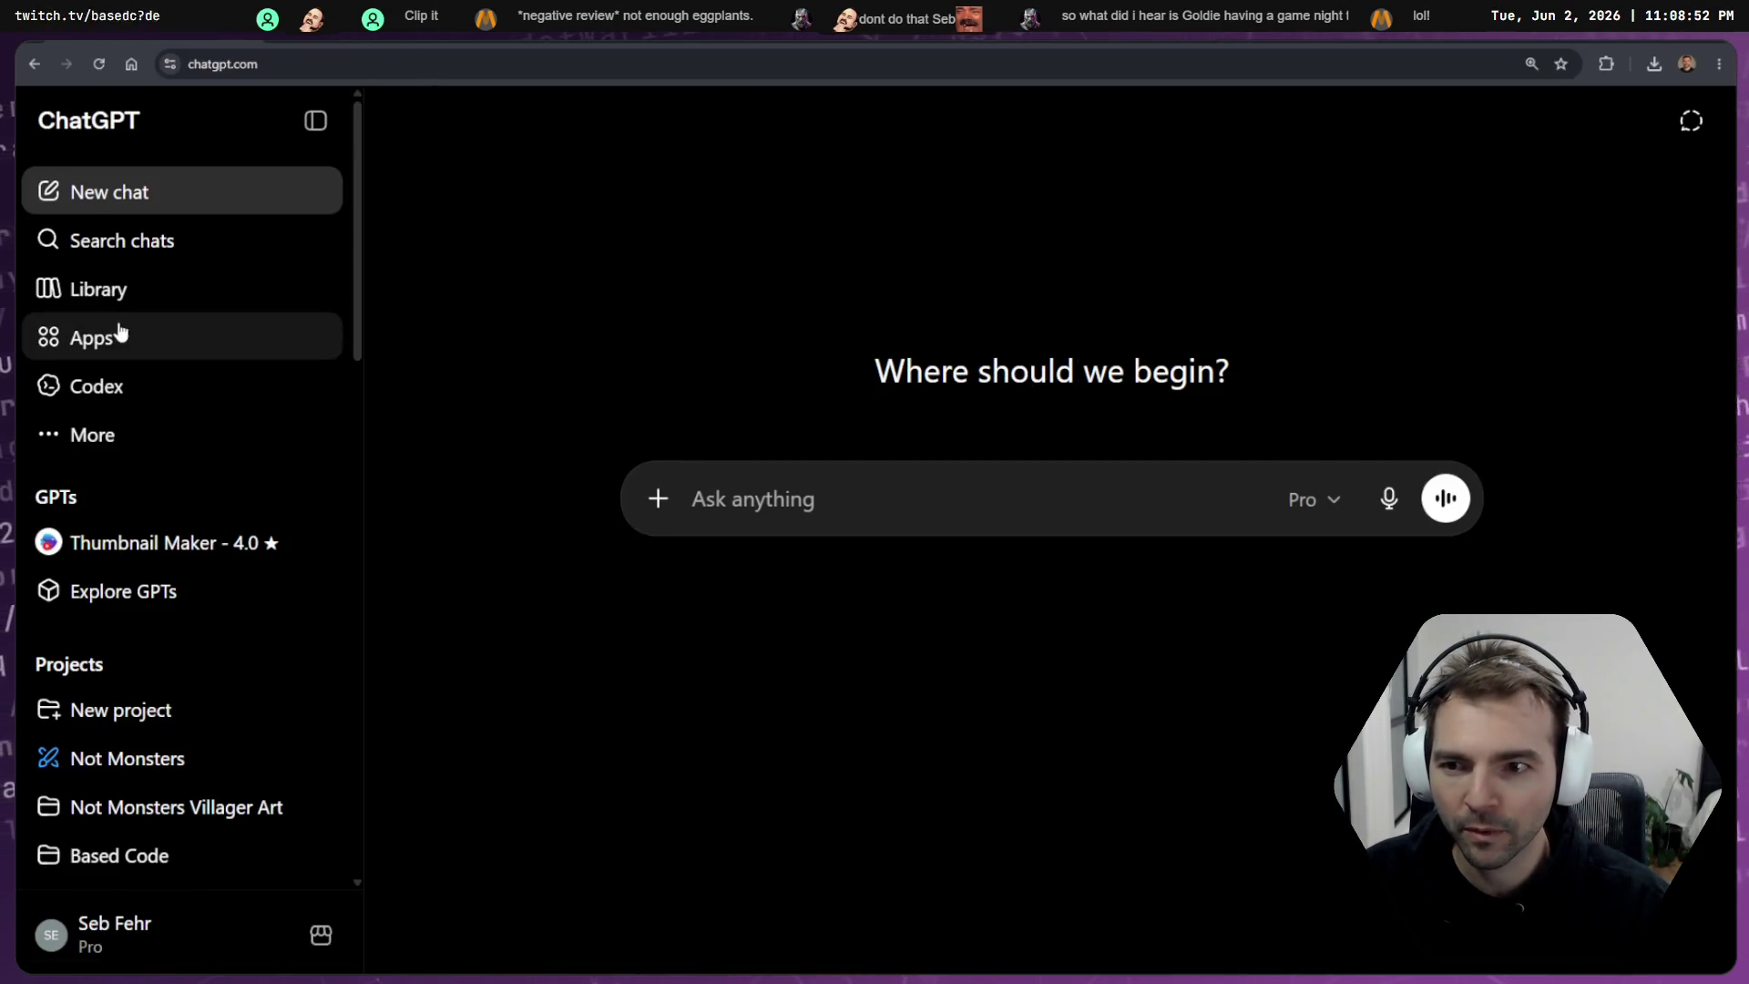
left_click(192, 442)
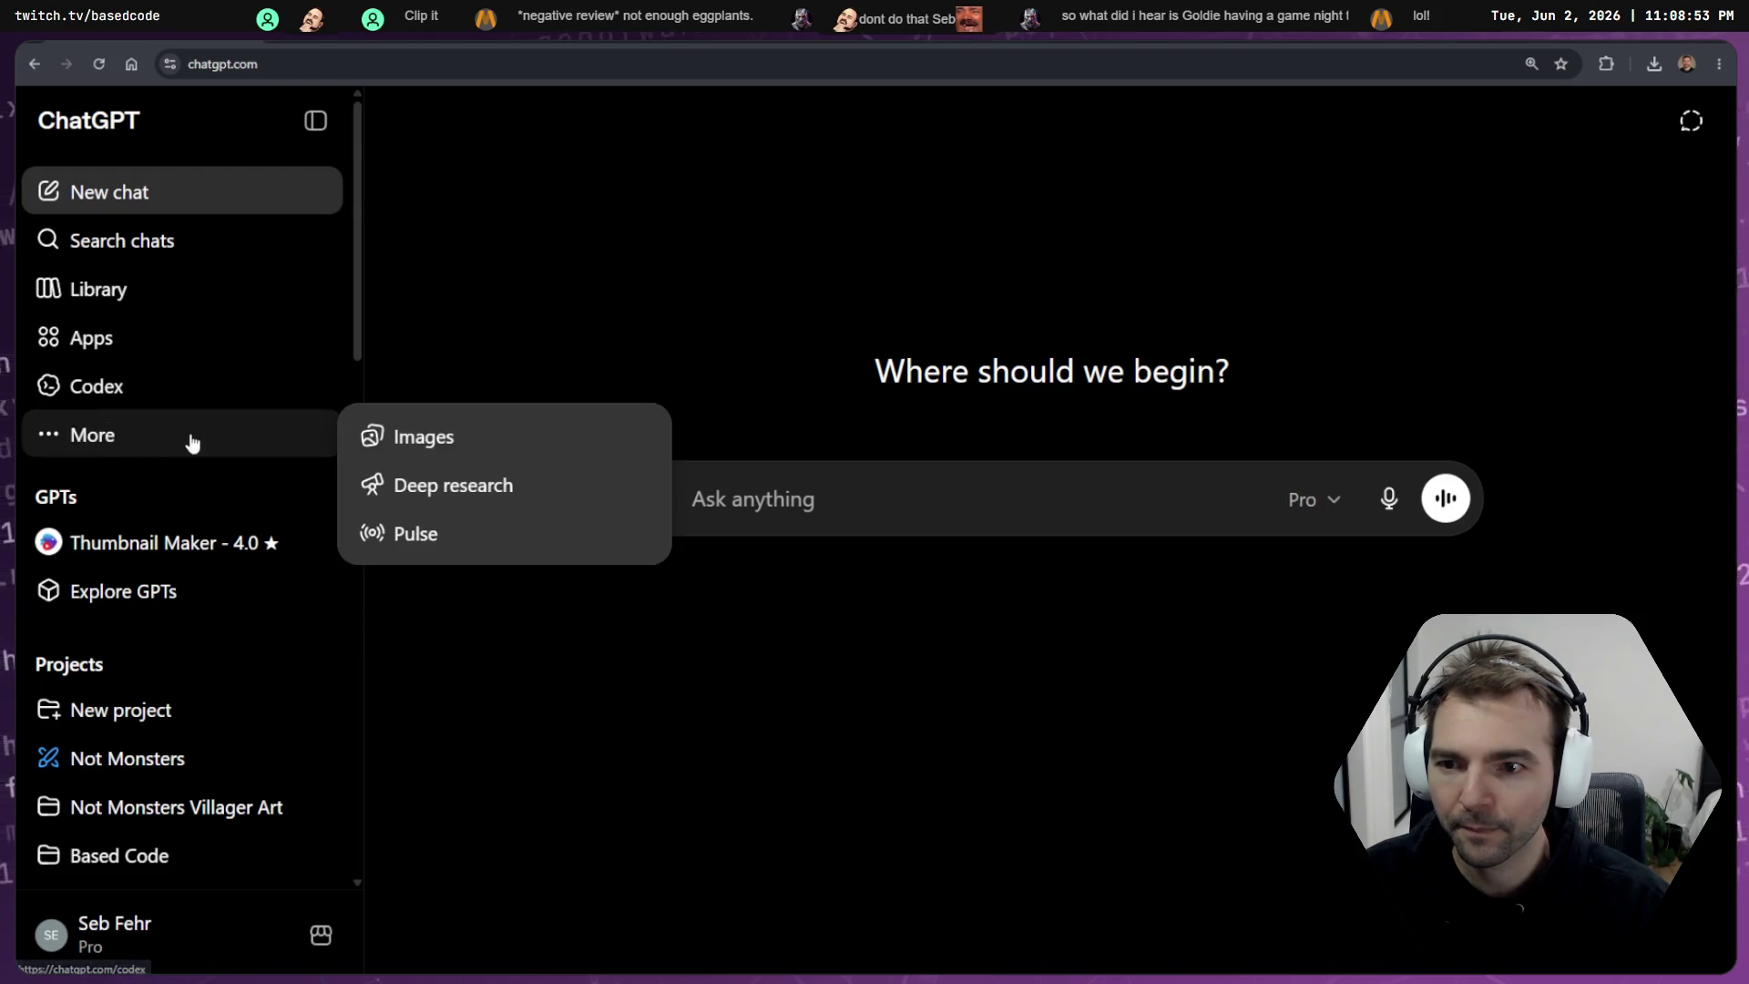
left_click(409, 437)
scroll(535, 290, "down", 2)
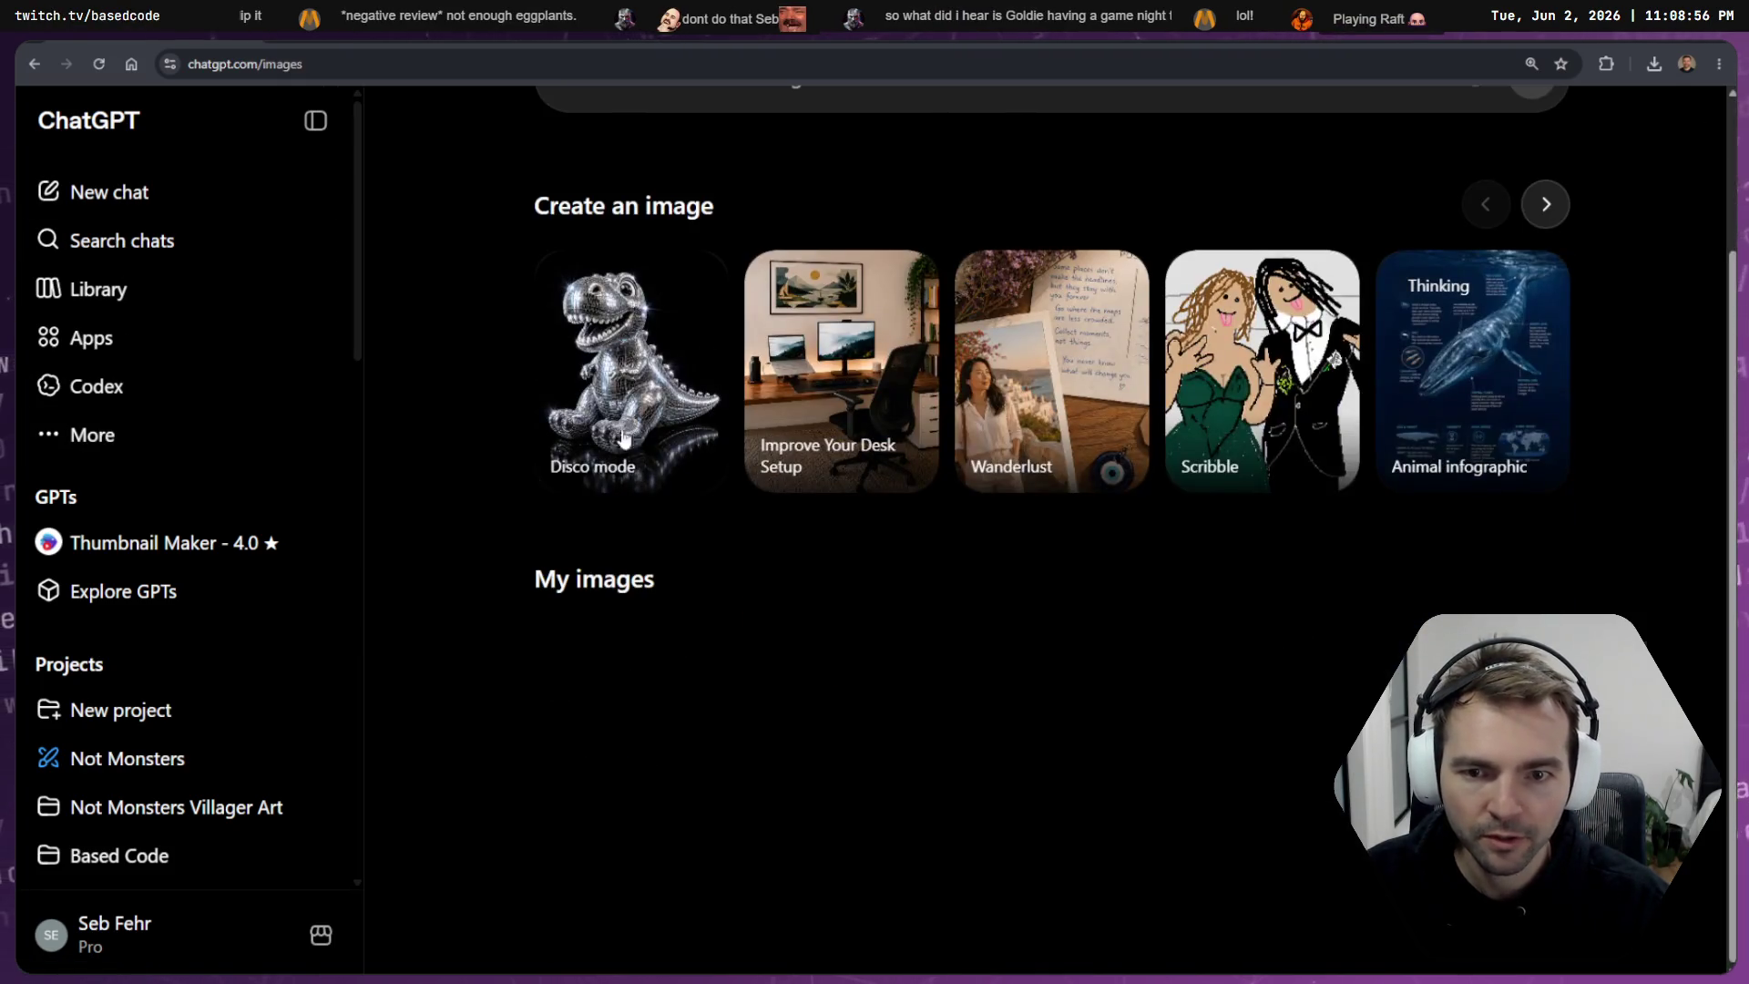
scroll(726, 443, "down", 6)
scroll(726, 444, "down", 15)
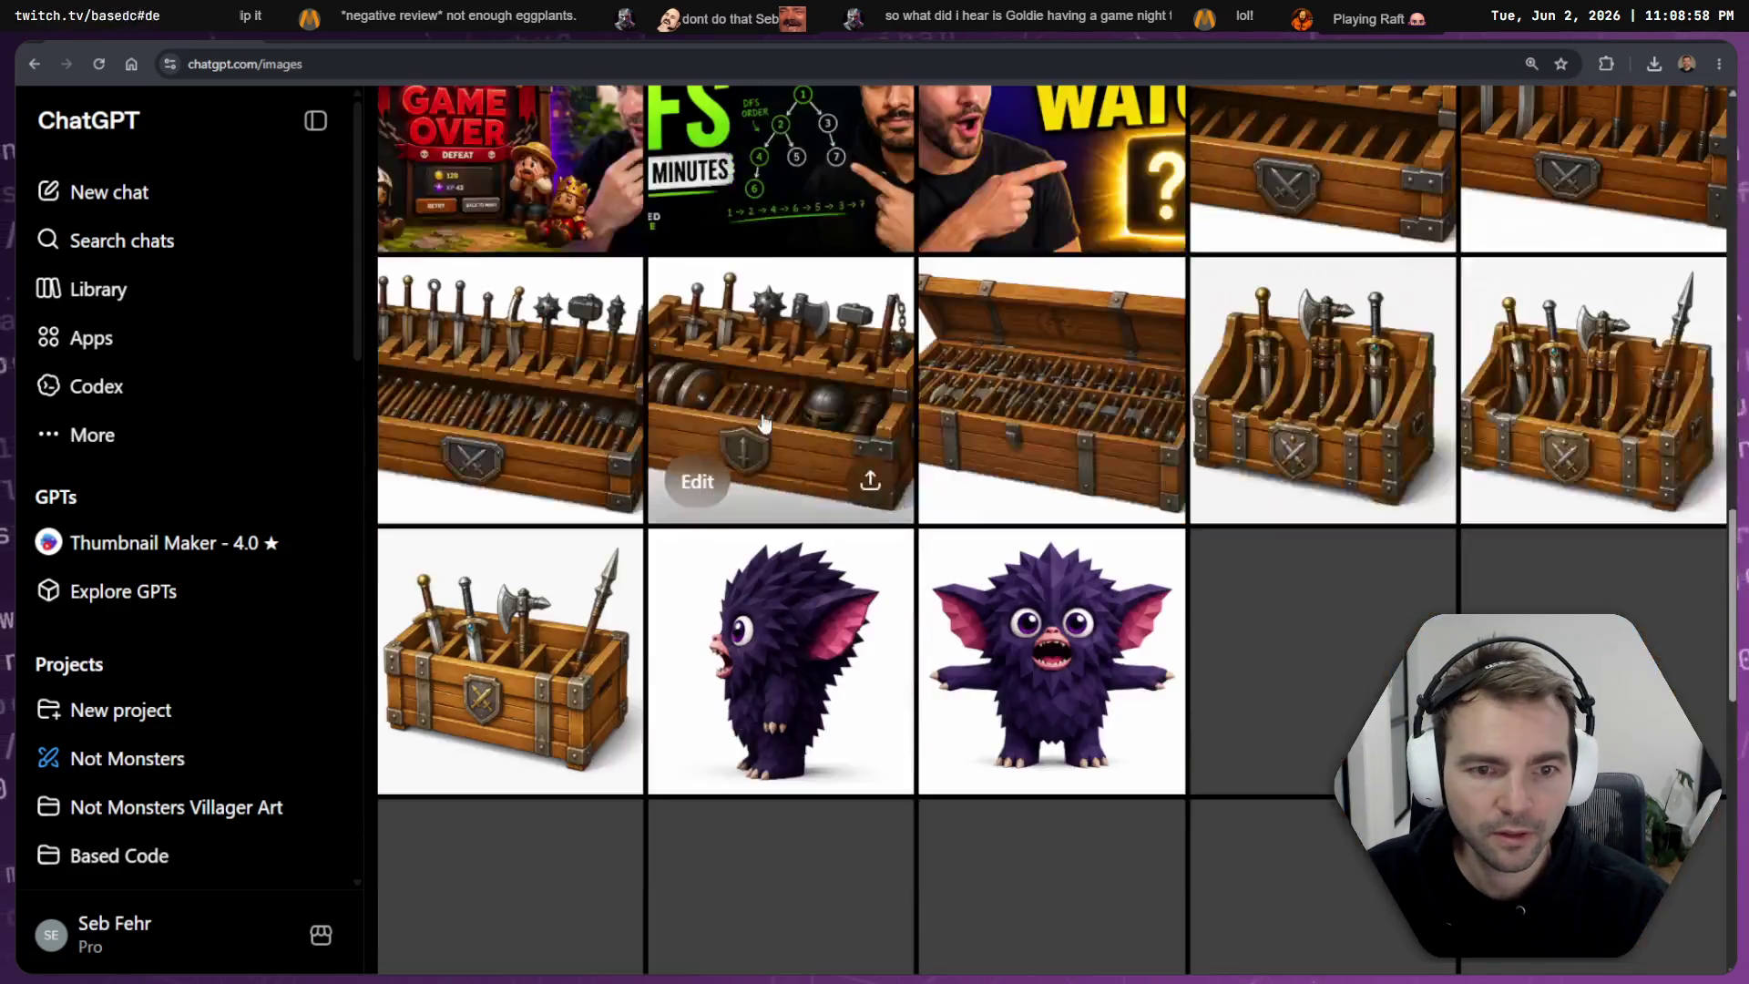
key("alt+Tab")
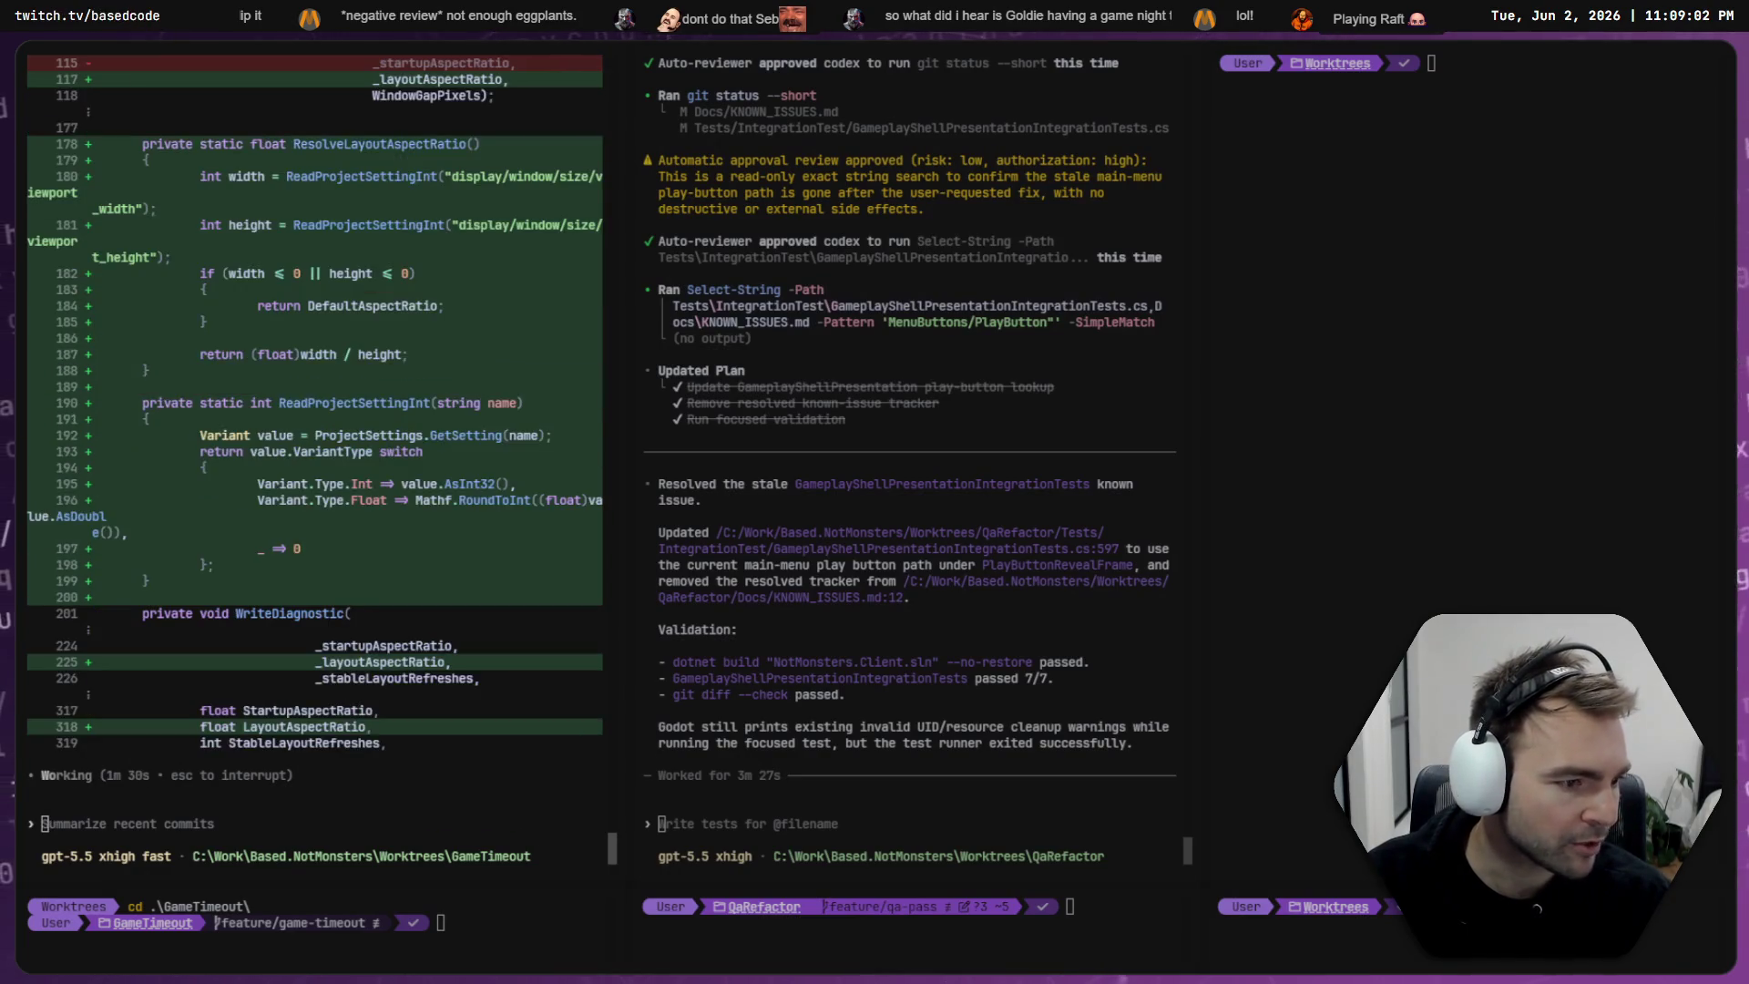
key("alt+Tab")
- Drop the newest downloaded PNG into the concept board's empty top-right frame, then return to the Codex terminal
scroll(1065, 355, "up", 10)
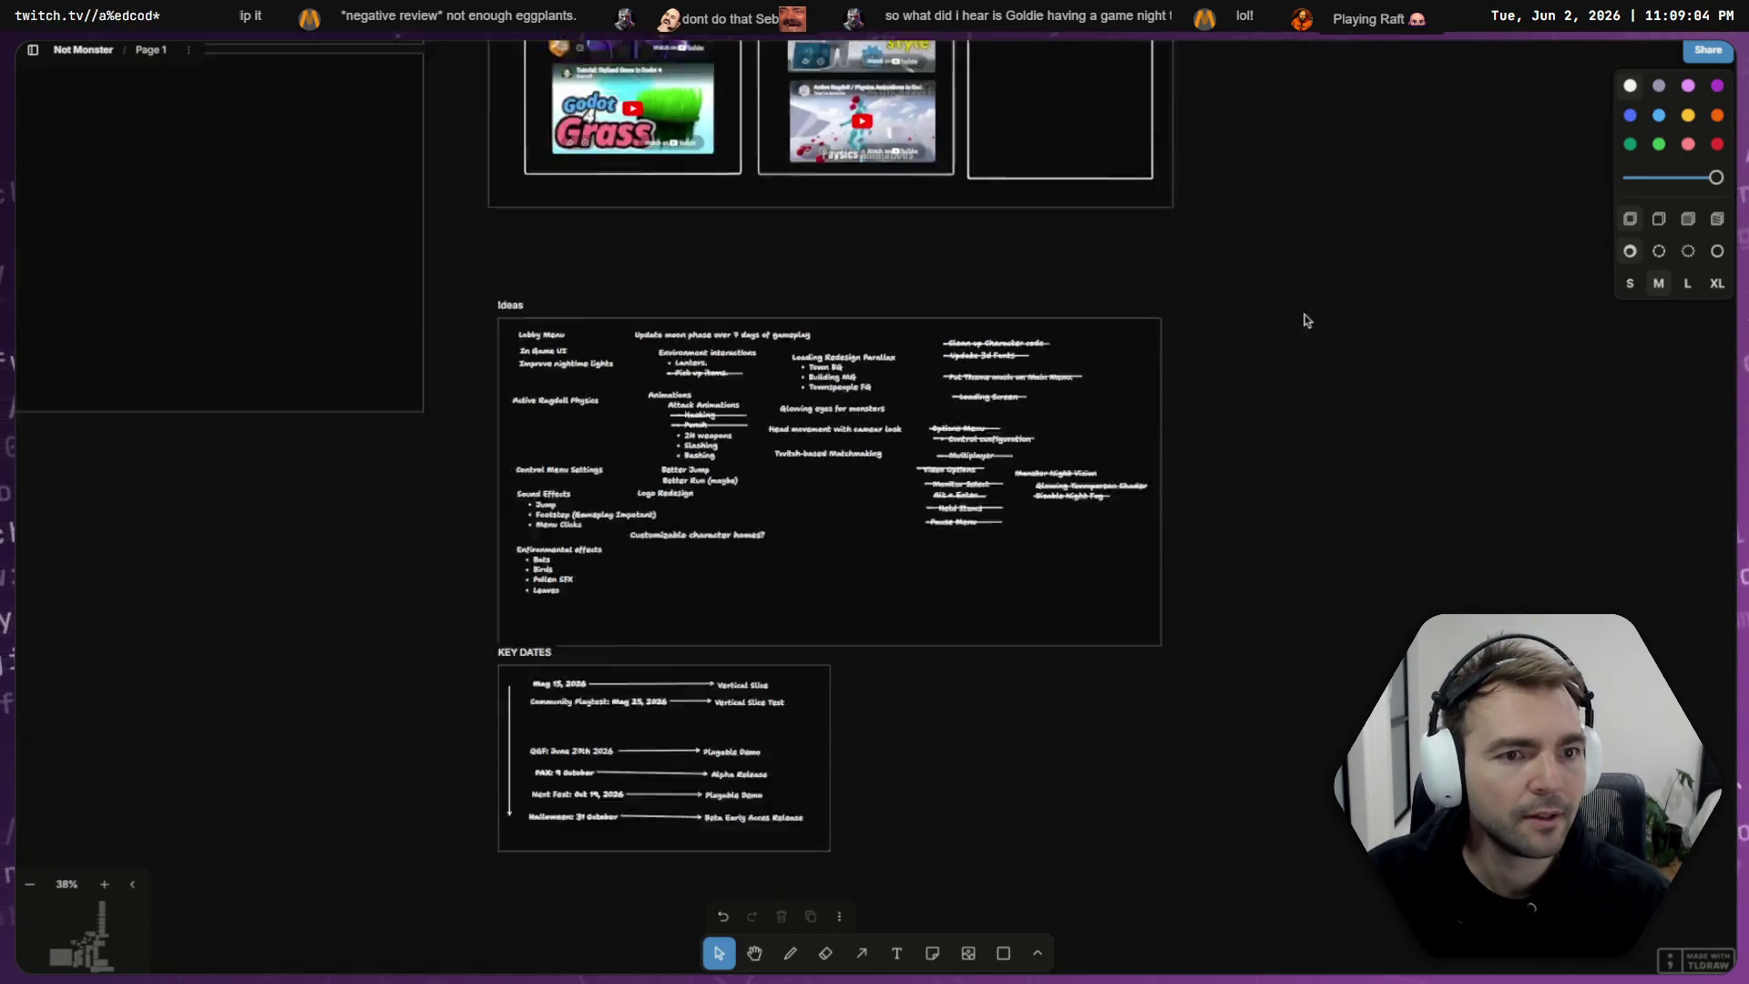
scroll(336, 632, "right", 10)
scroll(1304, 500, "down", 5)
scroll(714, 558, "right", 15)
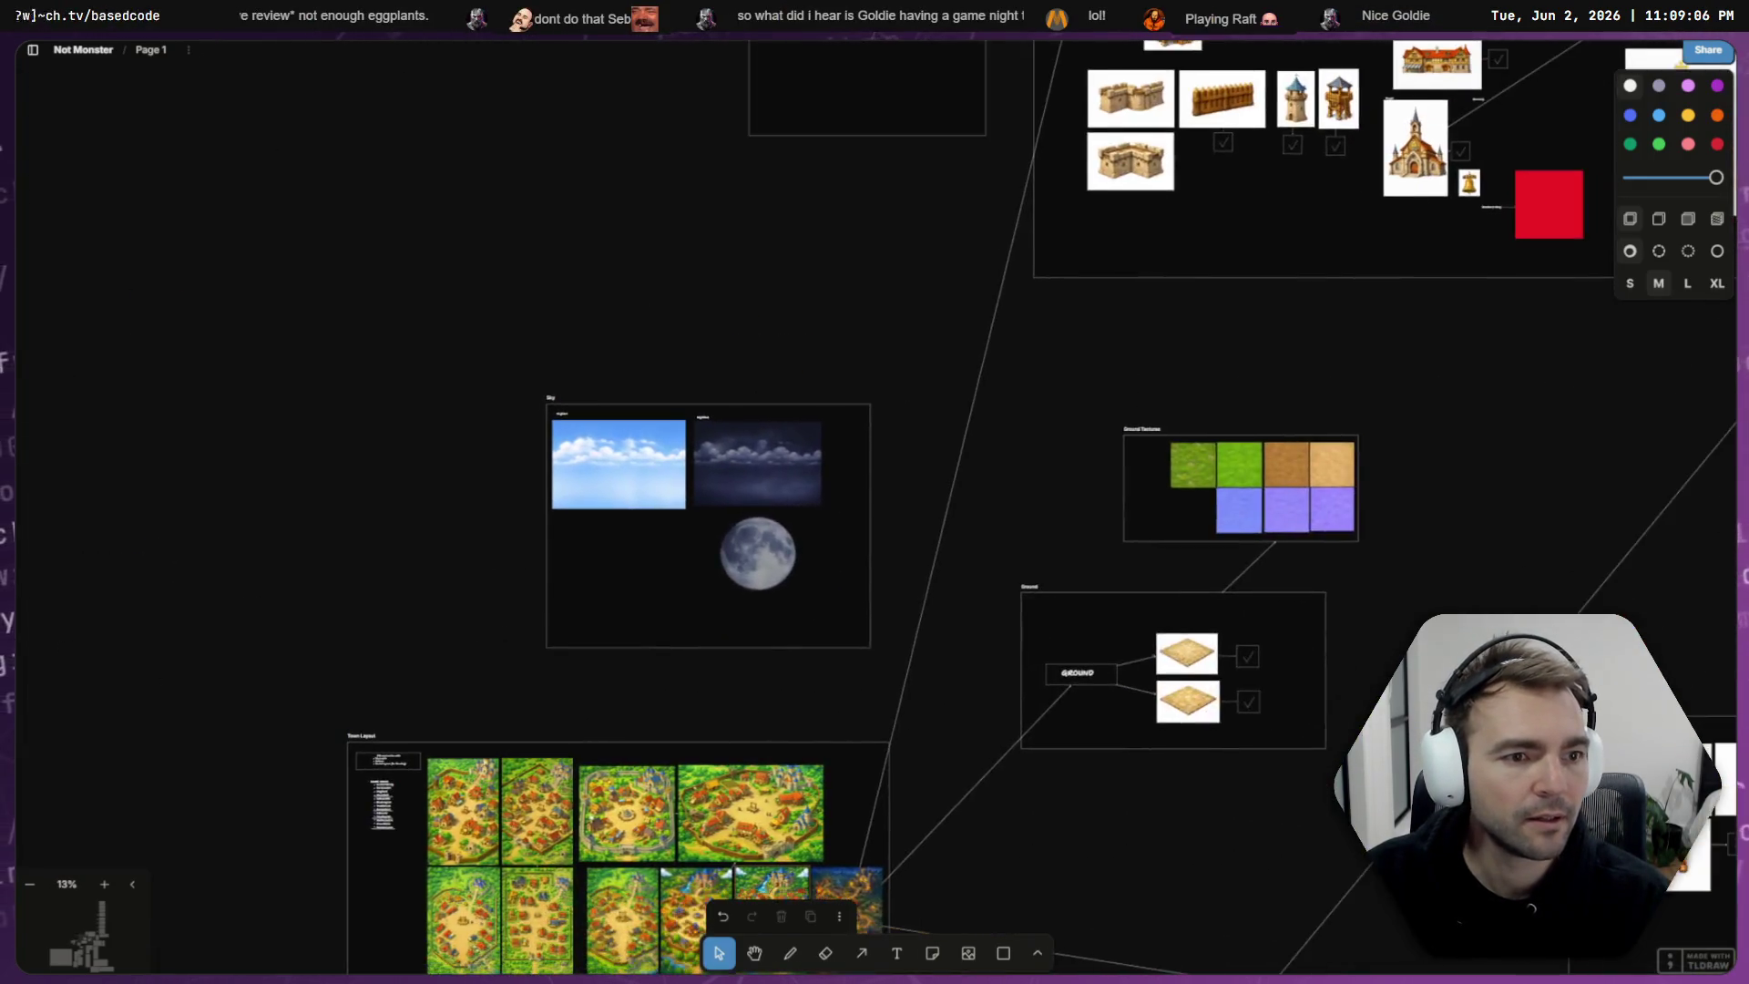
scroll(713, 557, "down", 5)
scroll(713, 437, "up", 5)
scroll(711, 326, "down", 8)
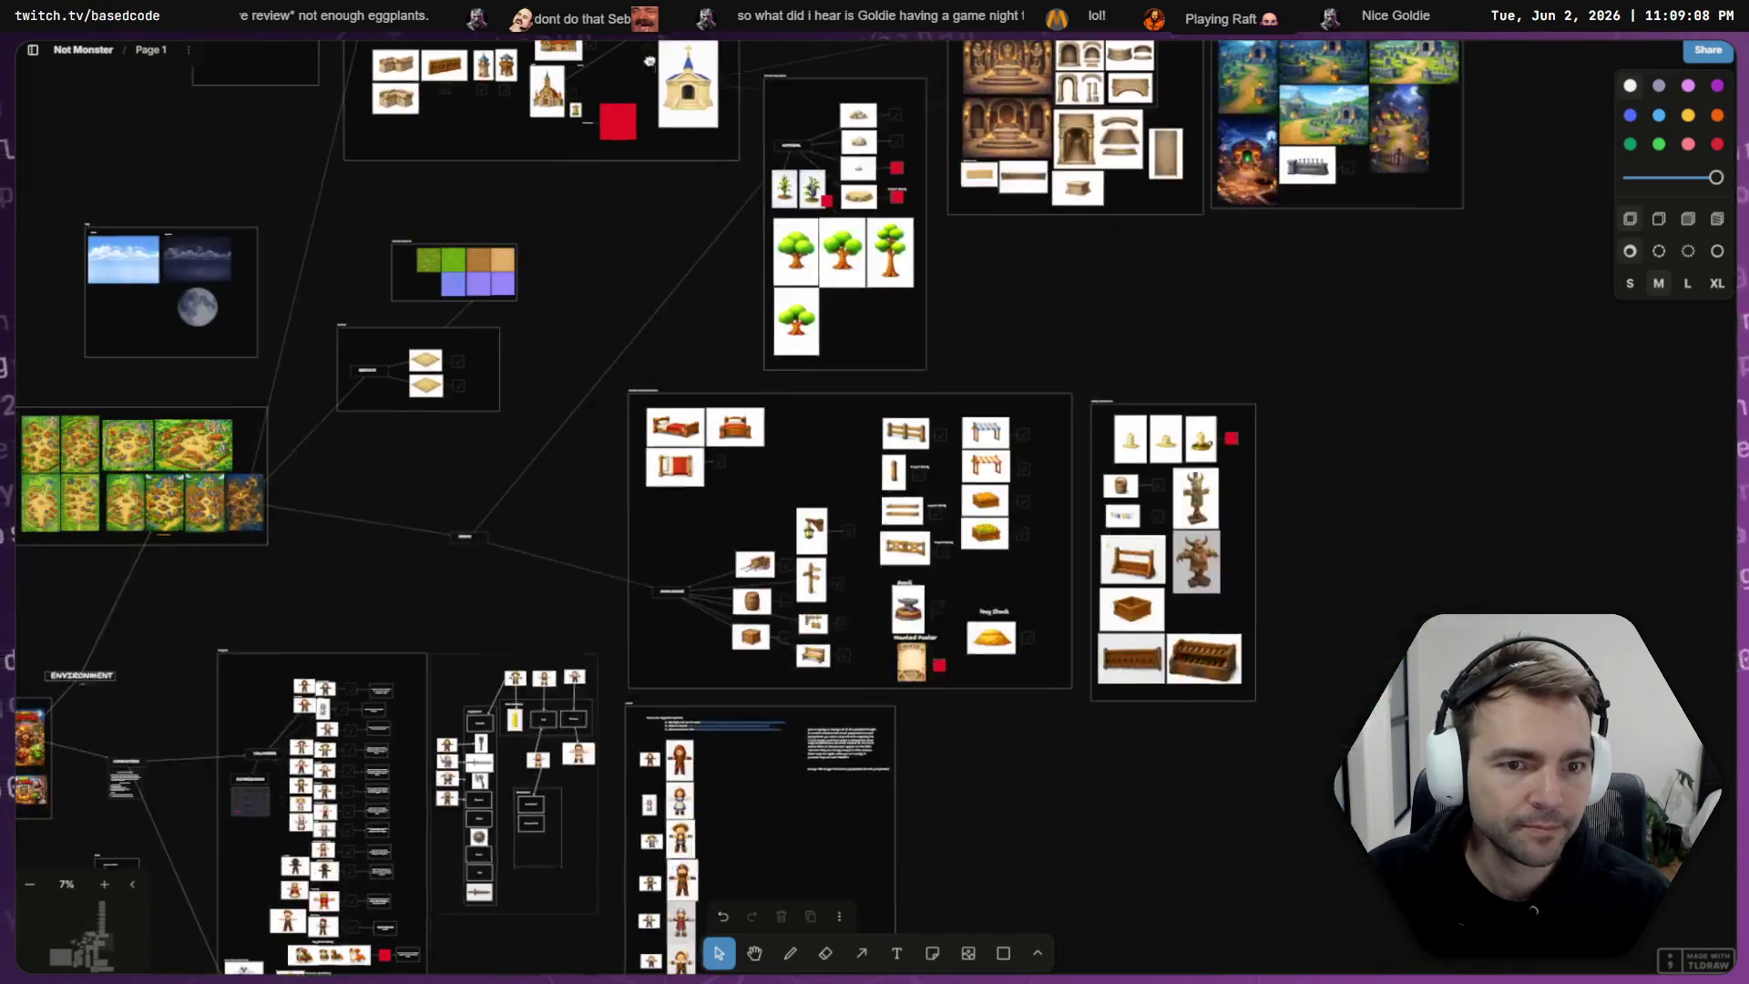
scroll(711, 326, "right", 5)
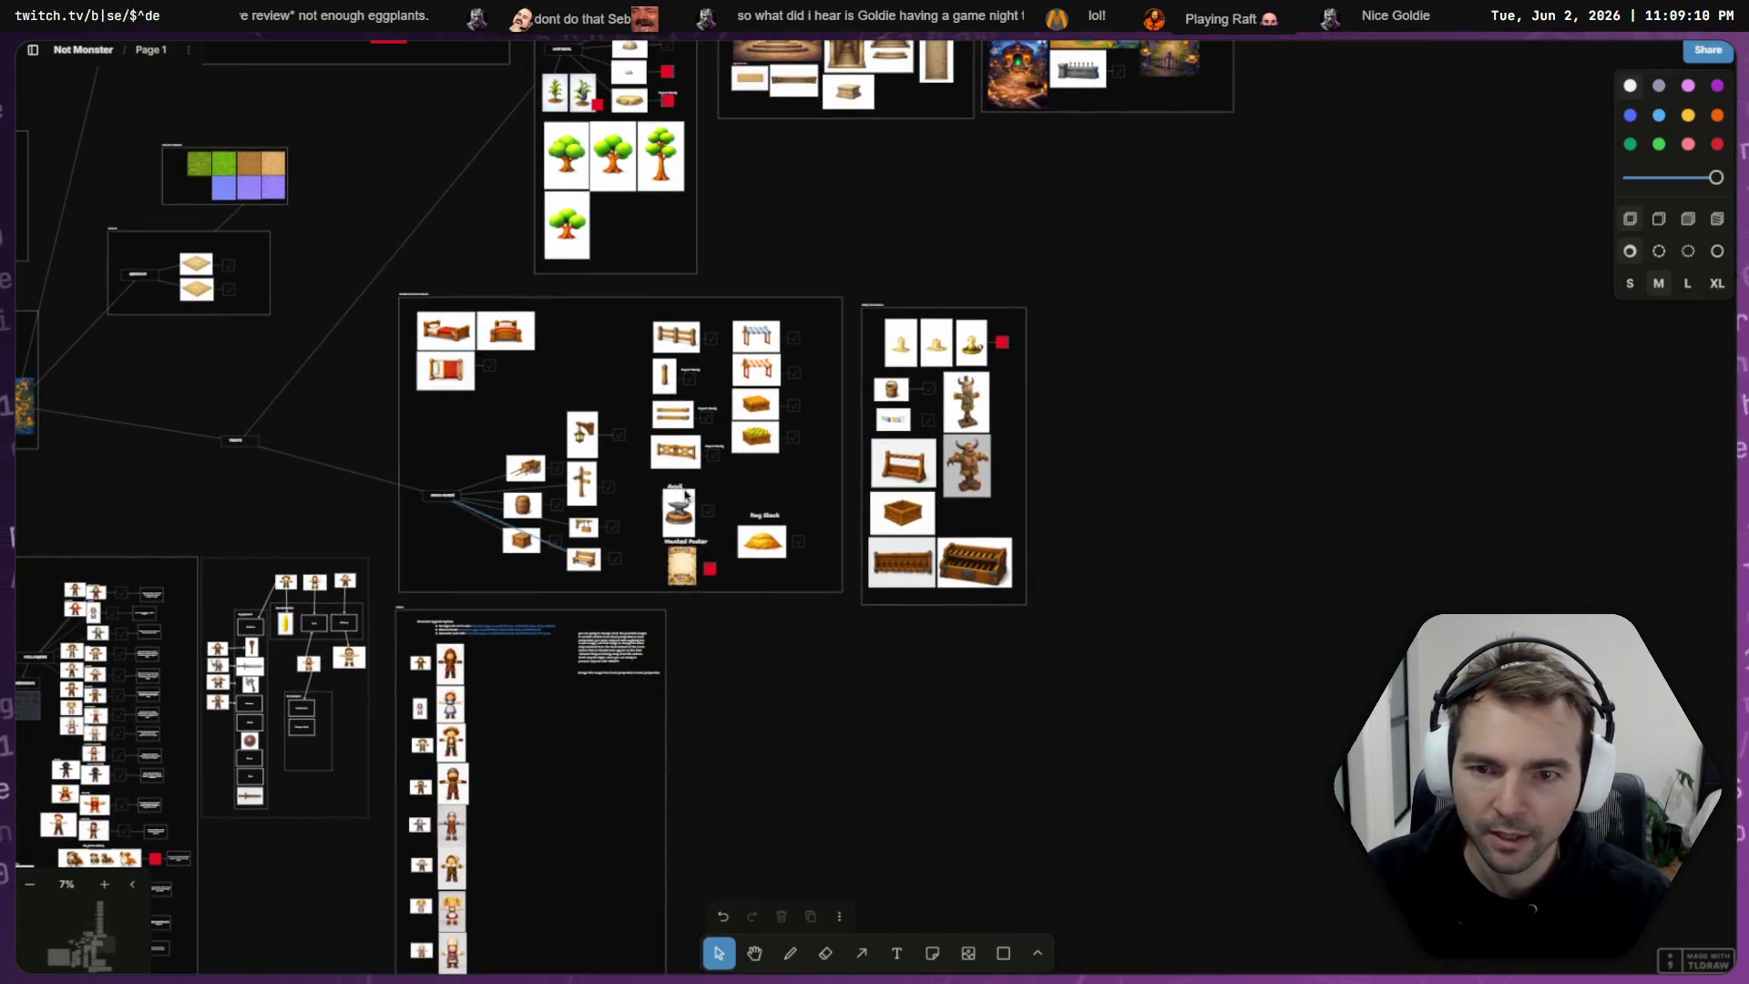
scroll(606, 379, "up", 5)
scroll(637, 647, "up", 15)
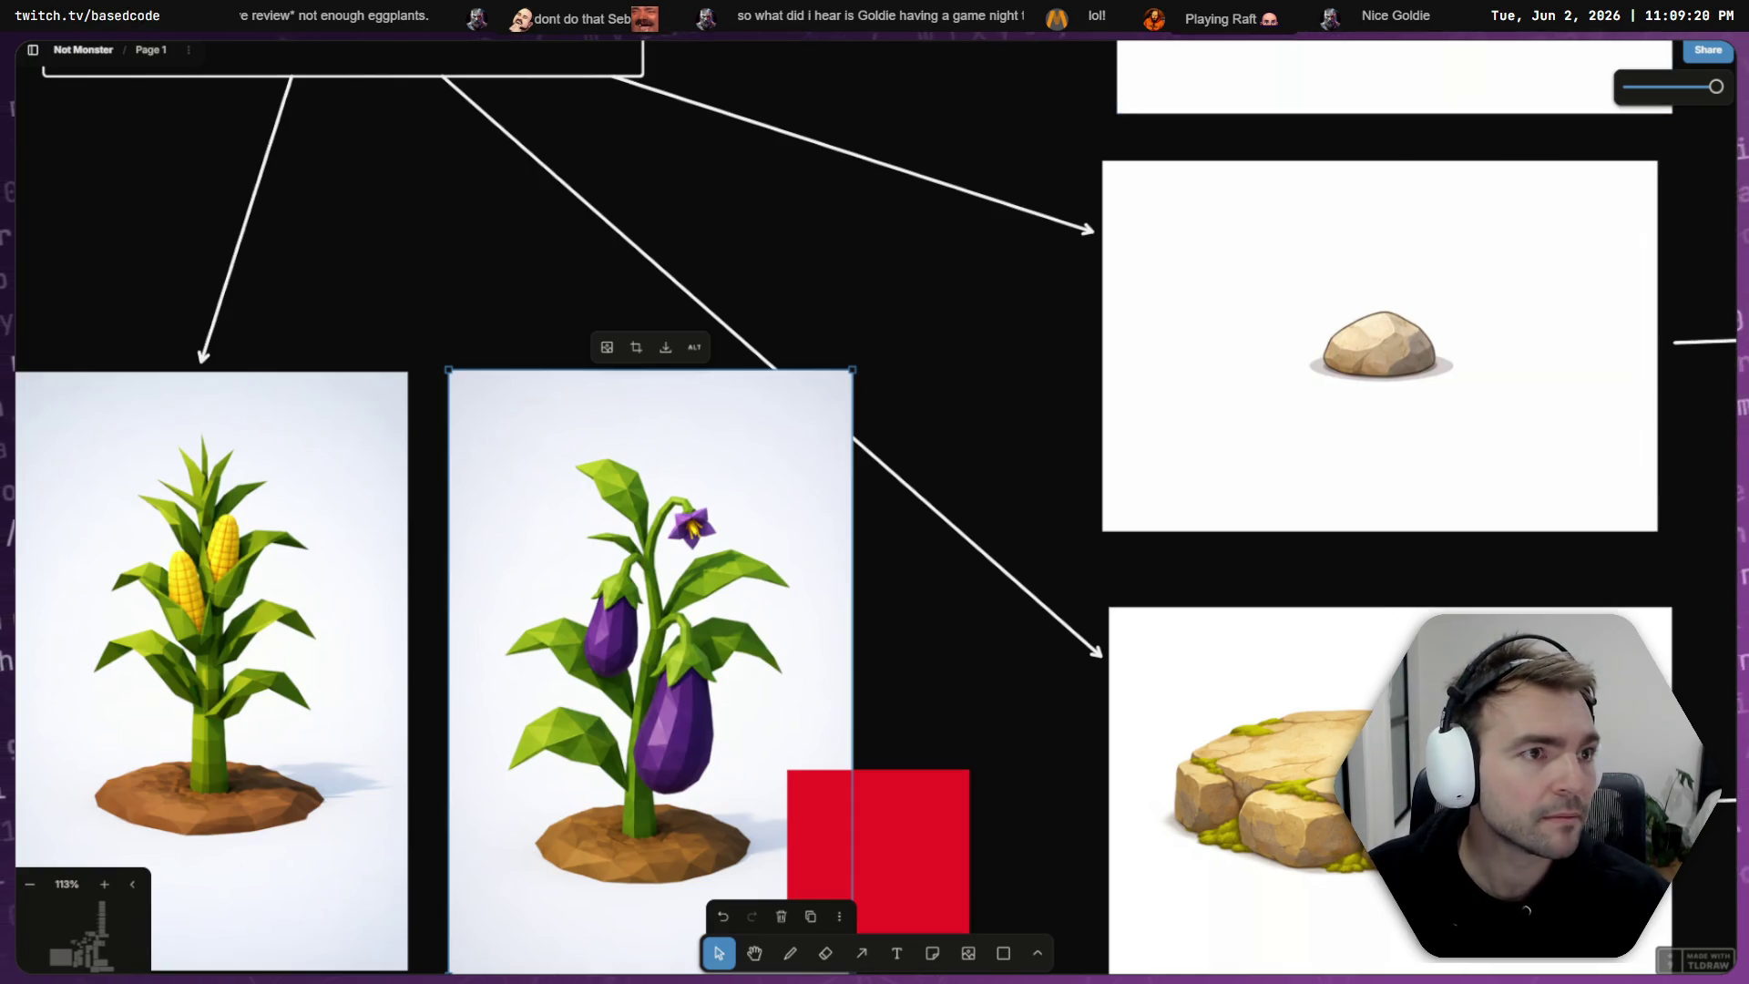
key("super+e")
left_click(685, 265)
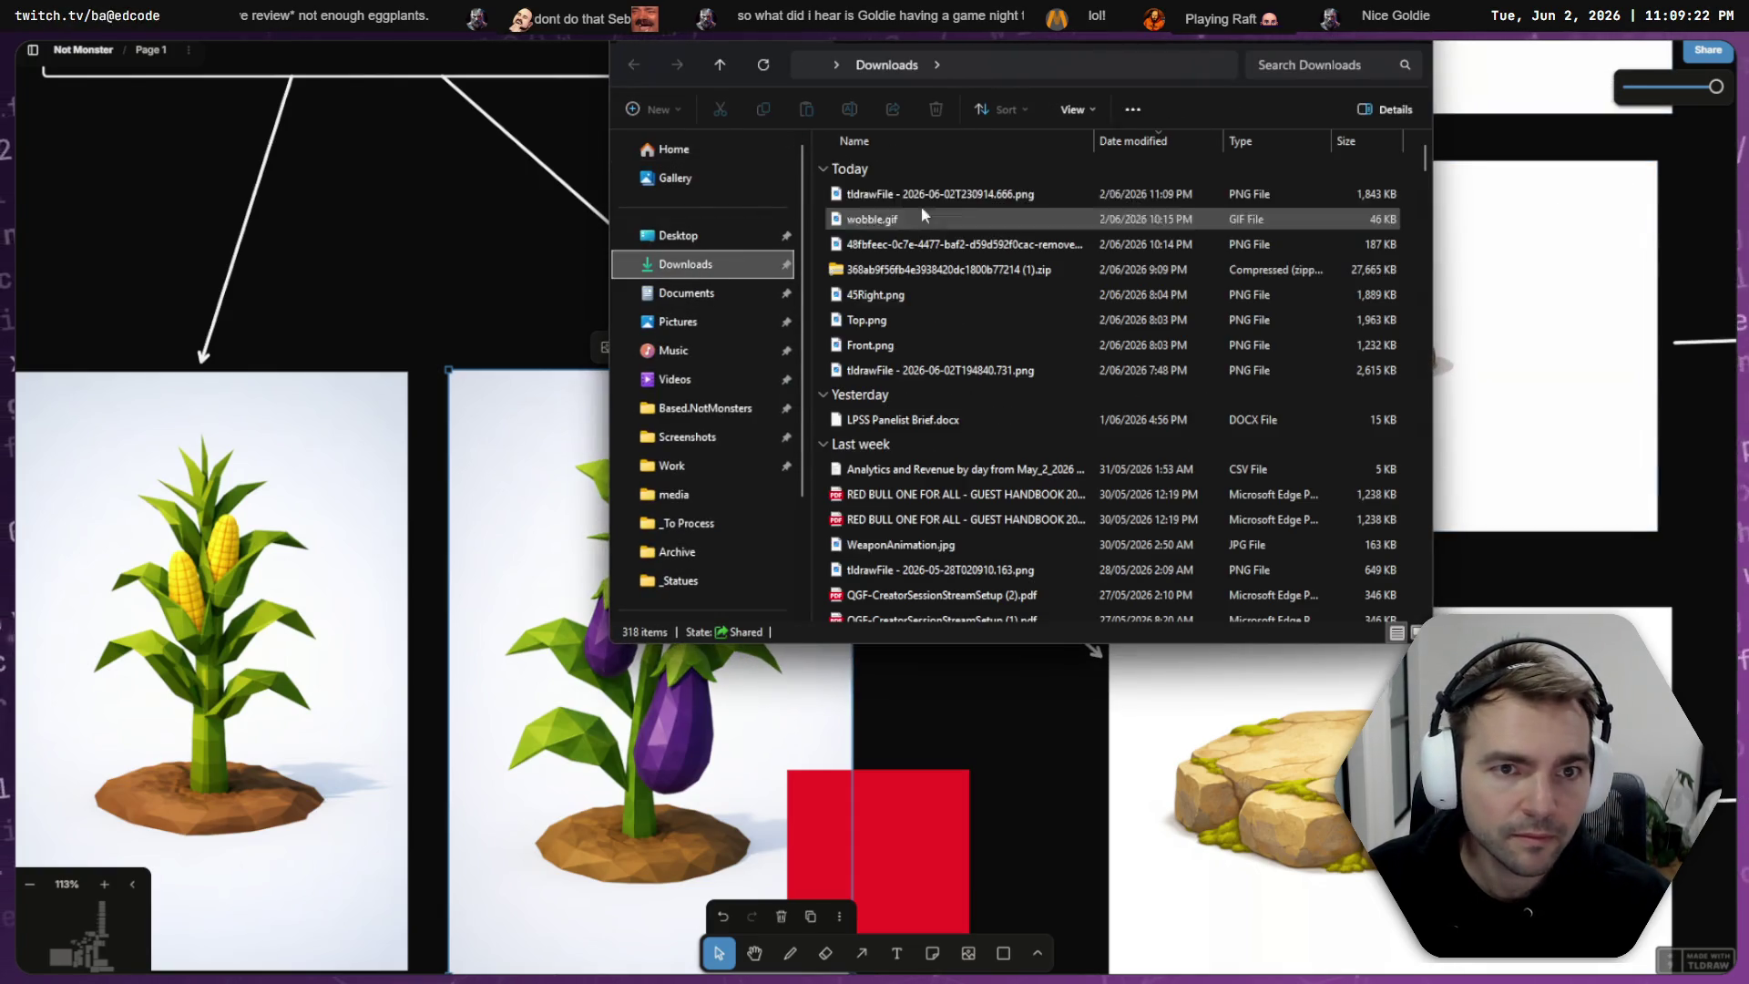
left_click_drag(959, 198, 1380, 346)
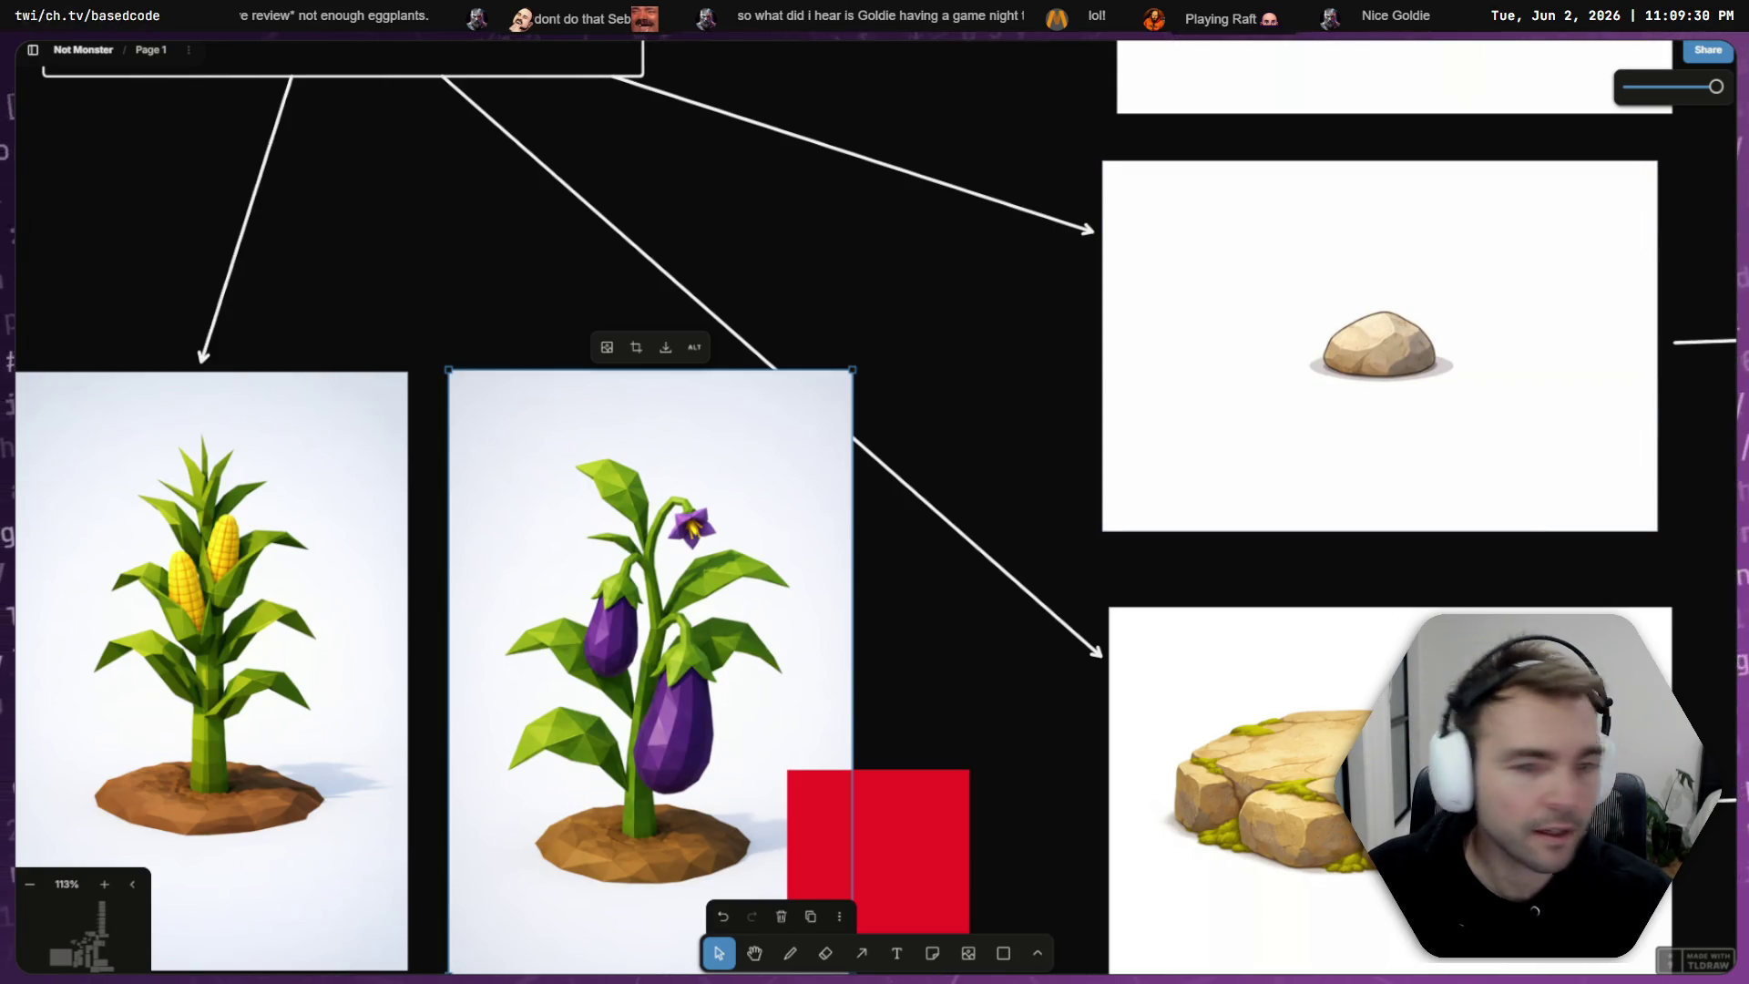
left_click(417, 226)
key("alt+Tab")
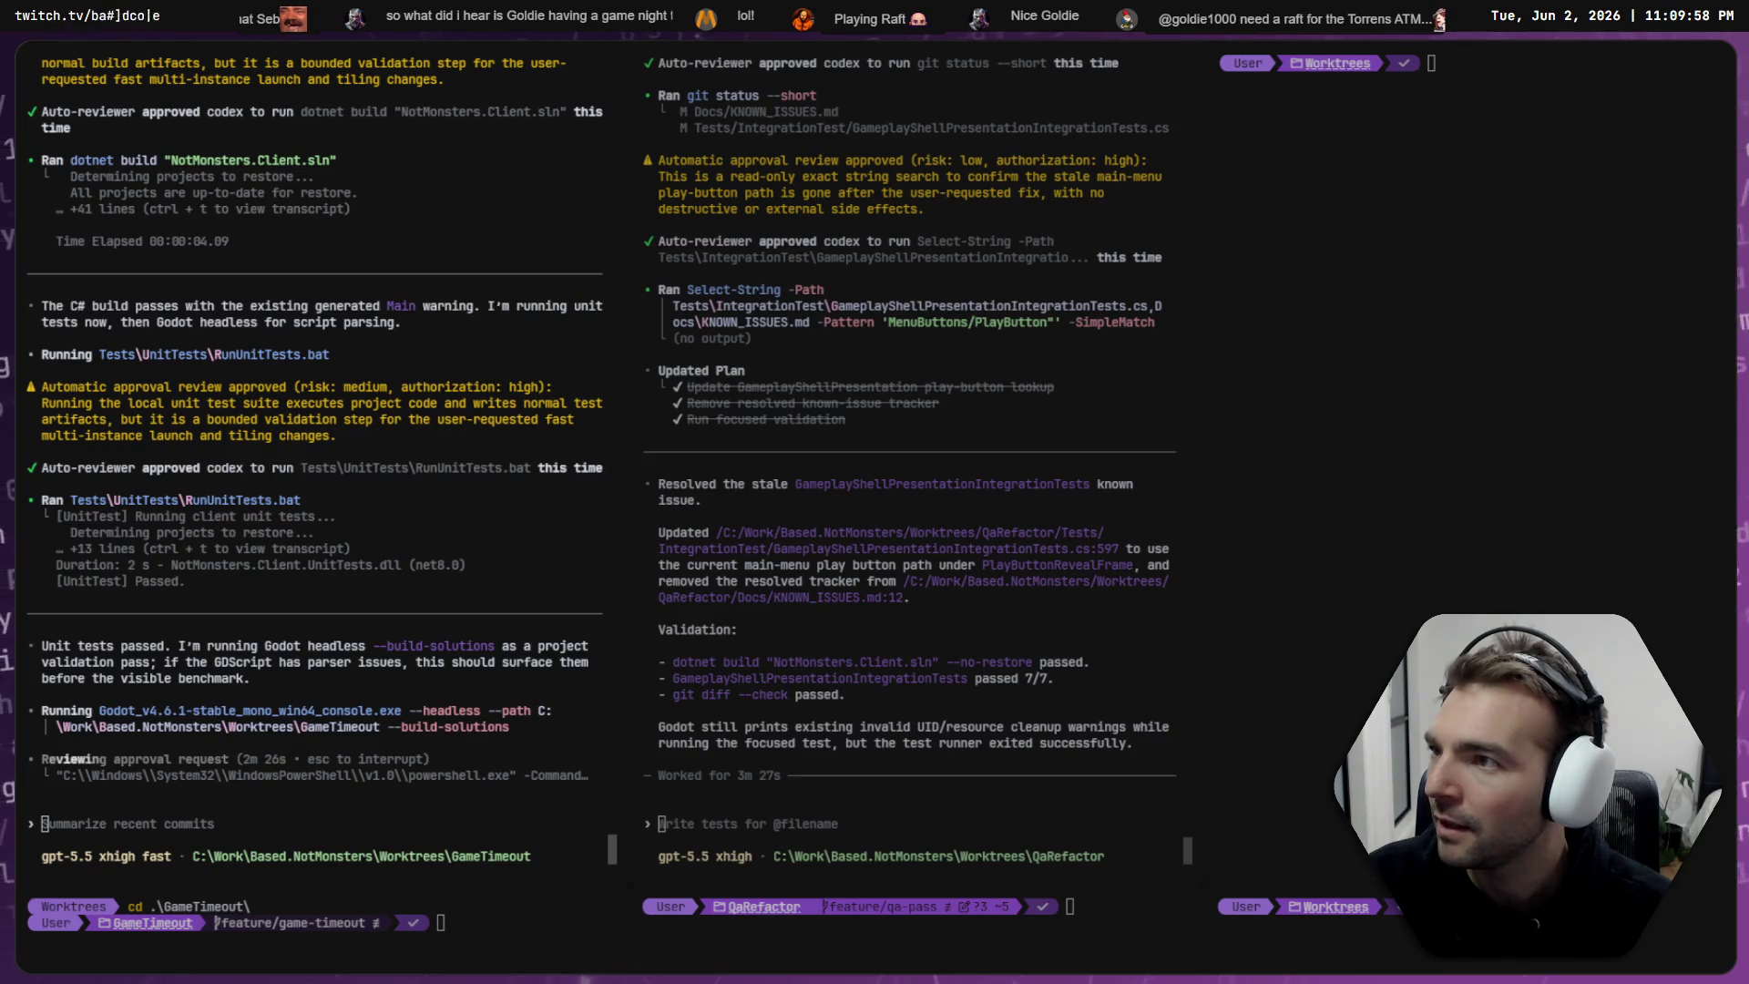
- Send 'Lets move onto the next issue.' to the QaRefactor Codex session and switch to Fork
left_click_drag(424, 597, 427, 606)
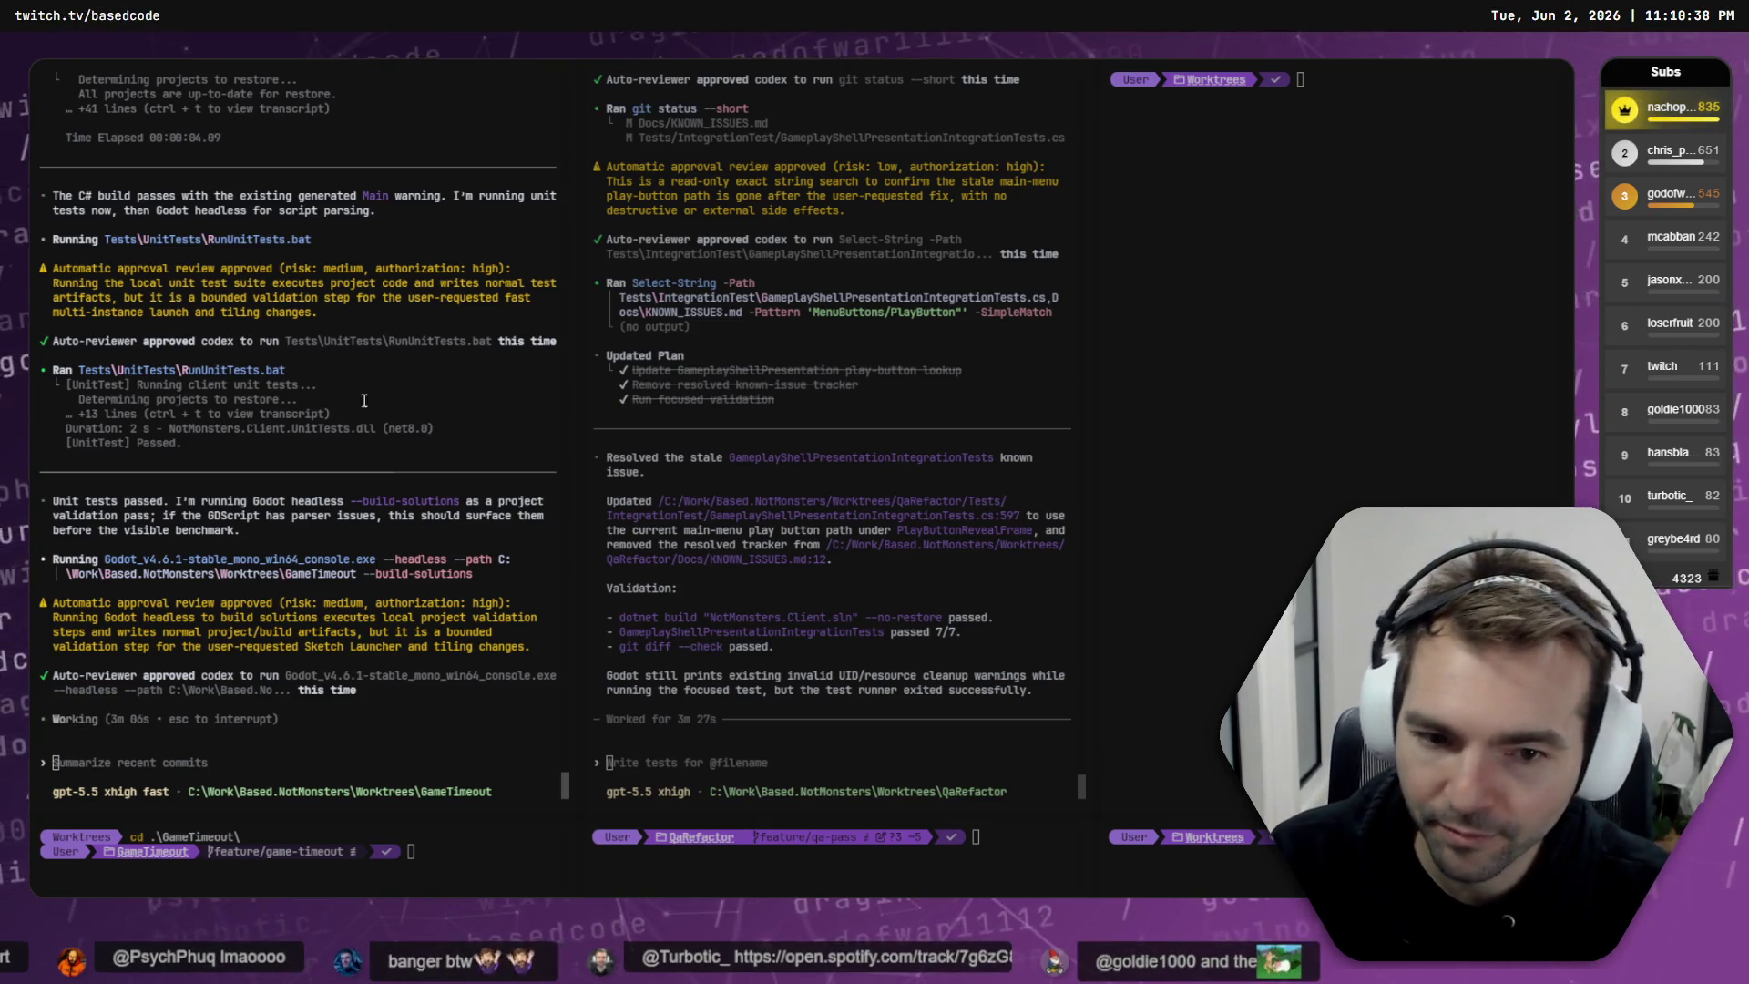
left_click_drag(782, 412, 783, 422)
left_click(860, 532)
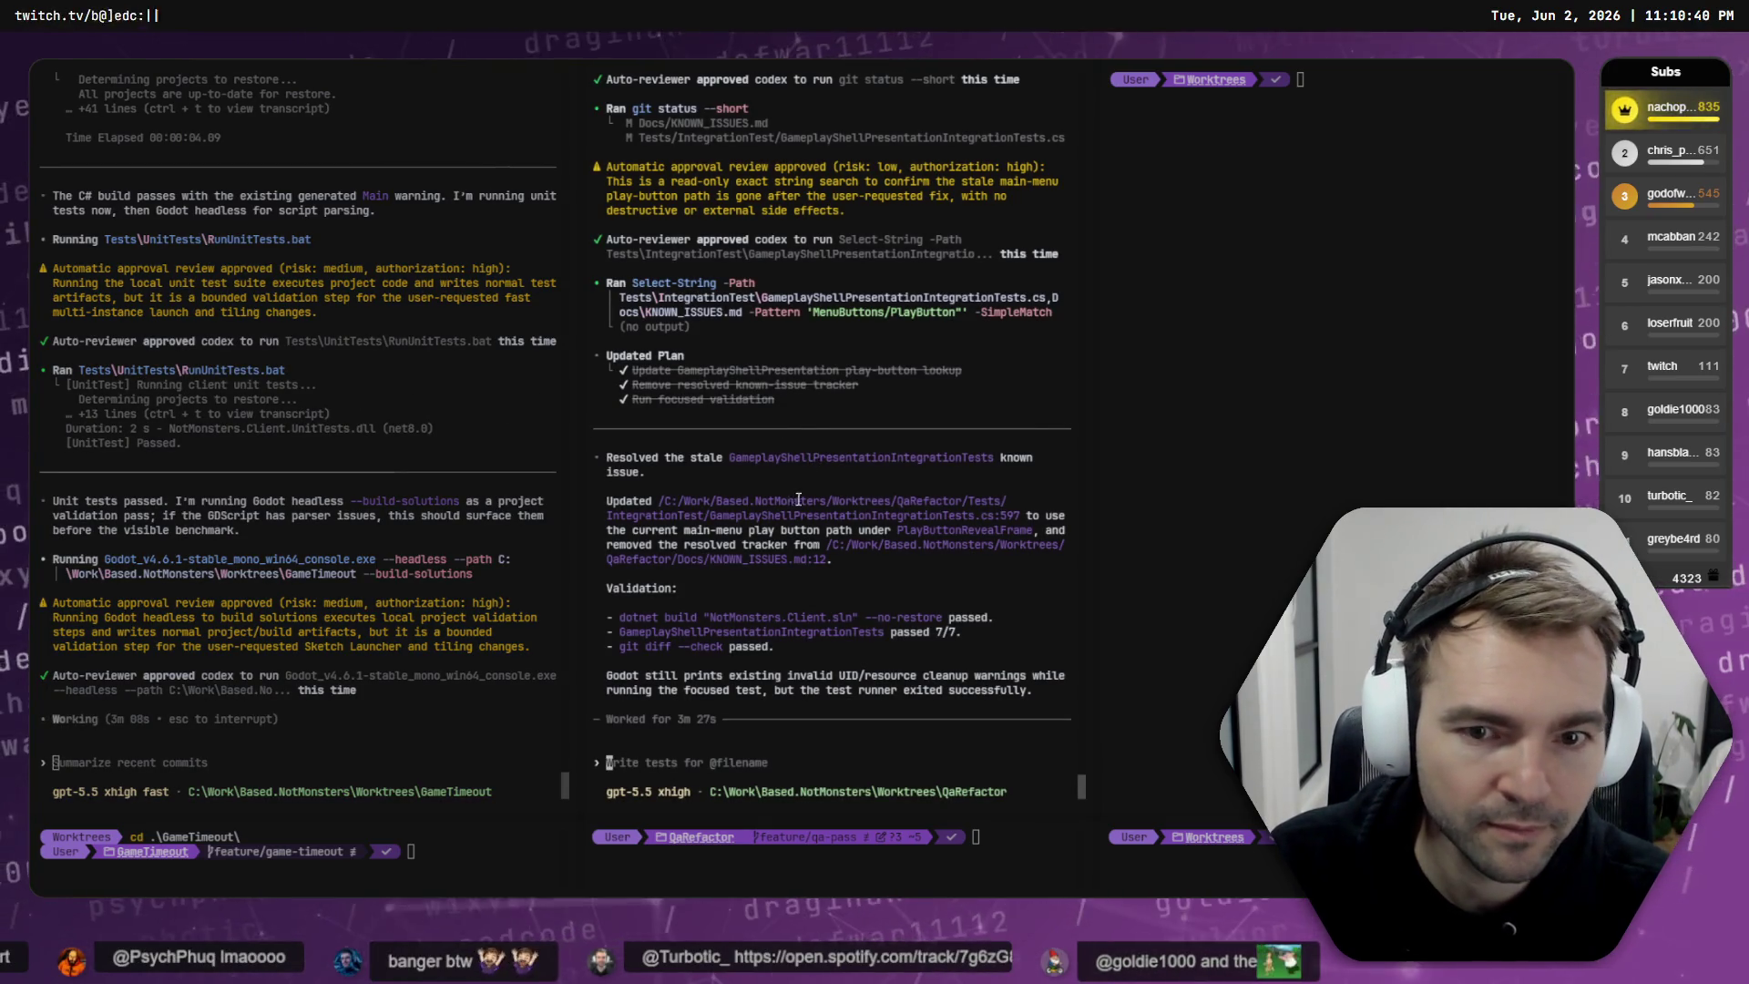
type("Lets move onto the next issue.")
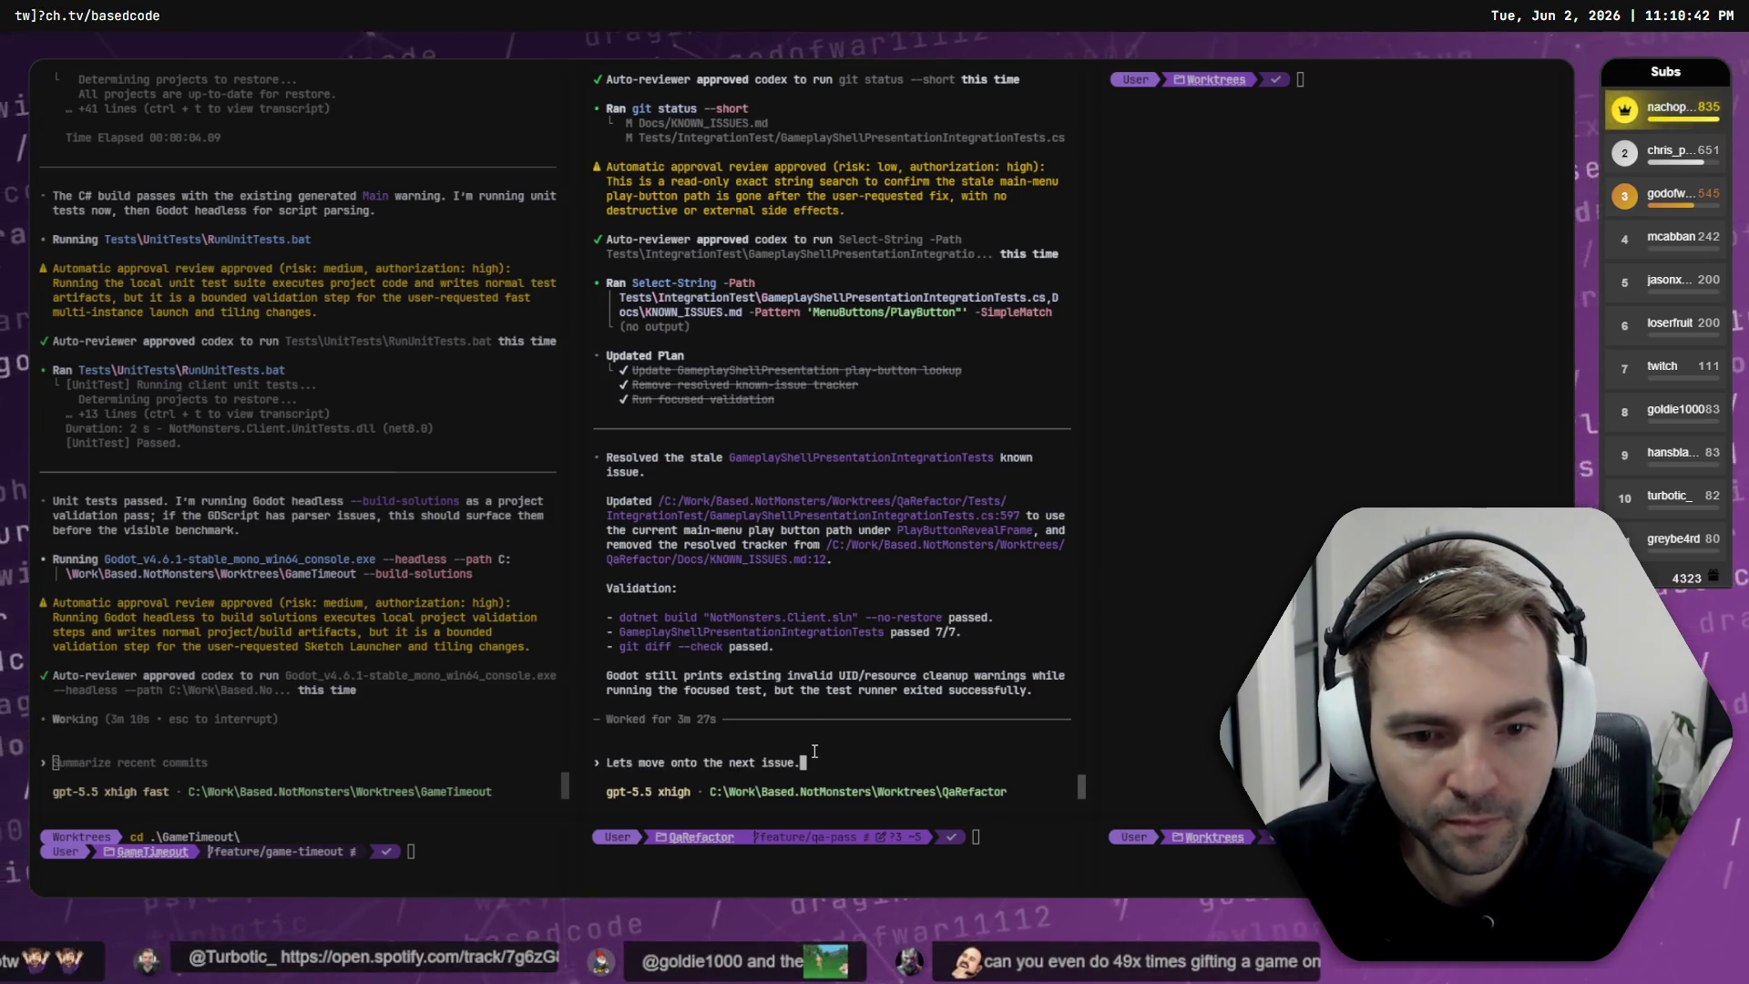
key("Return")
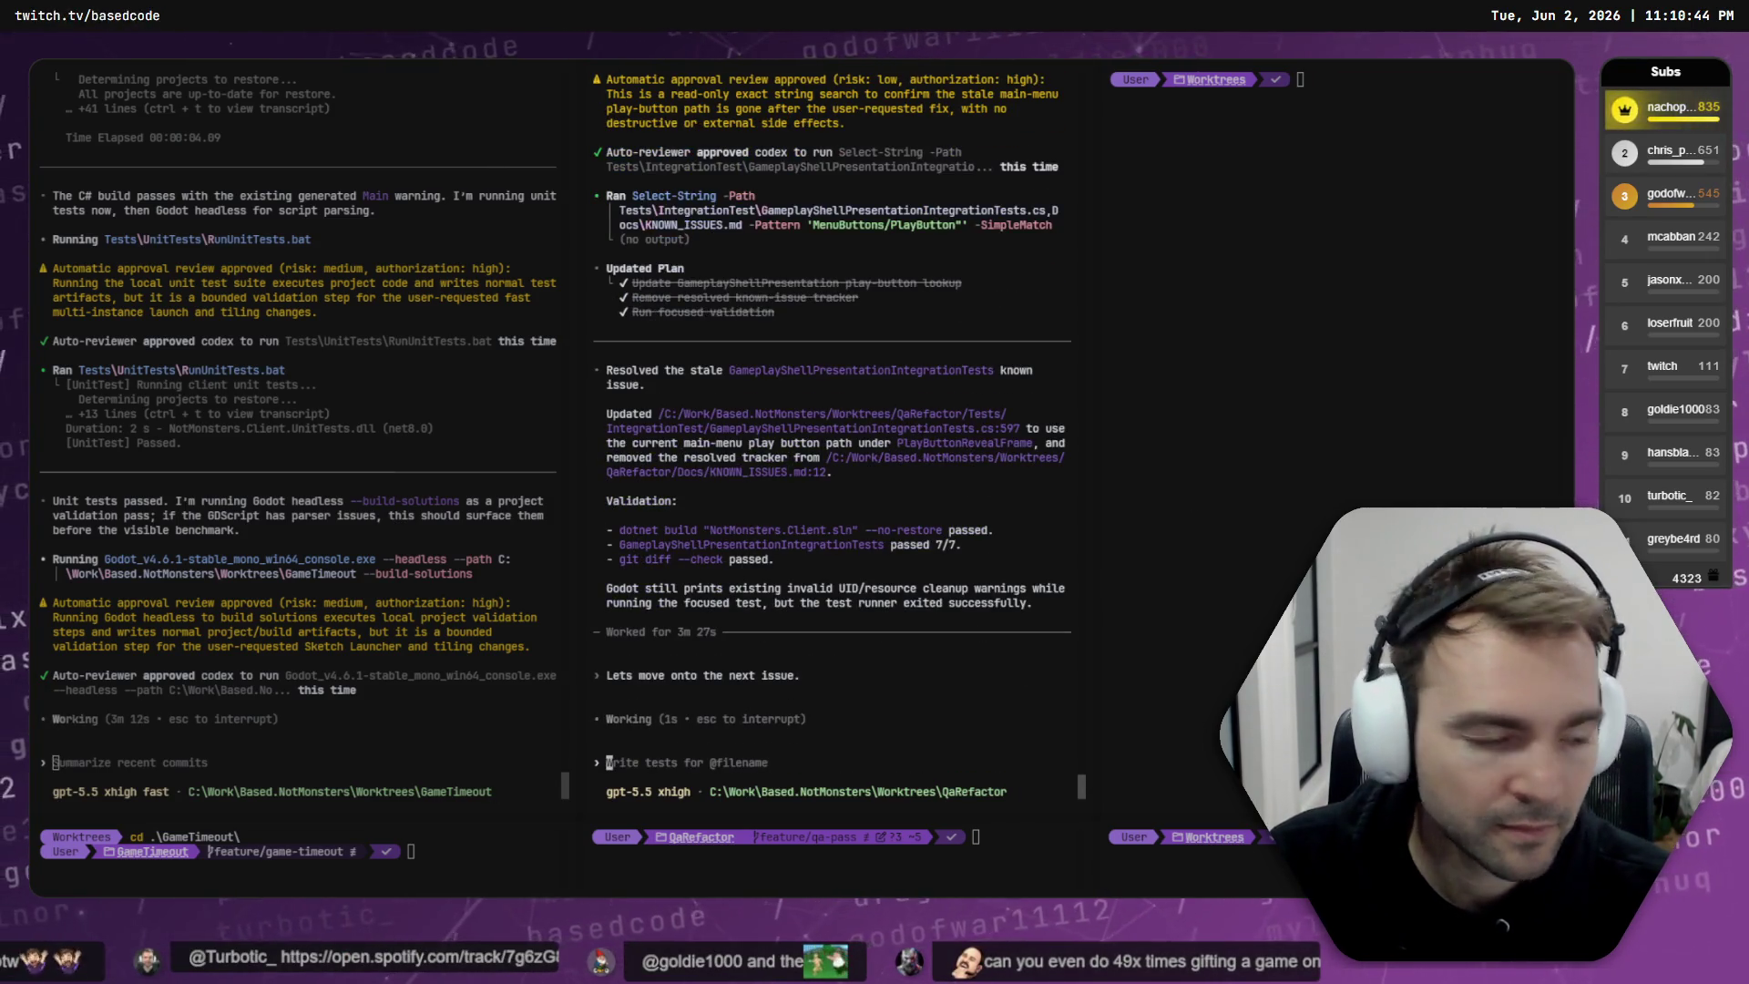
key("alt+Tab")
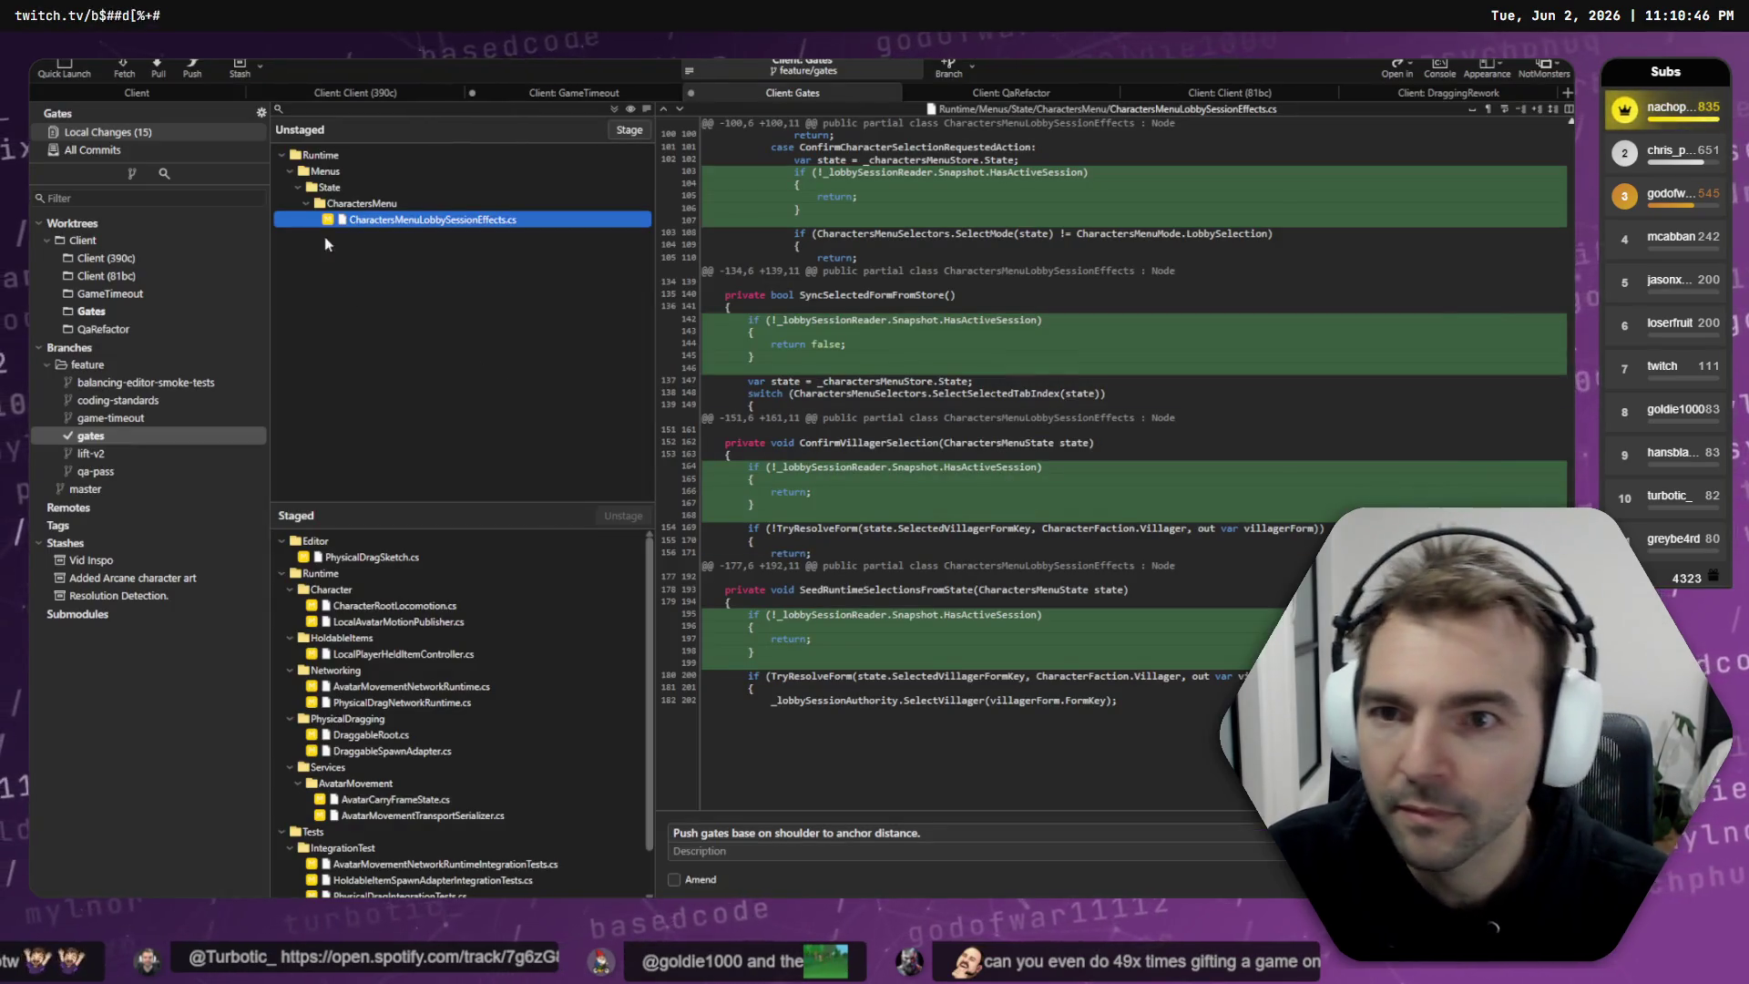
- Stage GameplayShellPresentationIntegrationTests.cs and KNOWN_ISSUES.md in the QaRefactor worktree
key("ctrl+Tab")
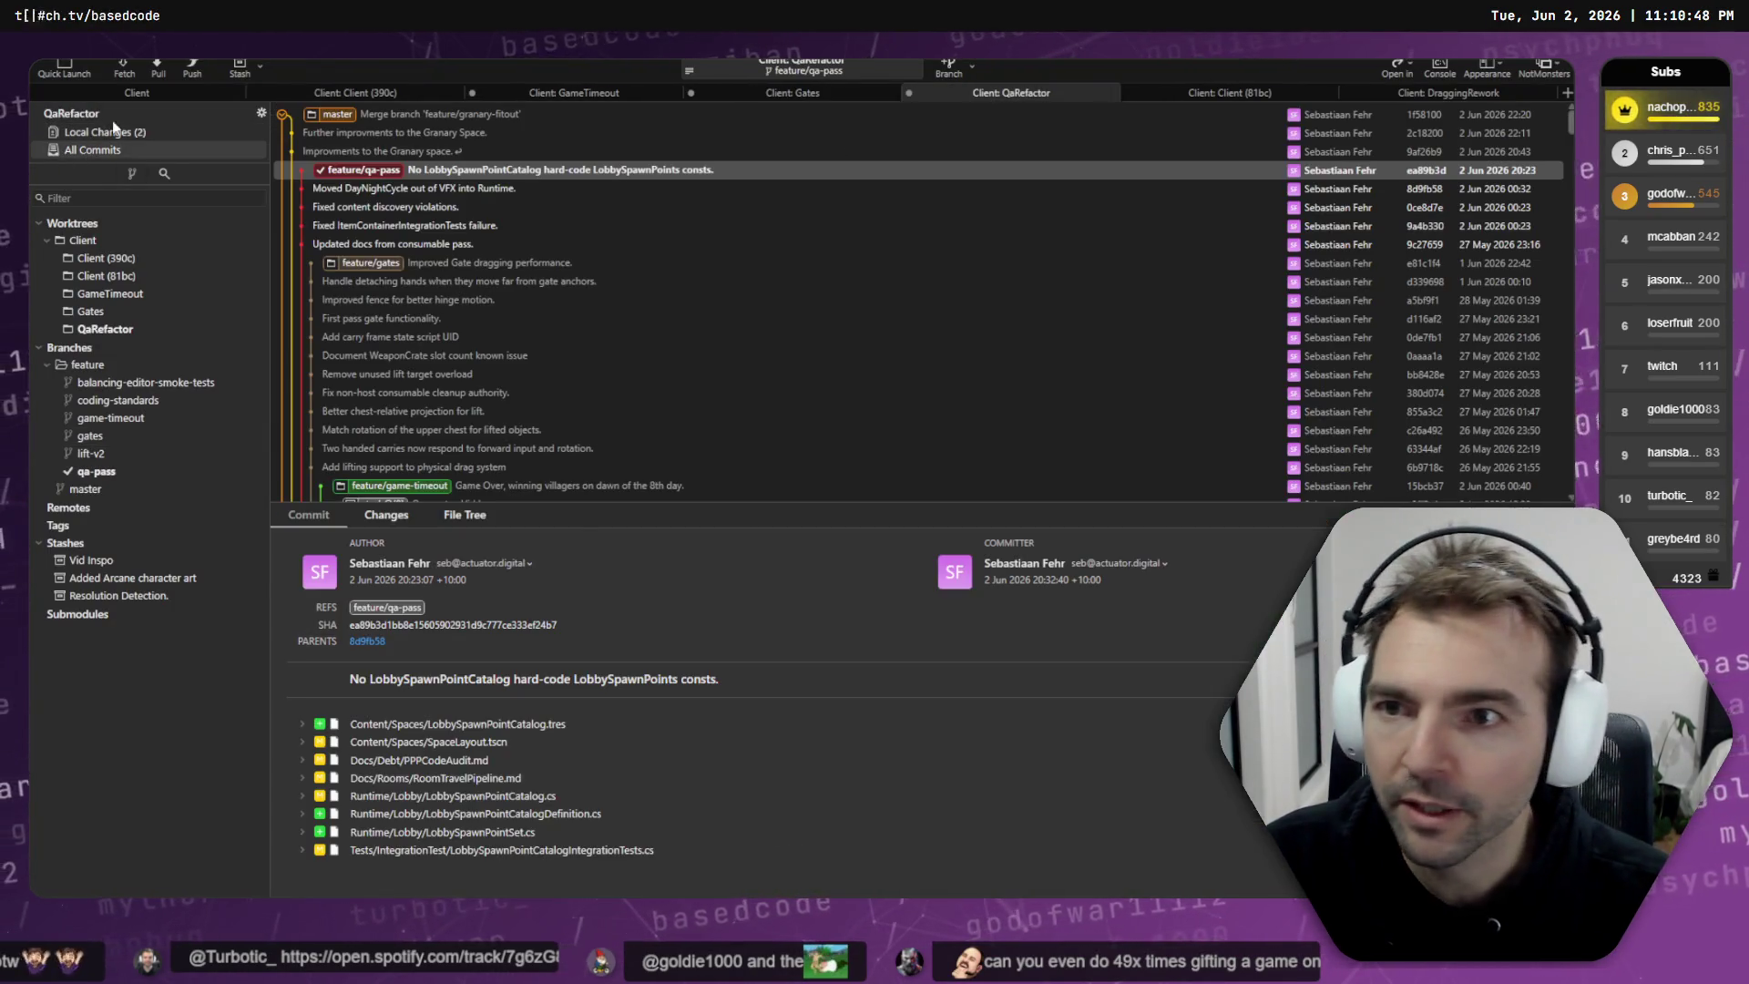
left_click(123, 133)
left_click(519, 219)
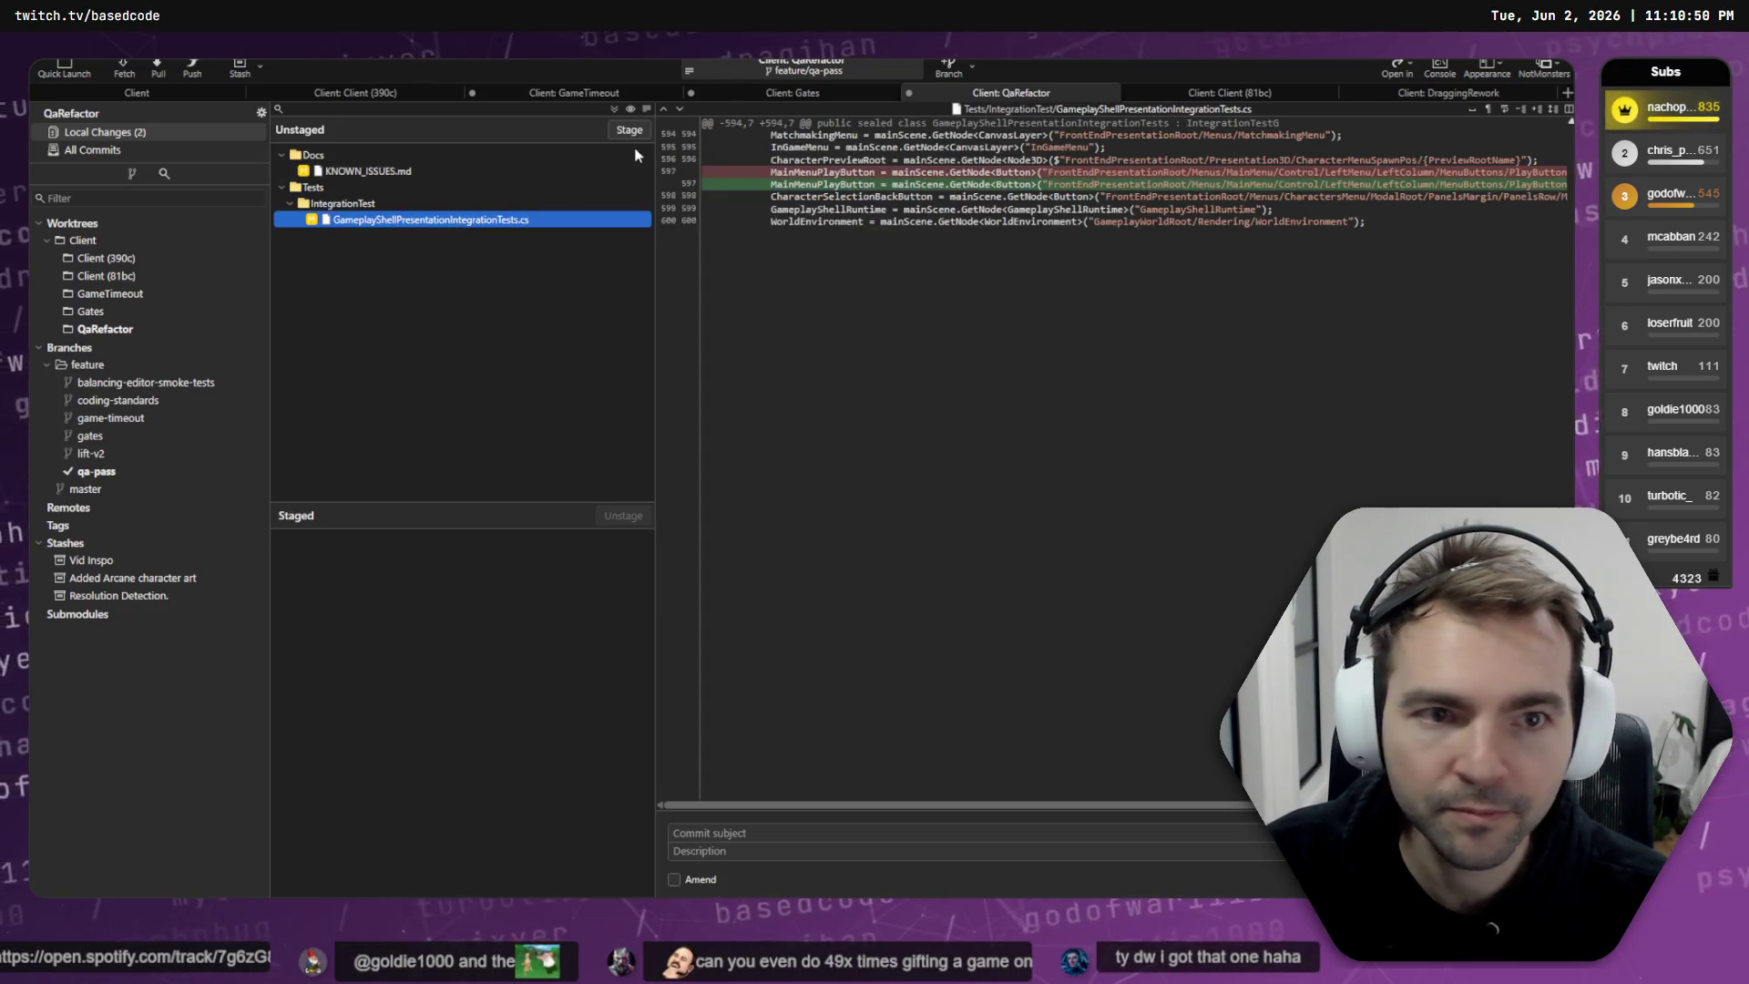
left_click(641, 129)
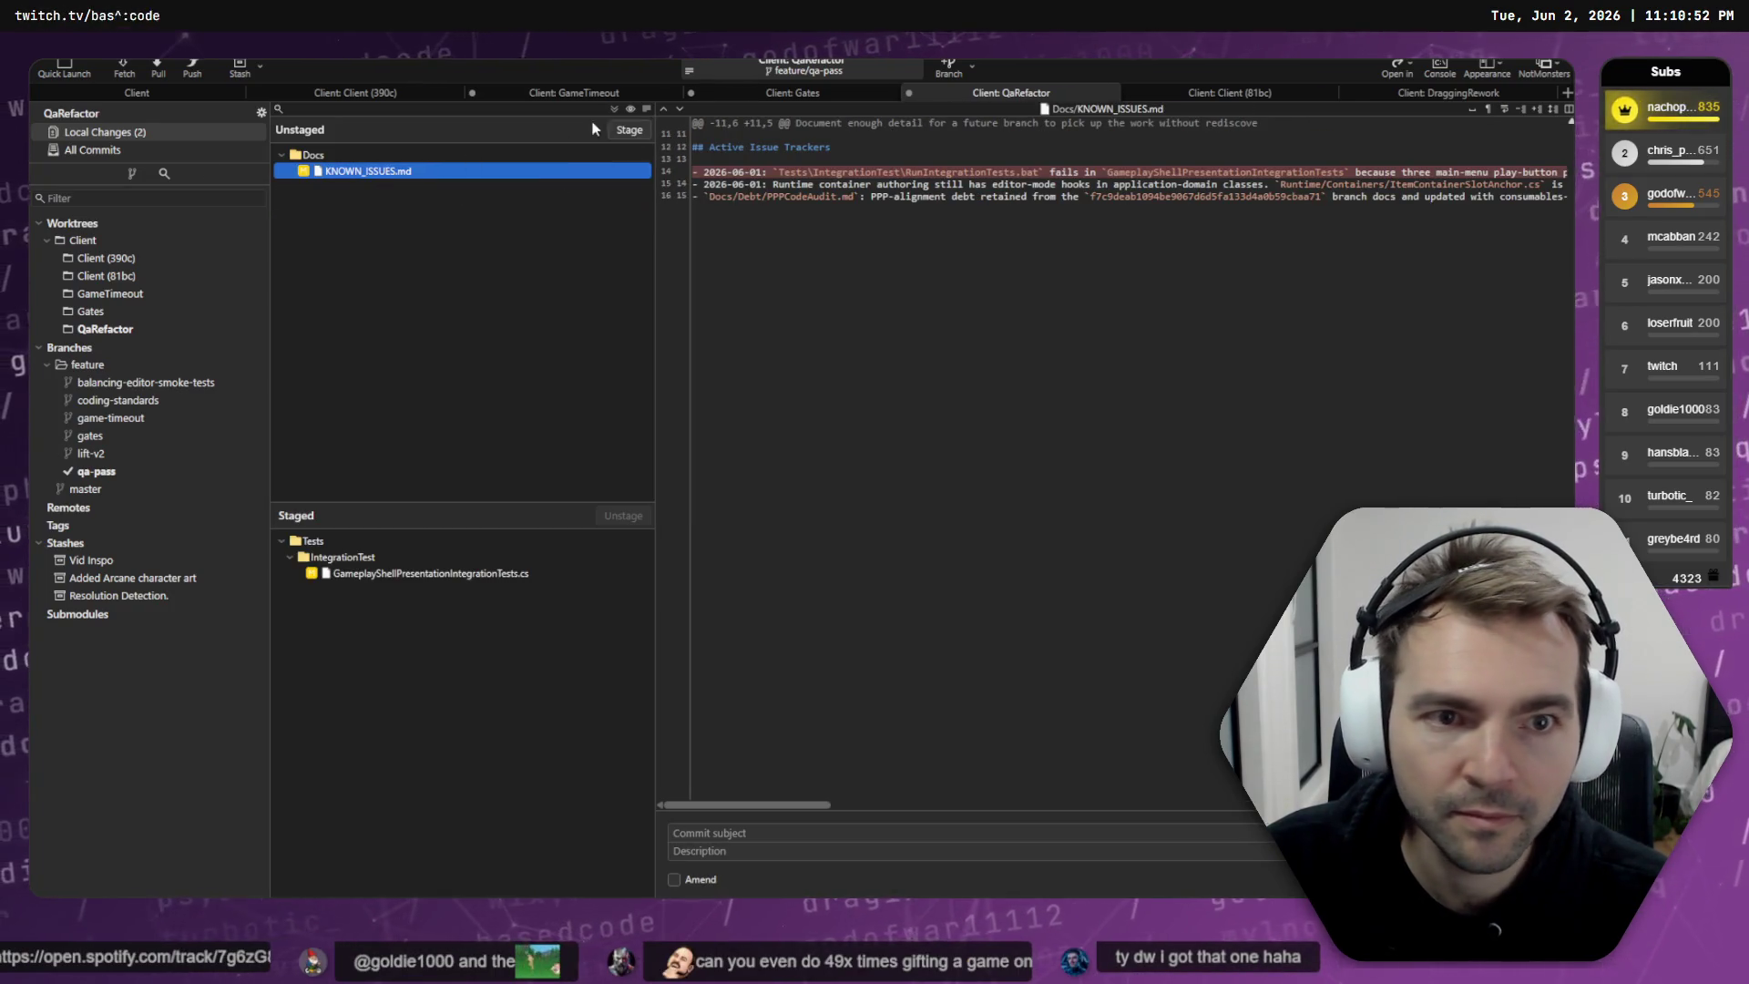
left_click(627, 127)
- Commit the staged files as 'Fixed issue with shell presentation integration test.' and view the history
left_click(747, 829)
type("Fixed issue withy")
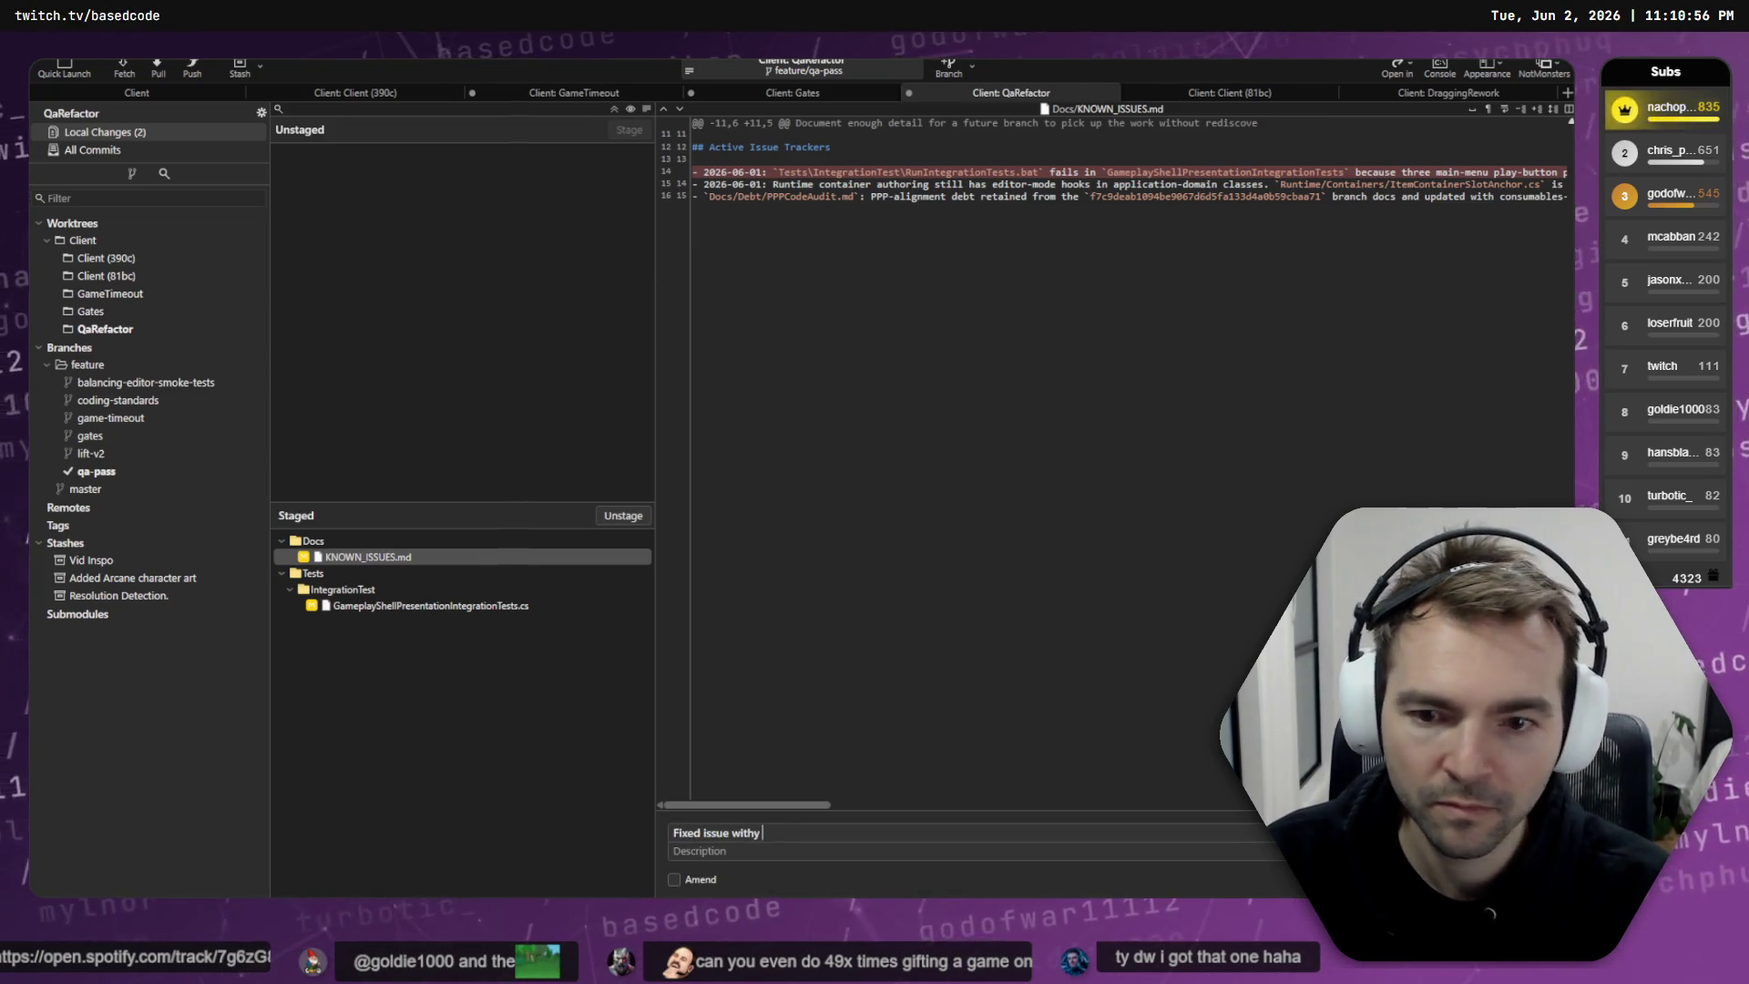
key("BackSpace")
type("regression")
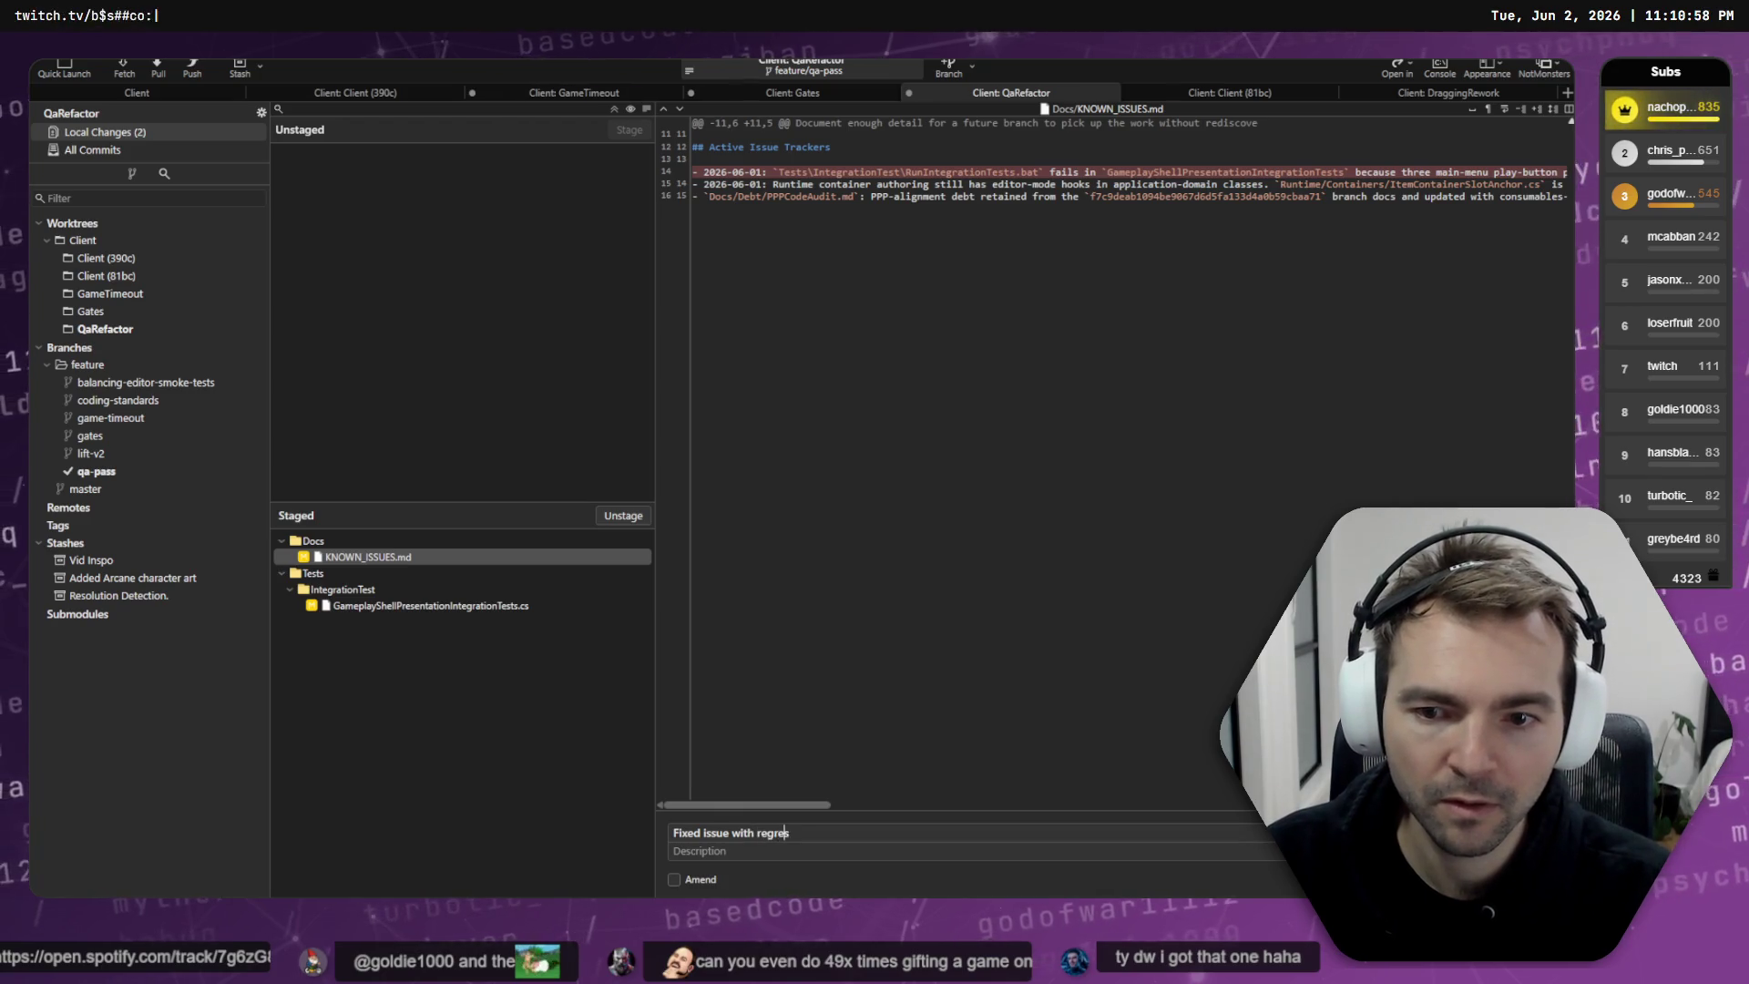
key("ctrl+BackSpace")
type("shell presentat")
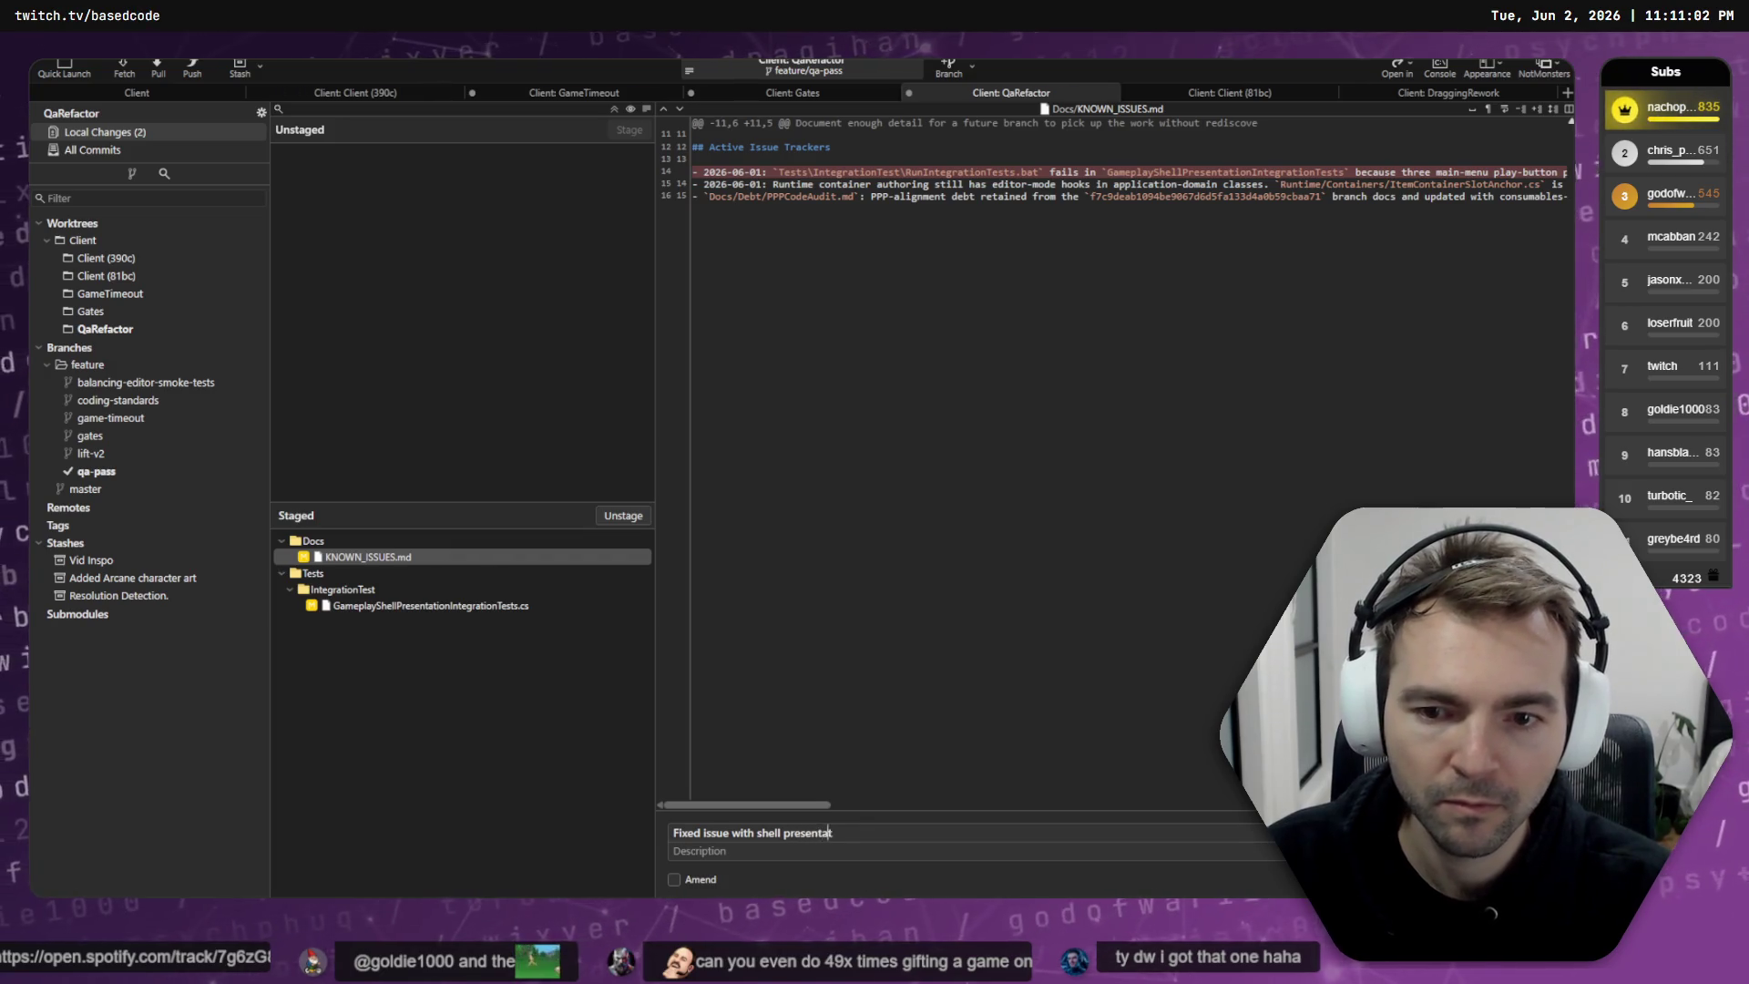
type("ion inte")
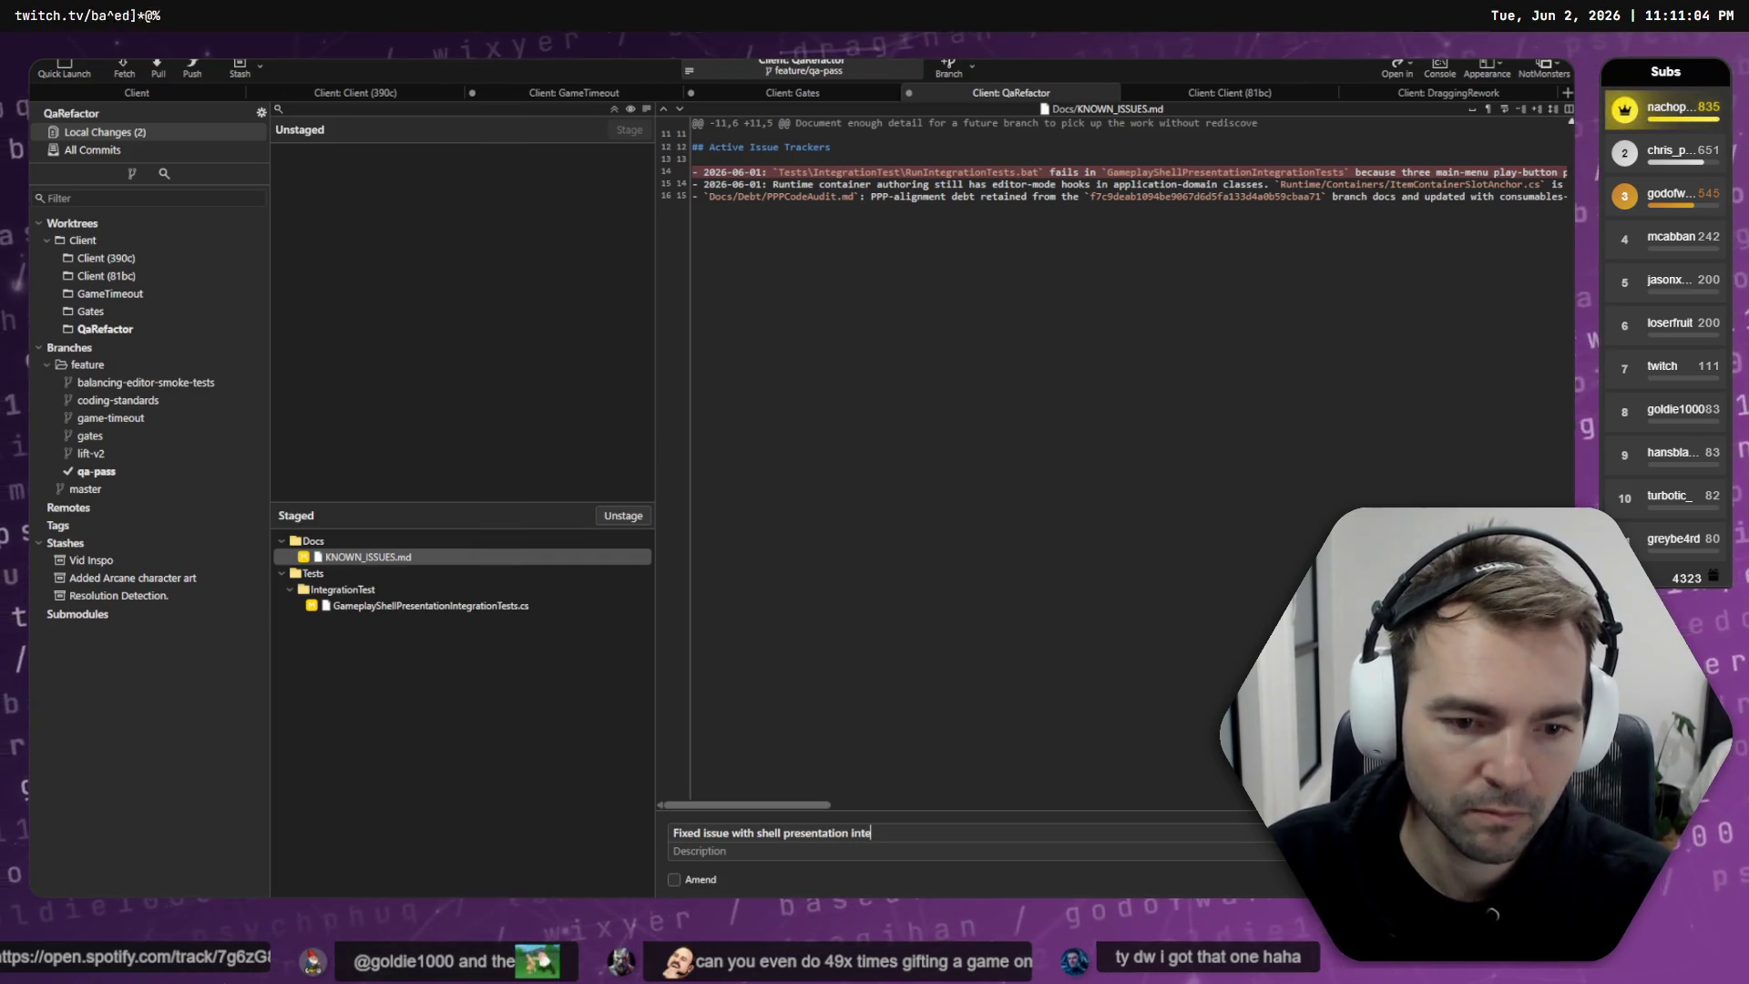
type("grat")
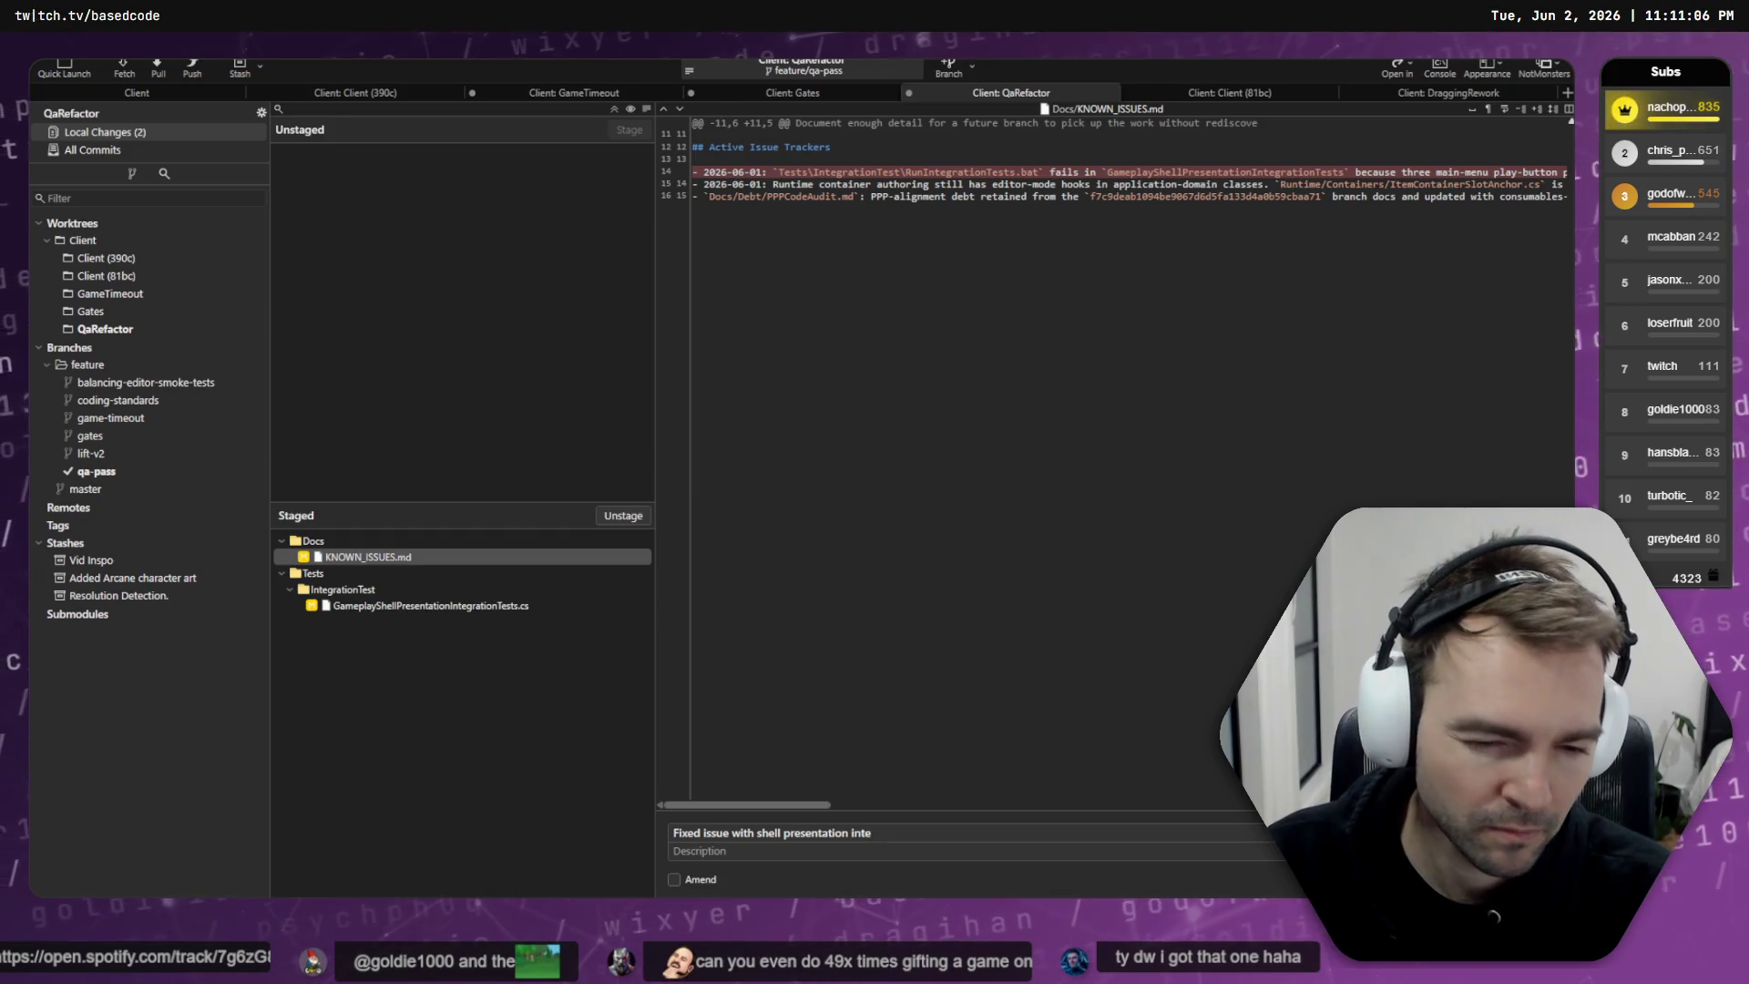
type("ion test.")
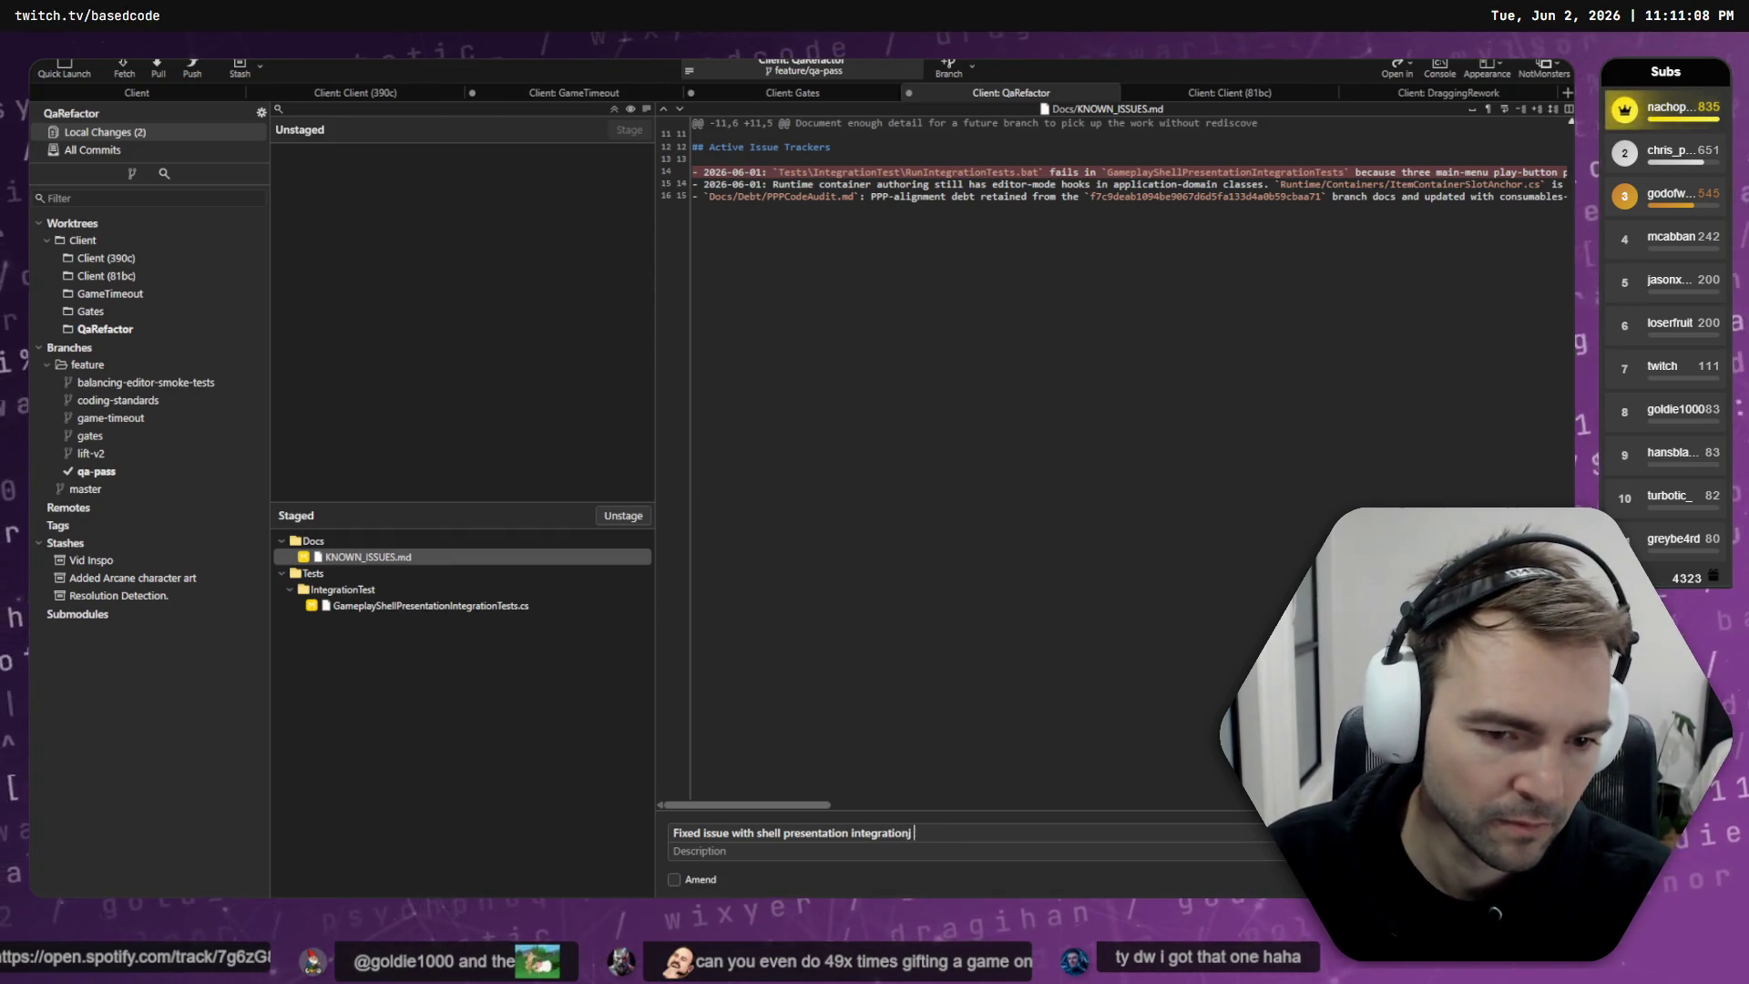
left_click(552, 604, "ctrl")
key("ctrl+Return")
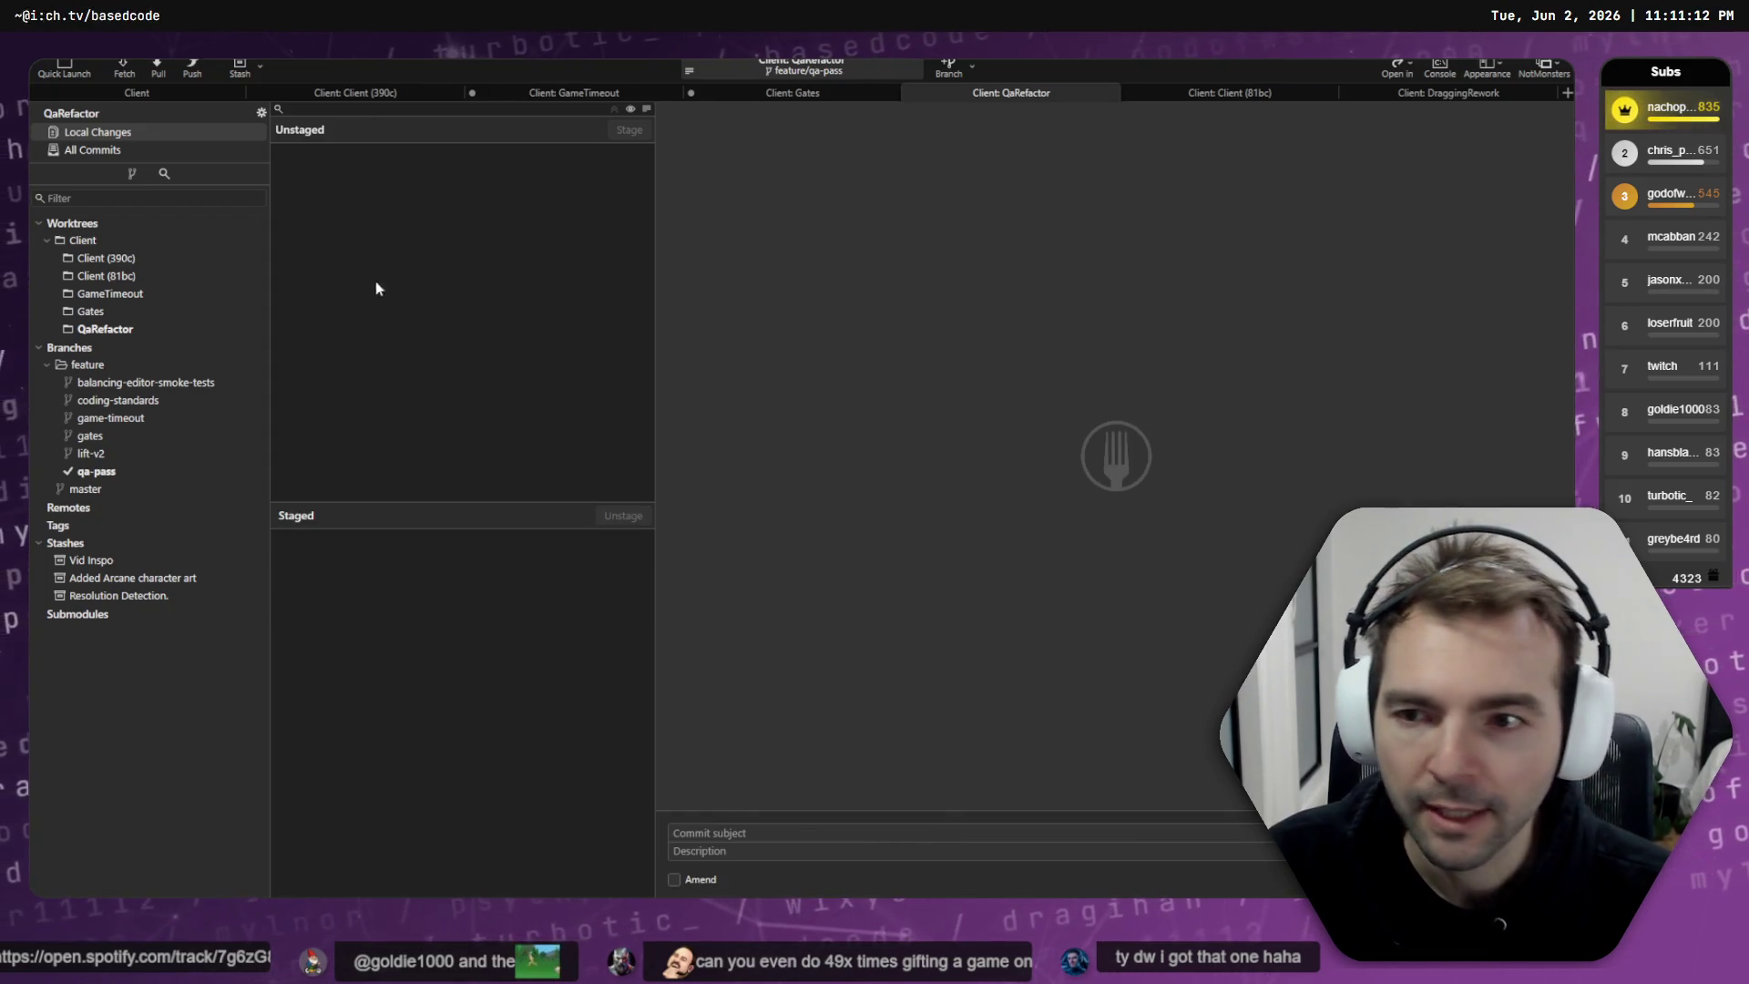
left_click(103, 327)
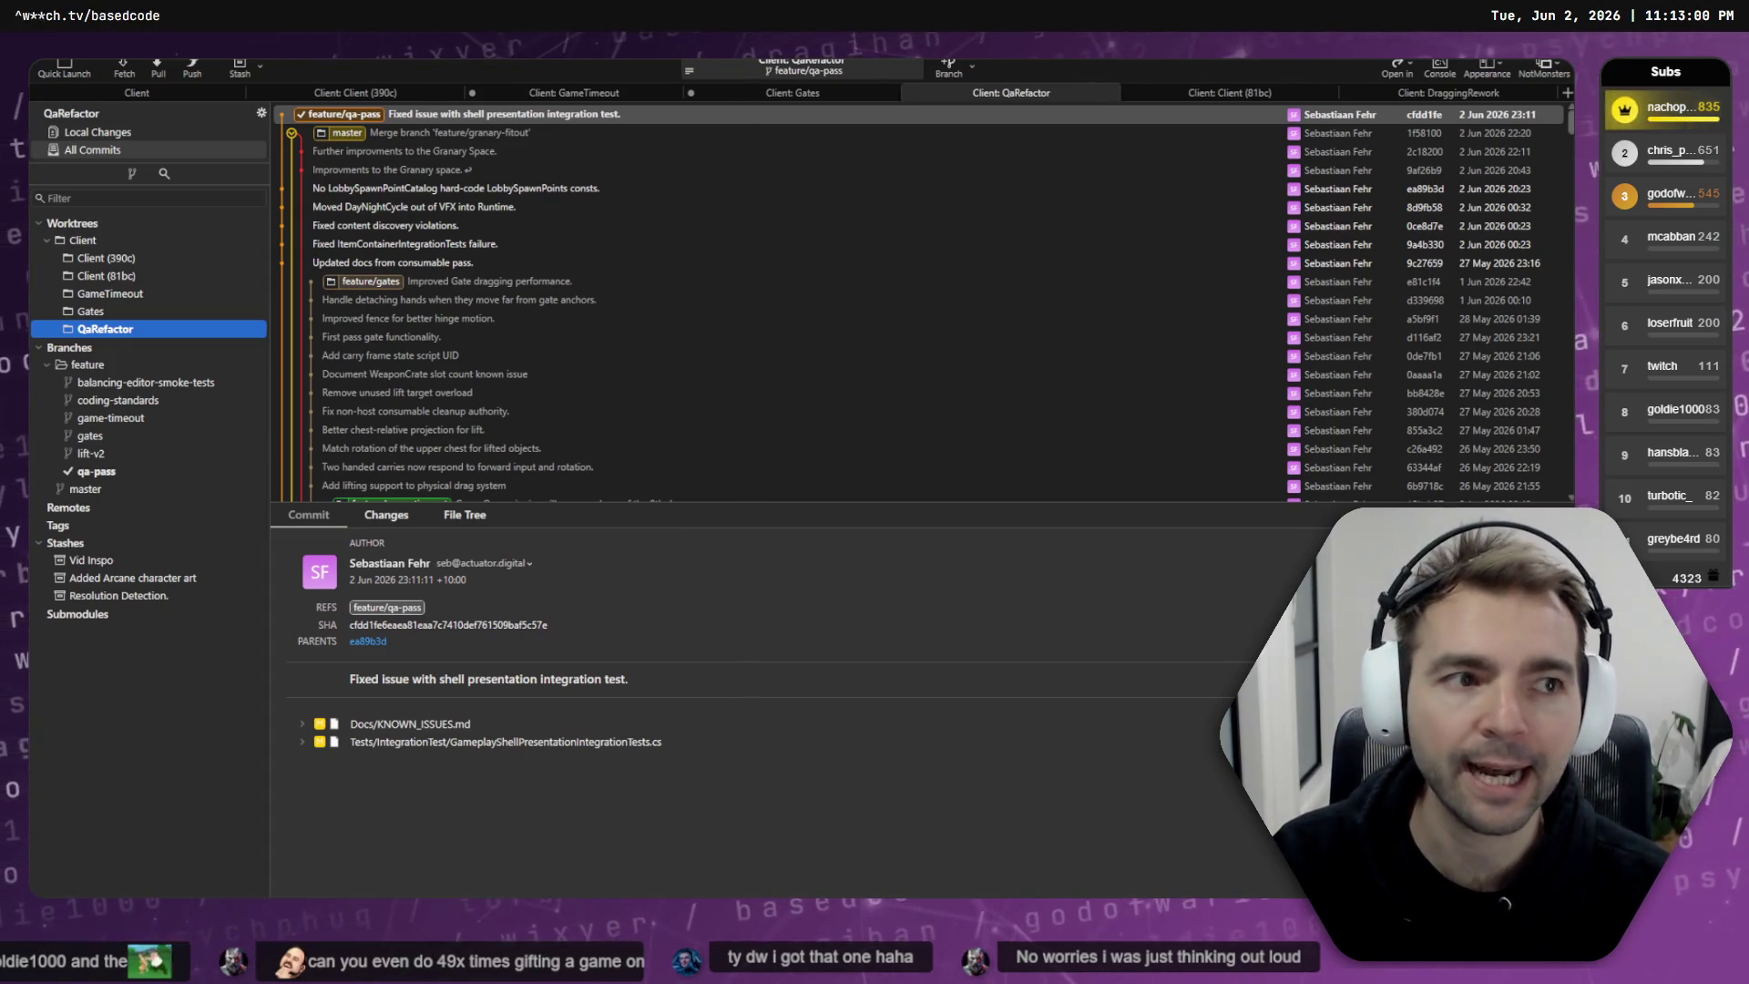
- Review the Gates worktree's DraggableSpawnAdapter.cs and PhysicalDragIntegrationTests.cs diffs
left_click(785, 95)
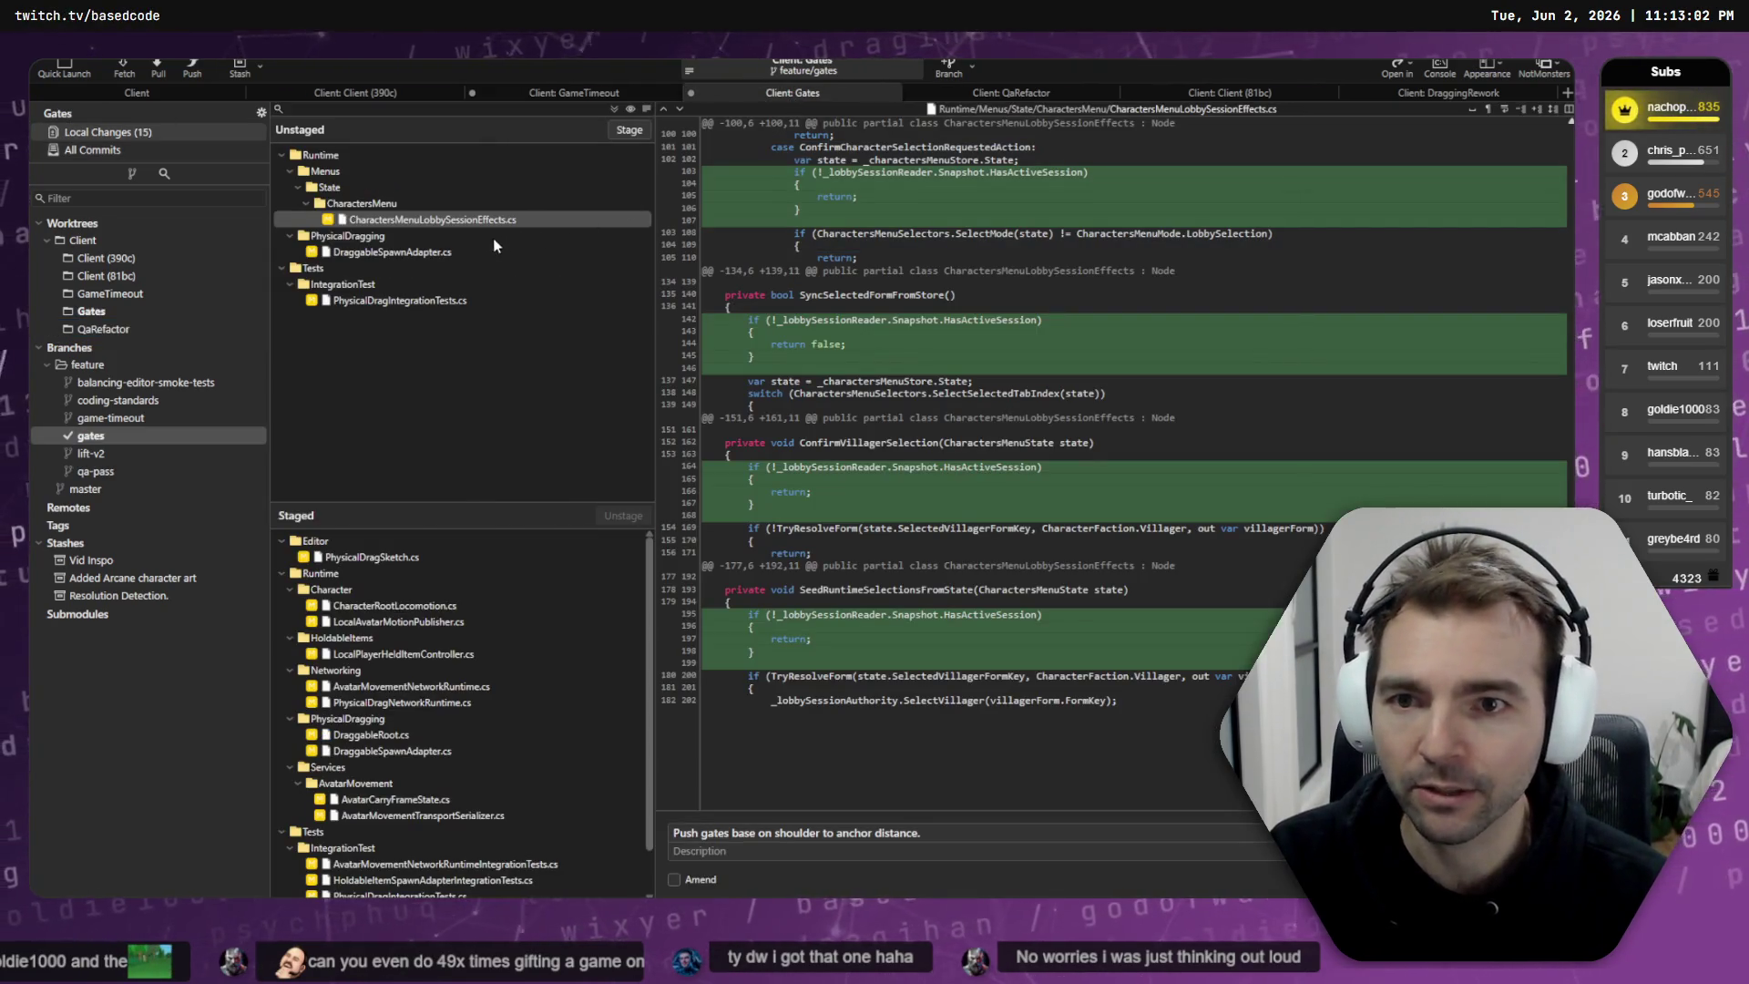
left_click(428, 253)
left_click(428, 300)
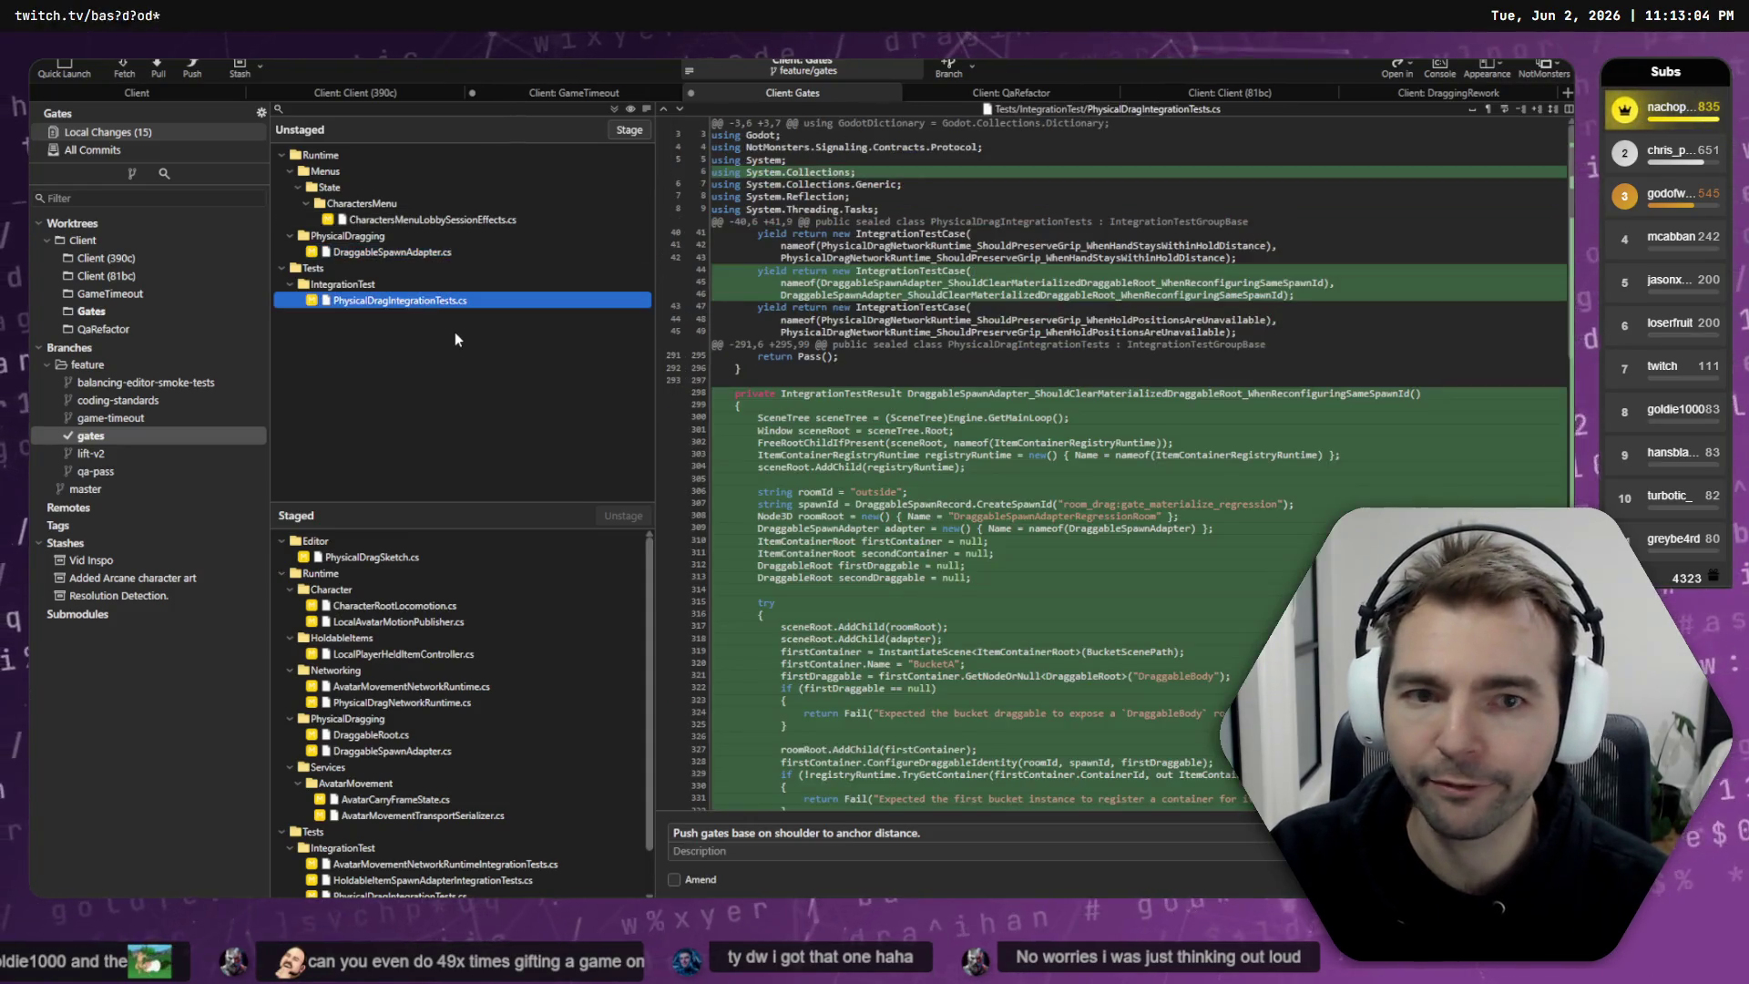
scroll(932, 348, "down", 10)
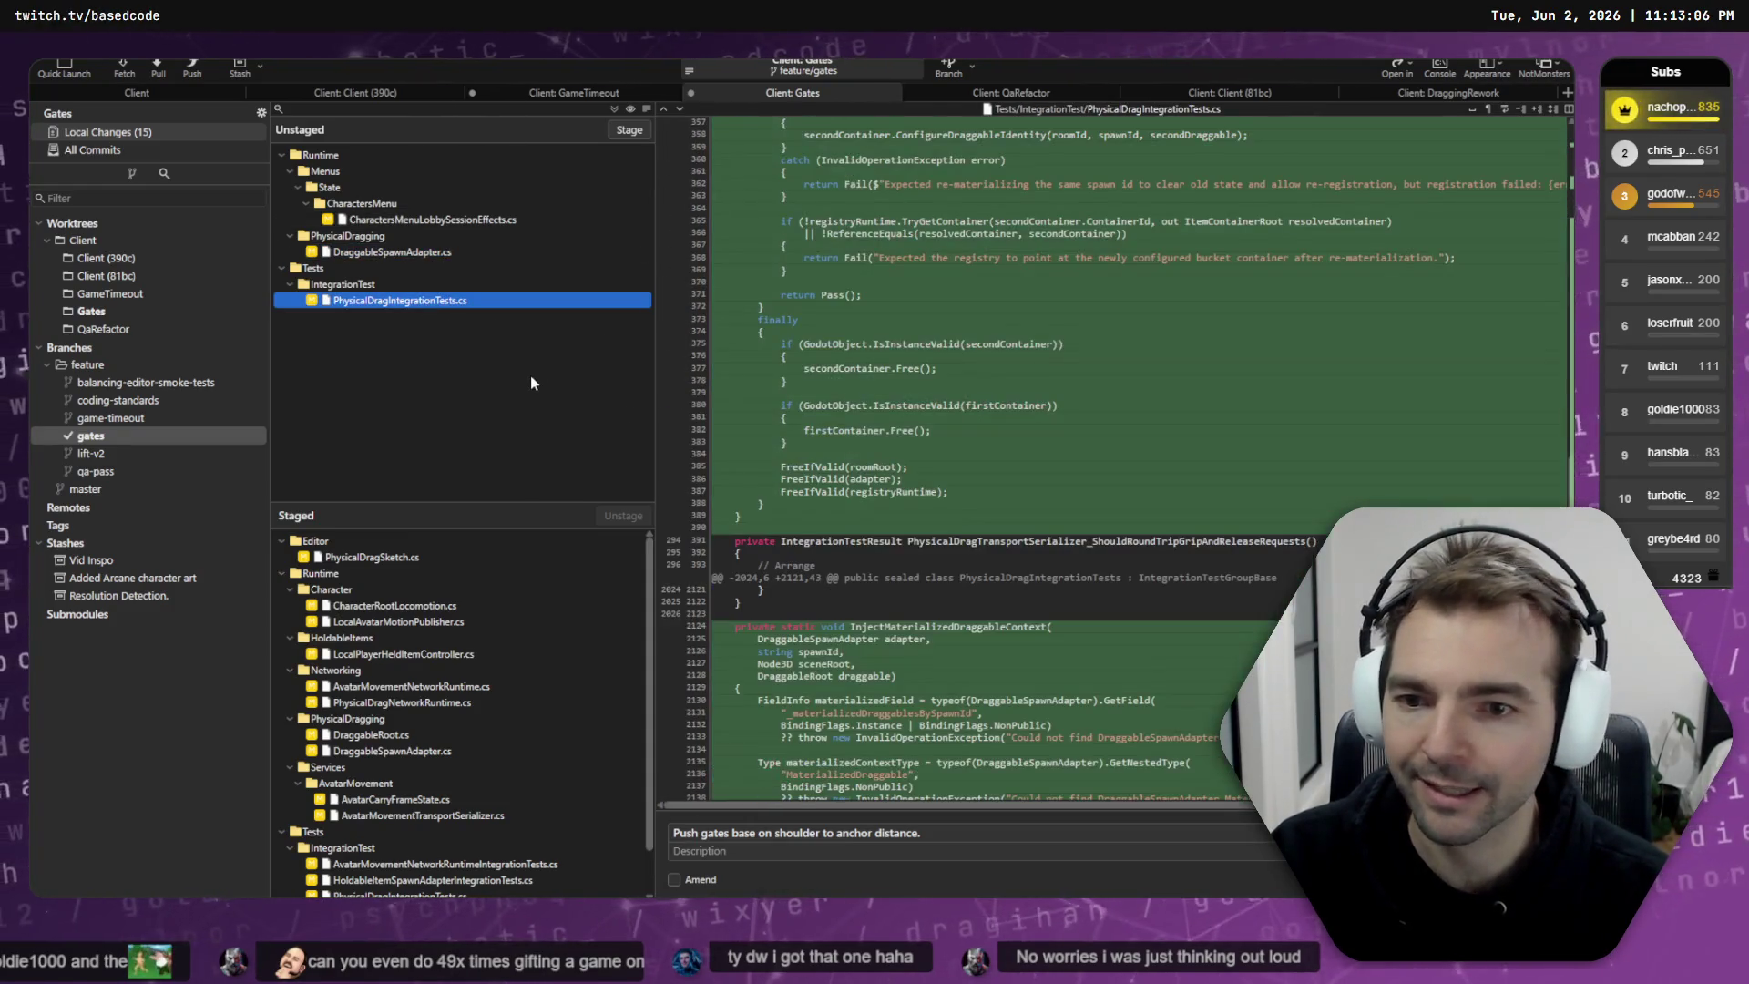
- Stage all nine changed files in the GameTimeout worktree after checking the diffs
left_click(550, 94)
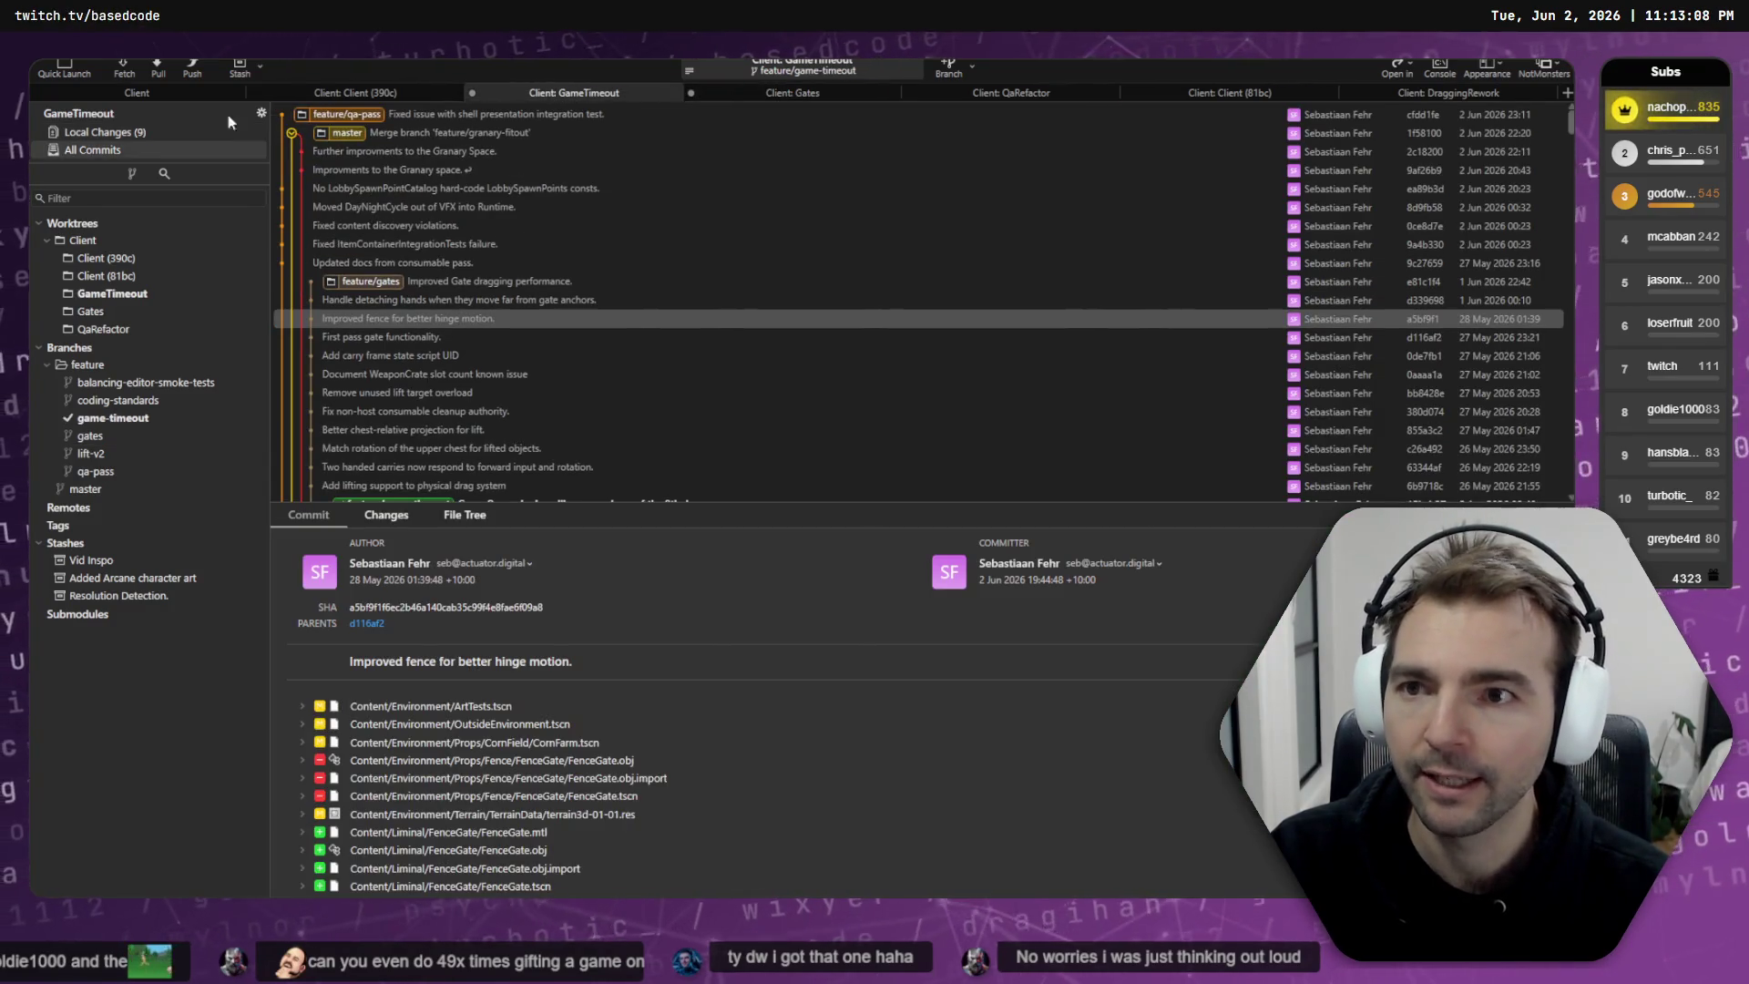
left_click(138, 131)
left_click(461, 318)
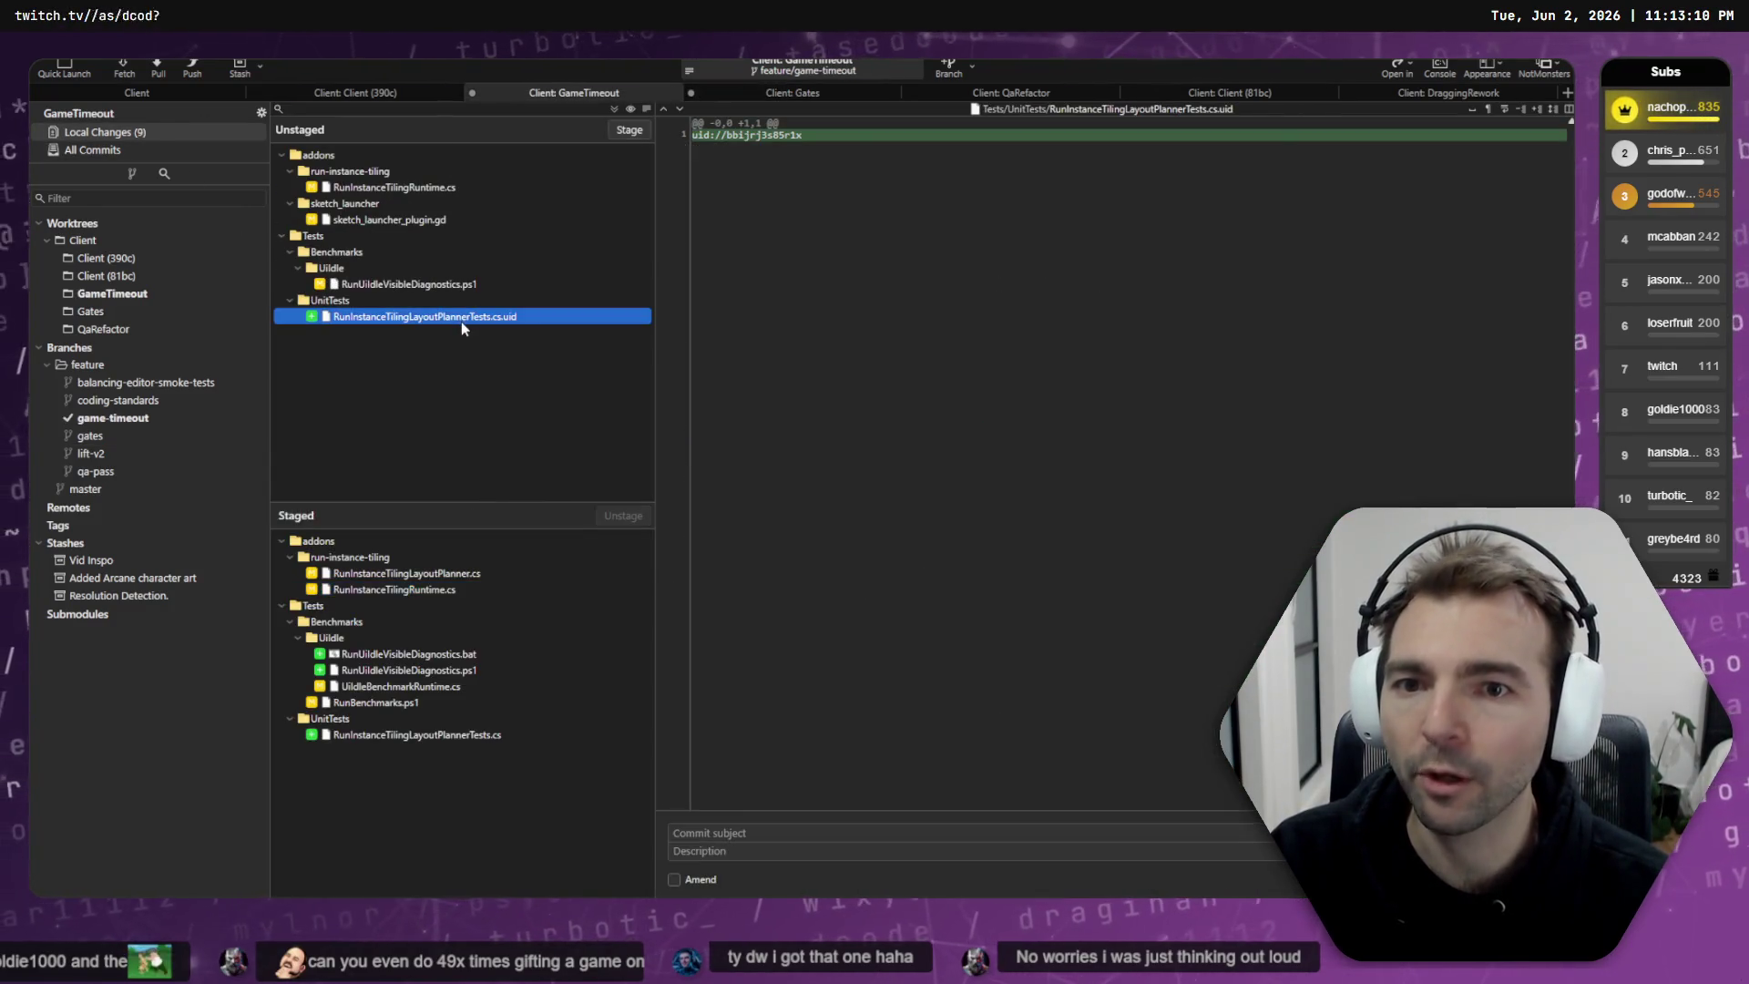
left_click(445, 285)
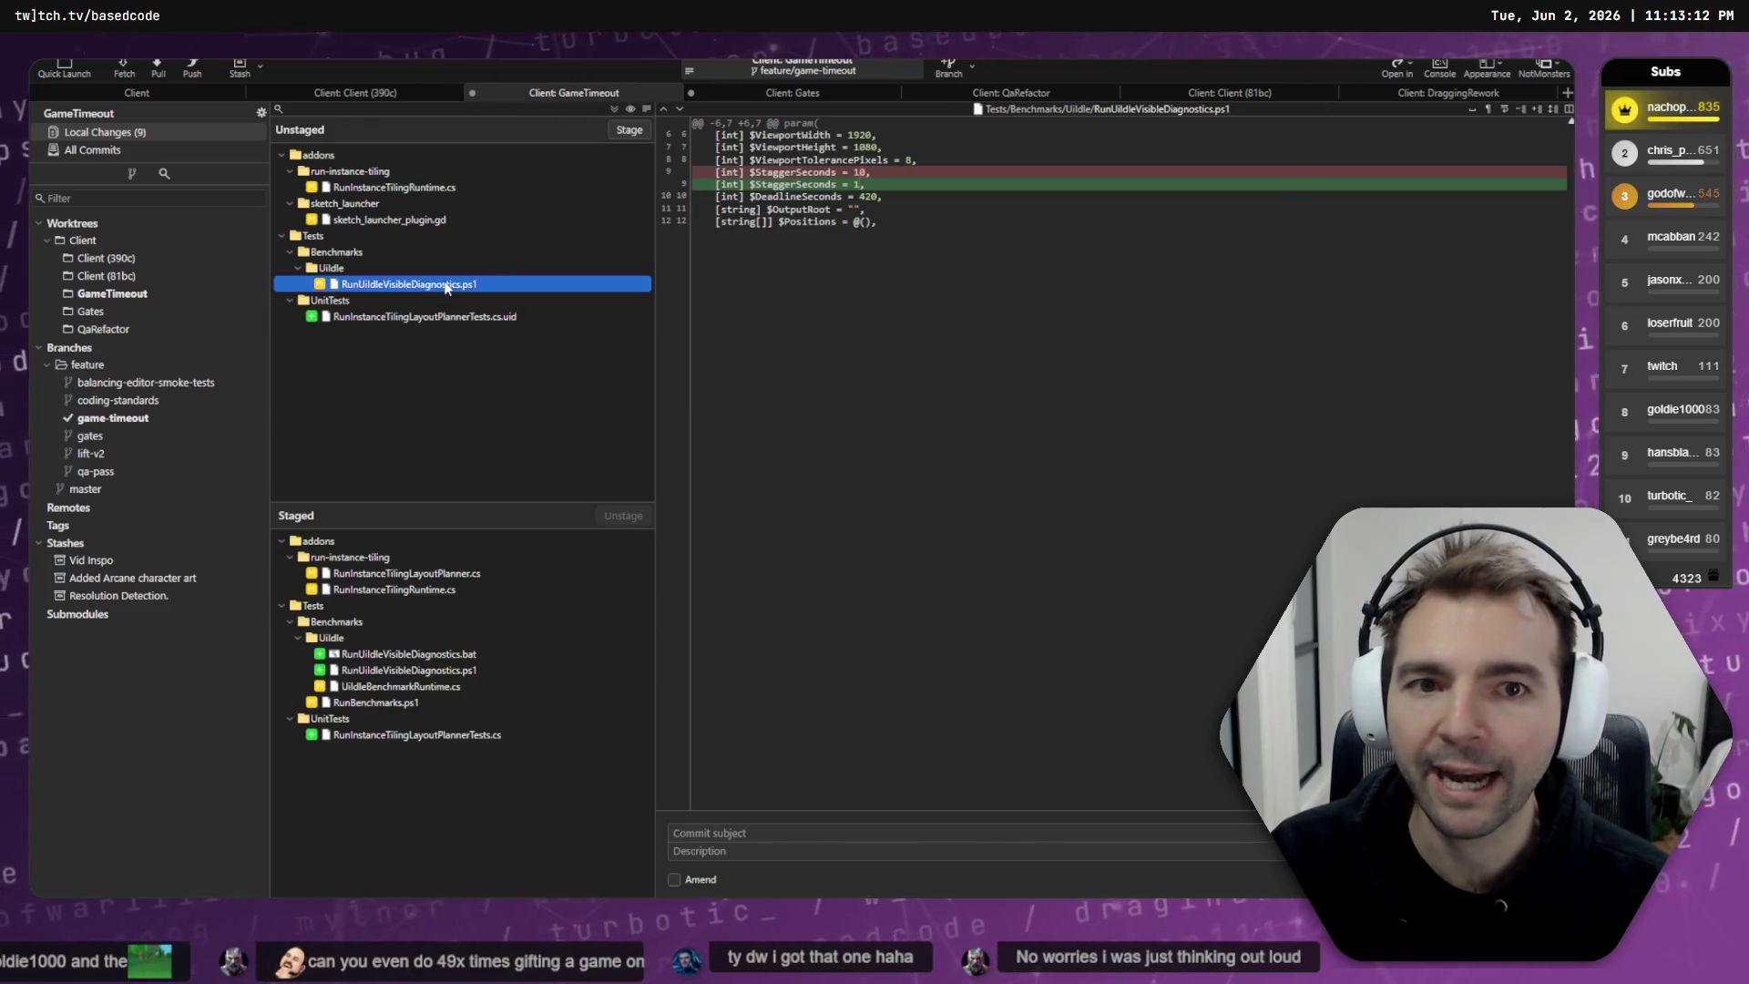
key("ctrl+a")
key("Return")
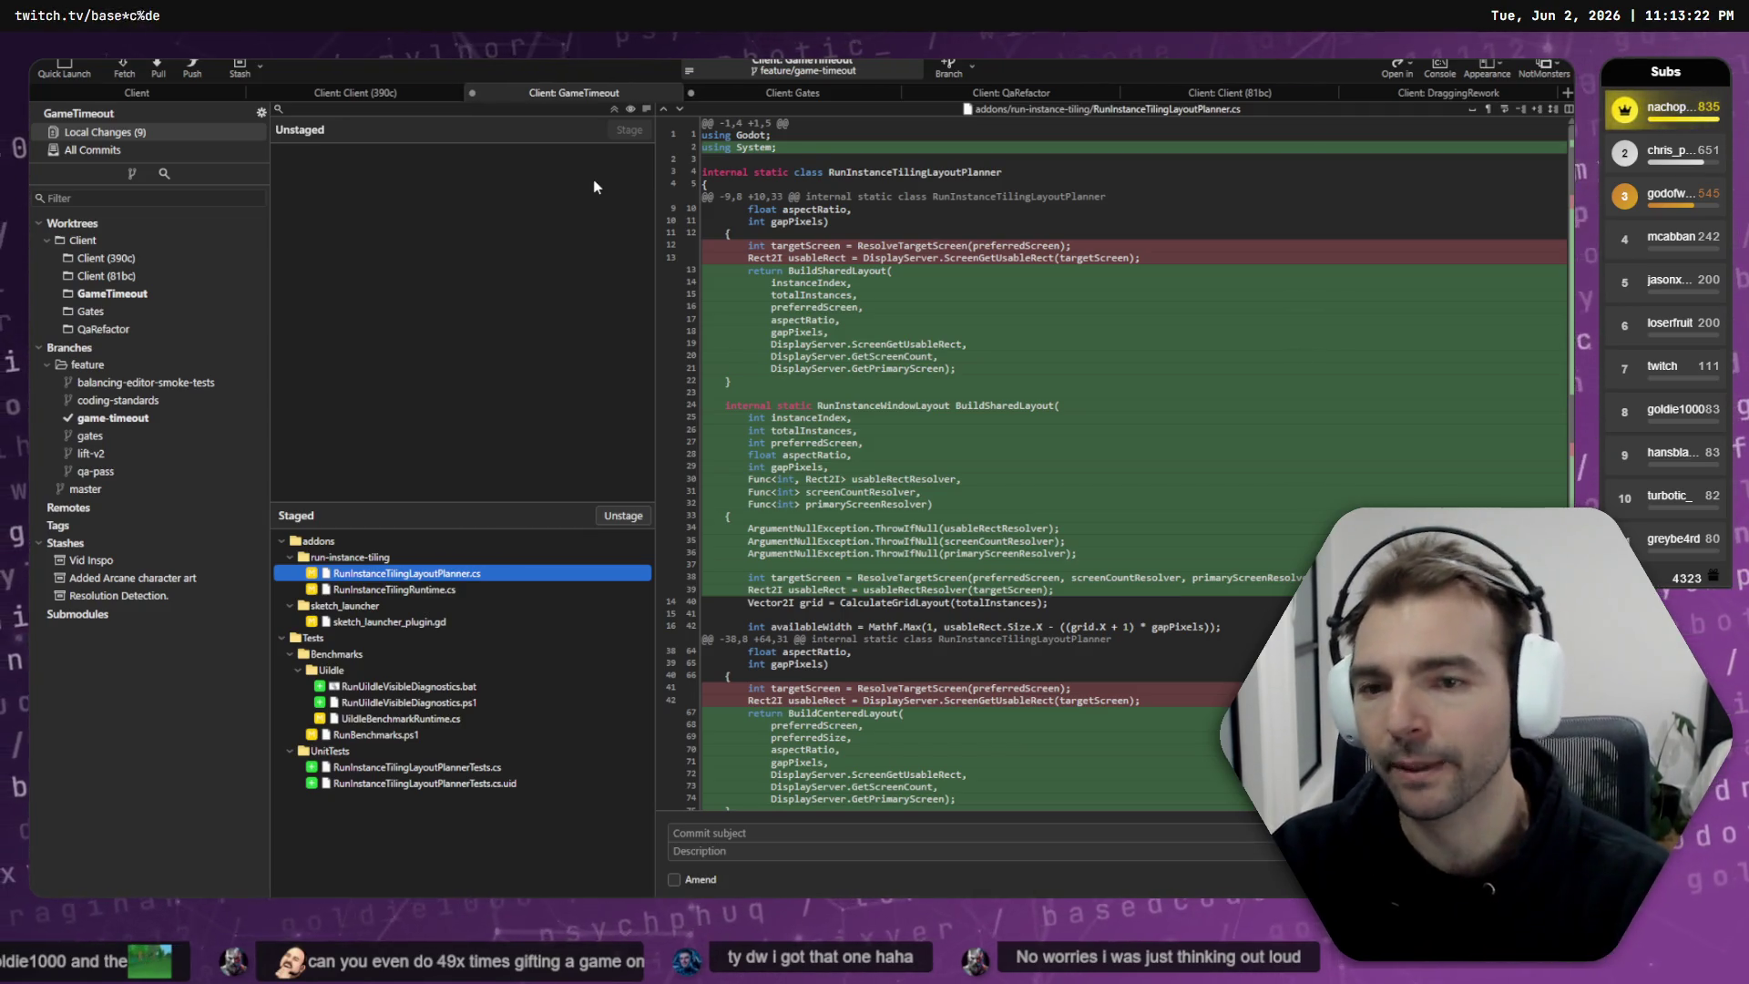
- Review the RunInstanceTilingRuntime.cs and sketch_launcher_plugin.gd diffs and game-timeout history, then return to the terminal
left_click(424, 591)
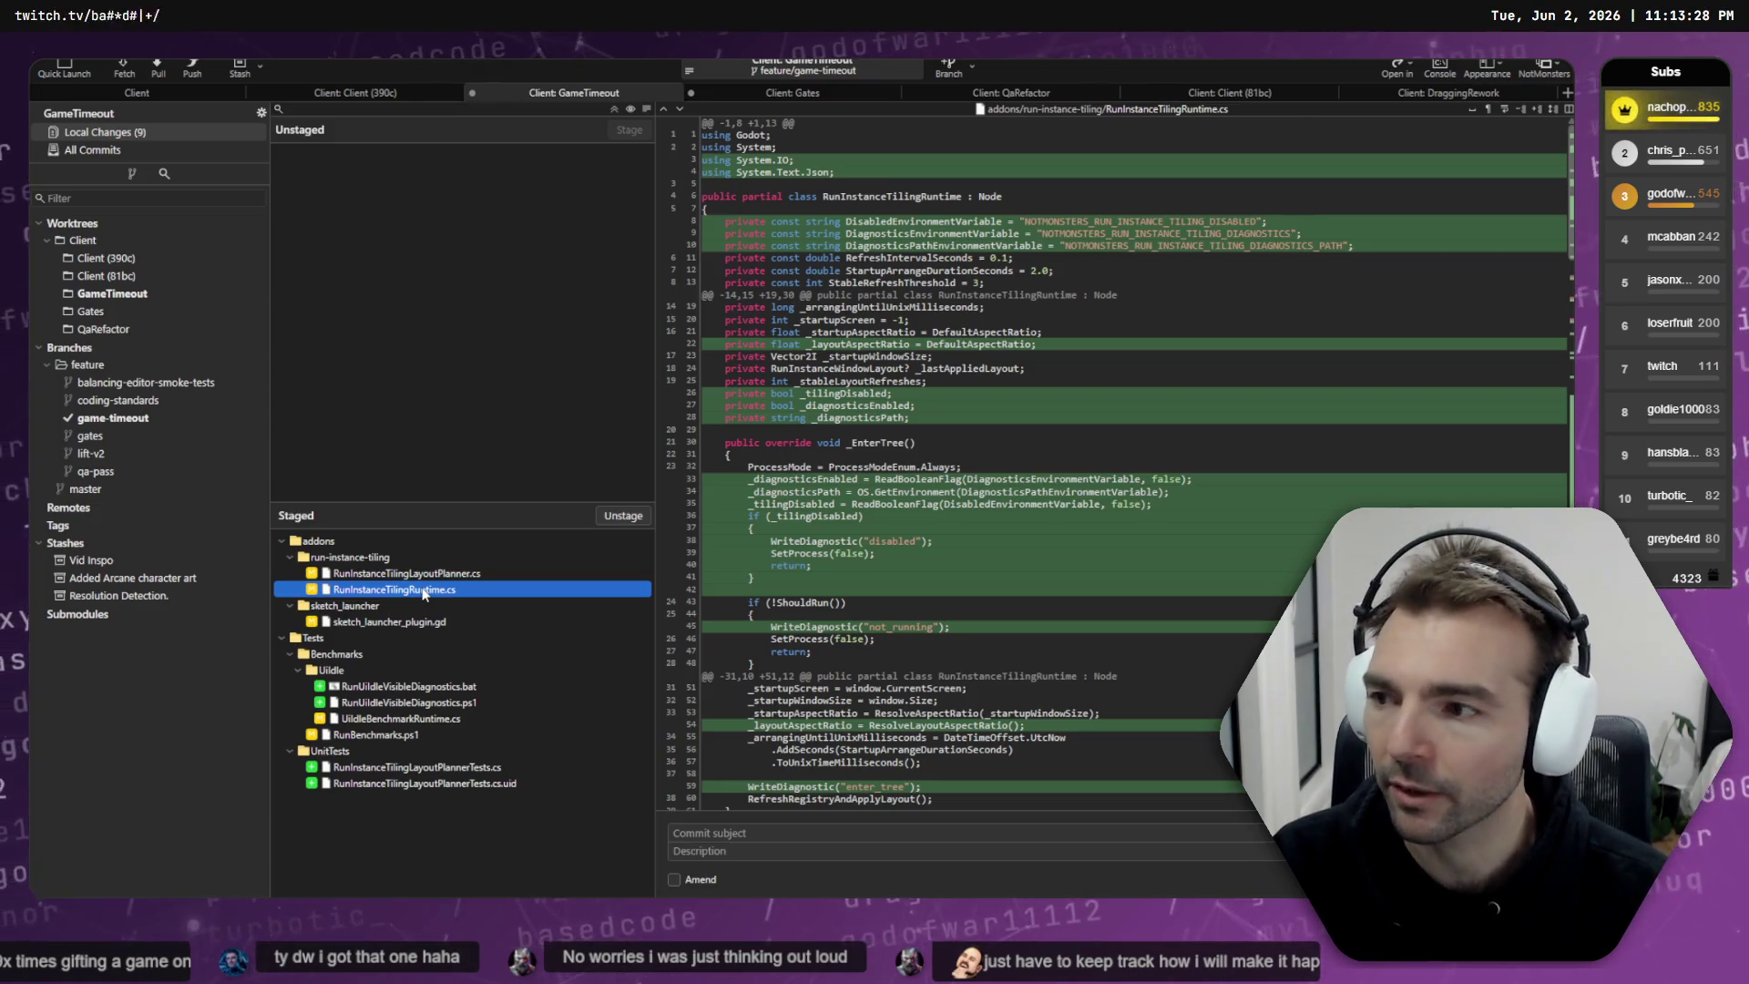
key("Down")
key("Down")
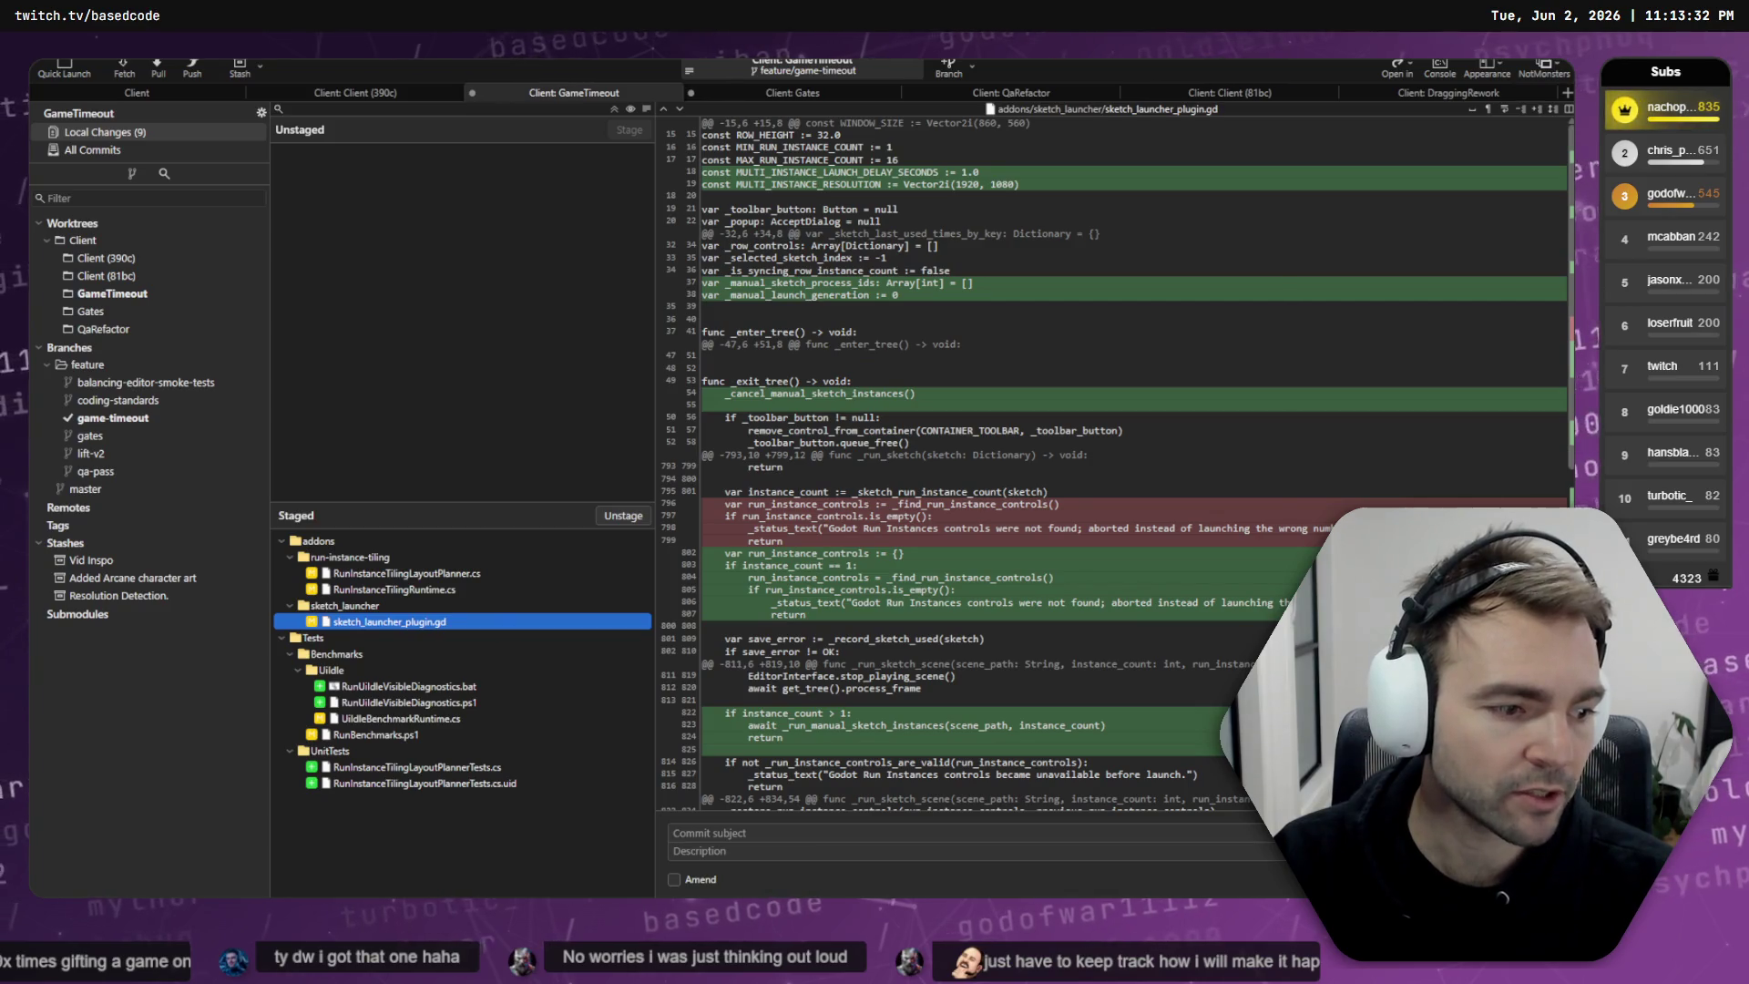
left_click(113, 417)
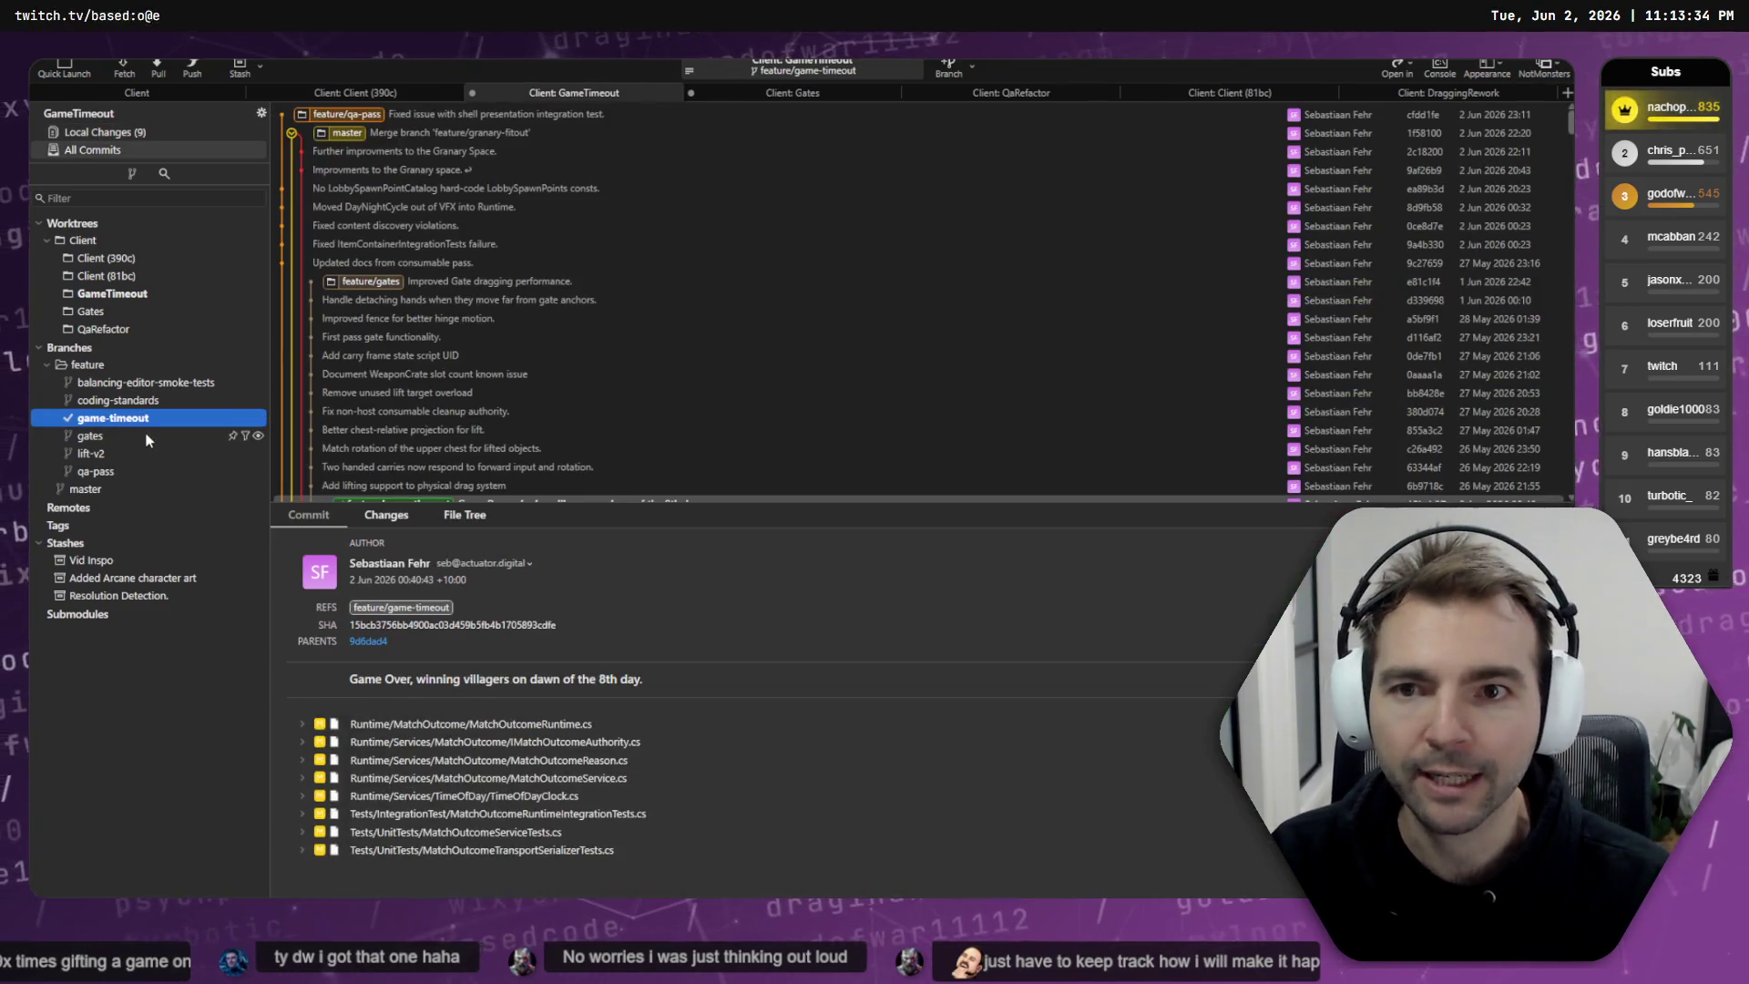
scroll(401, 252, "up", 6)
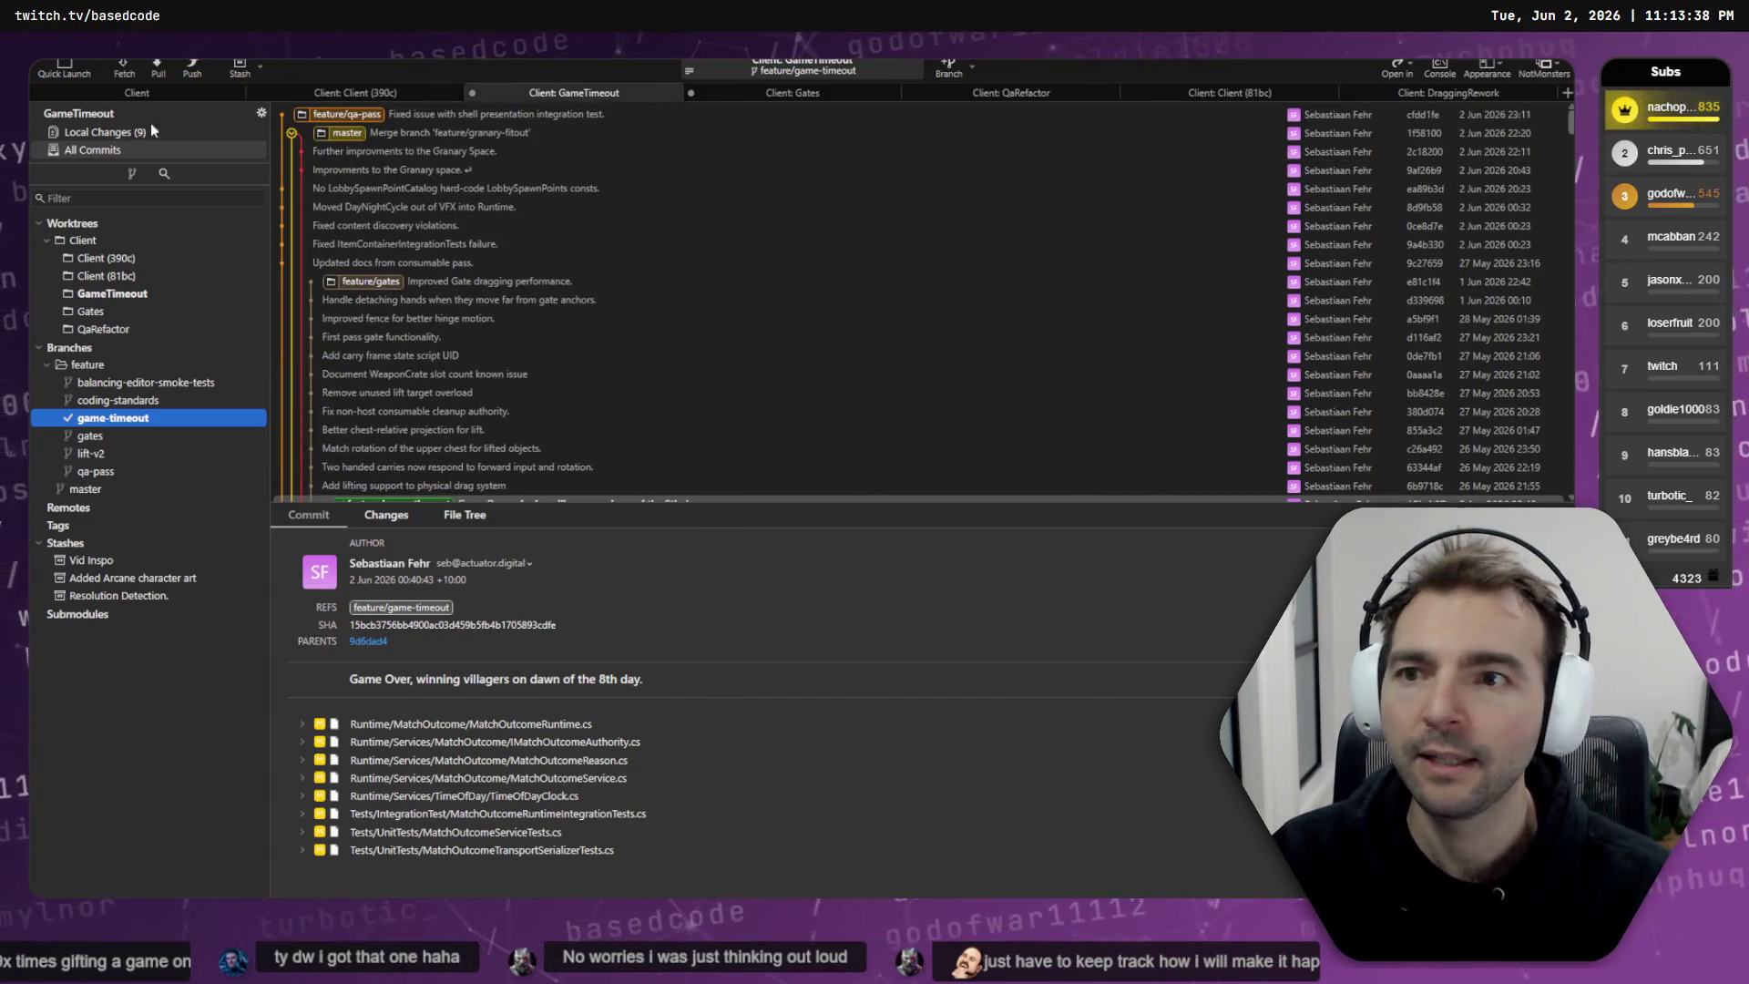
left_click(128, 133)
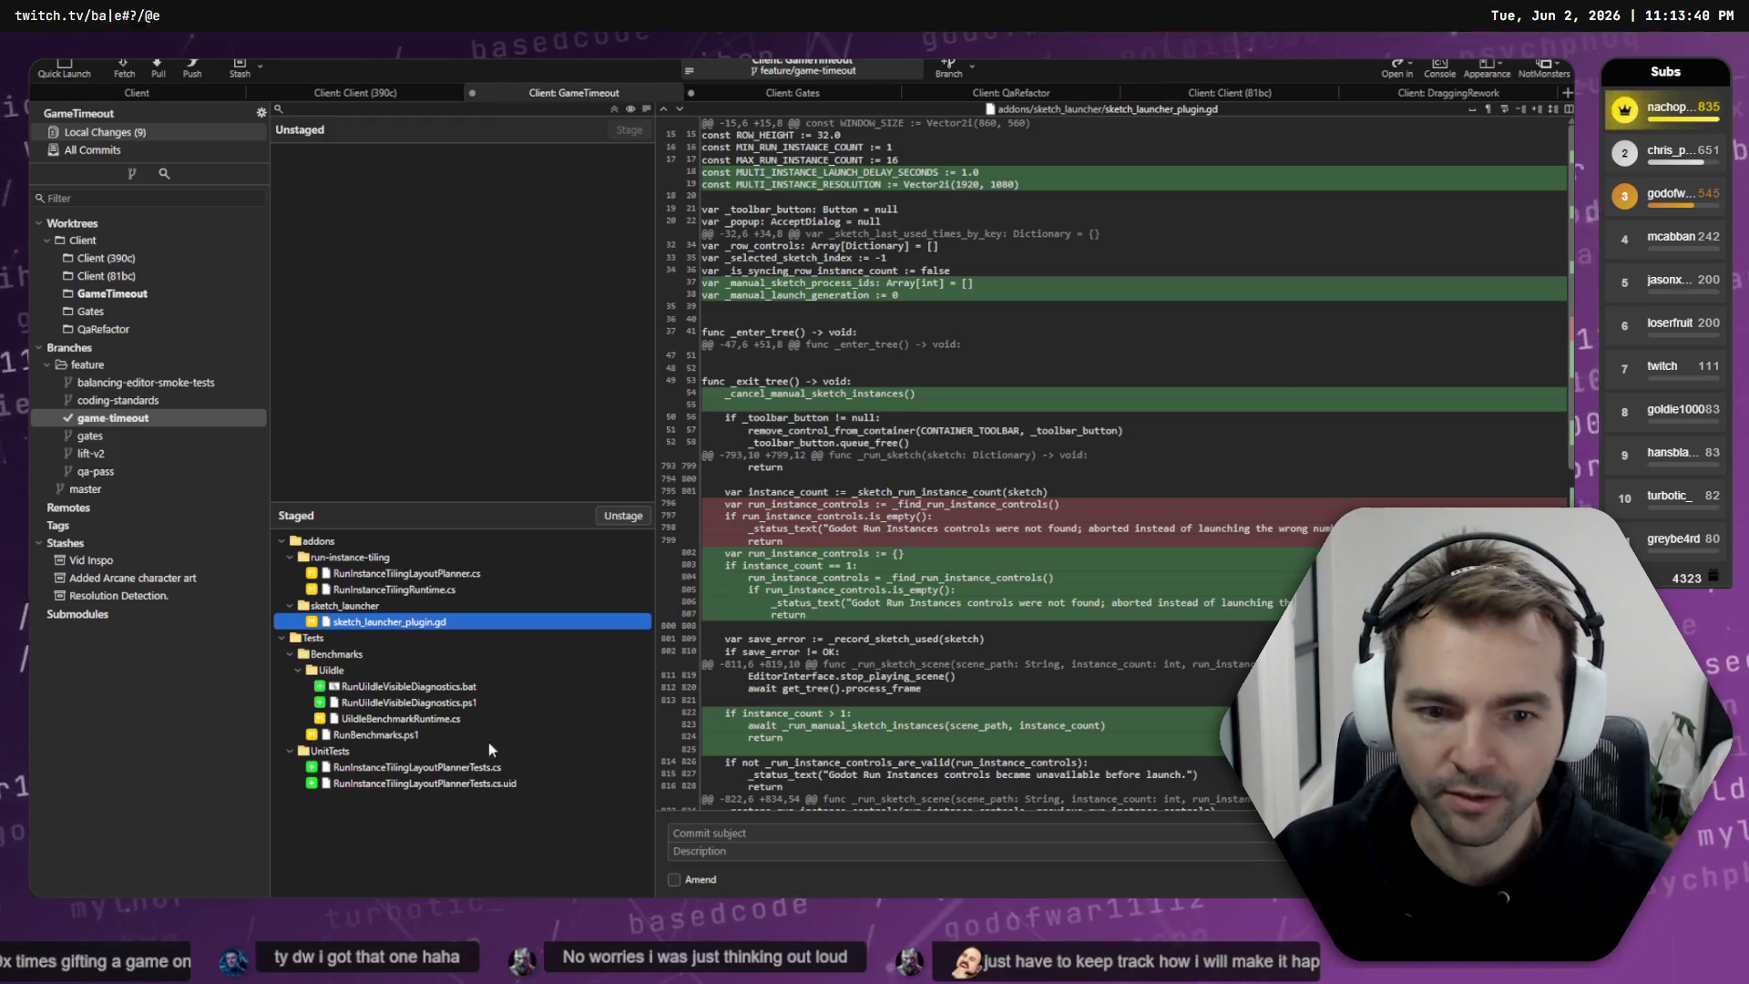
left_click(86, 424)
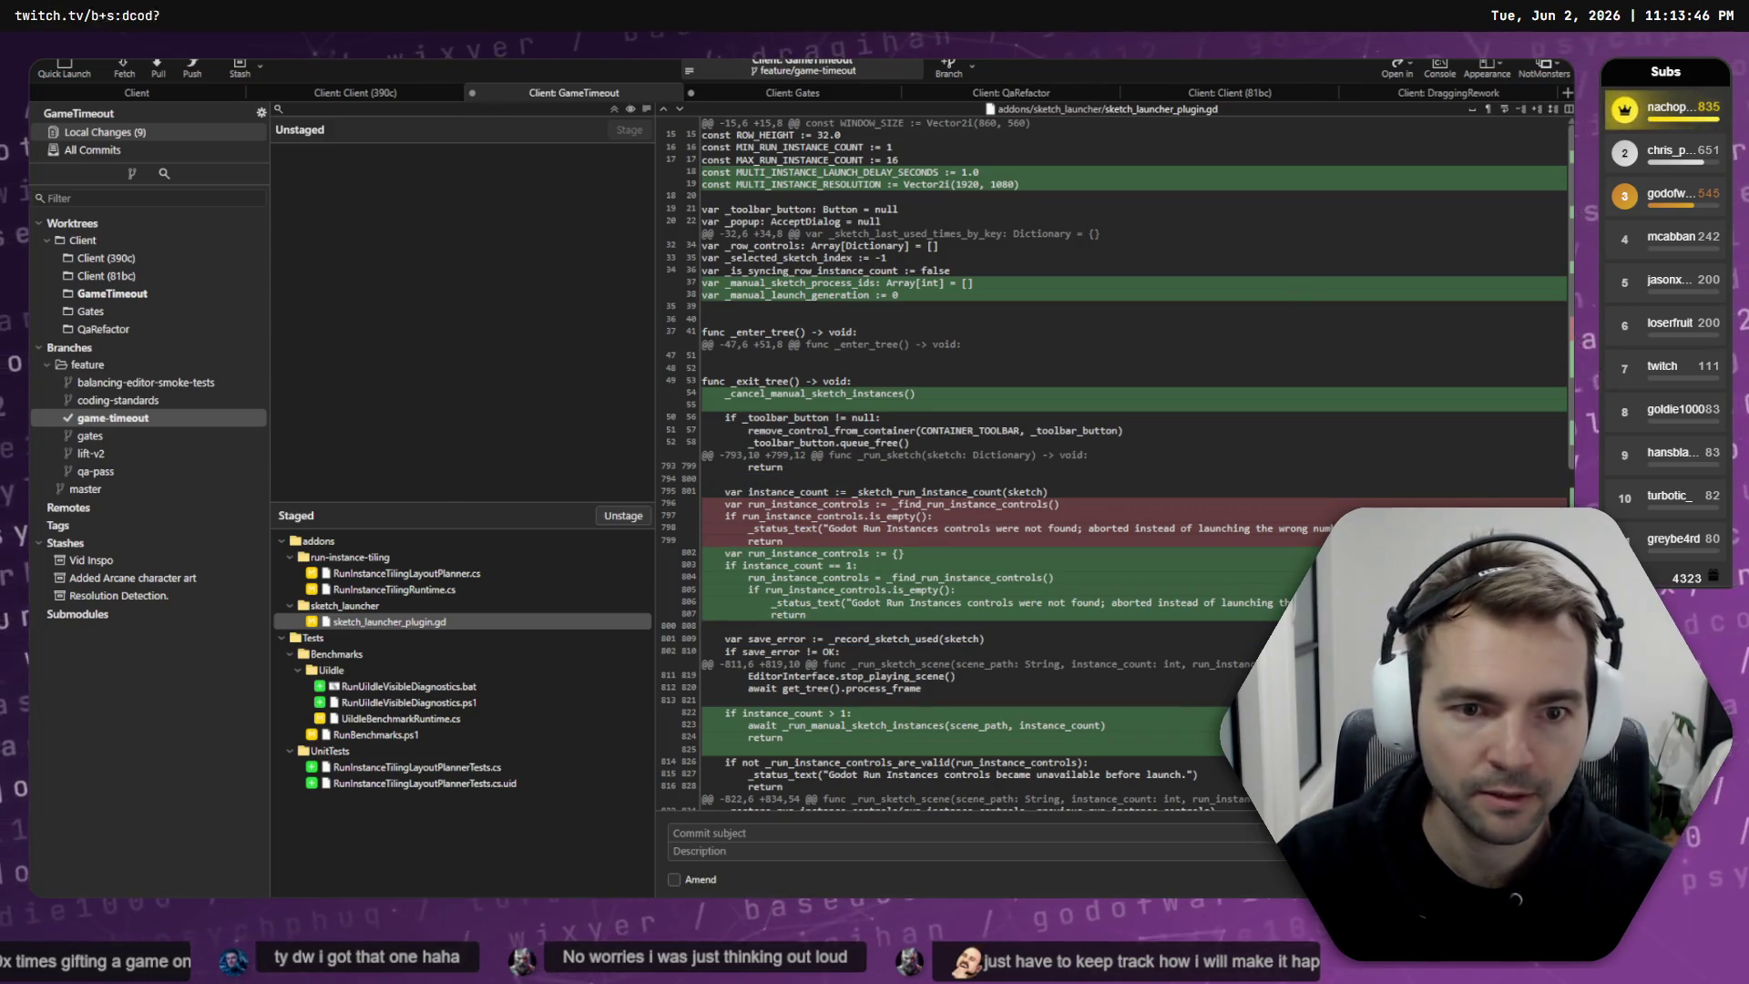
key("alt+Tab")
key("alt+Tab")
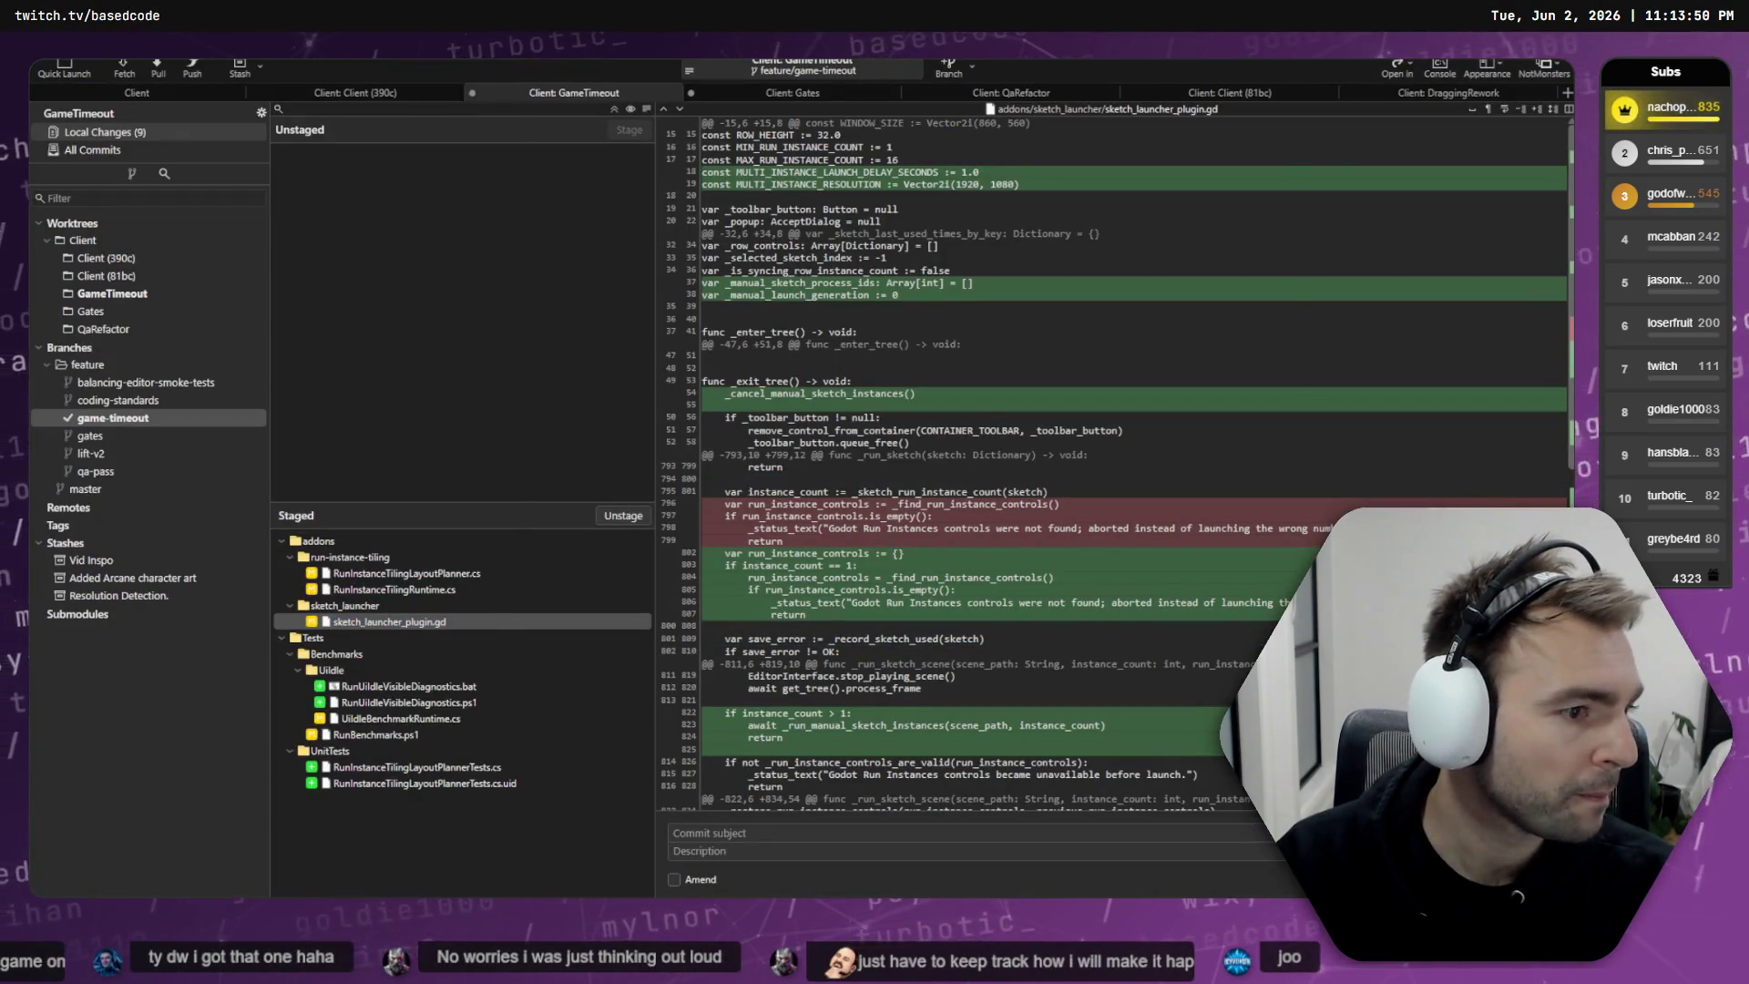
key("alt+Tab")
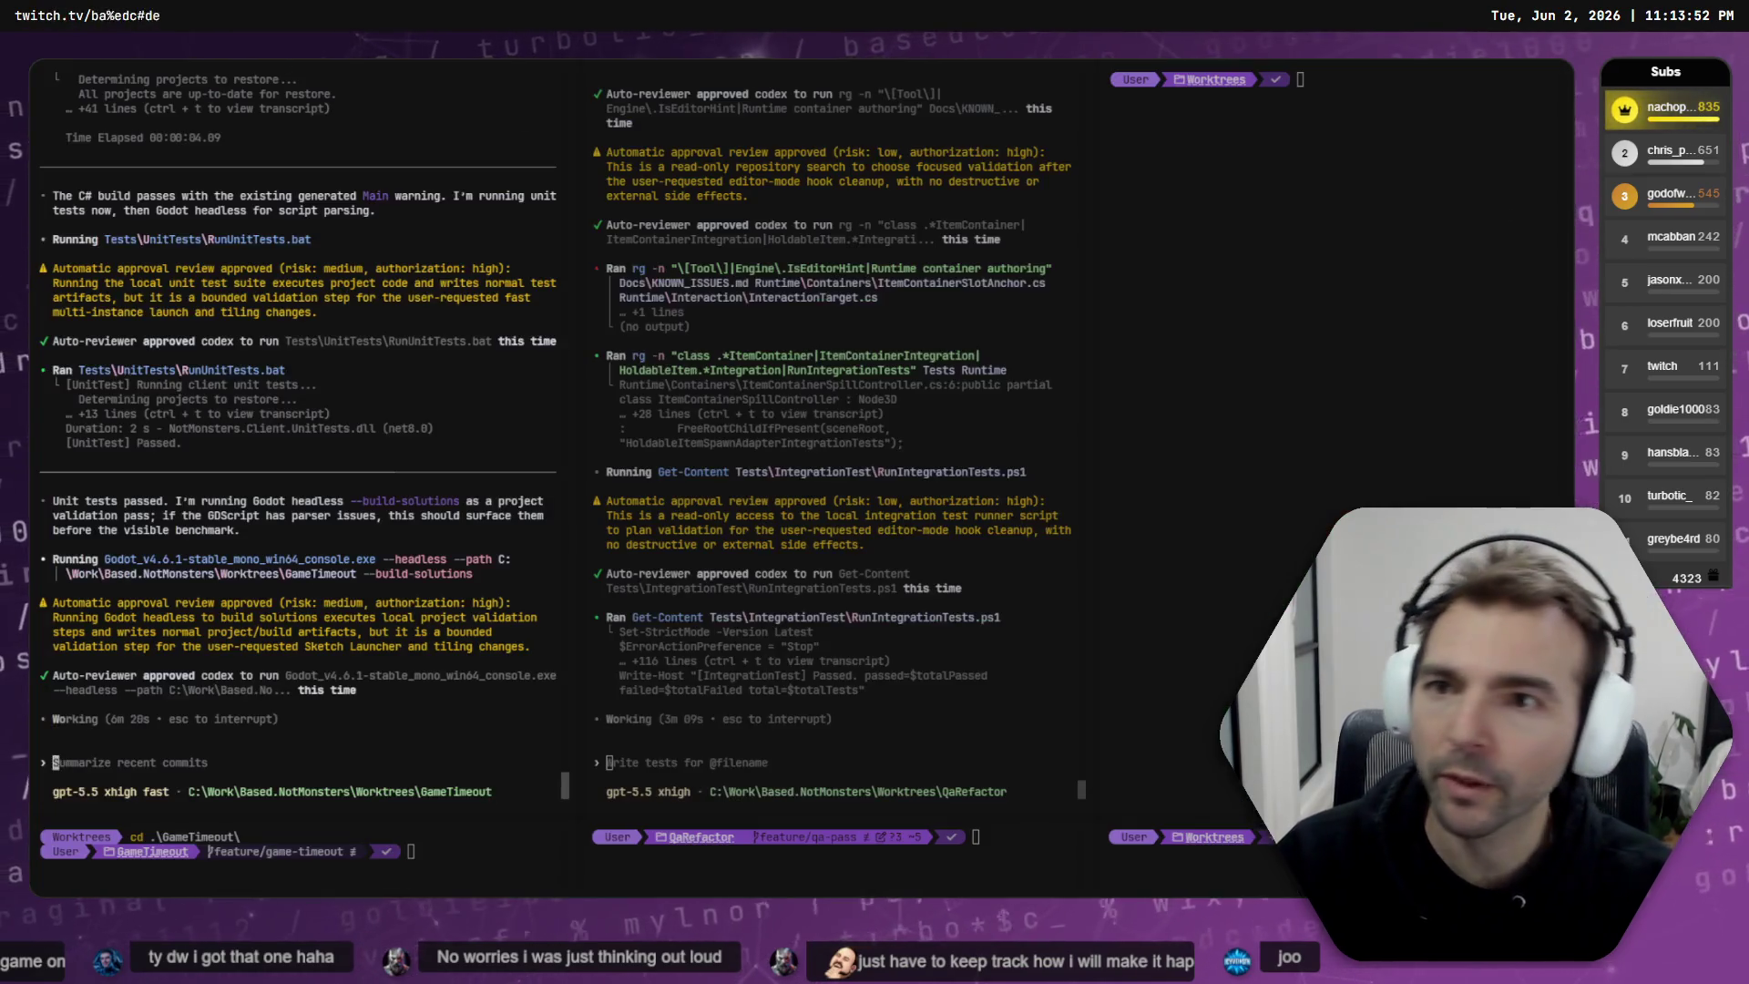
- Choose option 3 at the worktree launcher to open Gates in Godot, then bring up the editor
type("3")
key("Return")
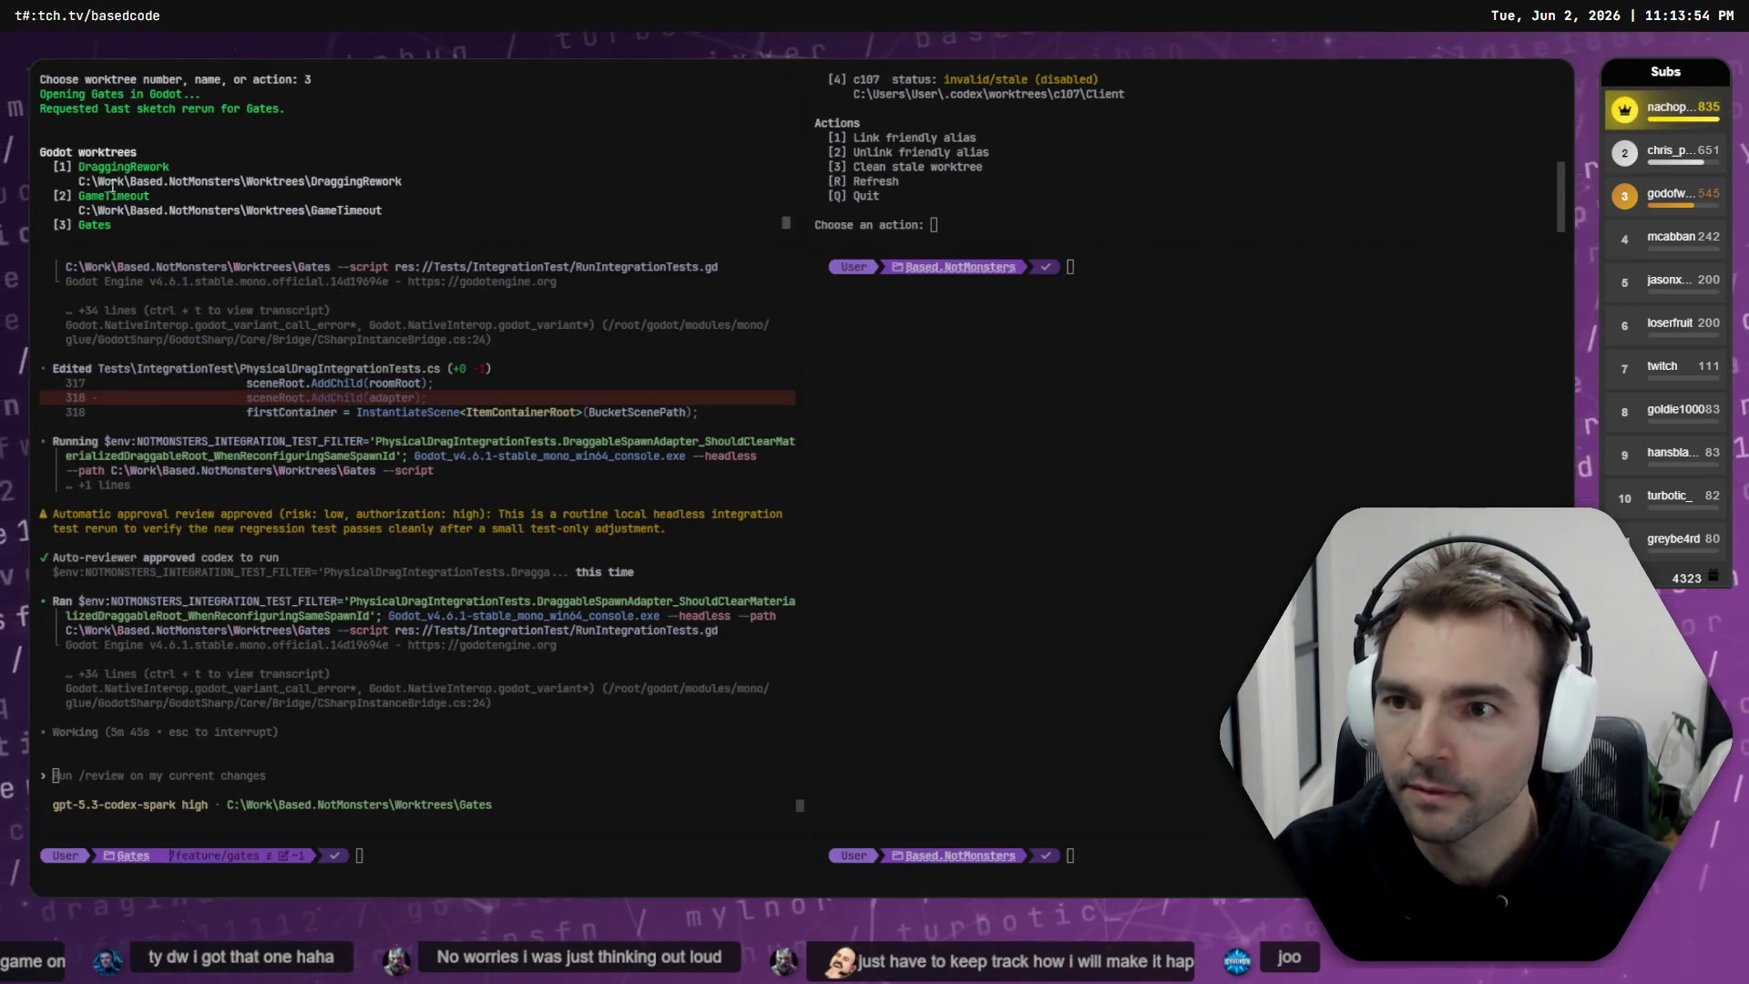
type("2")
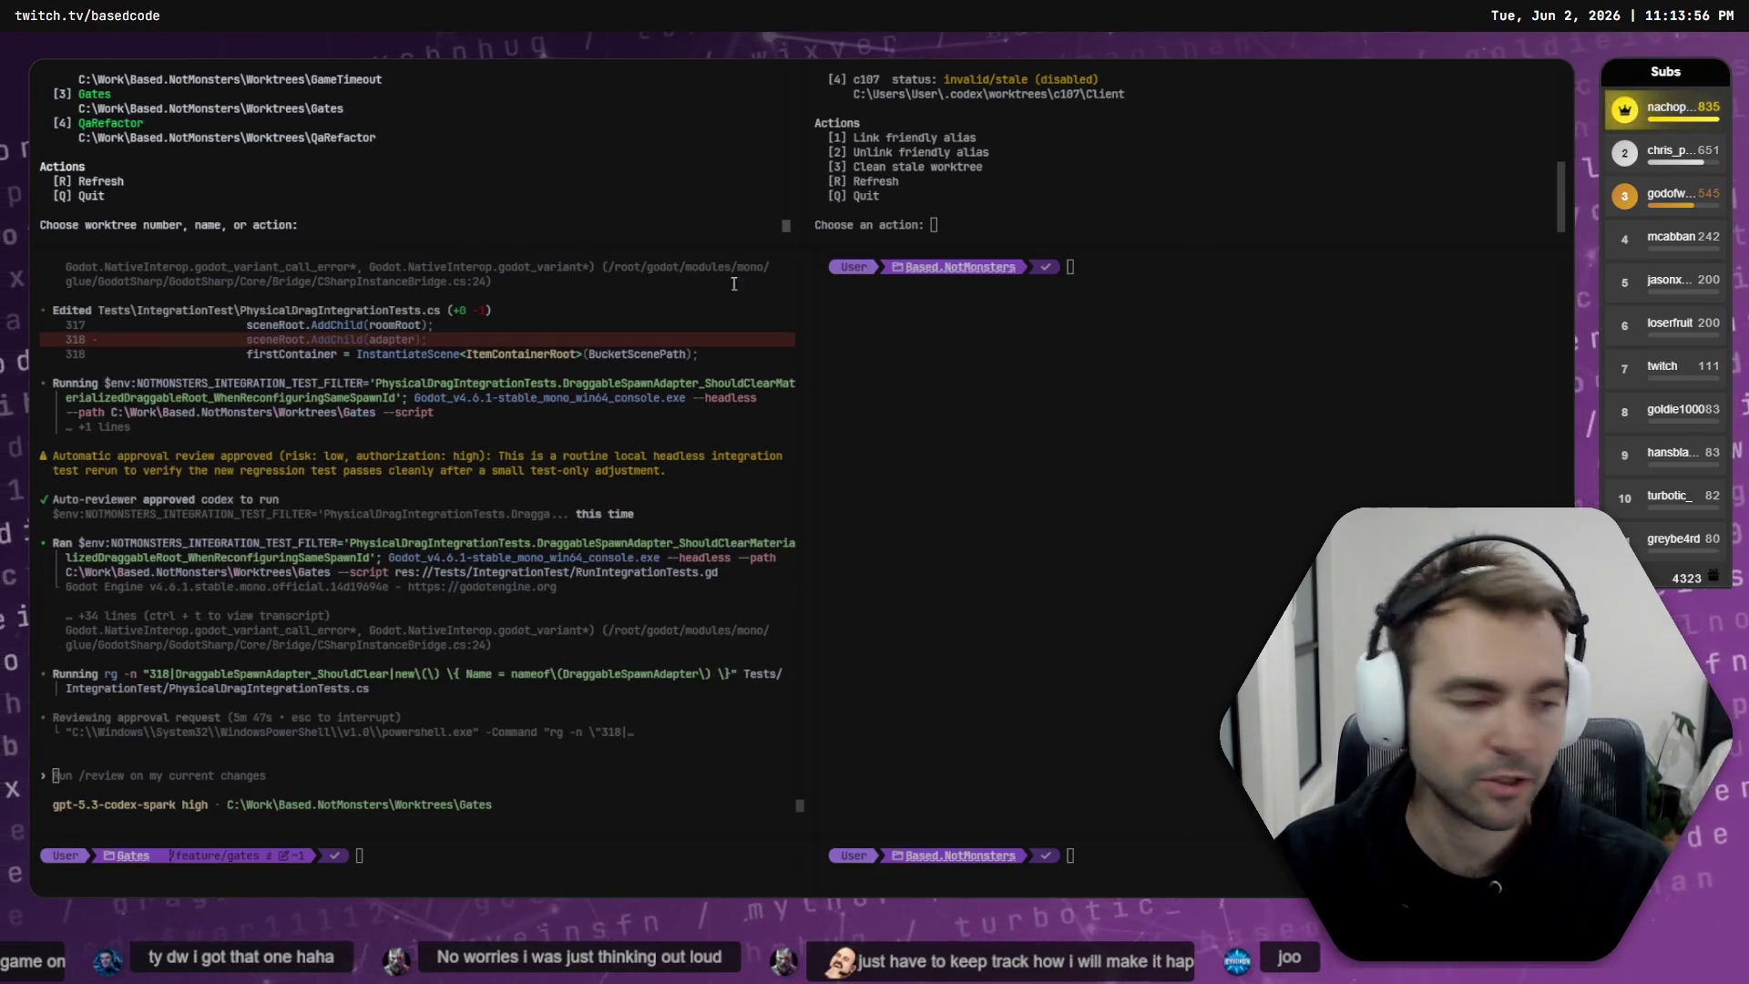
left_click(368, 575)
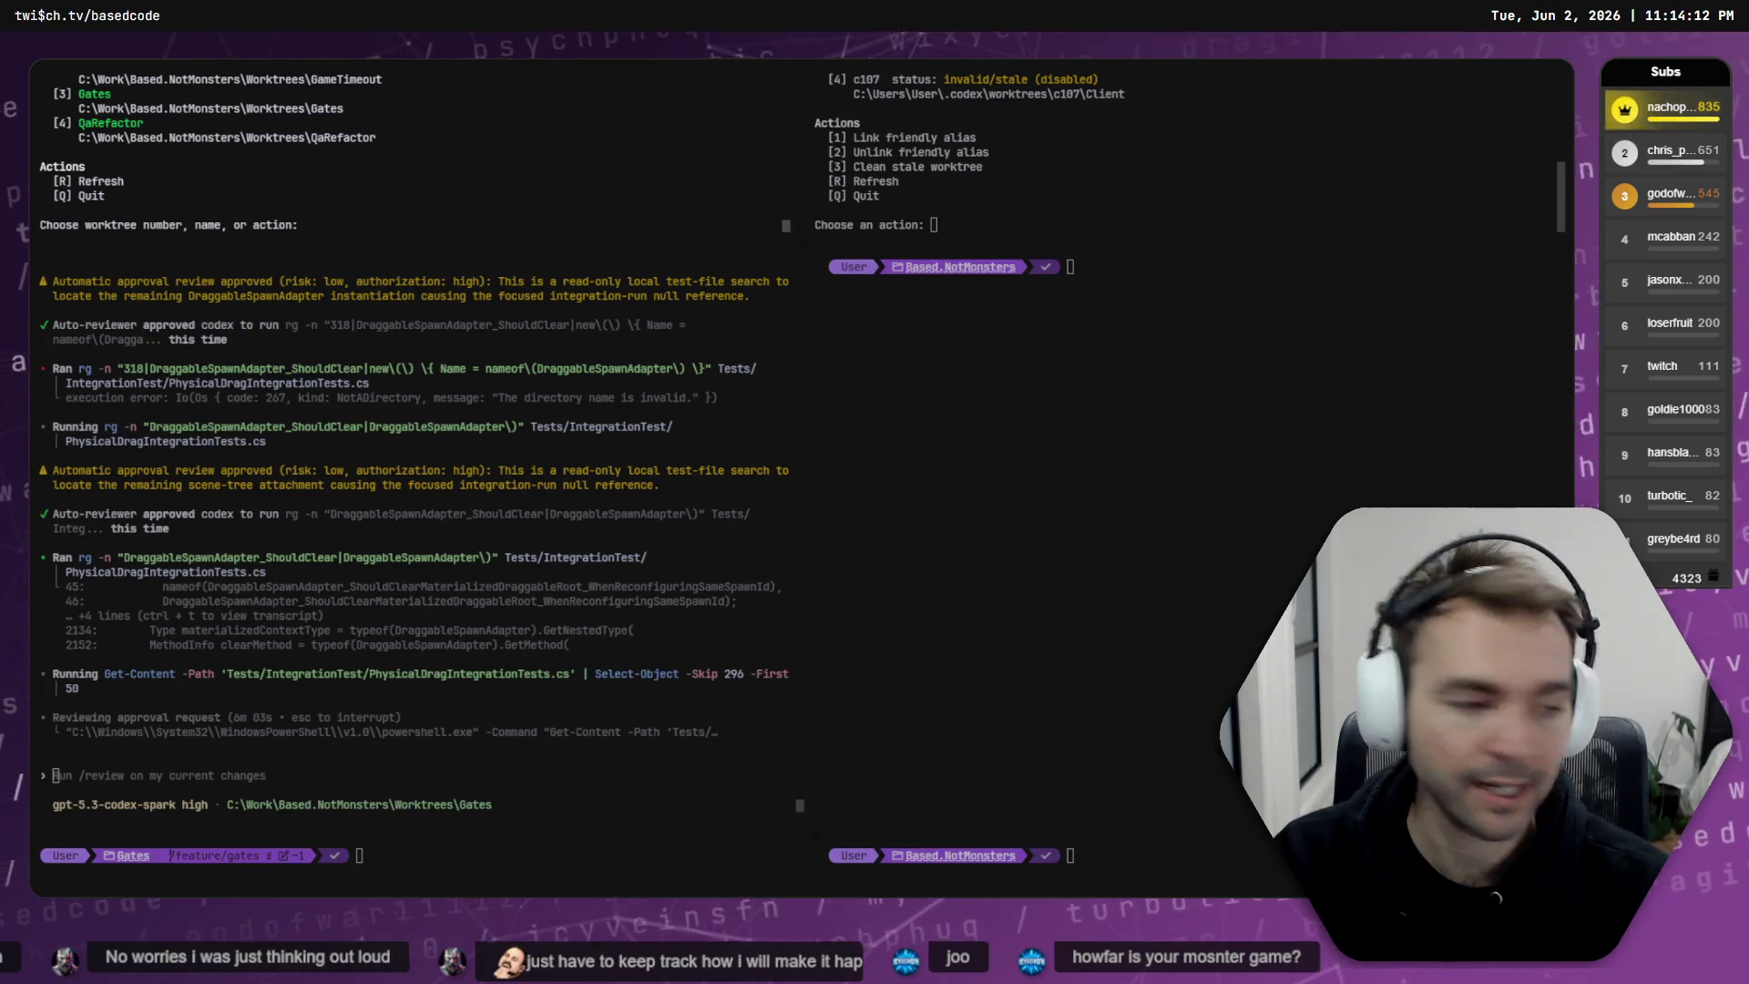
key("alt+Tab")
key("alt+Tab")
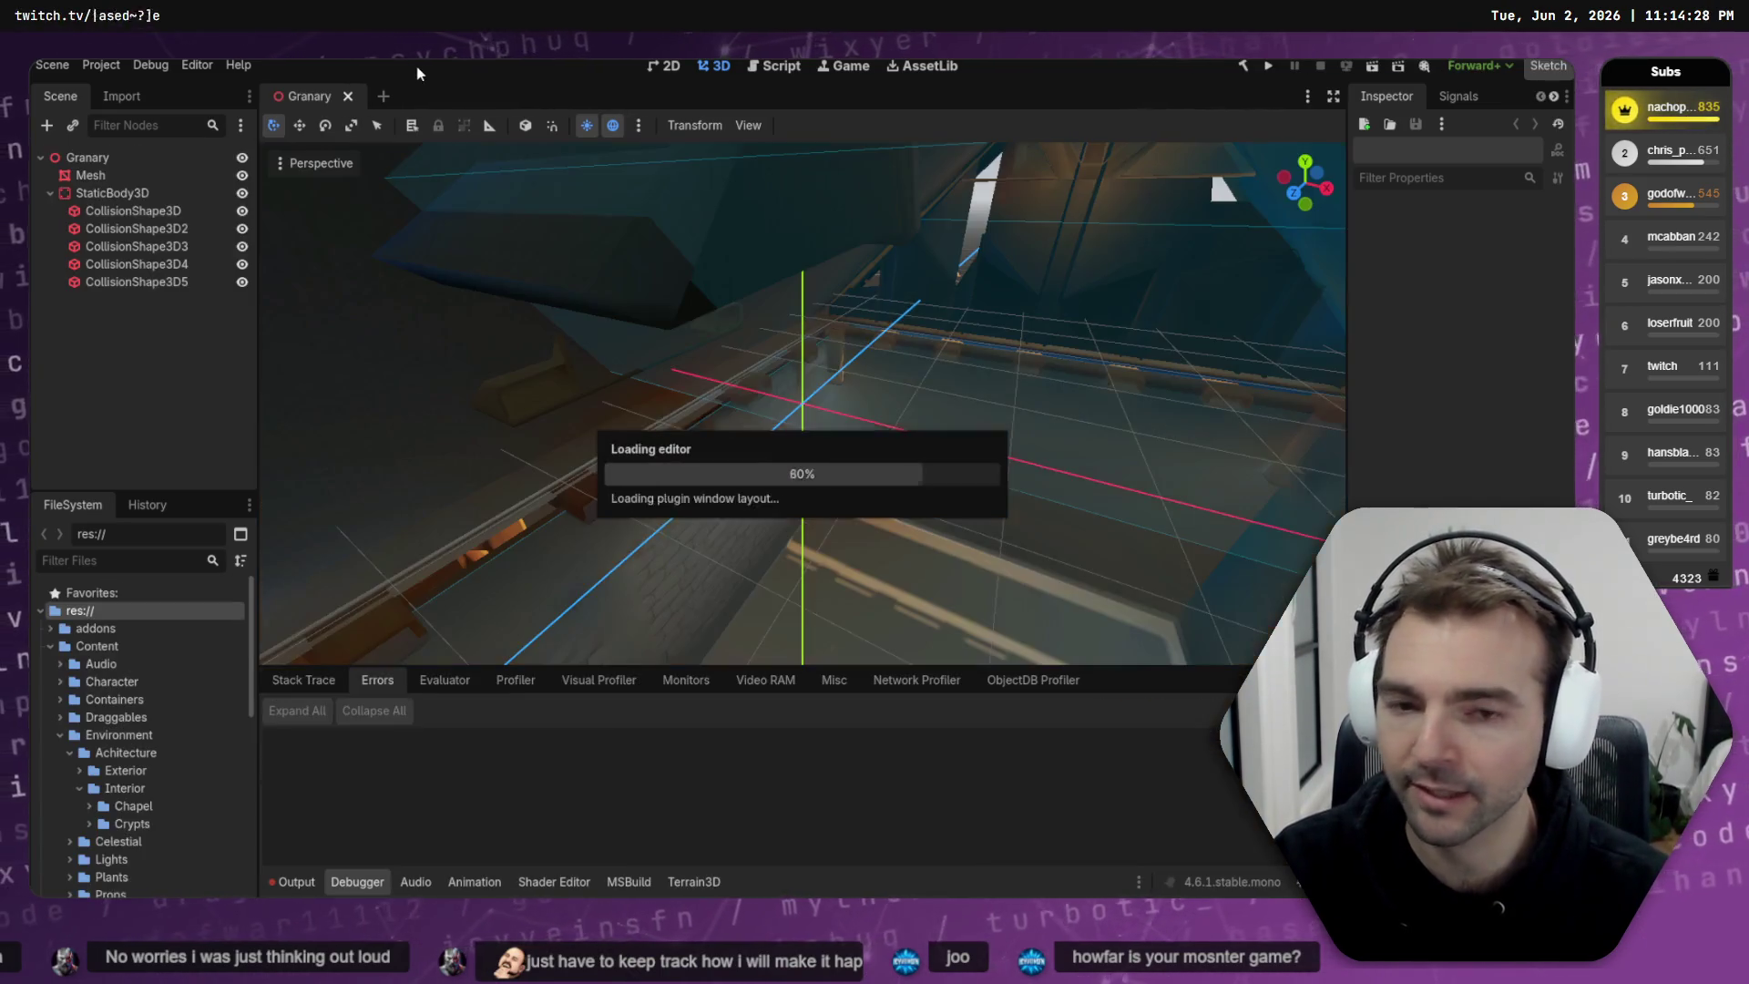
- Enable multiple run instances with a count of 4 in Customize Run Instances and run the game
left_click_drag(1047, 294, 711, 319)
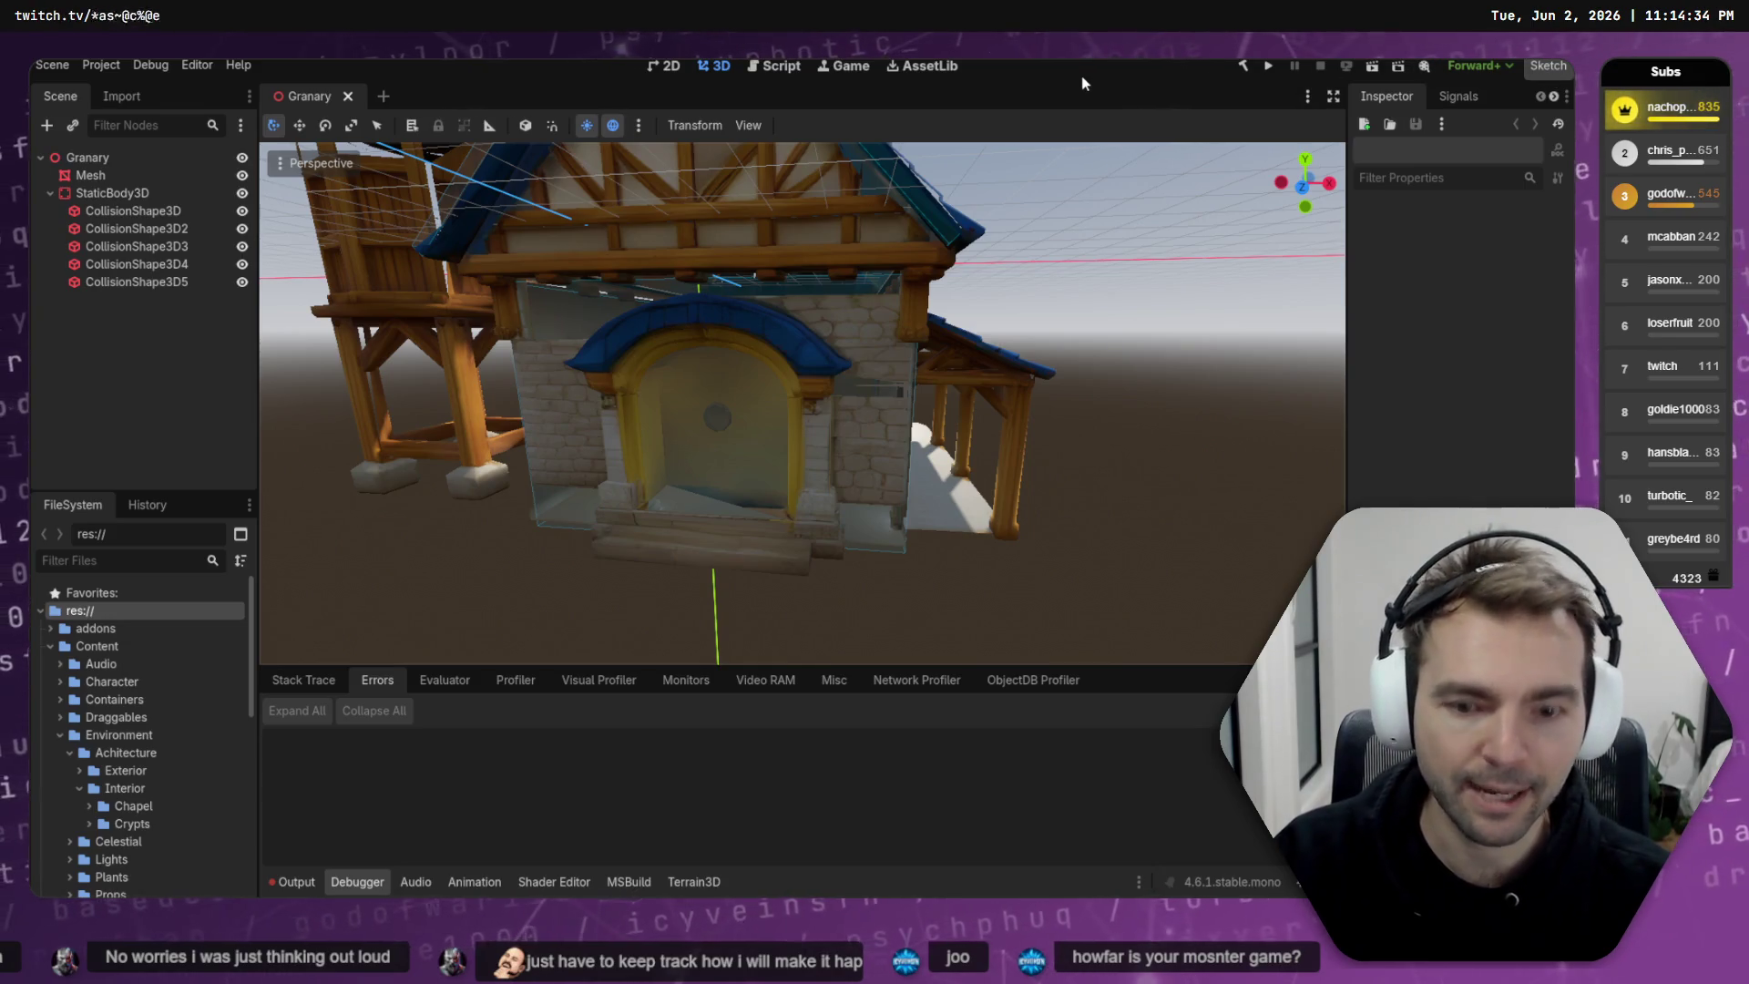
left_click(151, 65)
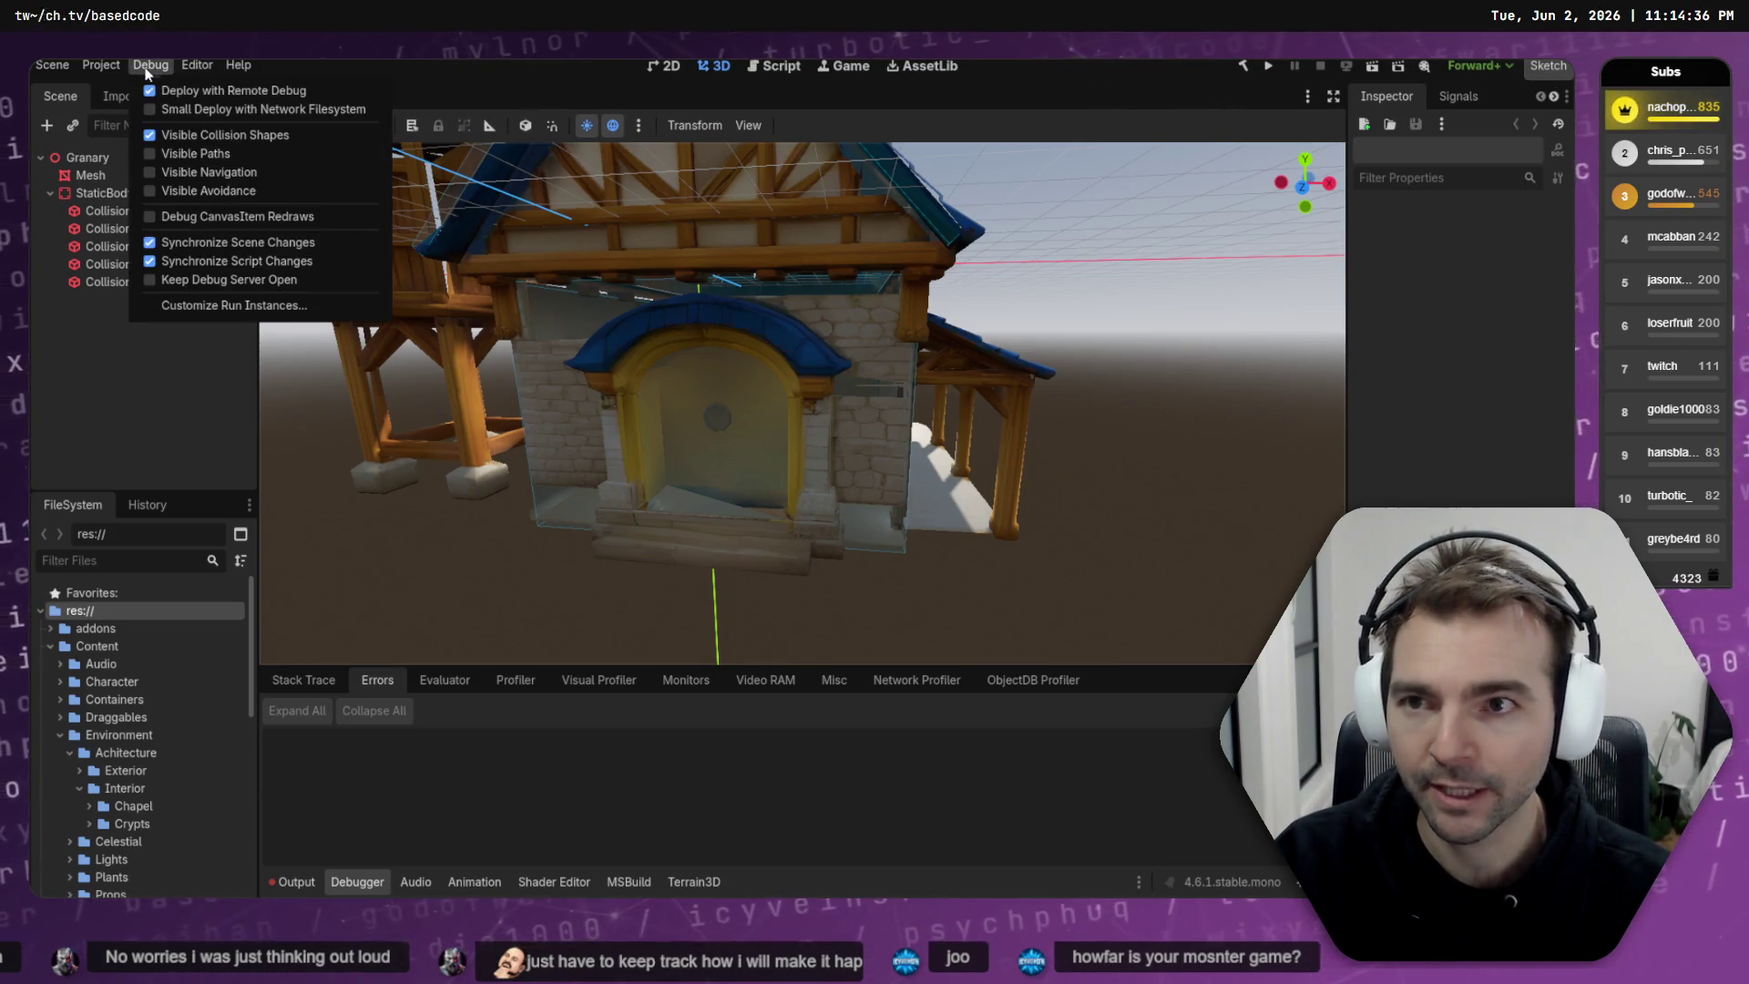
left_click(212, 307)
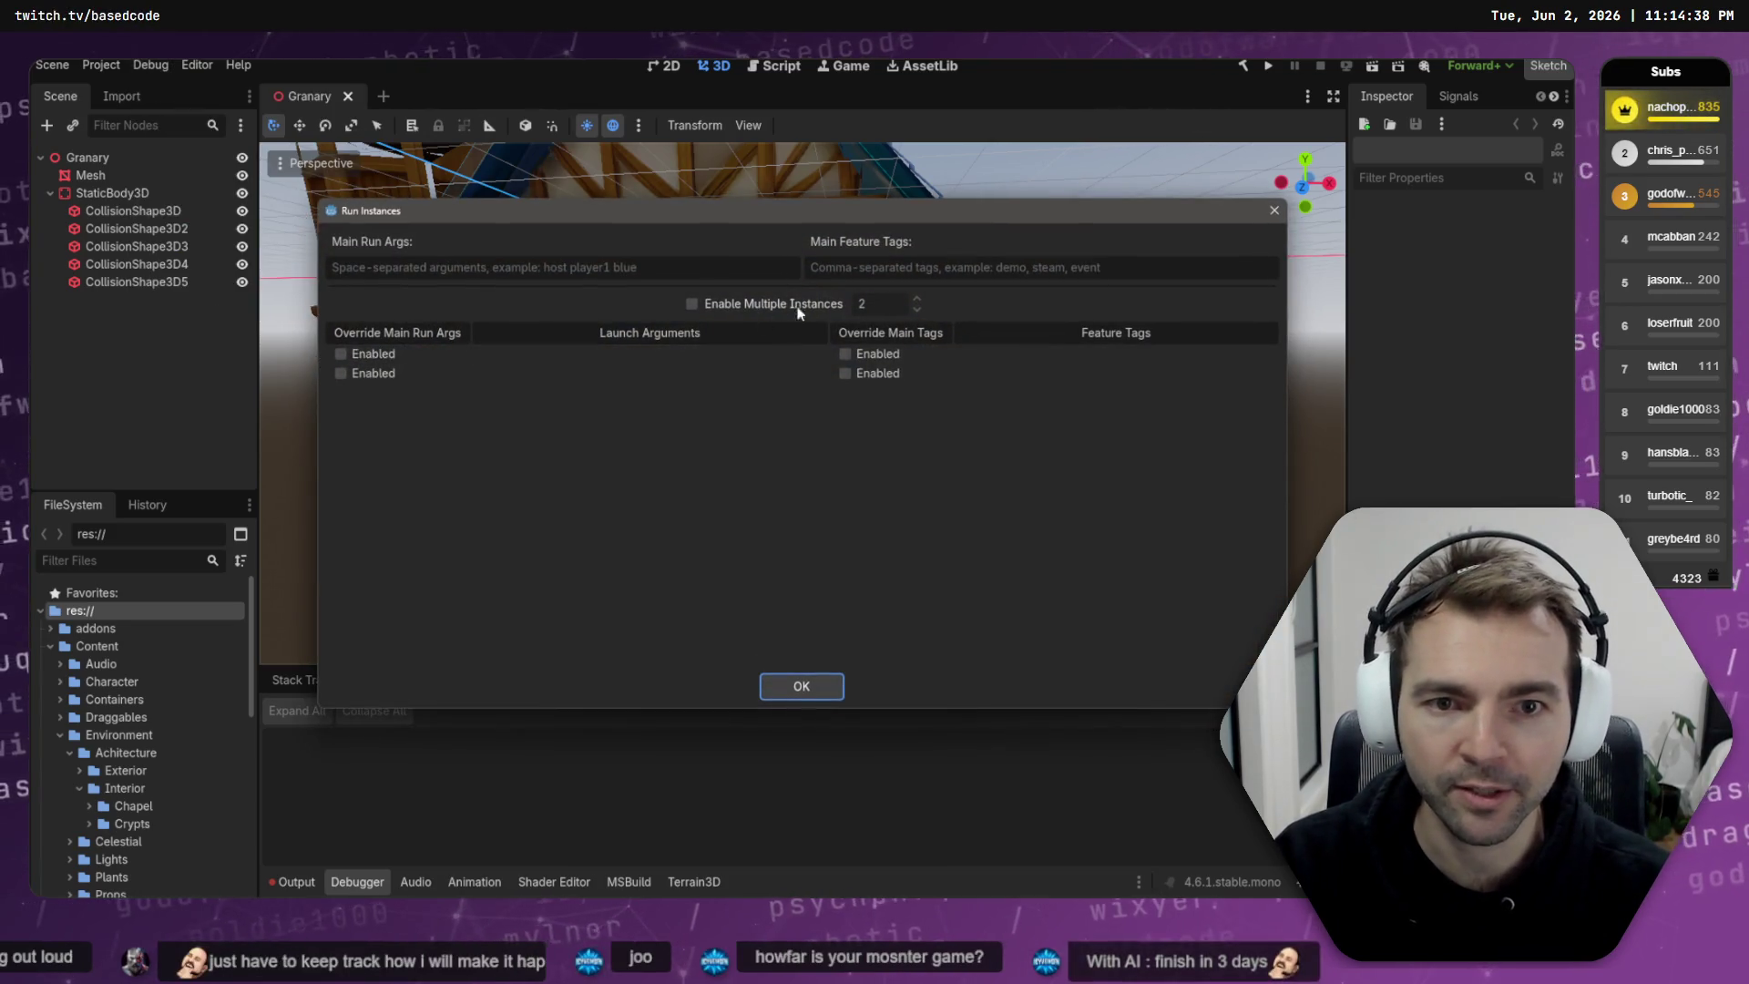
left_click(714, 301)
left_click(917, 300)
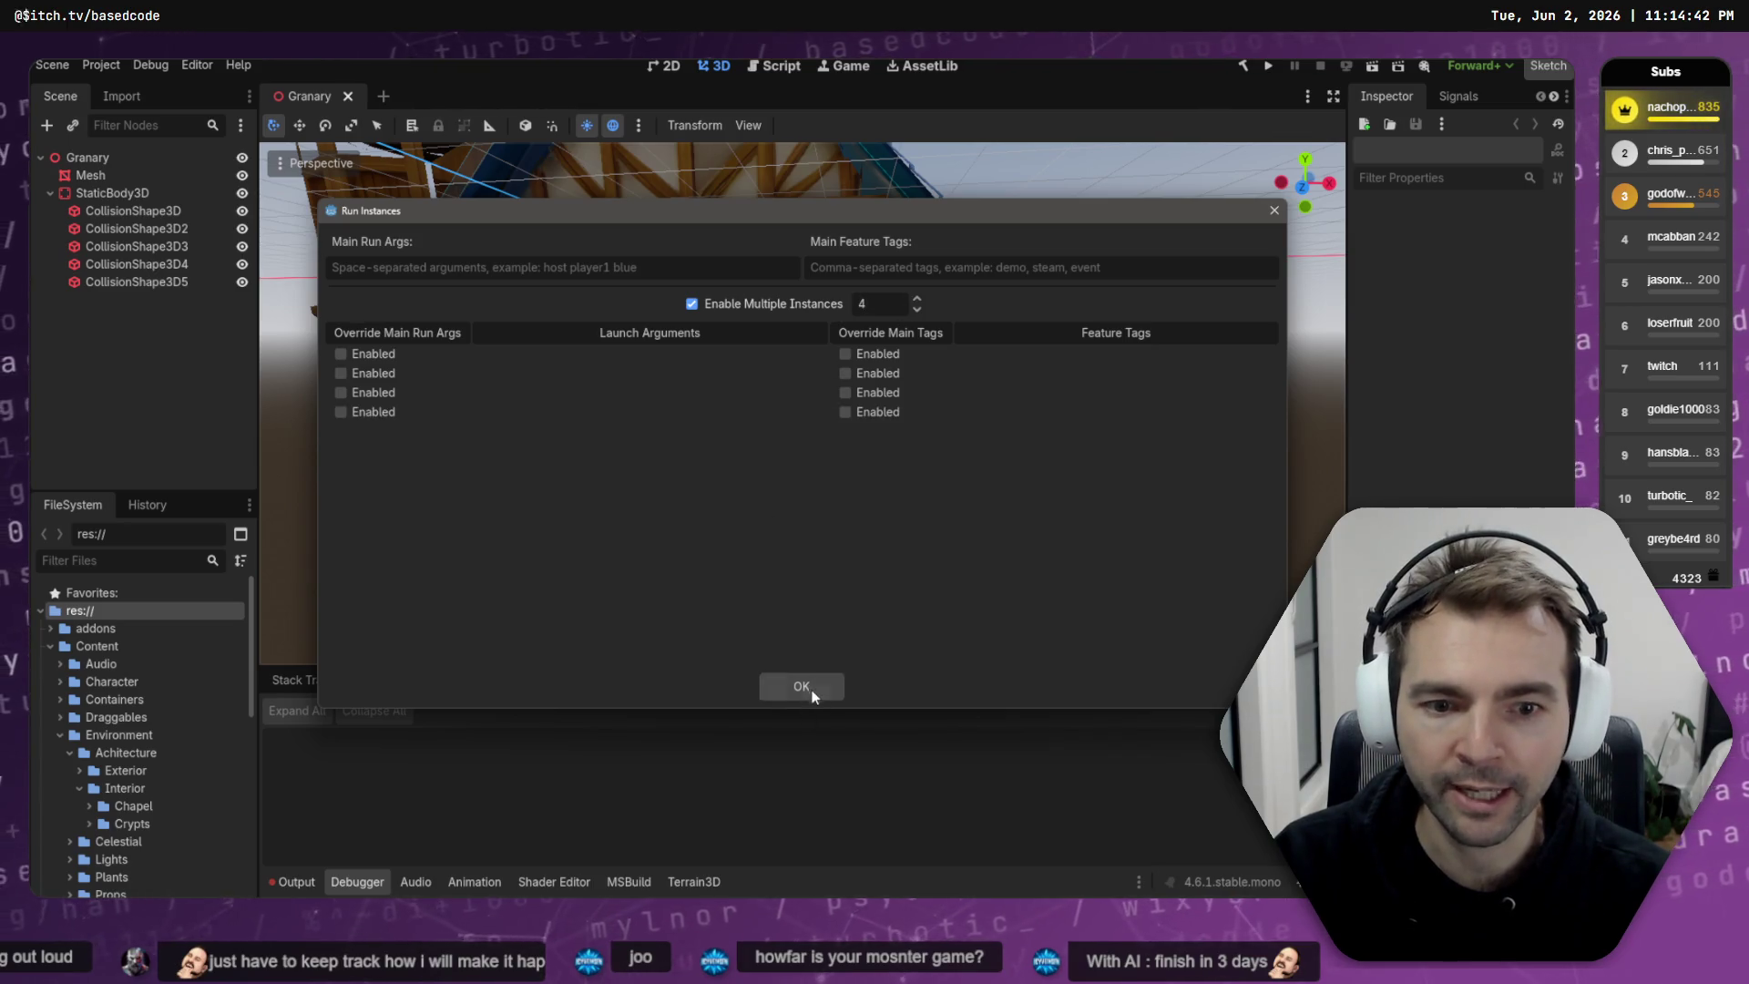
left_click(801, 686)
left_click(1266, 67)
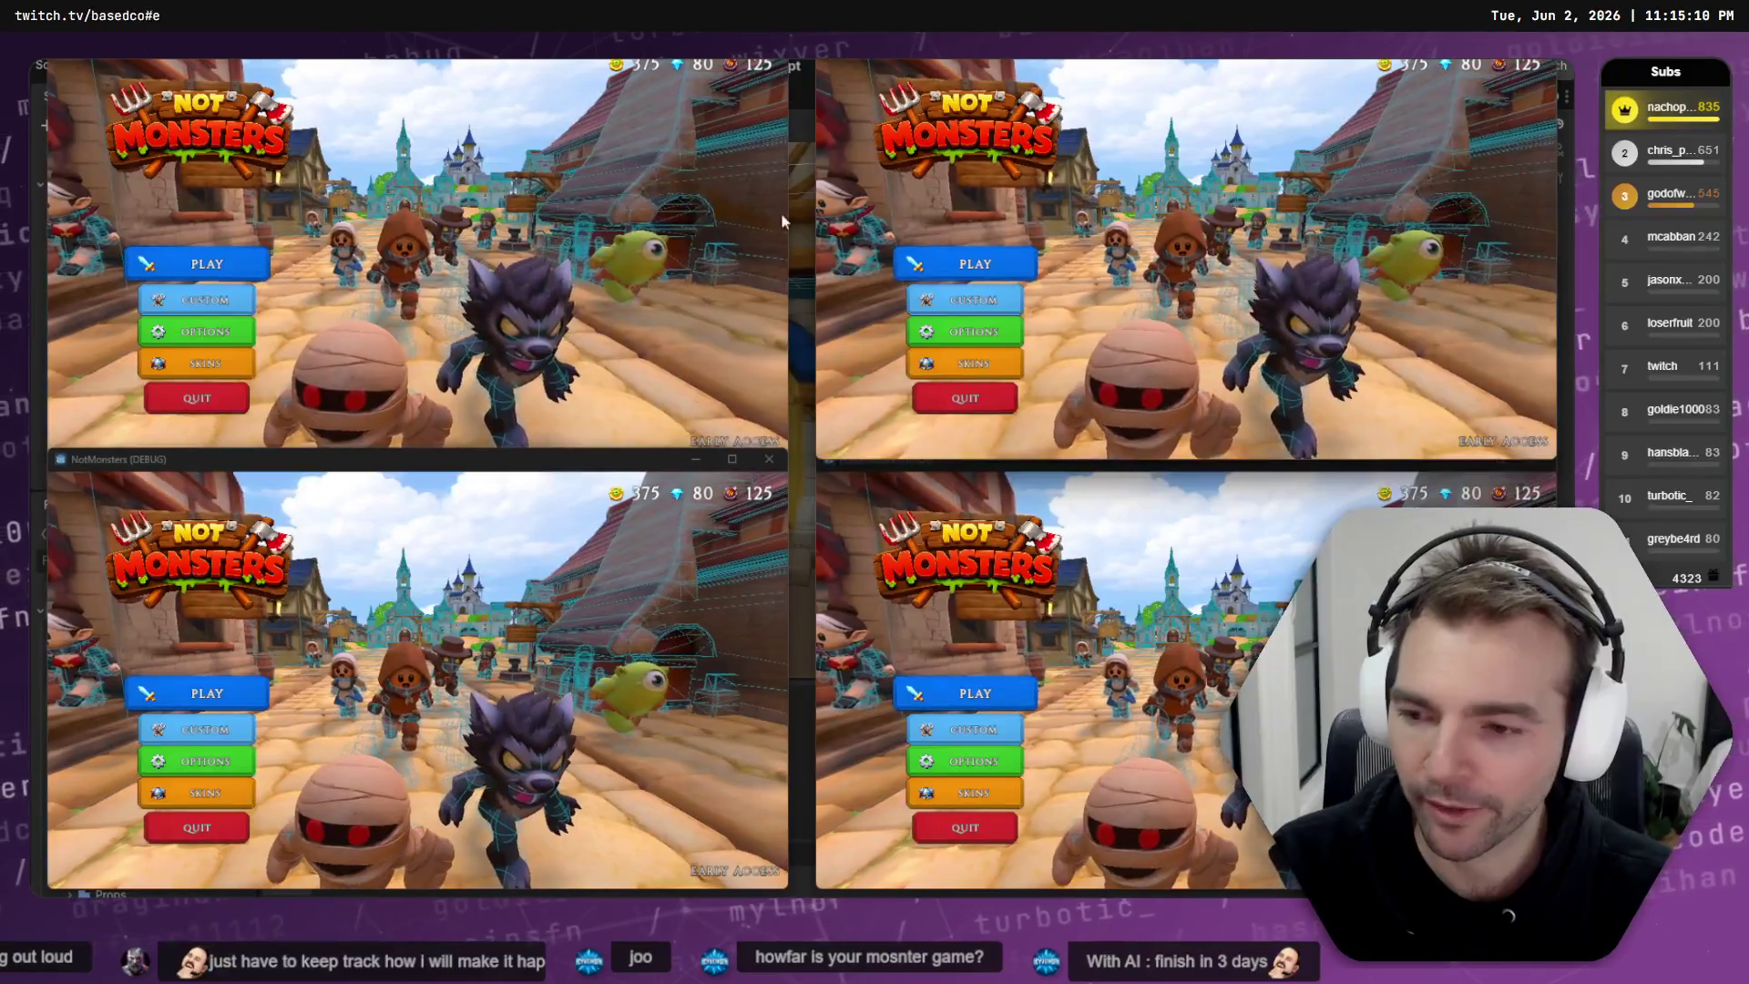
- Create a custom room in the top-left game and join it via PLAY from the top-right game
left_click(235, 303)
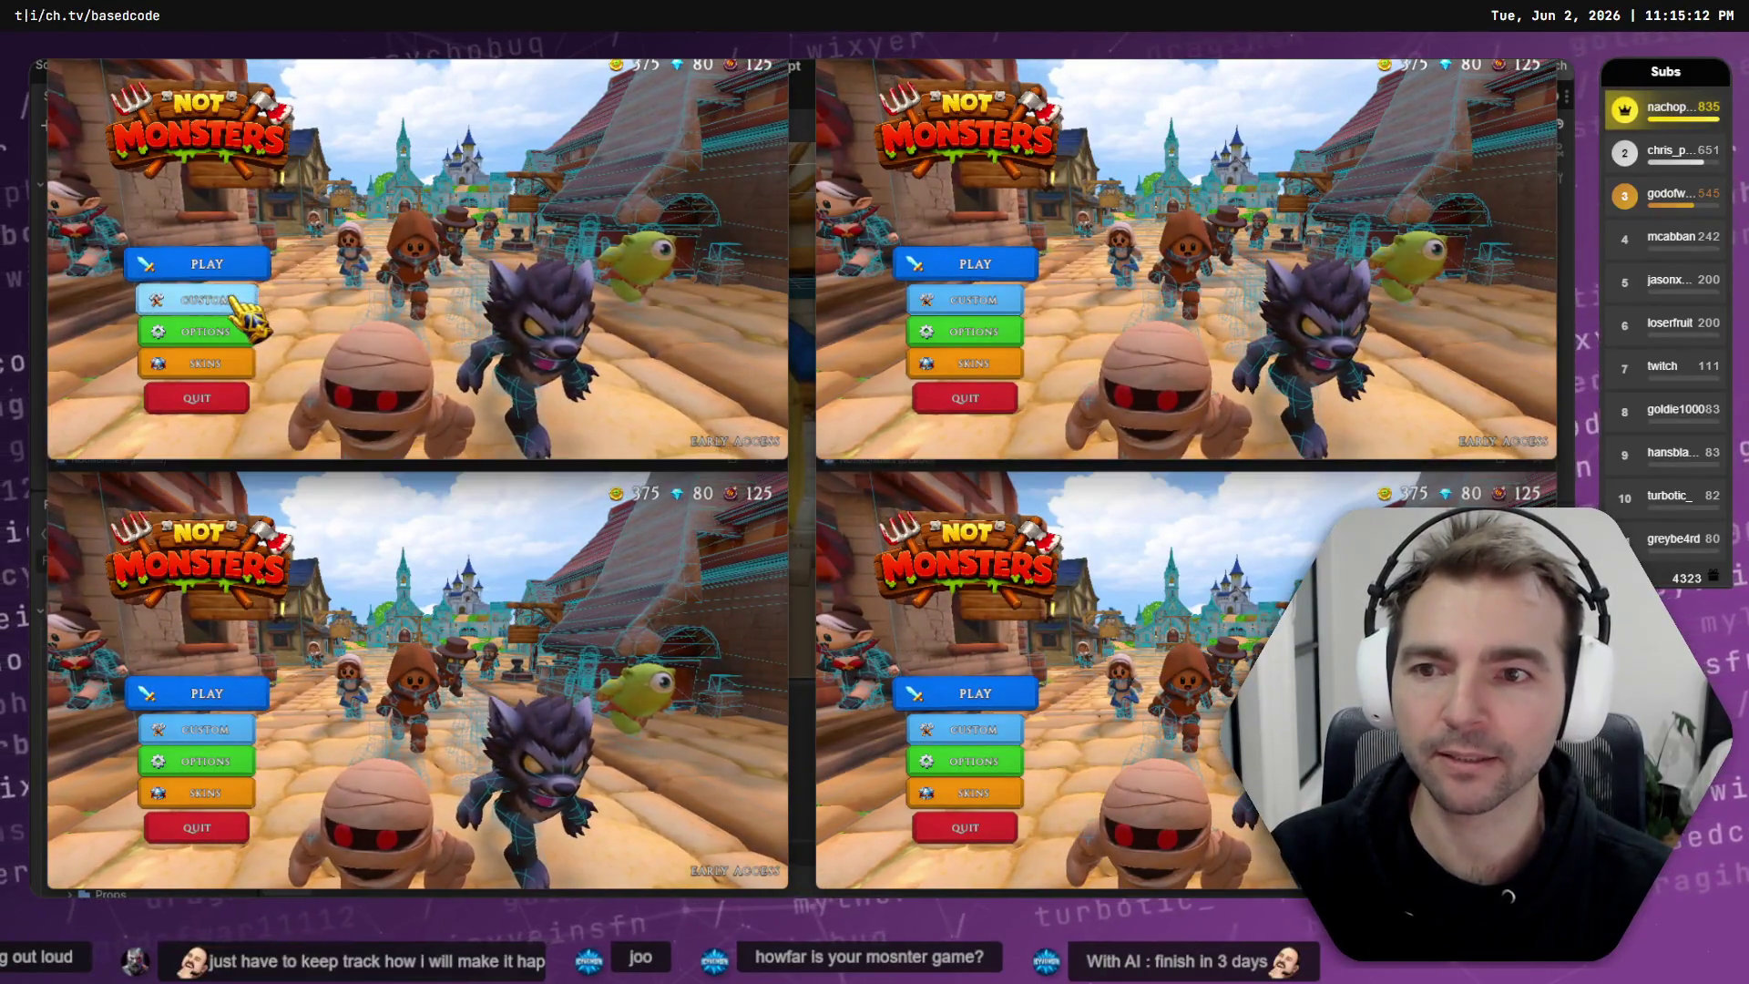
left_click(233, 301)
left_click(475, 301)
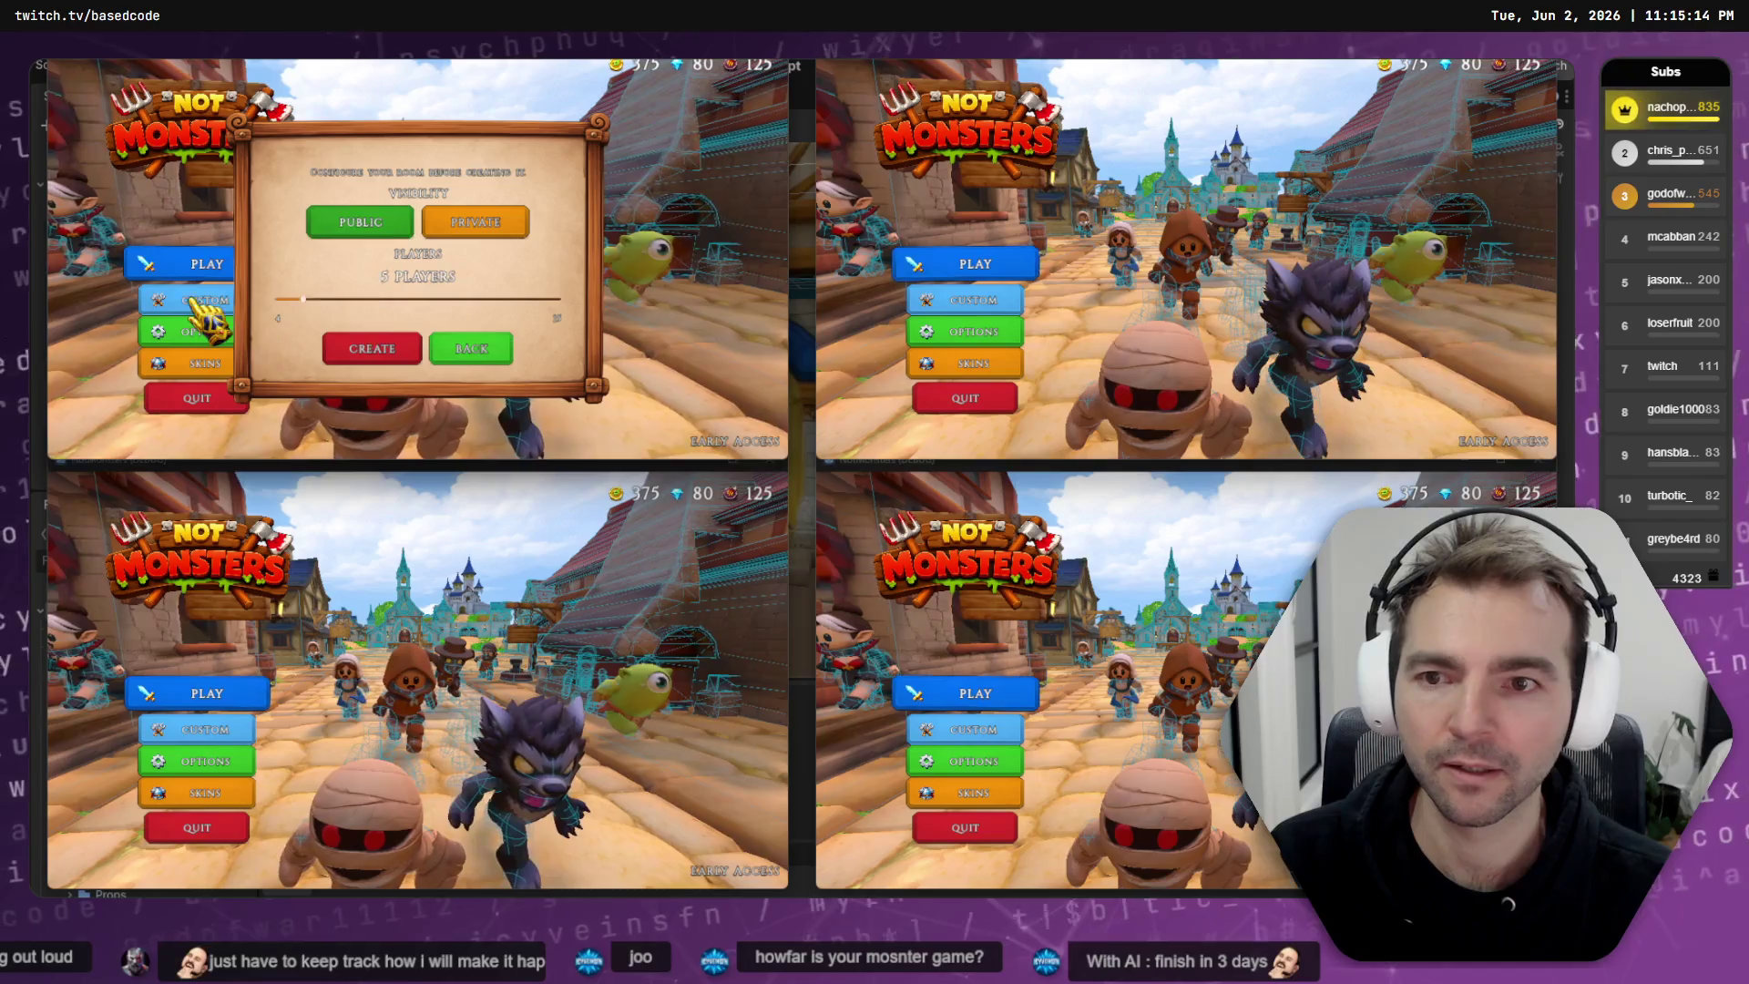
left_click(374, 349)
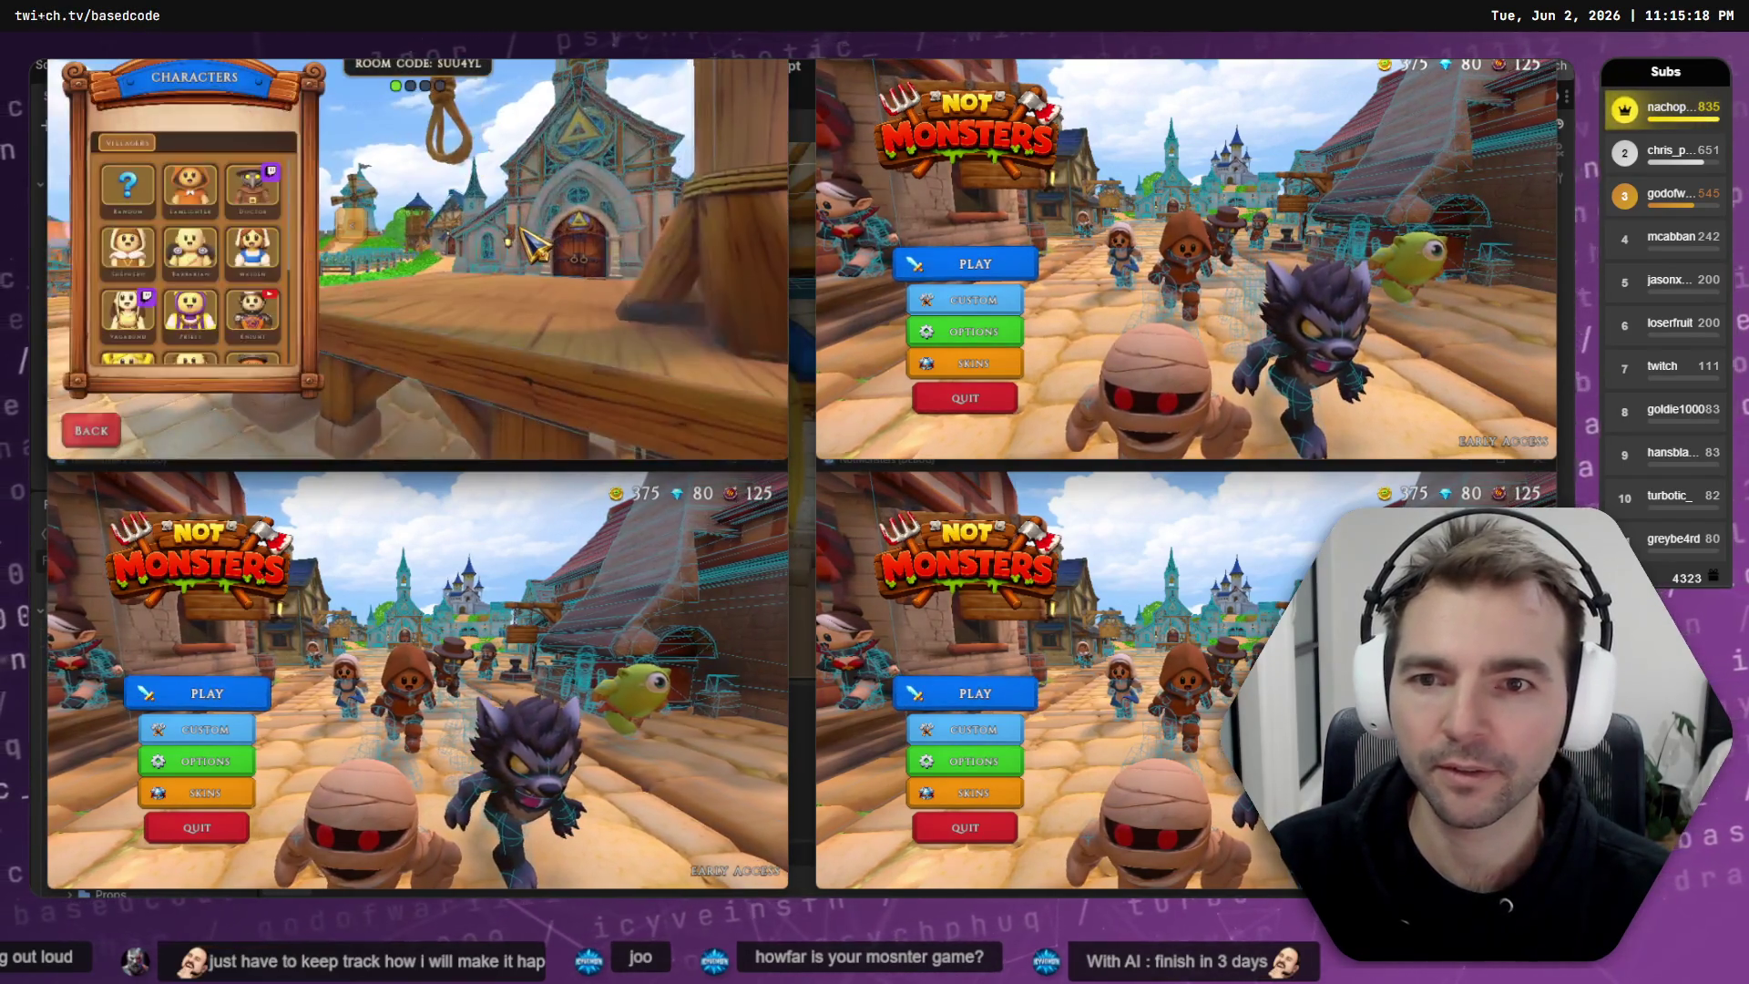
left_click(990, 266)
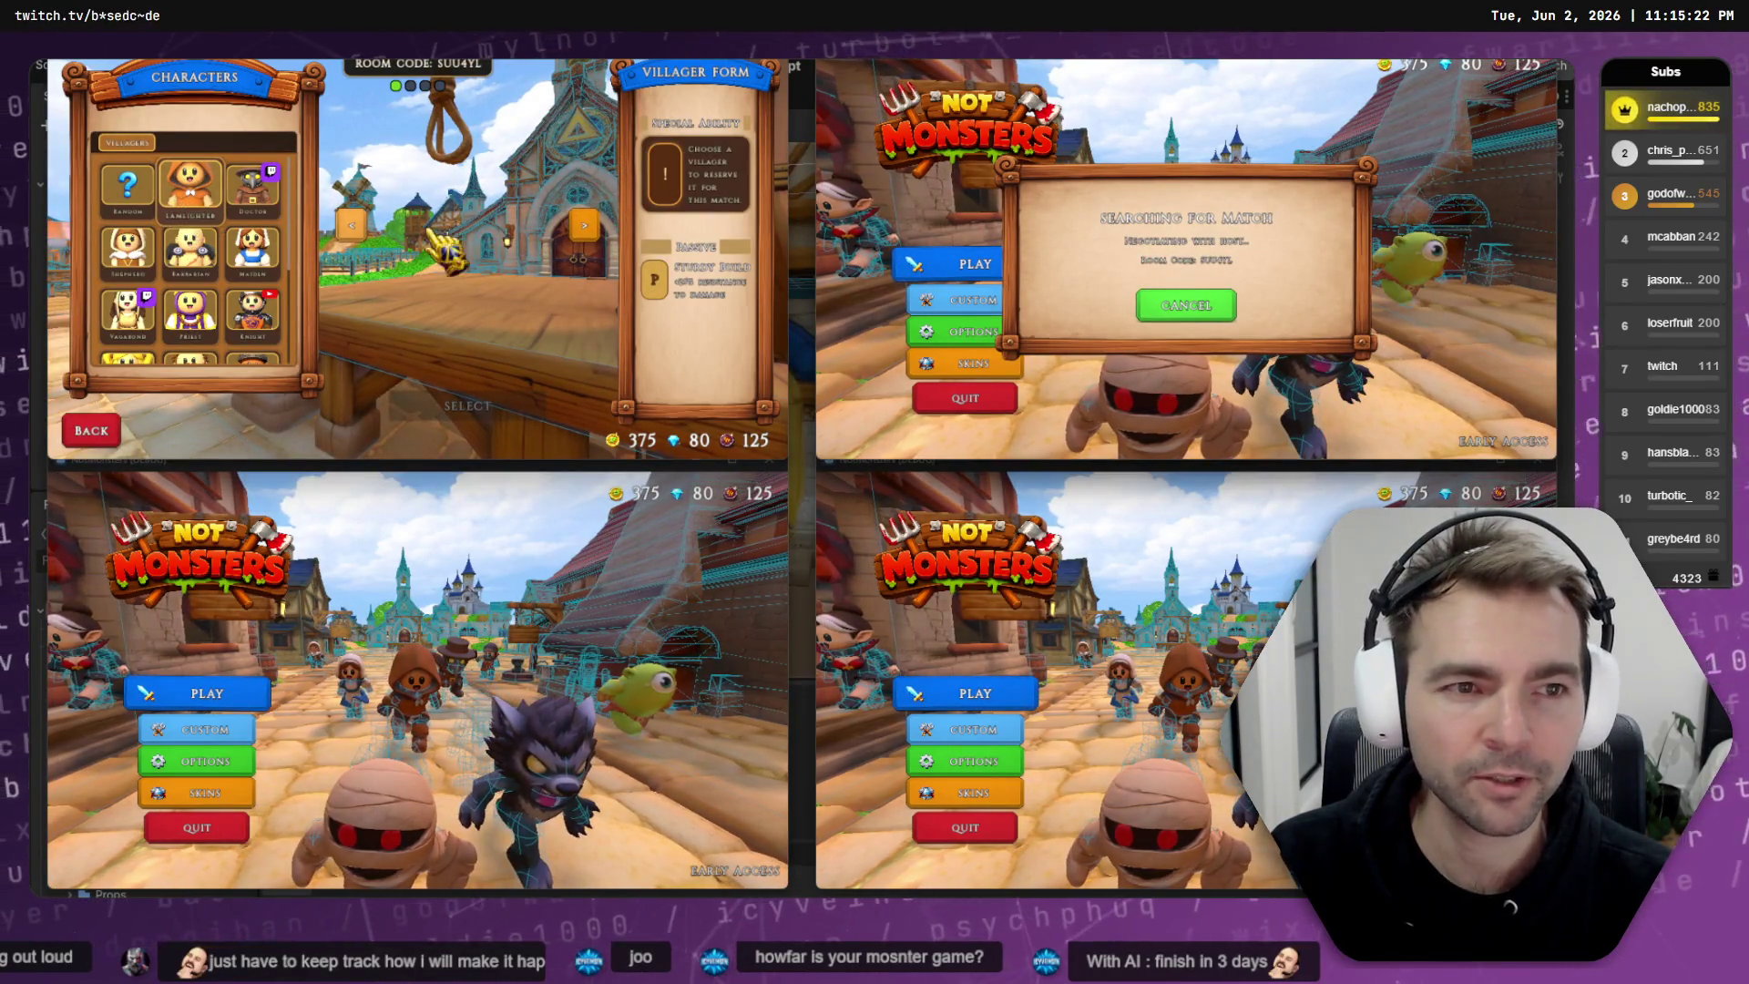
- Join room SUU4YL from both lower games
left_click(191, 193)
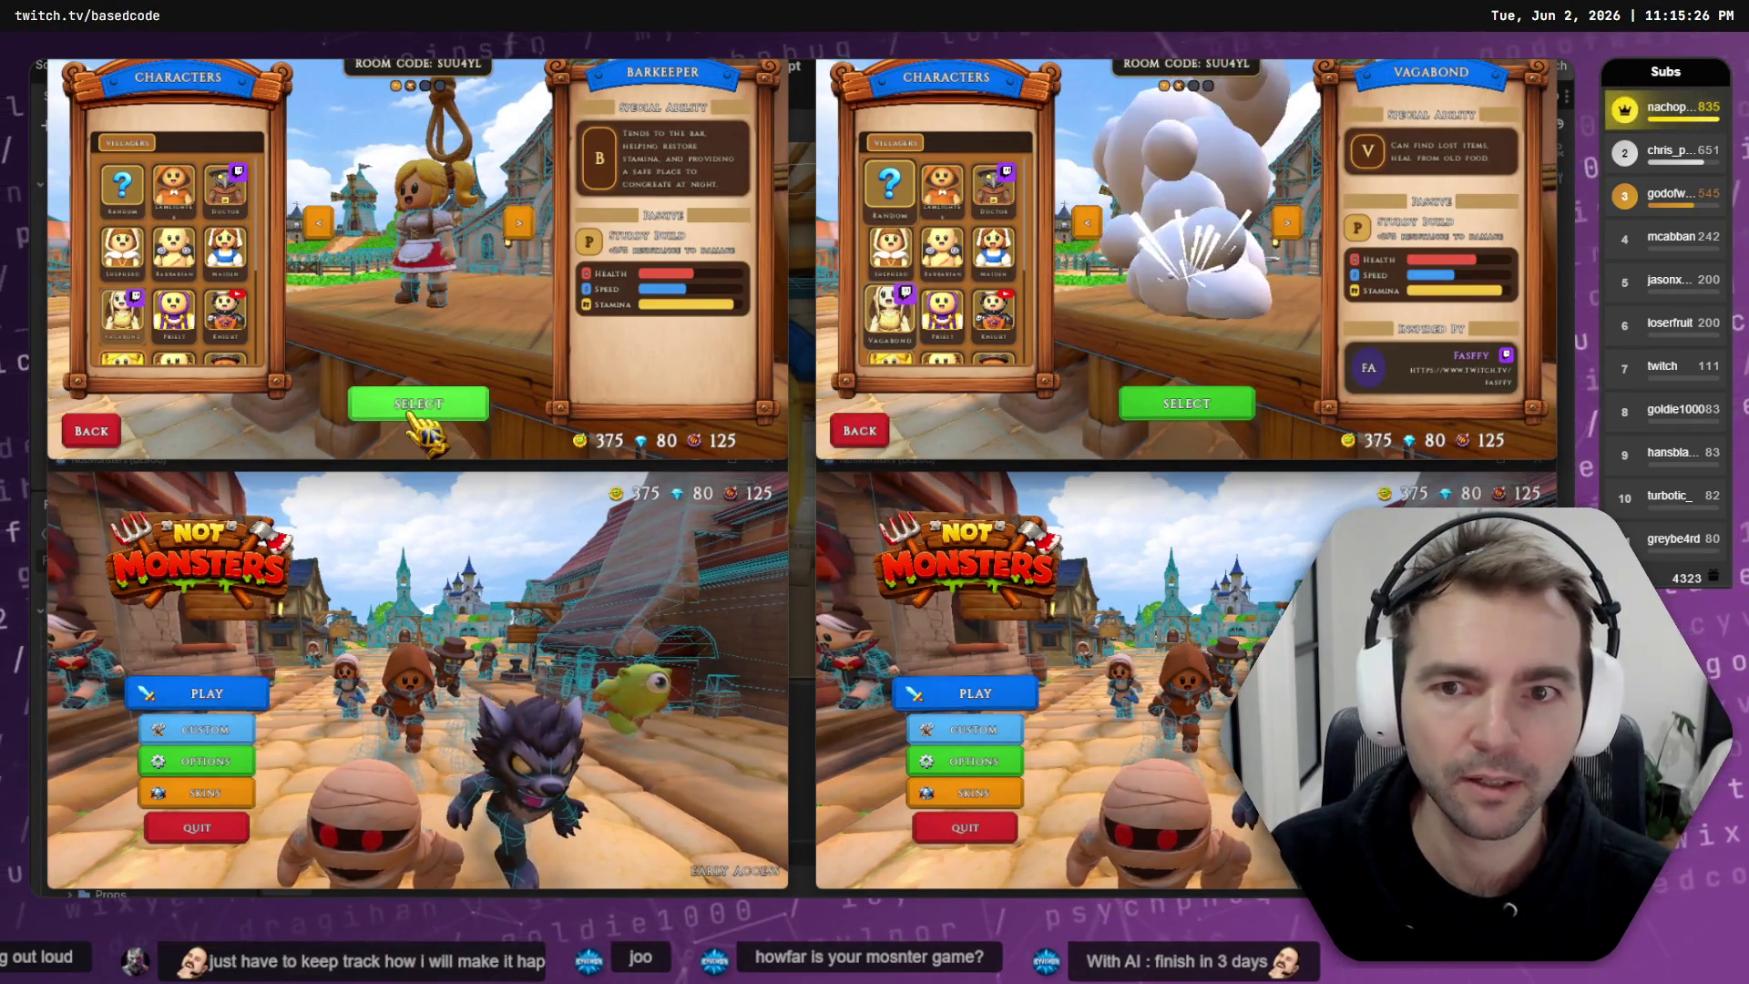
left_click(207, 693)
left_click(960, 695)
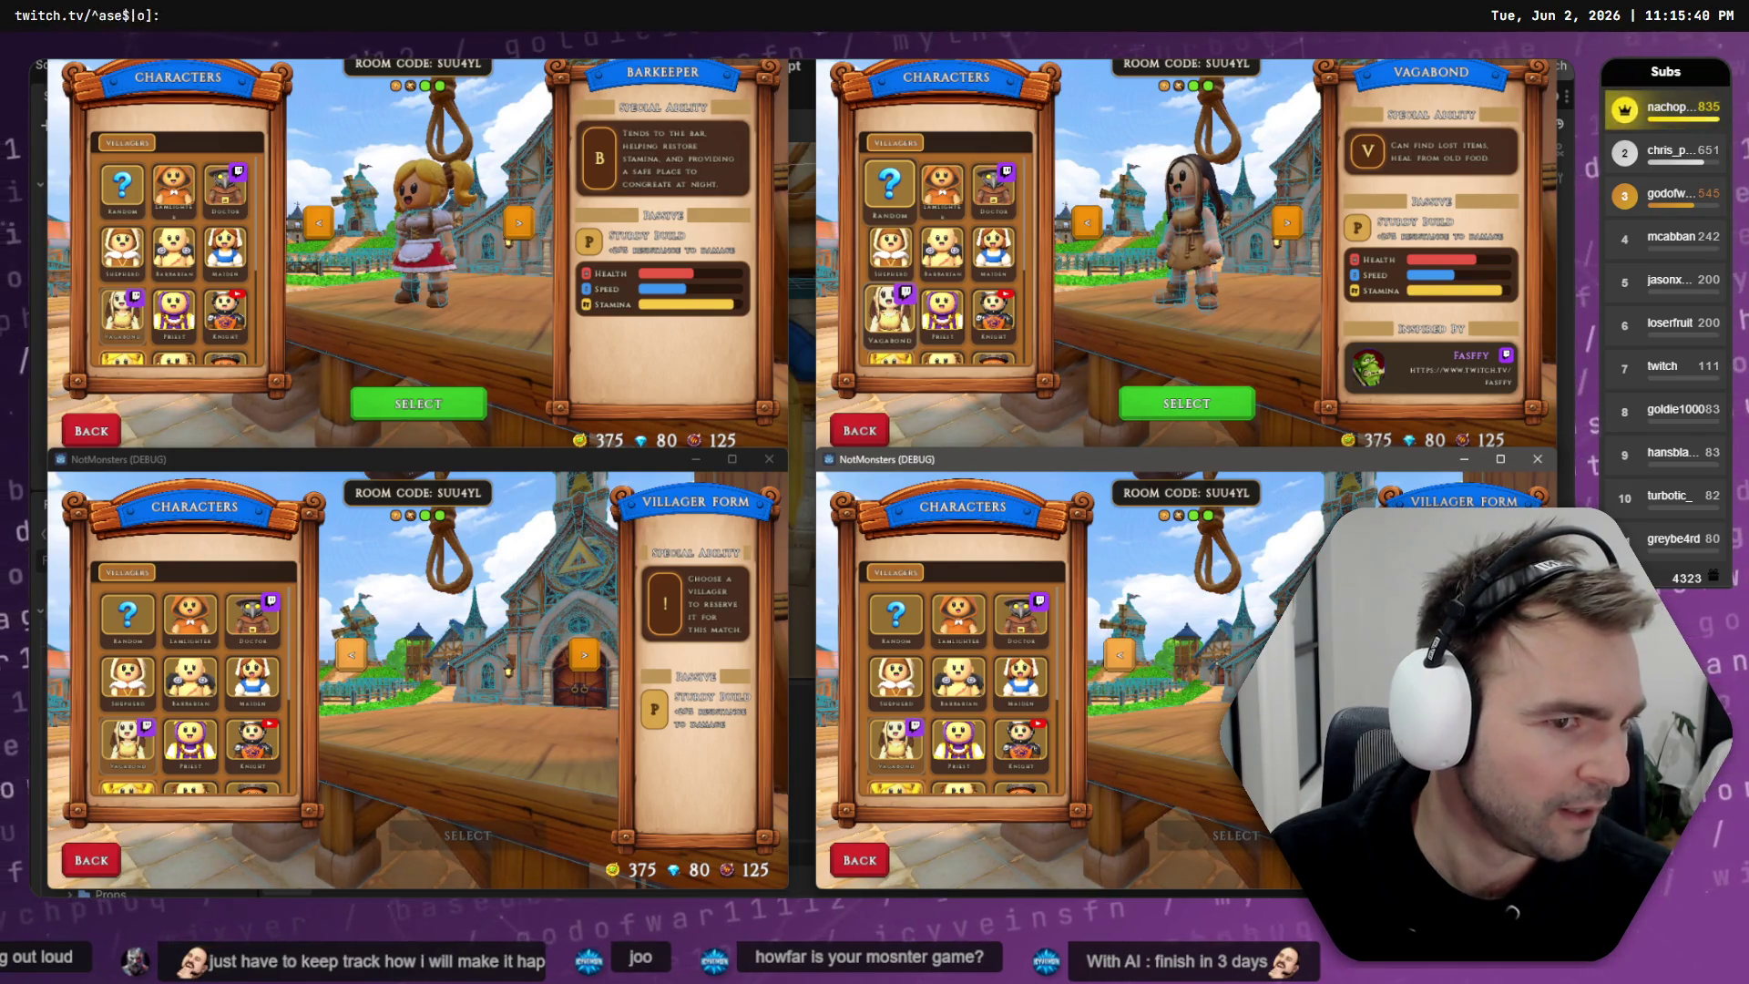
- Pick villagers (random, Priest, Knight, Maiden) in each game and confirm Skeleton as the monster
left_click(122, 185)
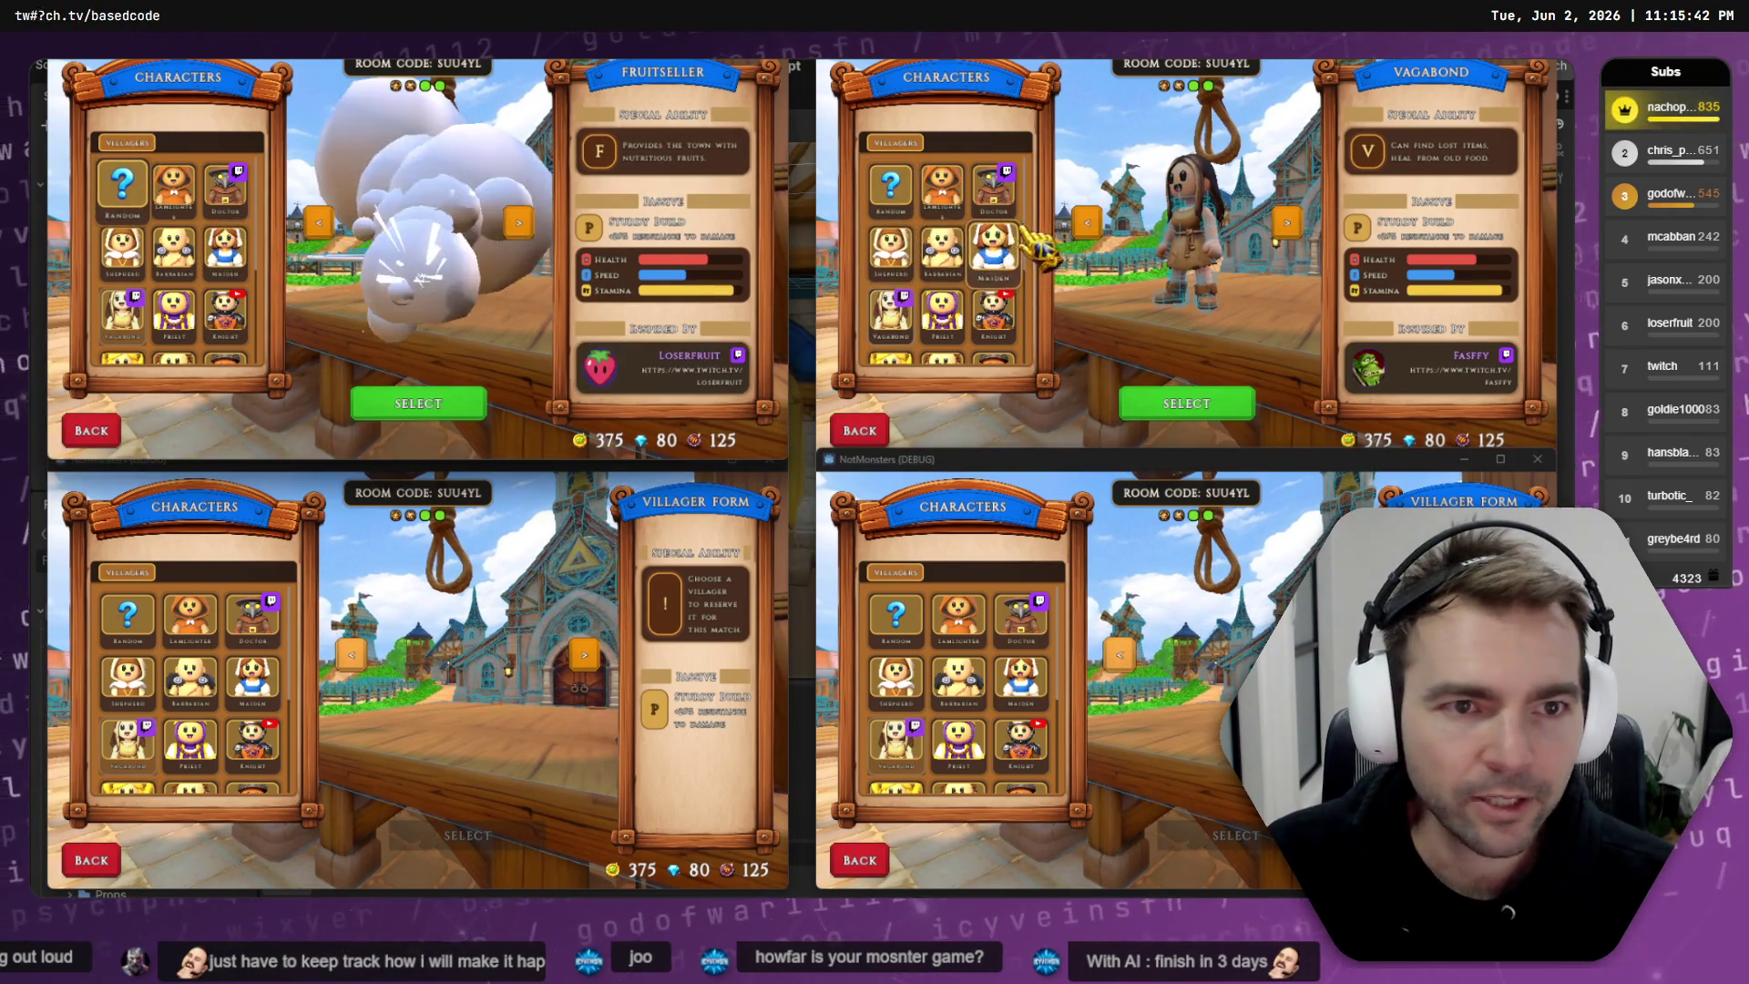
left_click(942, 309)
left_click(224, 741)
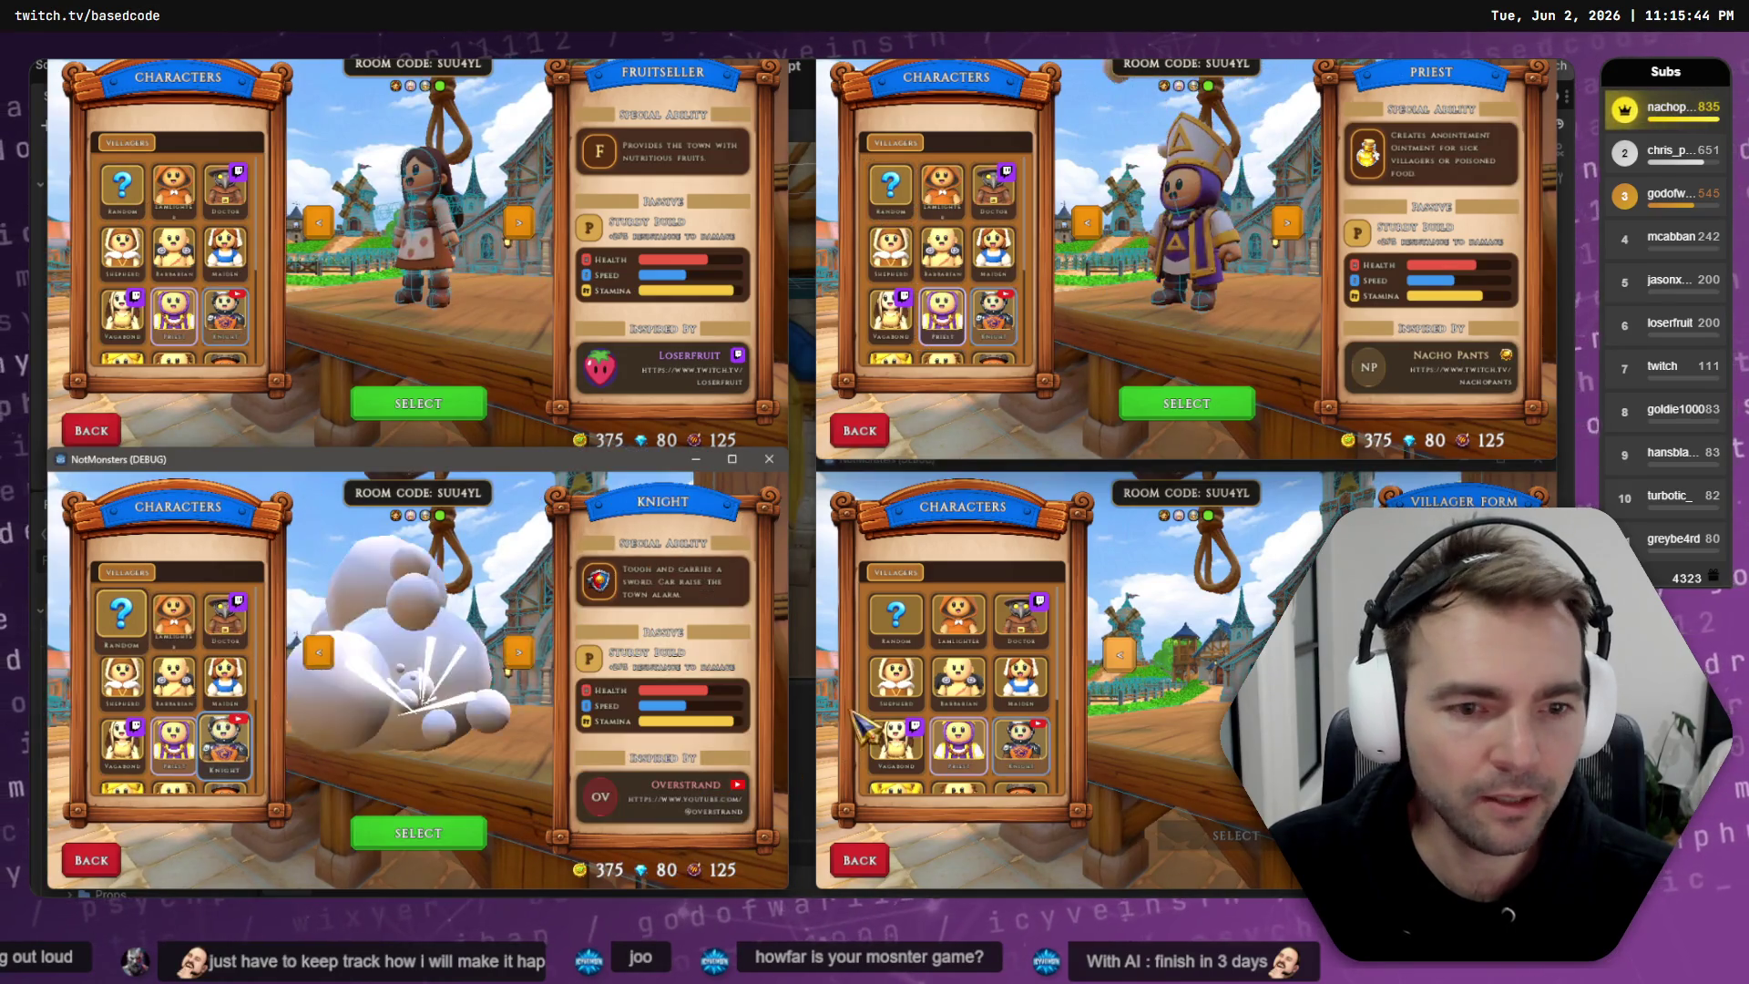
left_click(992, 679)
left_click(464, 403)
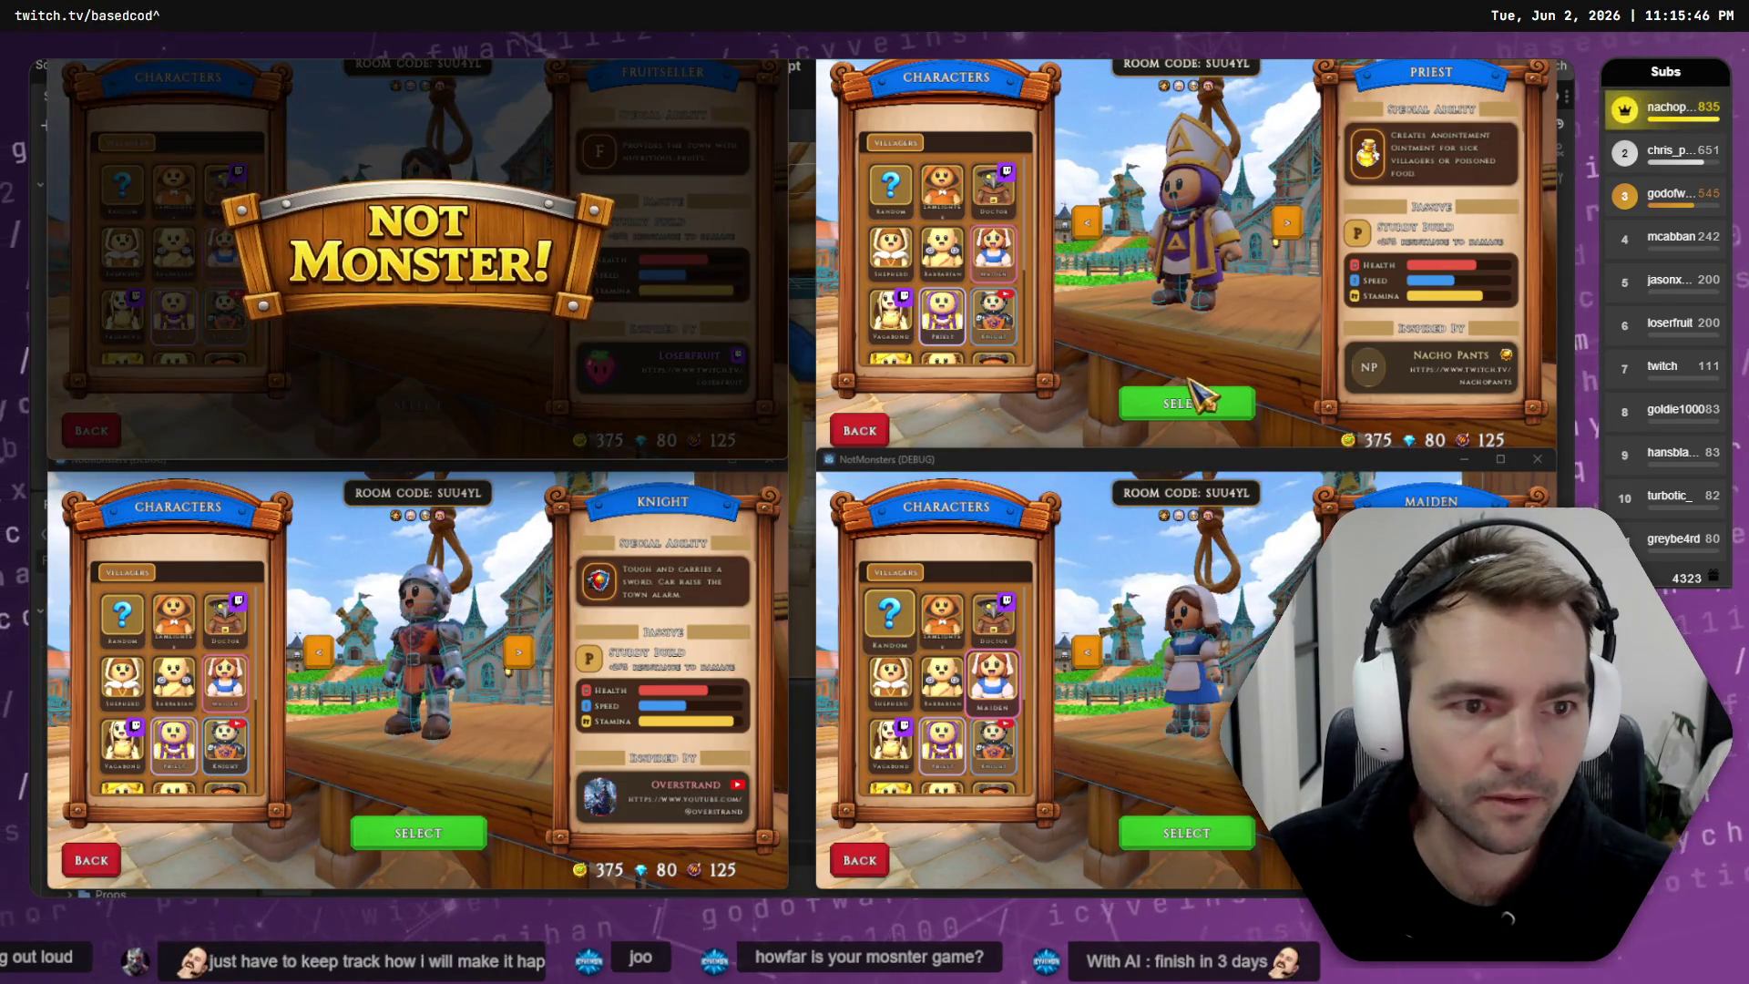
left_click(1199, 401)
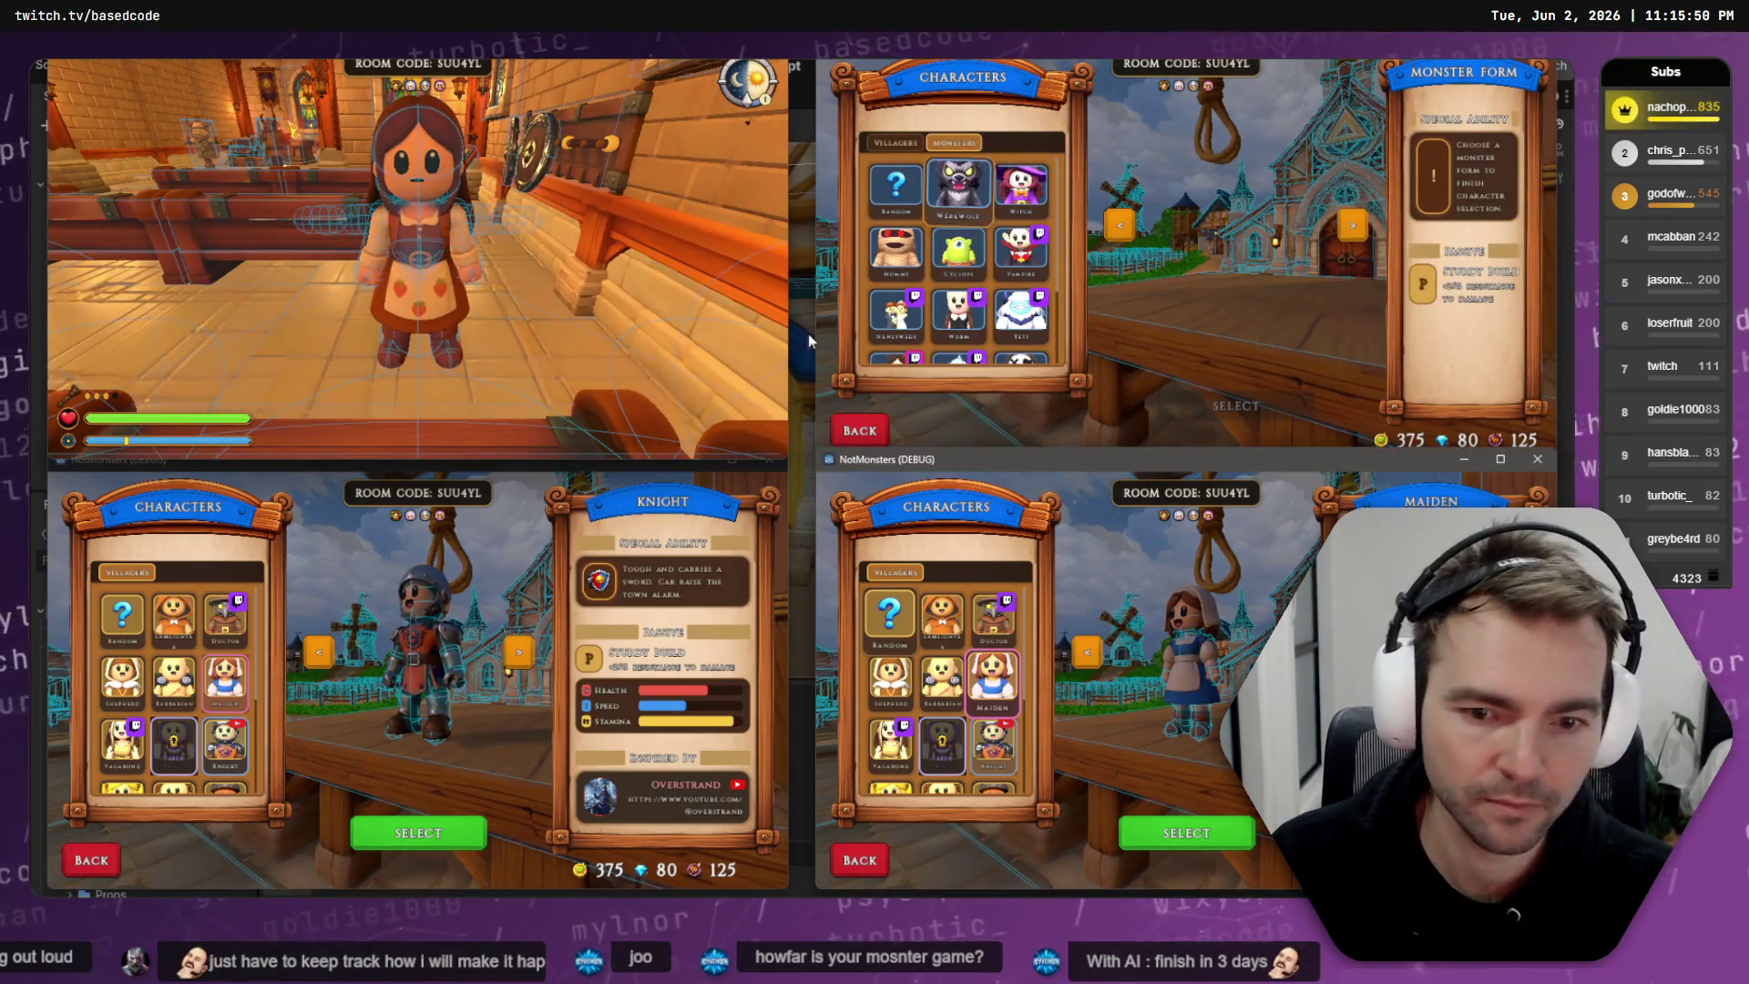
left_click(428, 833)
left_click(1248, 834)
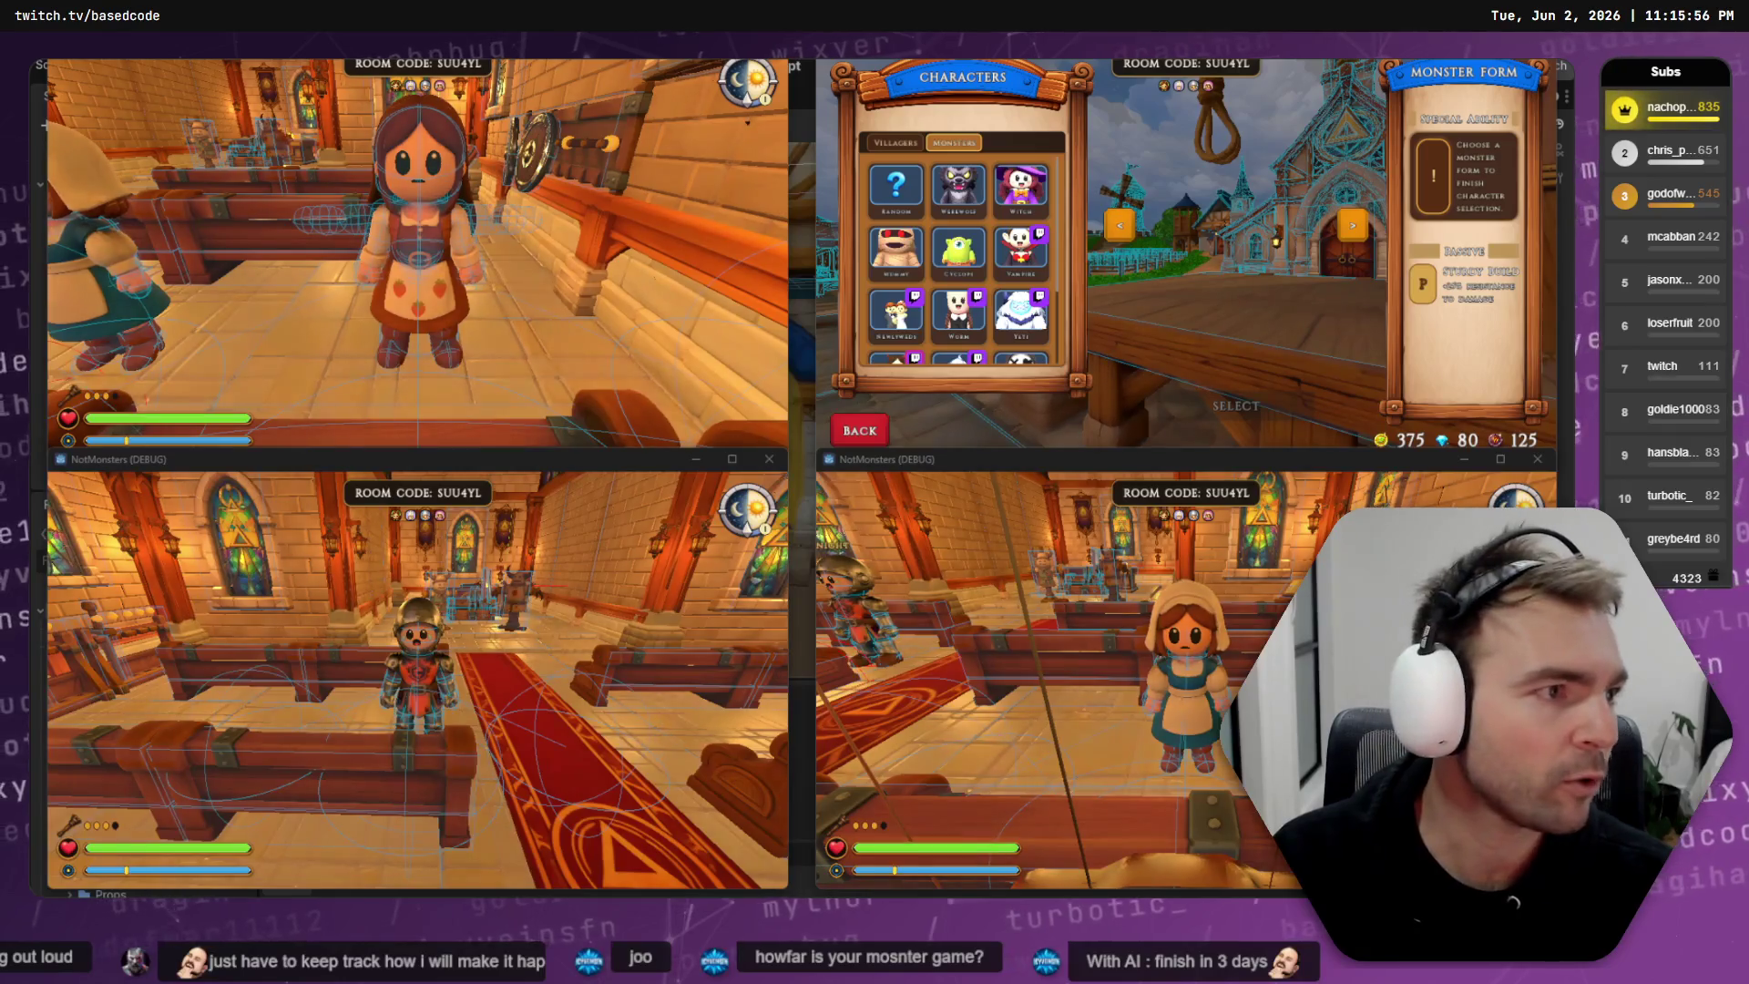
left_click(1020, 358)
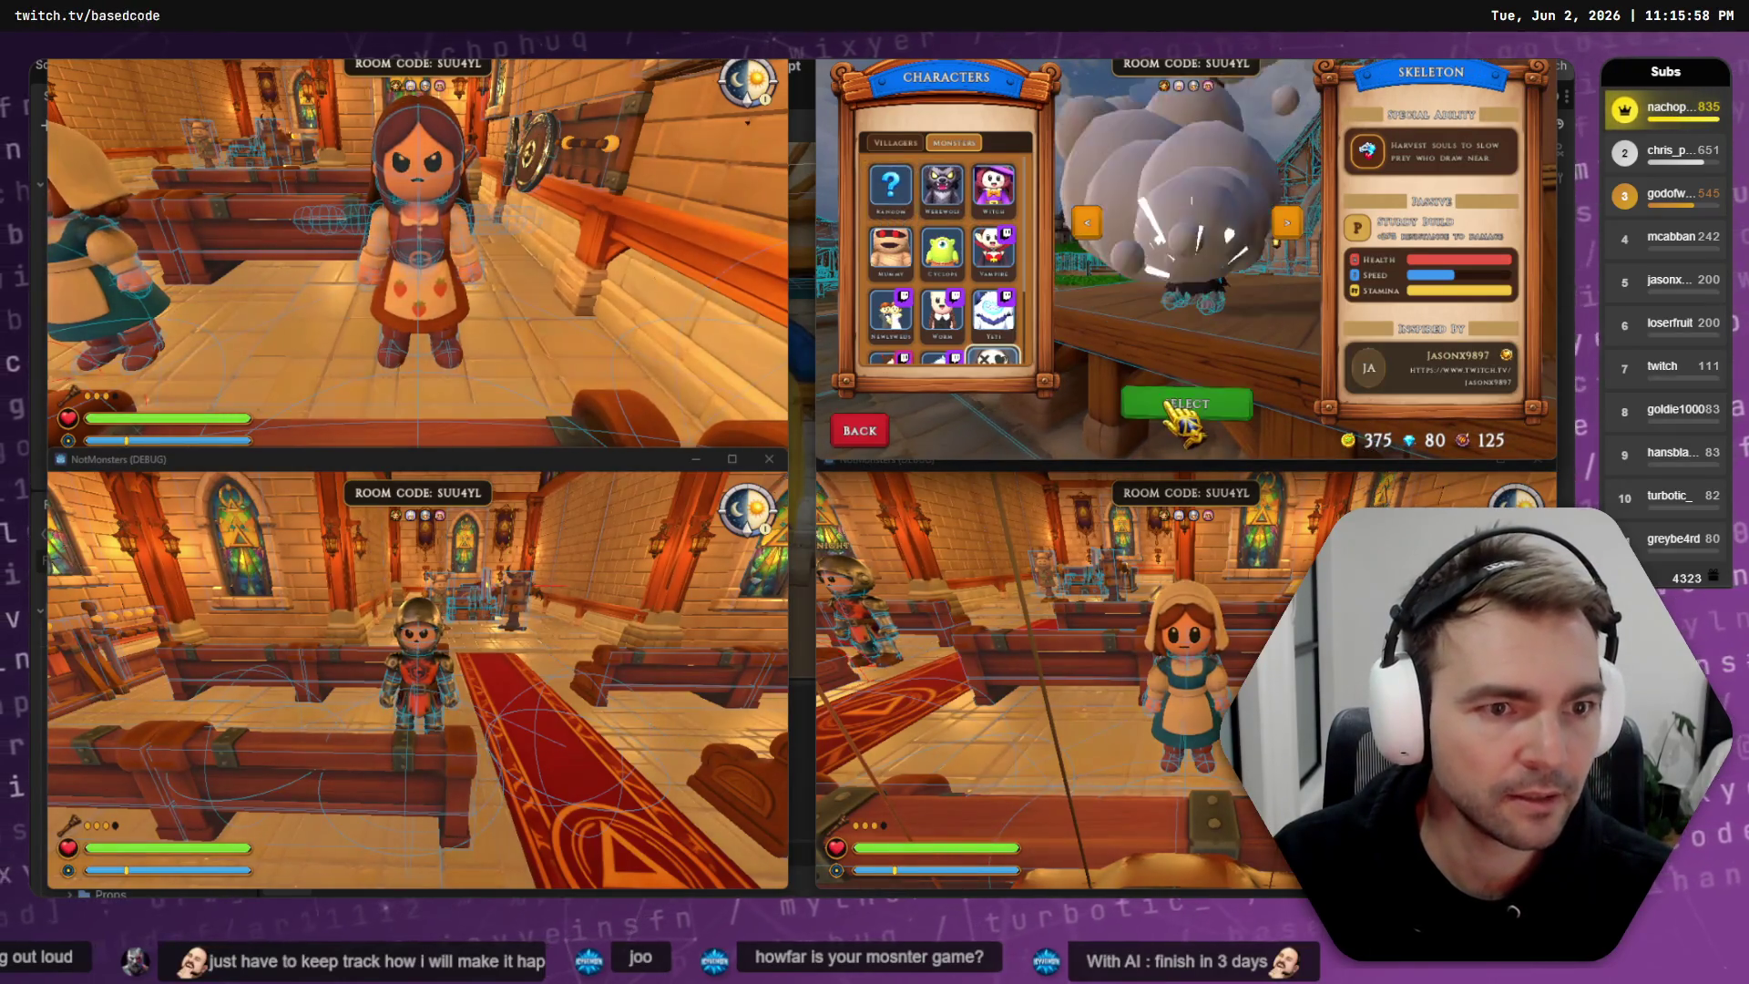
left_click(1145, 397)
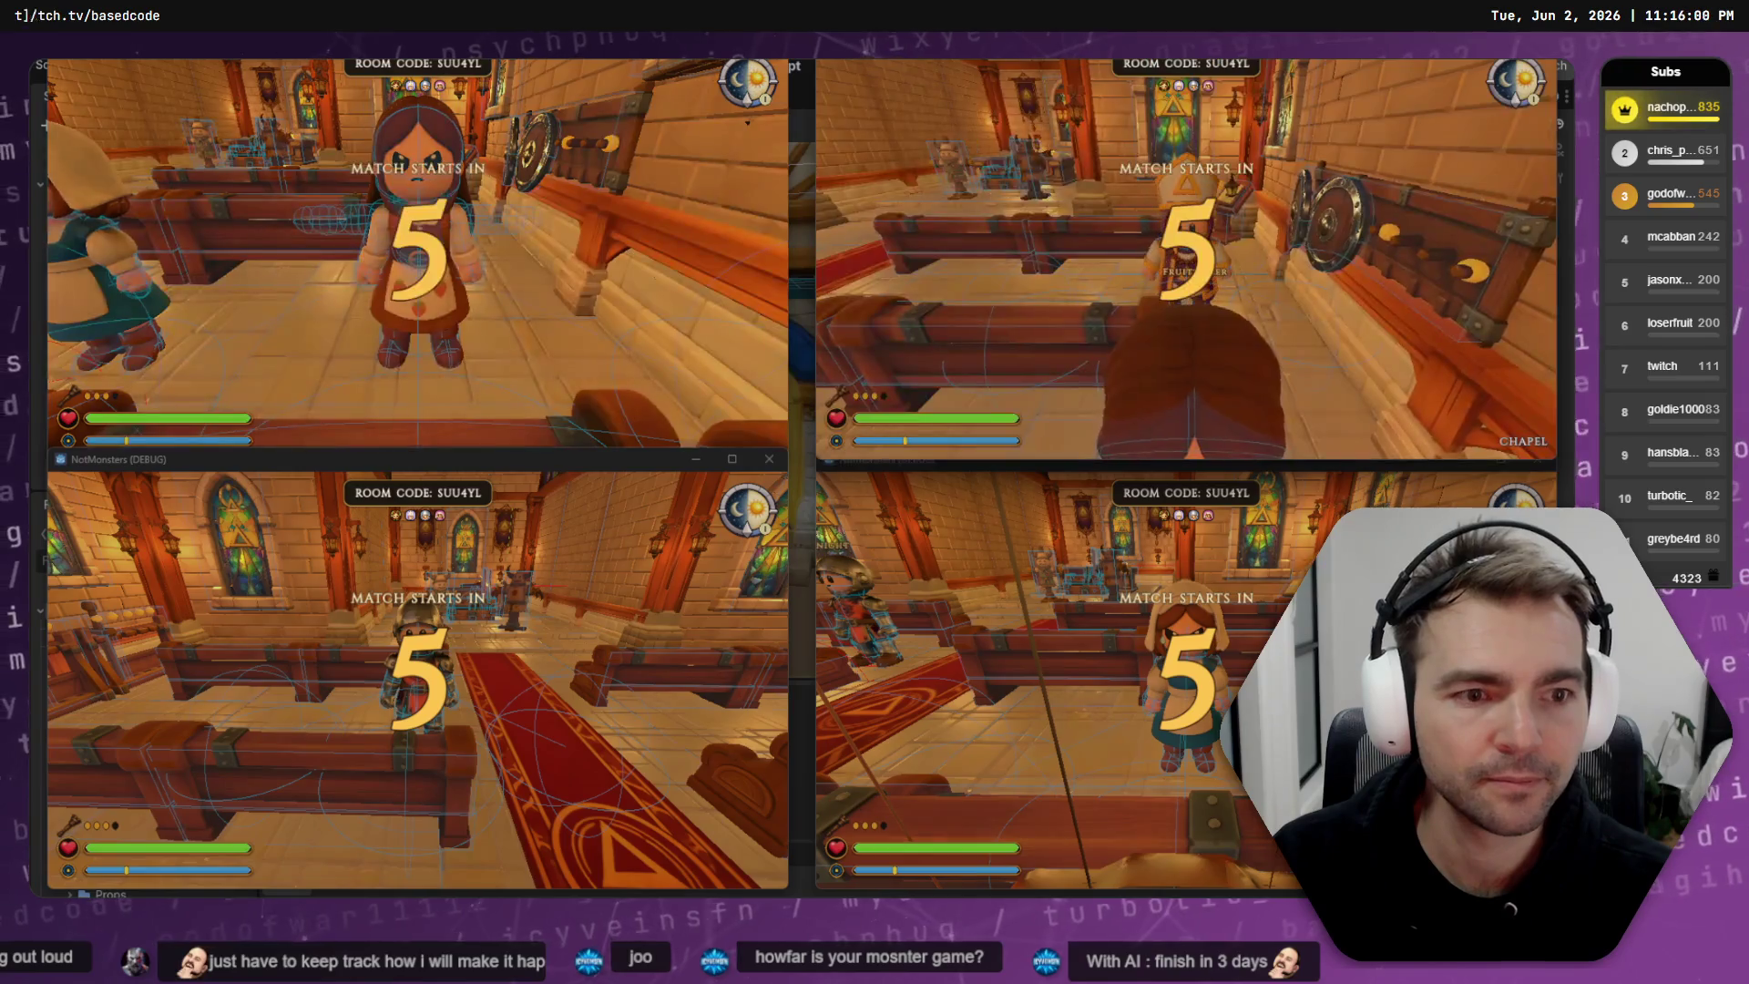
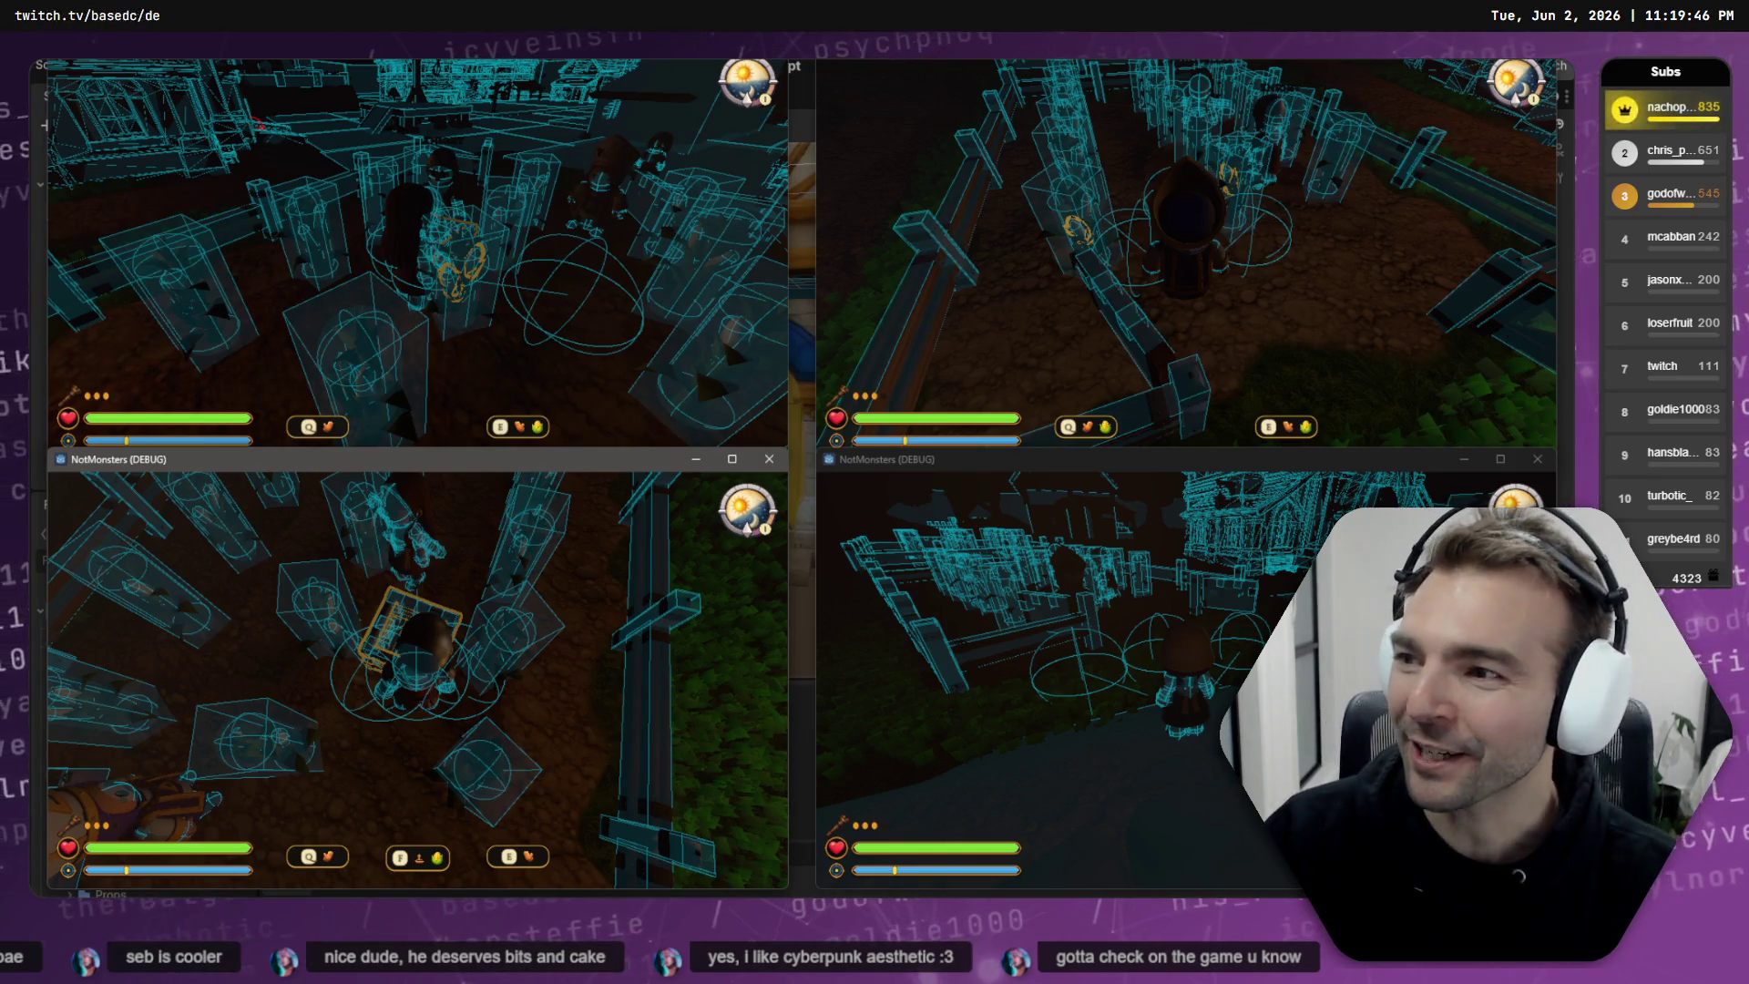
- Focus the bottom-left NotMonsters debug window, then bring the top-left game instance to the front
left_click(87, 819)
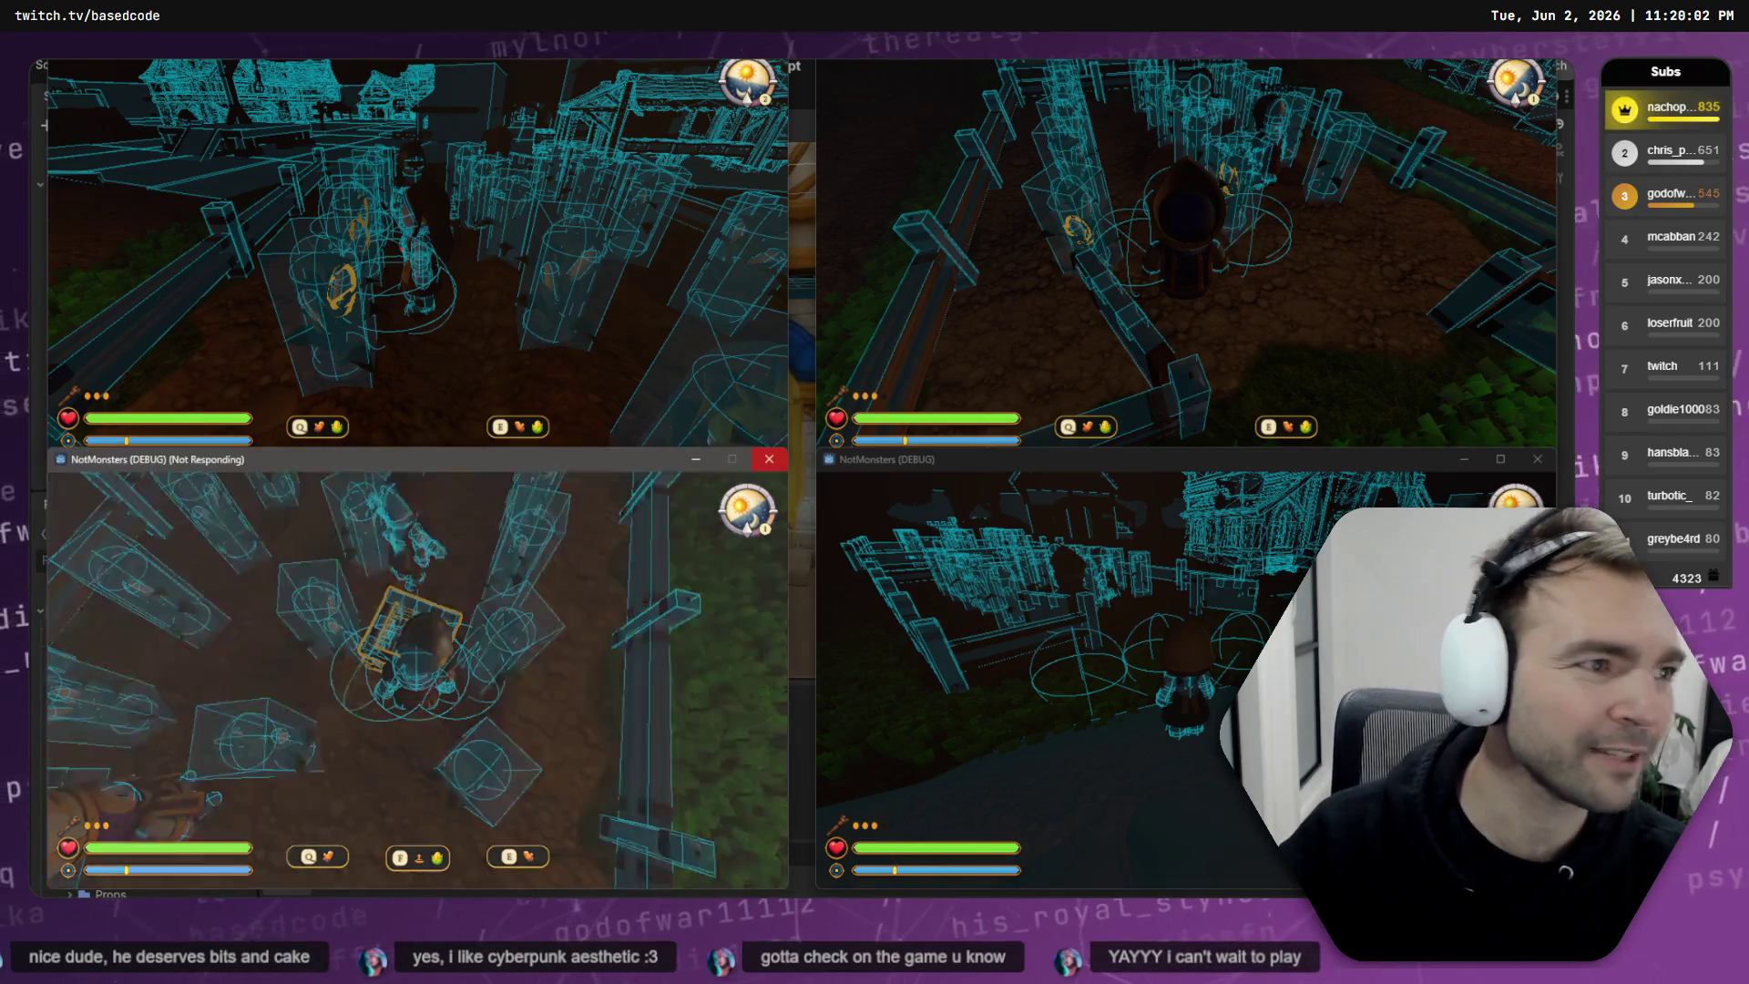
left_click(527, 276)
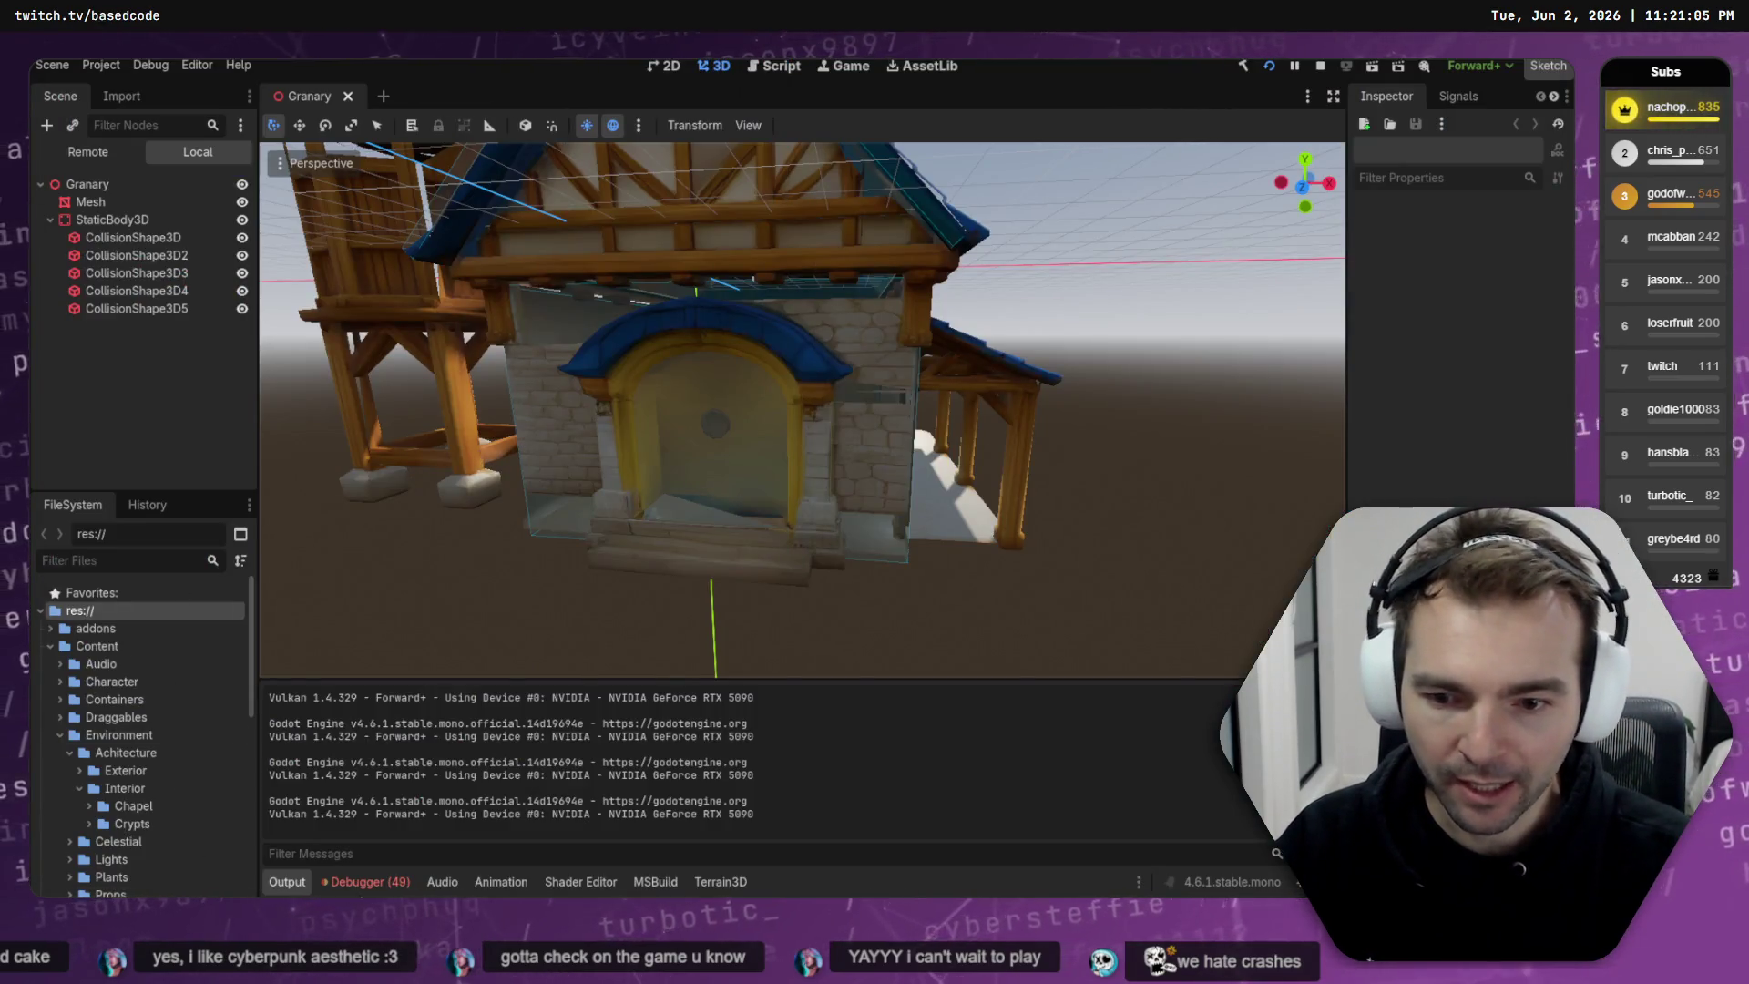
- In the Debugger, check the error lists of game Sessions 2 and 3
left_click(364, 882)
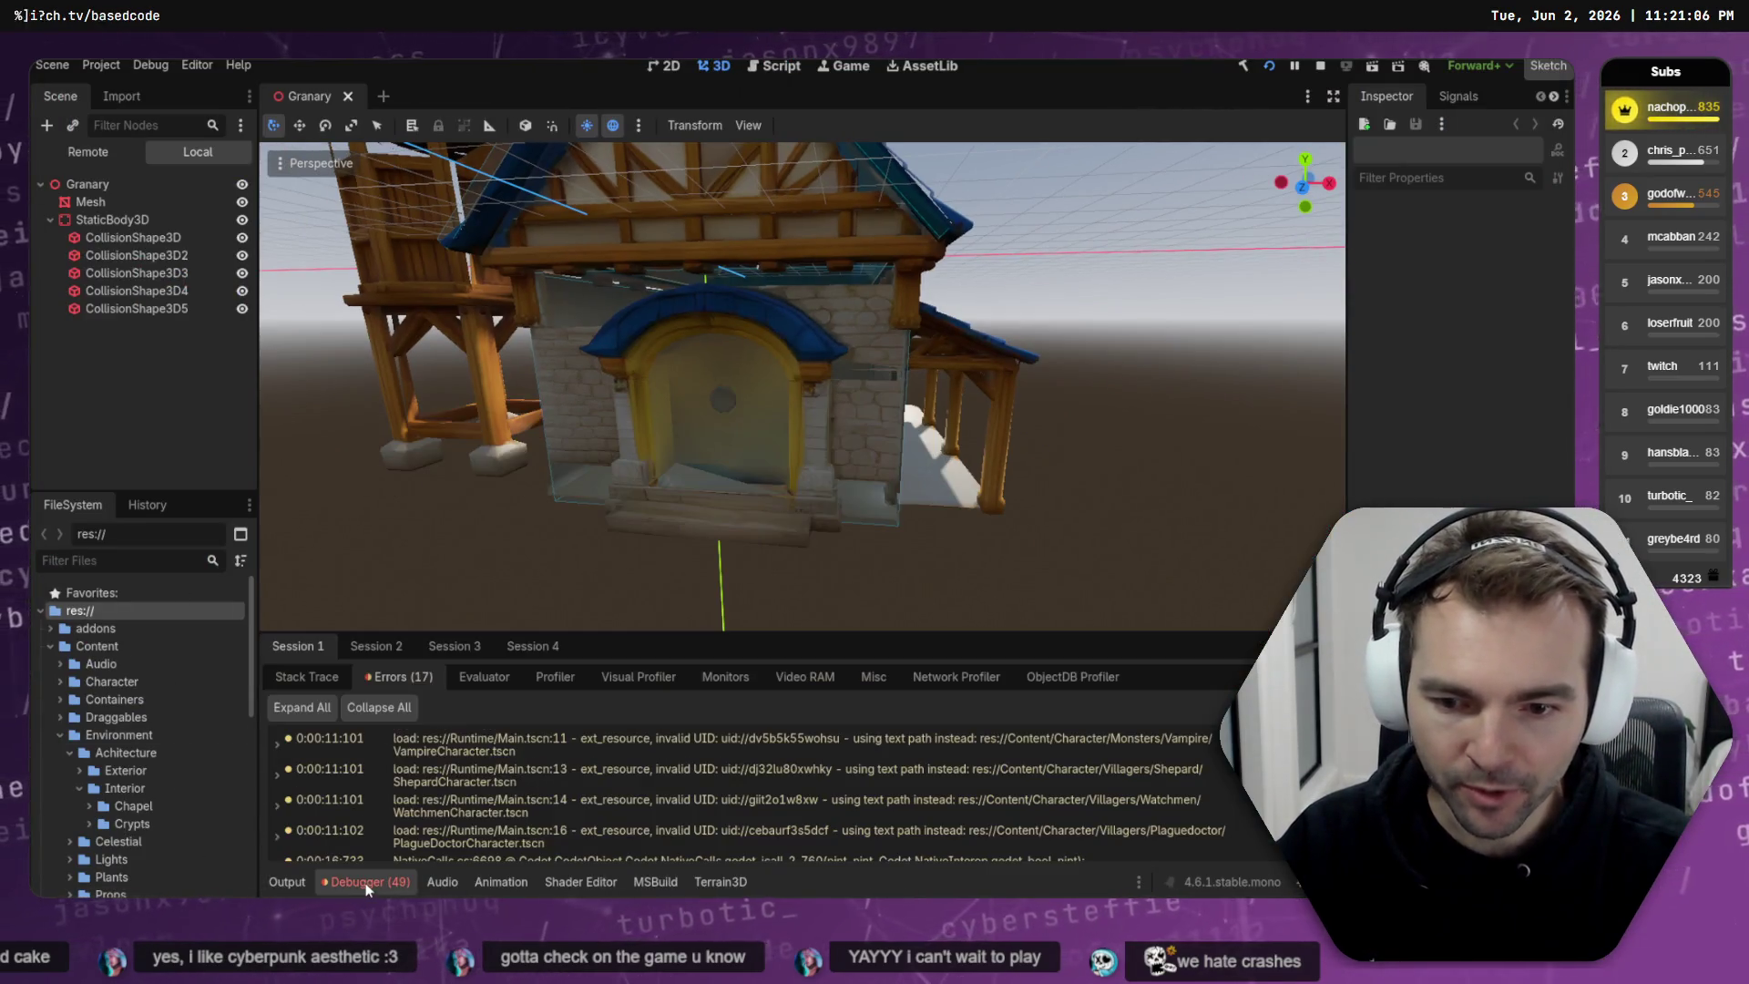
left_click(407, 646)
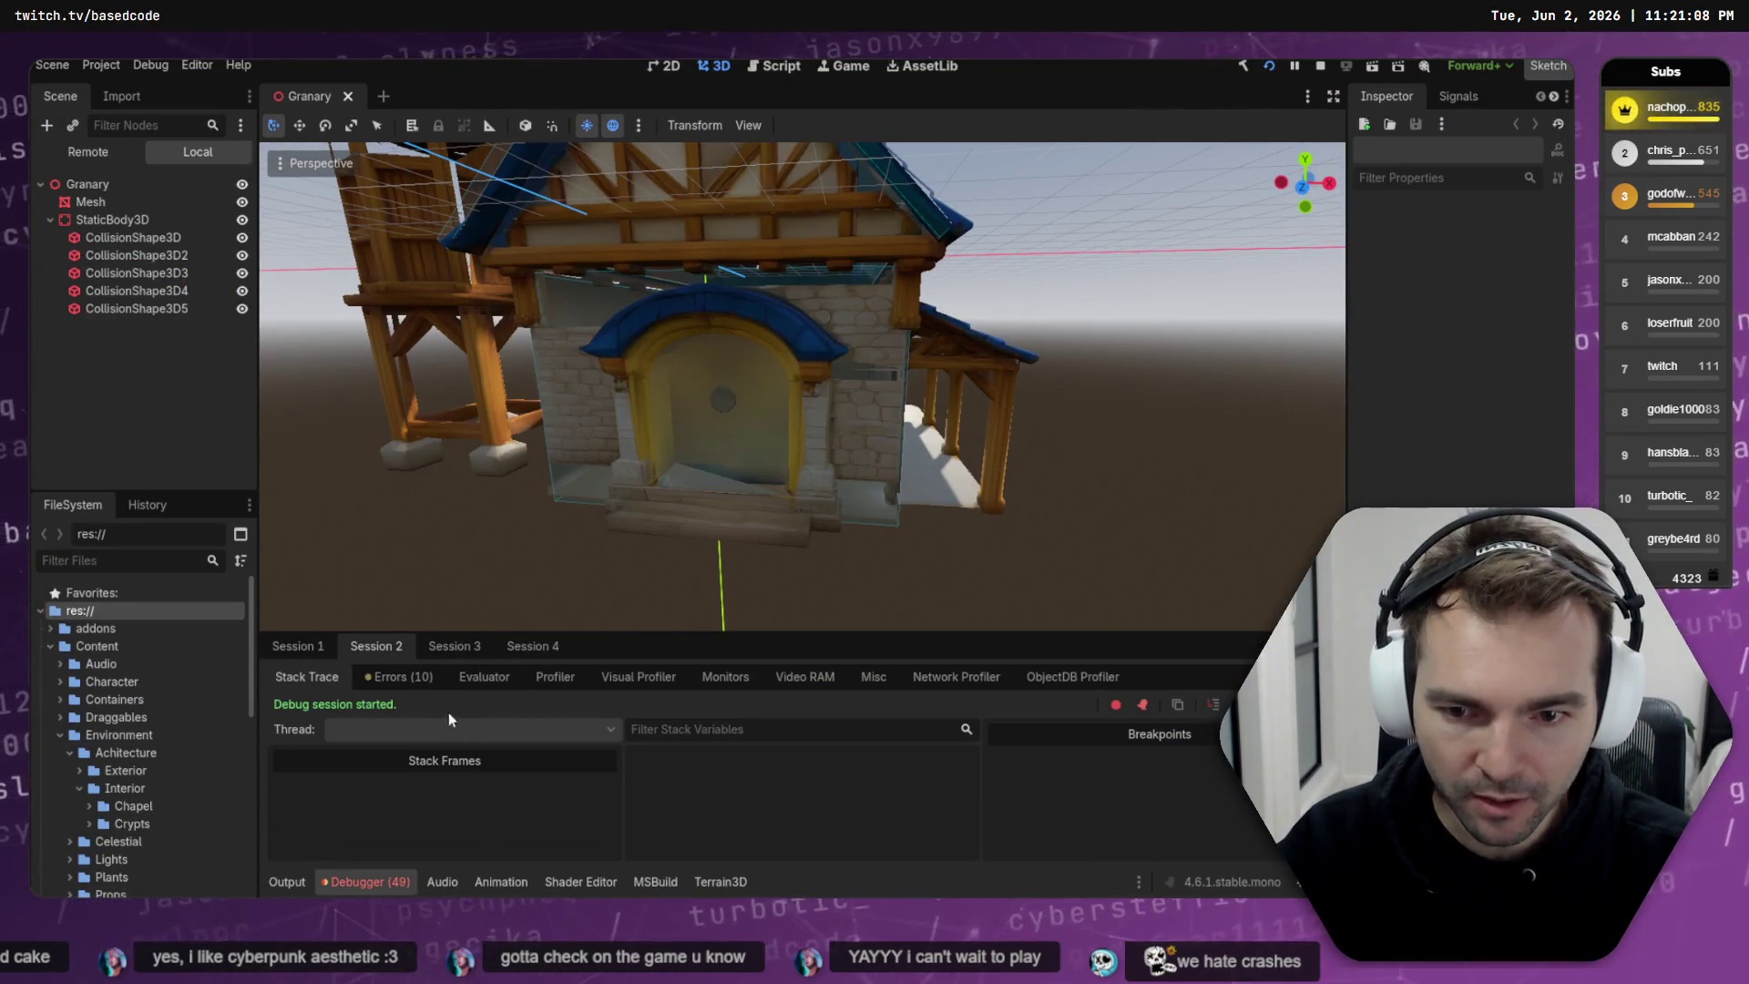
left_click(448, 646)
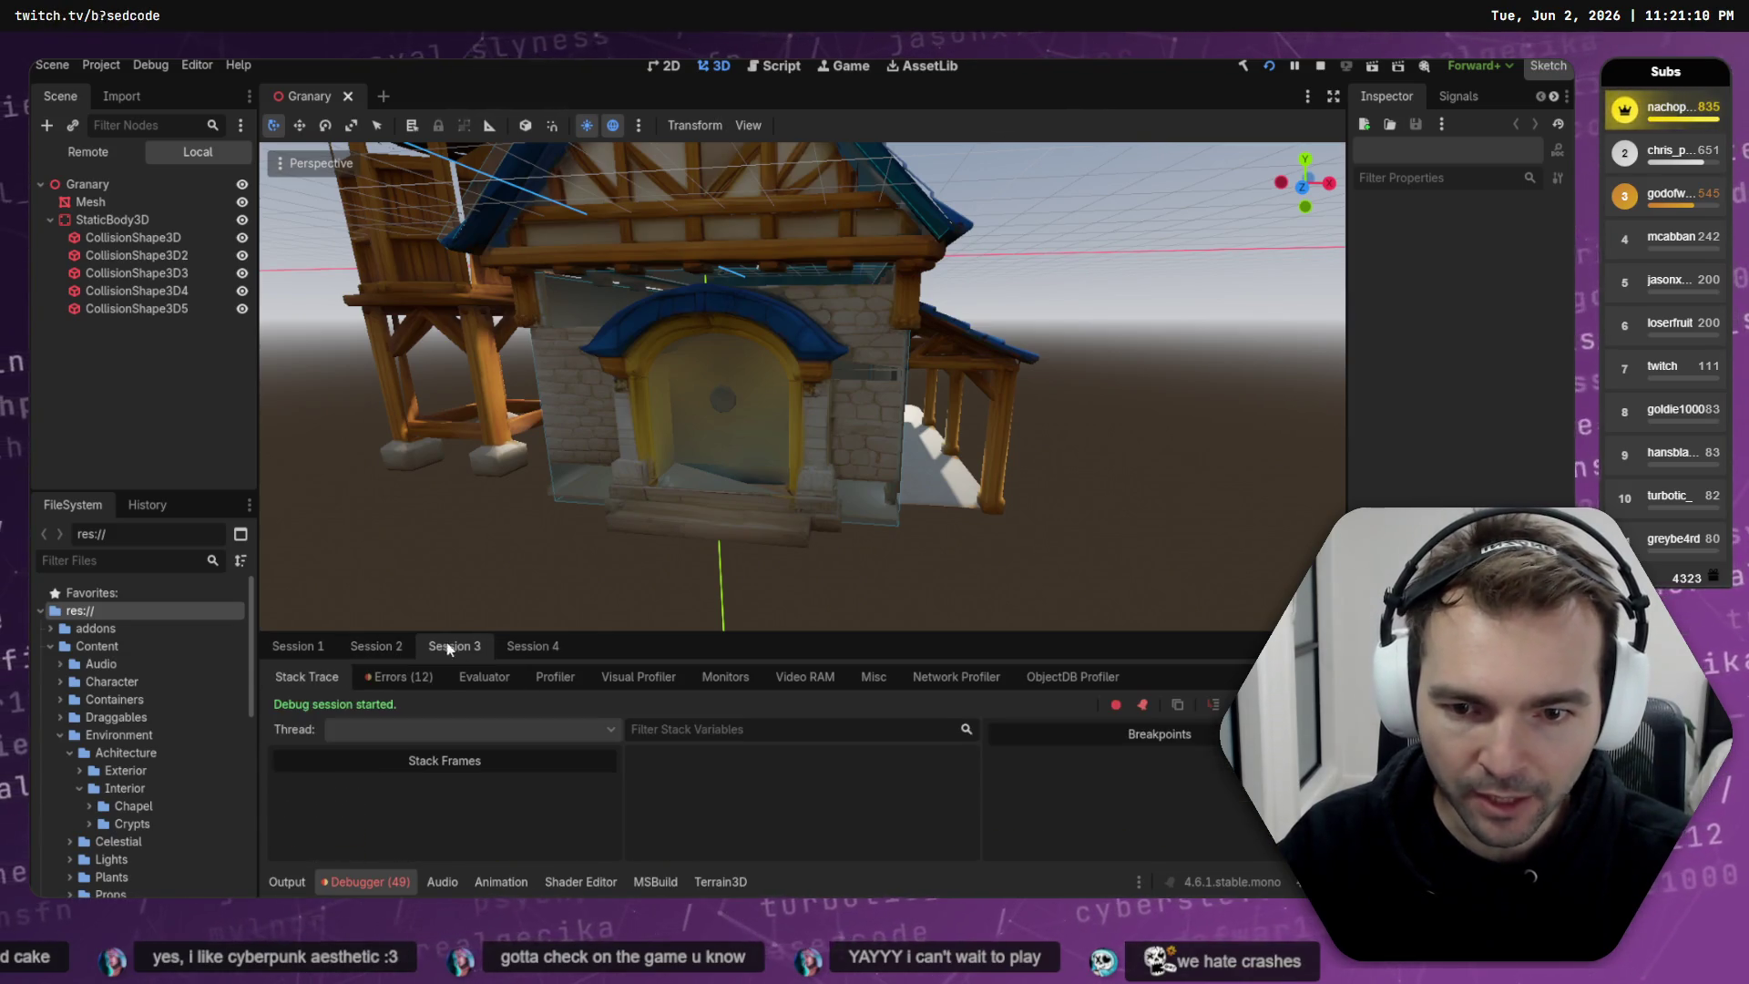
left_click(424, 681)
scroll(587, 768, "down", 2)
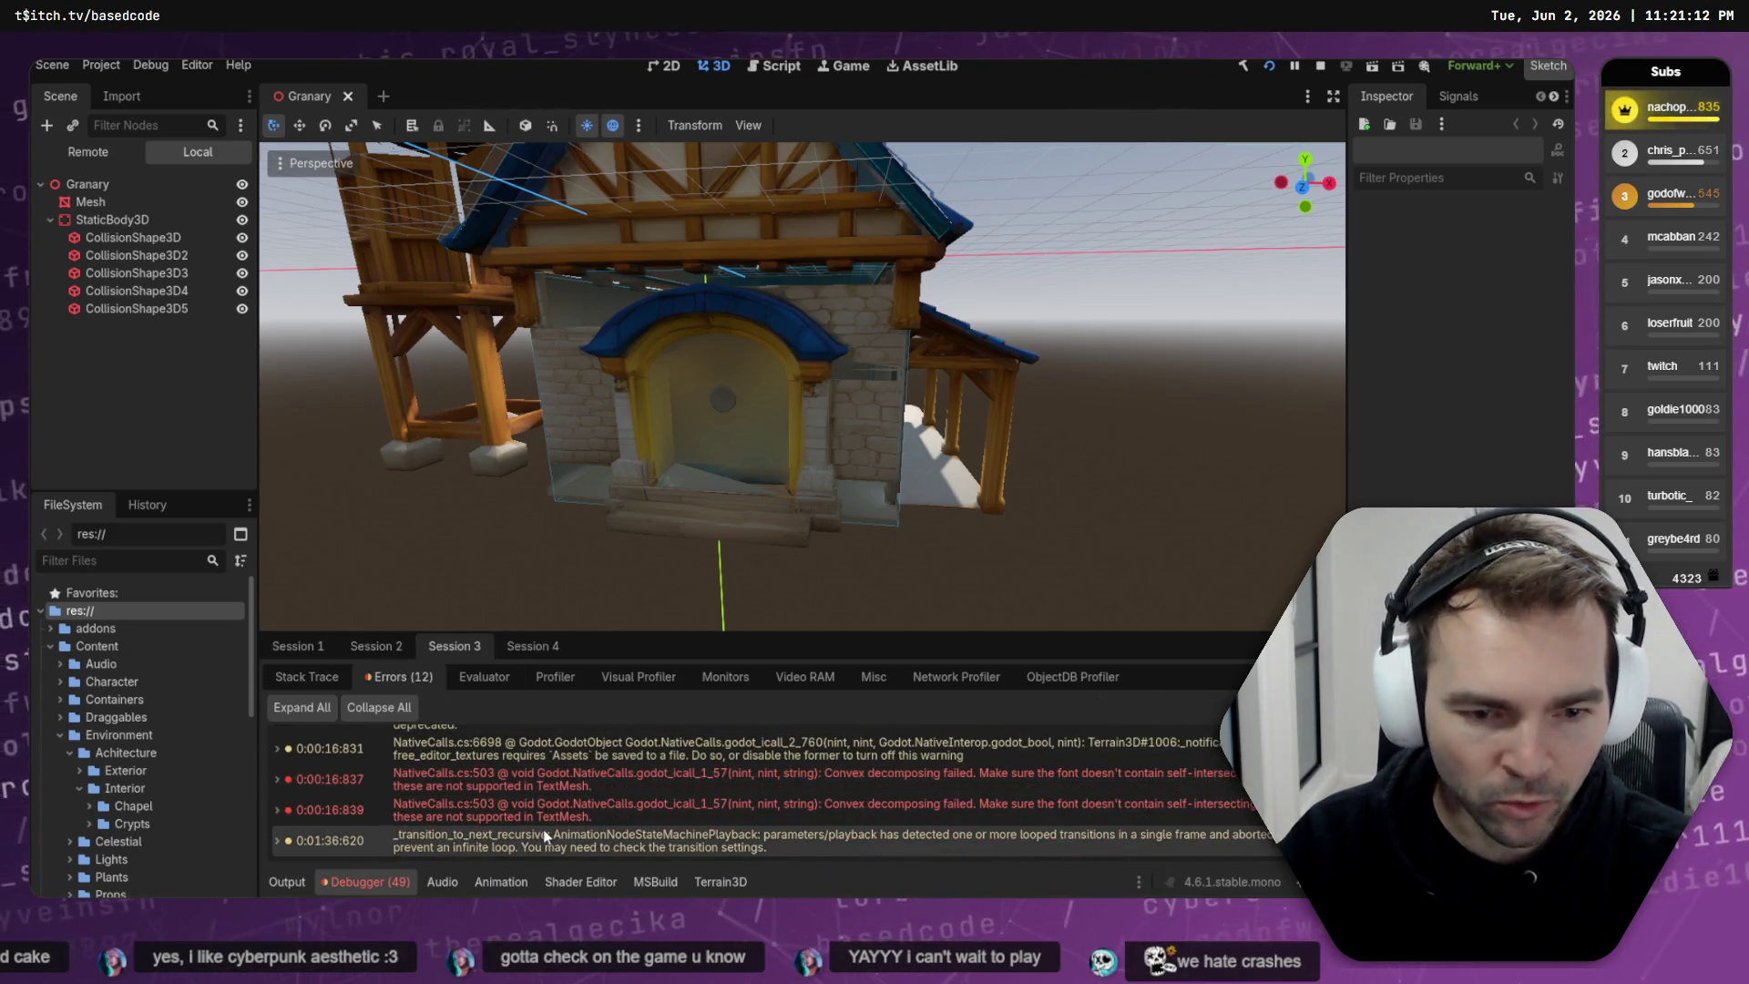
- Check Session 4's error list, return to Session 1, then switch to the Codex terminal
left_click(531, 646)
left_click(398, 677)
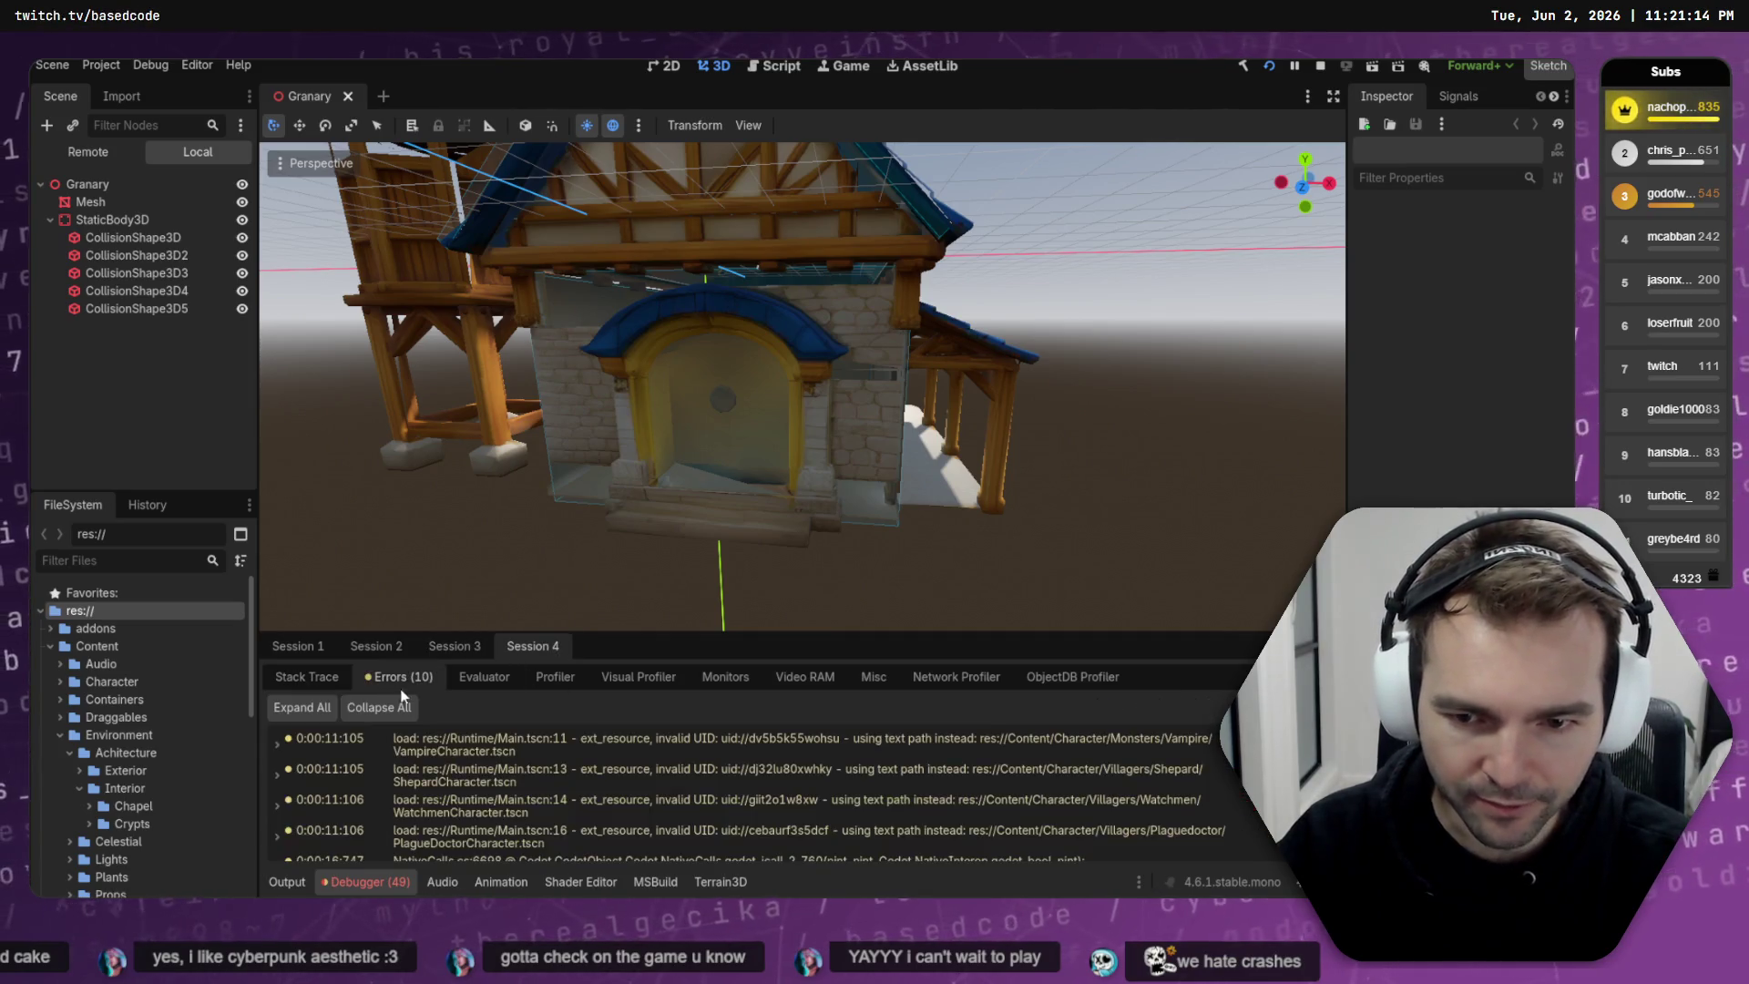
scroll(513, 785, "down", 2)
scroll(512, 785, "up", 2)
left_click(291, 646)
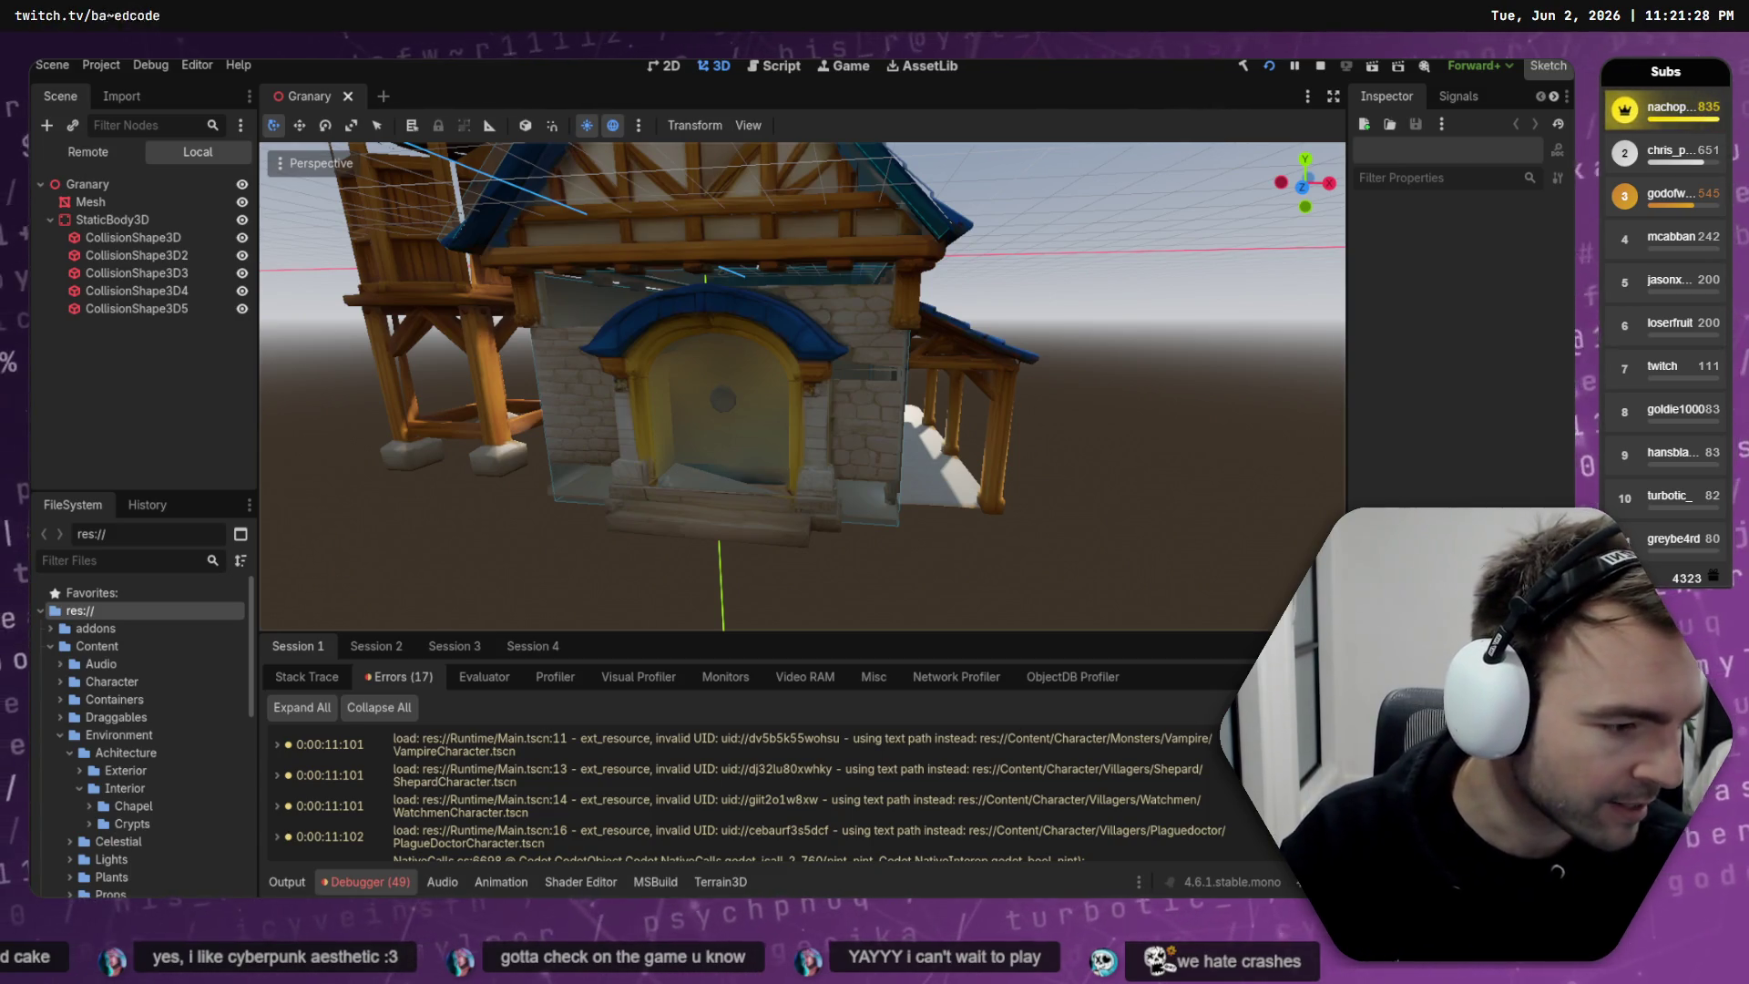
key("alt+Tab")
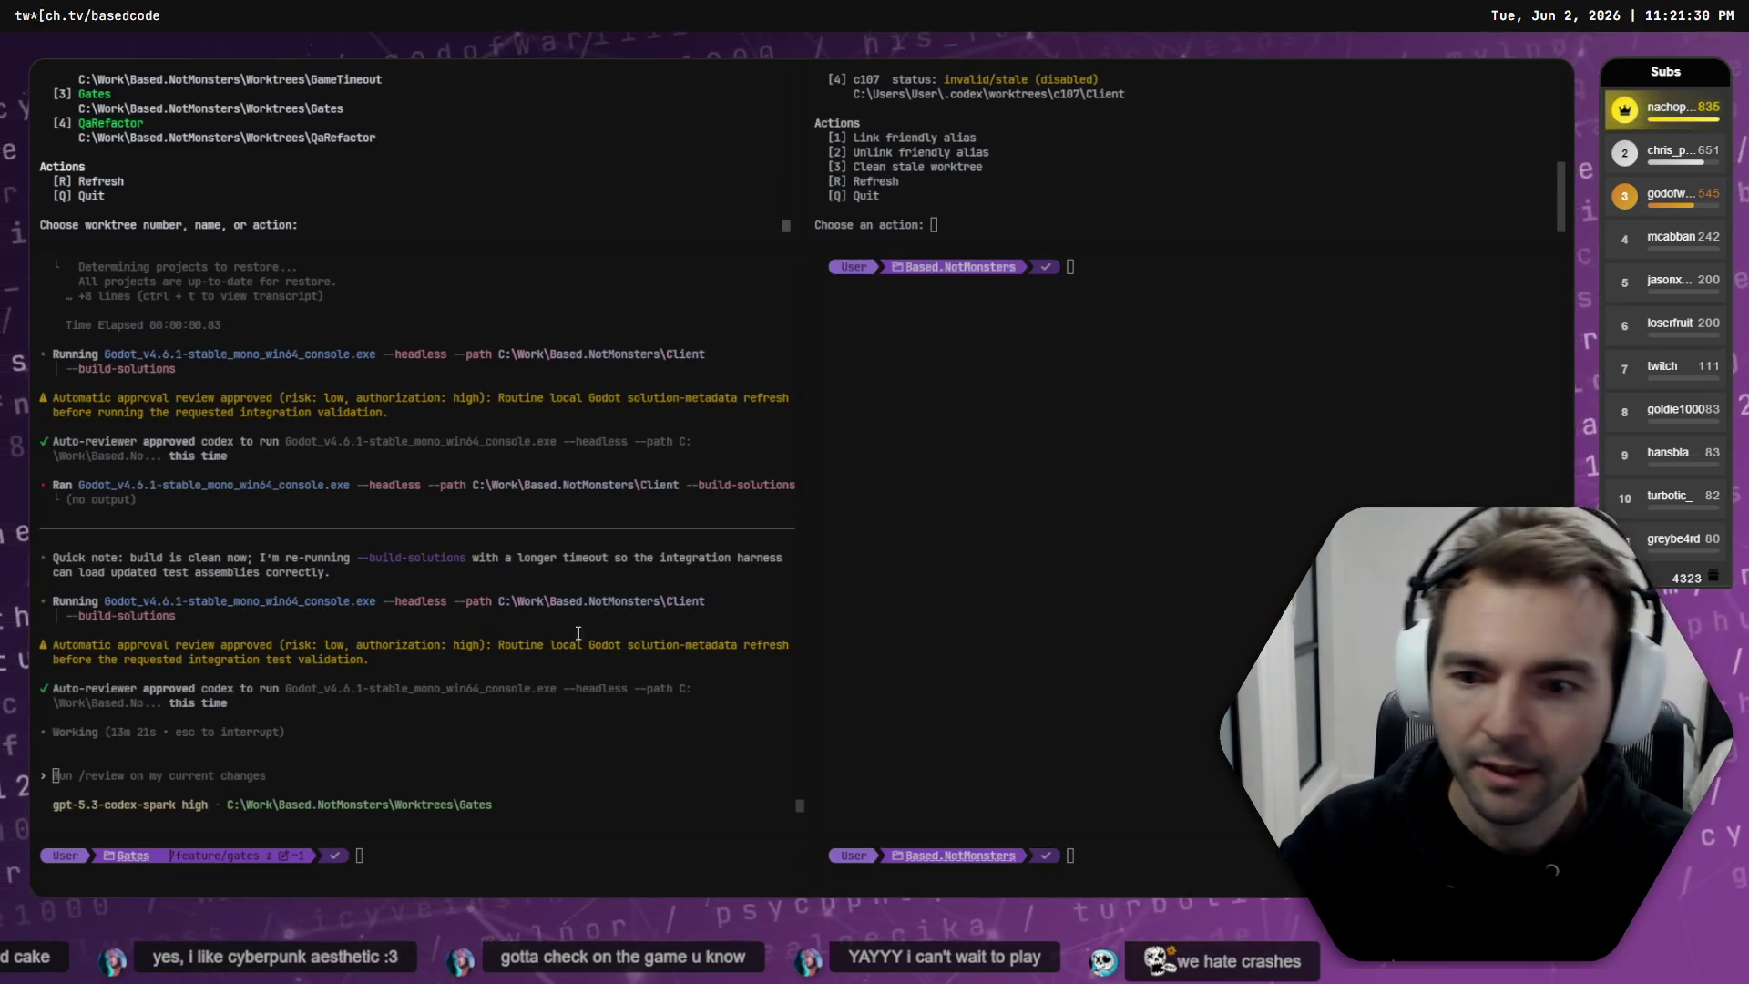
- Show the GameTimeout, QaRefactor and Worktrees Codex sessions side by side in the terminal
key("ctrl+Tab")
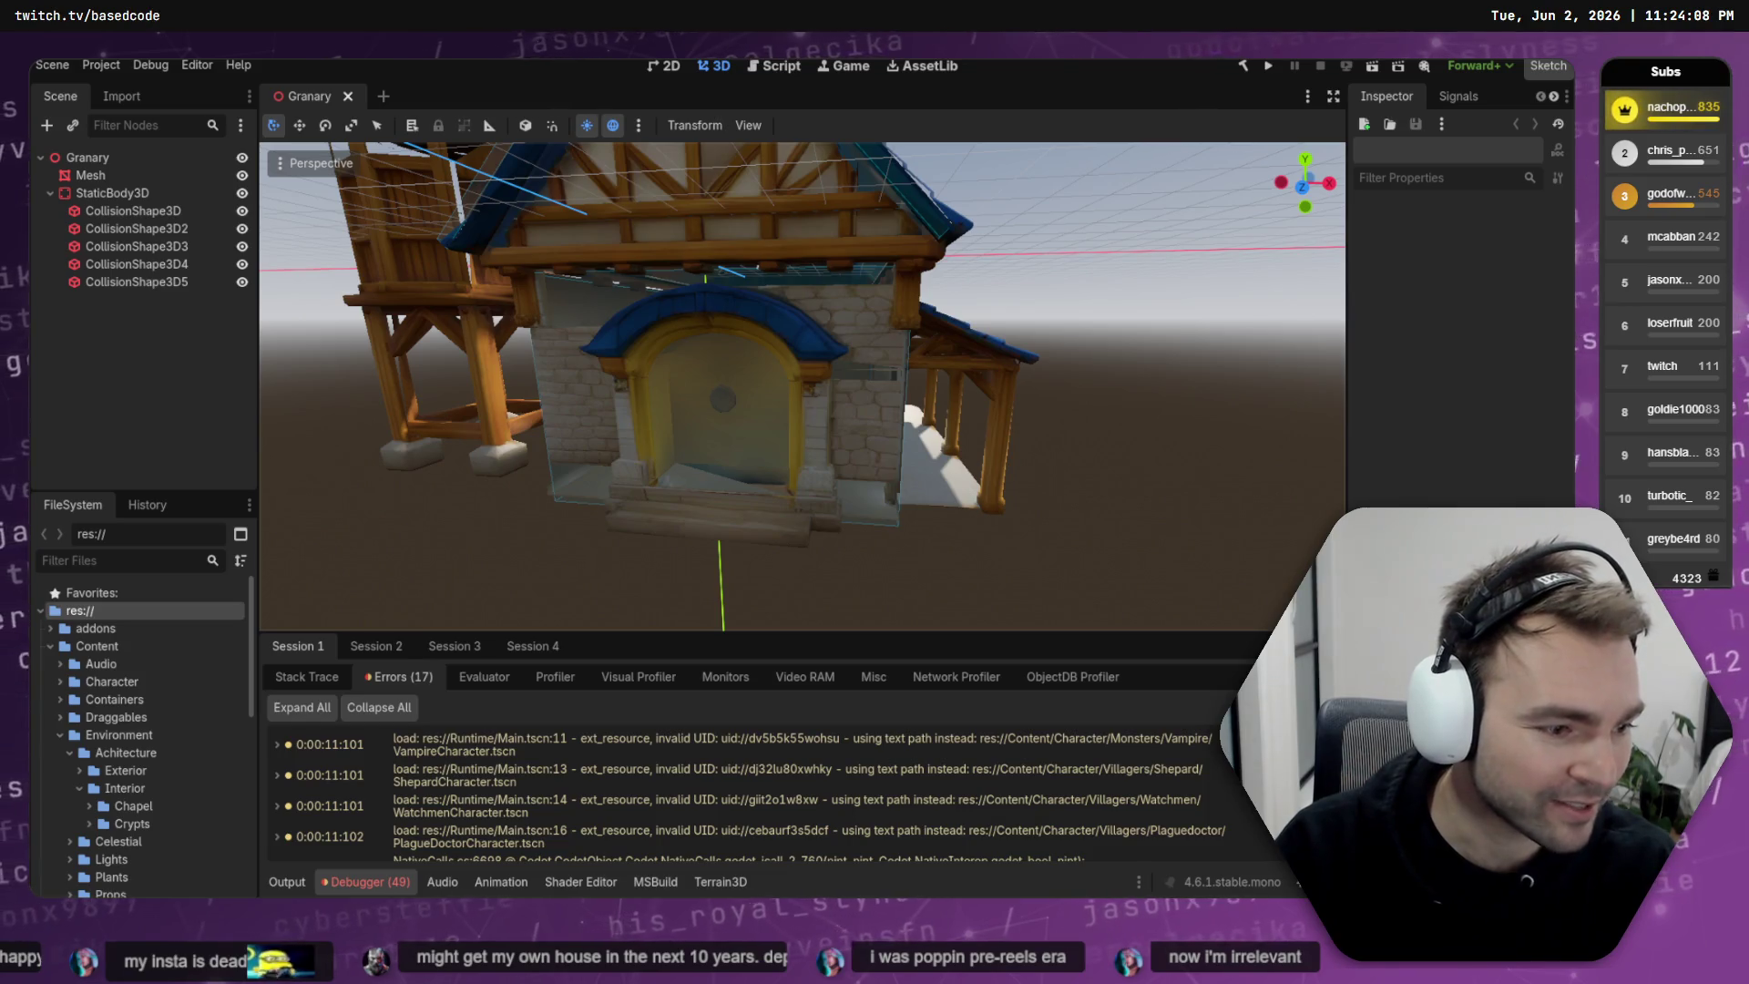
- Switch from the Godot editor back to the Codex terminal with the GameTimeout and QaRefactor sessions
key("alt+Tab")
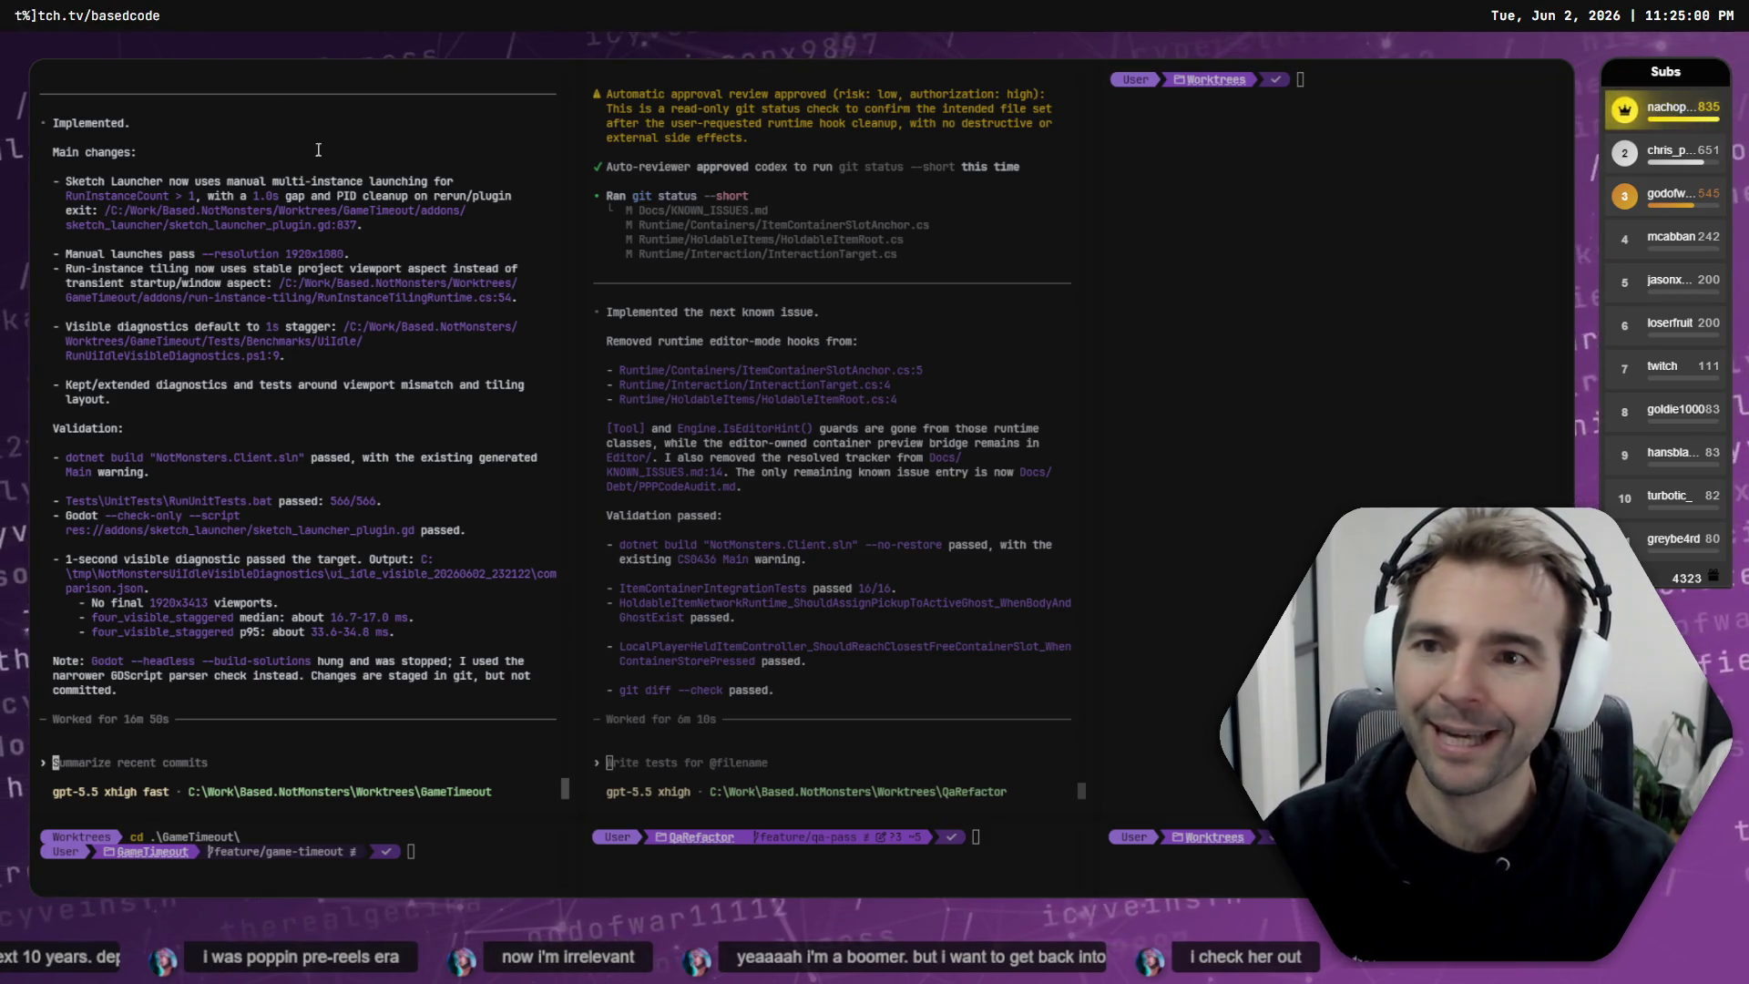
- Glance at the Gates Codex session, then return to the three-pane view and scroll its output
key("ctrl+Tab")
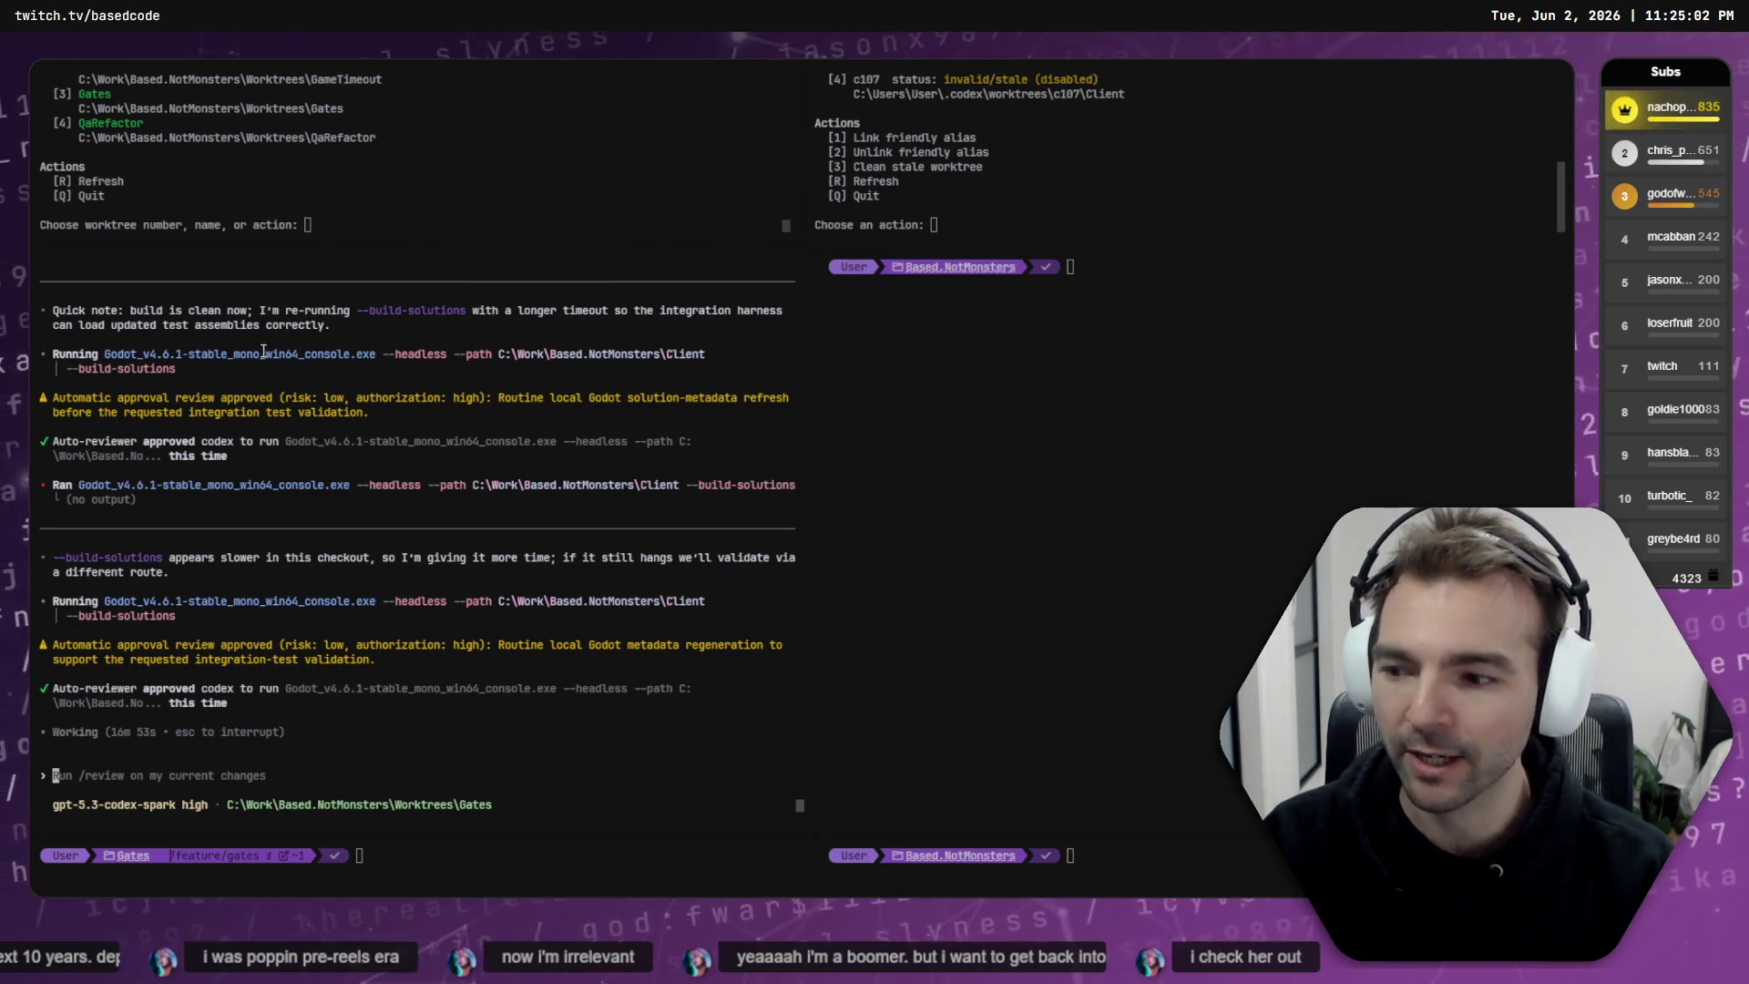
key("ctrl+Tab")
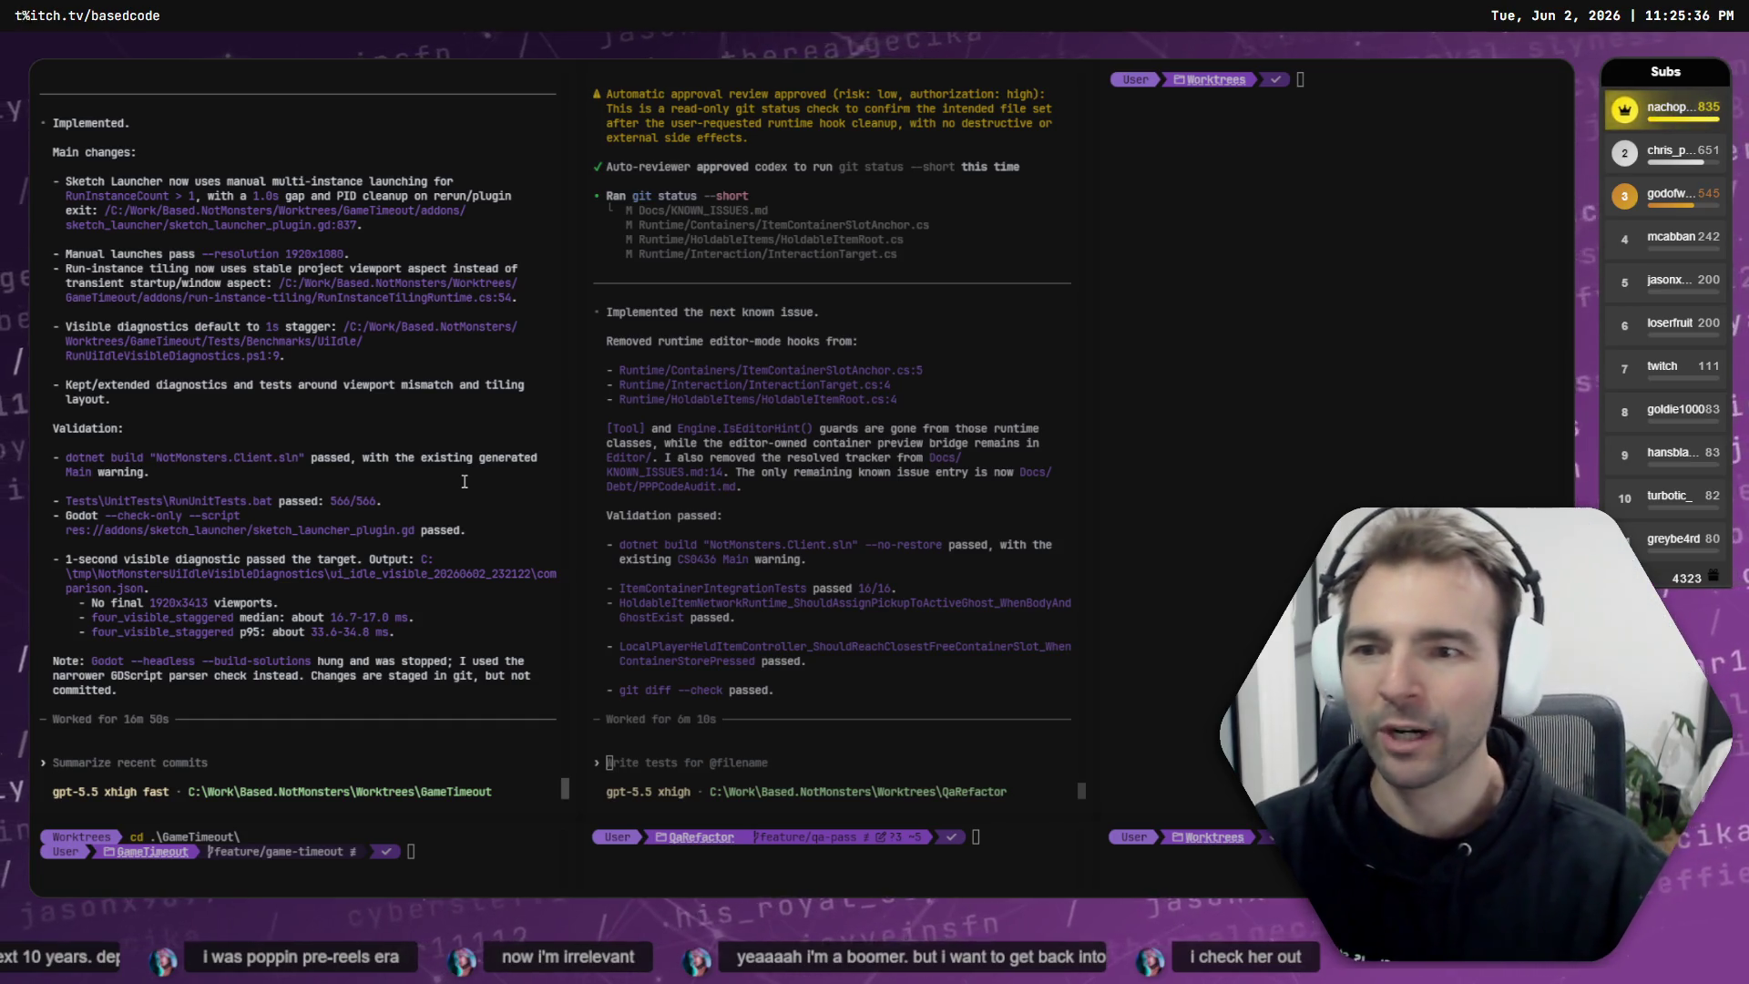
scroll(401, 592, "up", 5)
scroll(382, 583, "down", 5)
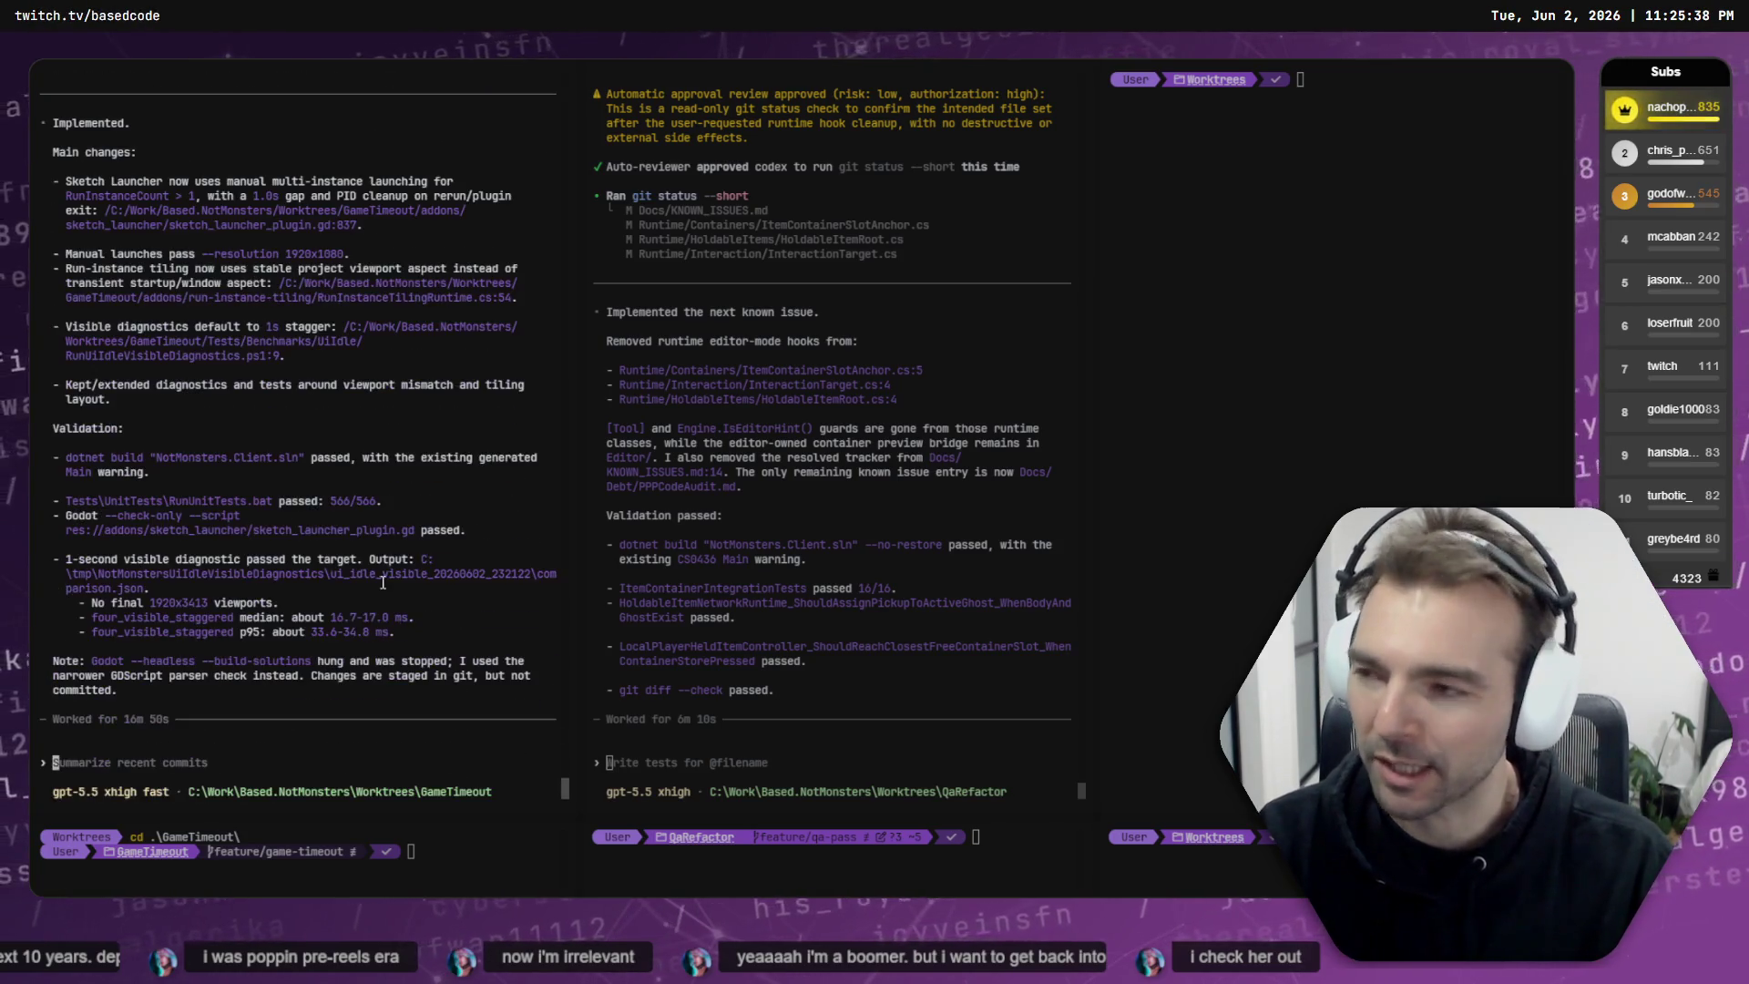
- Highlight GameTimeout's Sketch Launcher change summary, check the Gates workspace, then switch to Fork
left_click(199, 567)
scroll(249, 755, "up", 5)
left_click_drag(76, 420, 353, 420)
left_click_drag(71, 428, 288, 425)
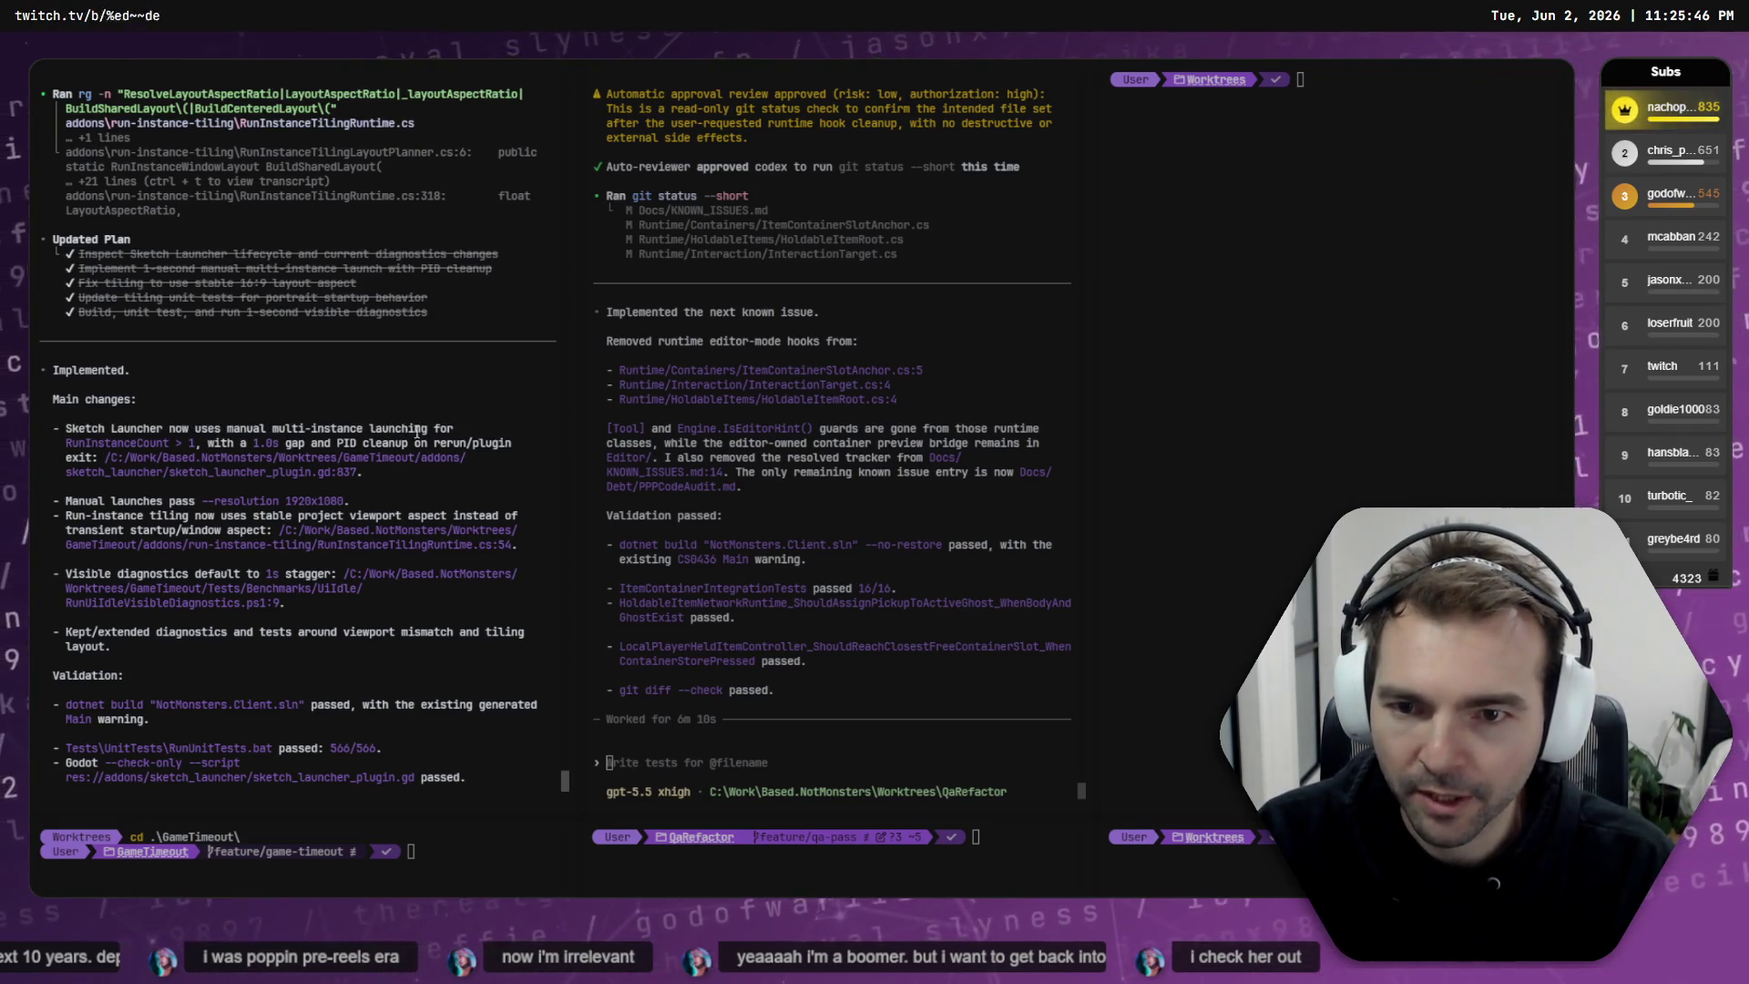
scroll(232, 428, "down", 3)
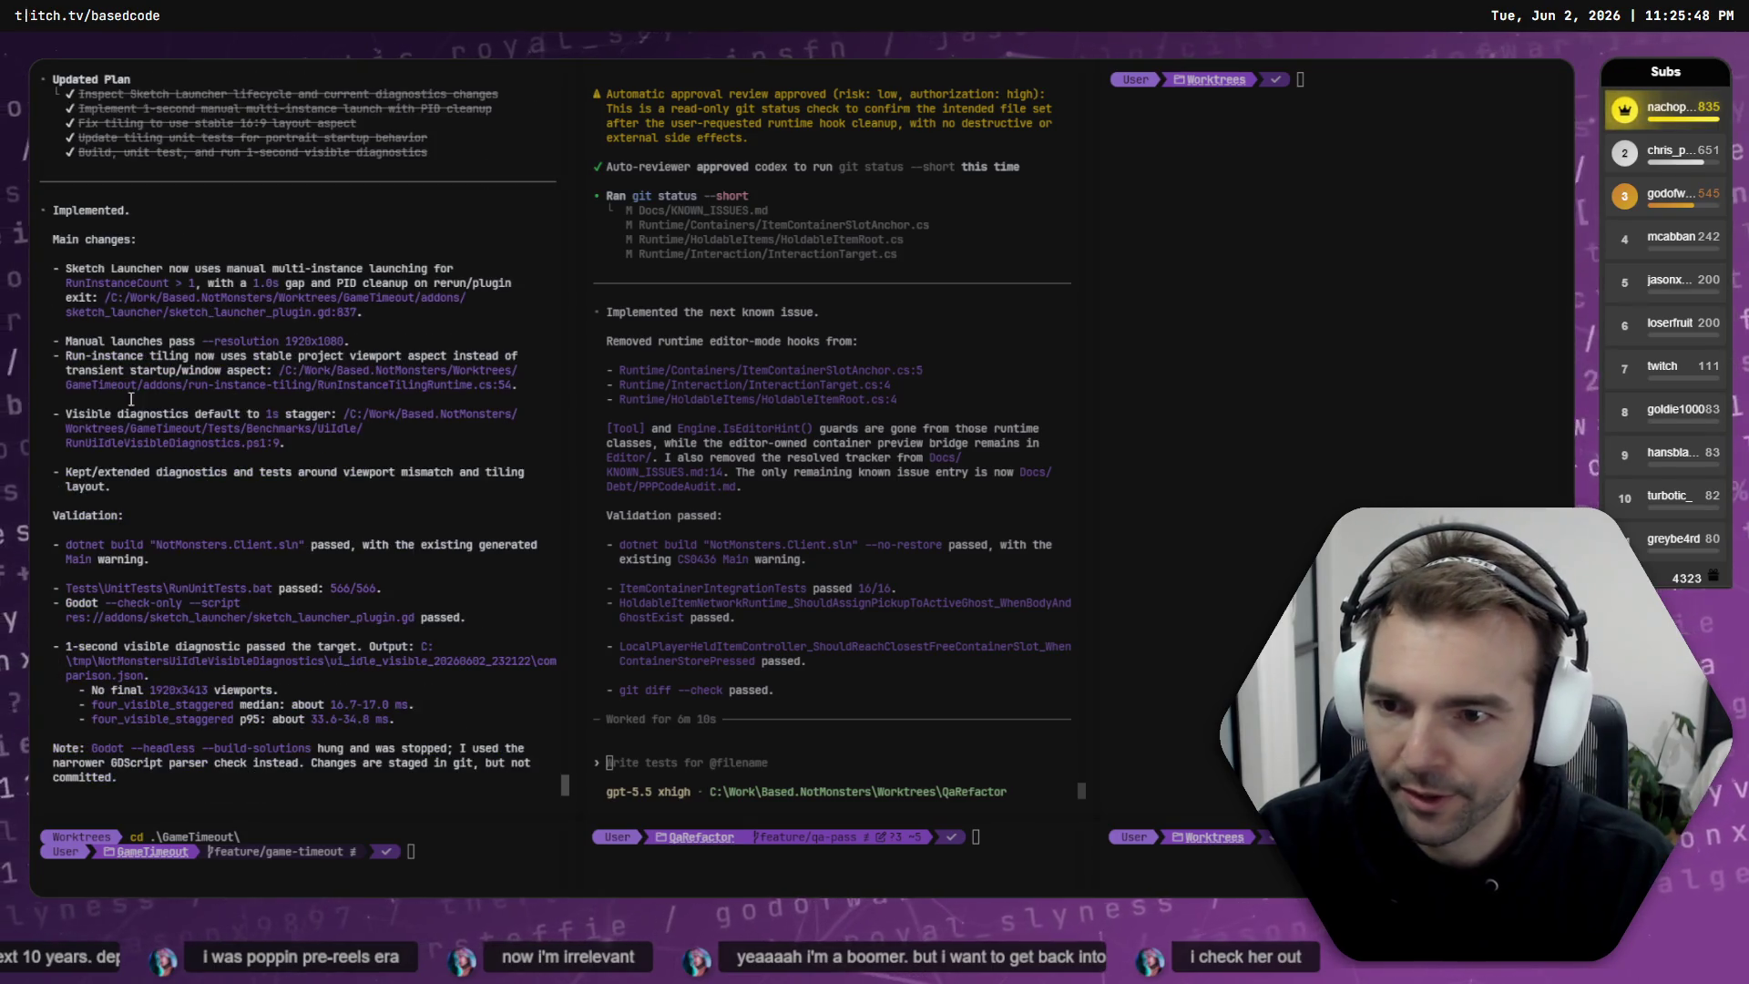
scroll(160, 493, "down", 2)
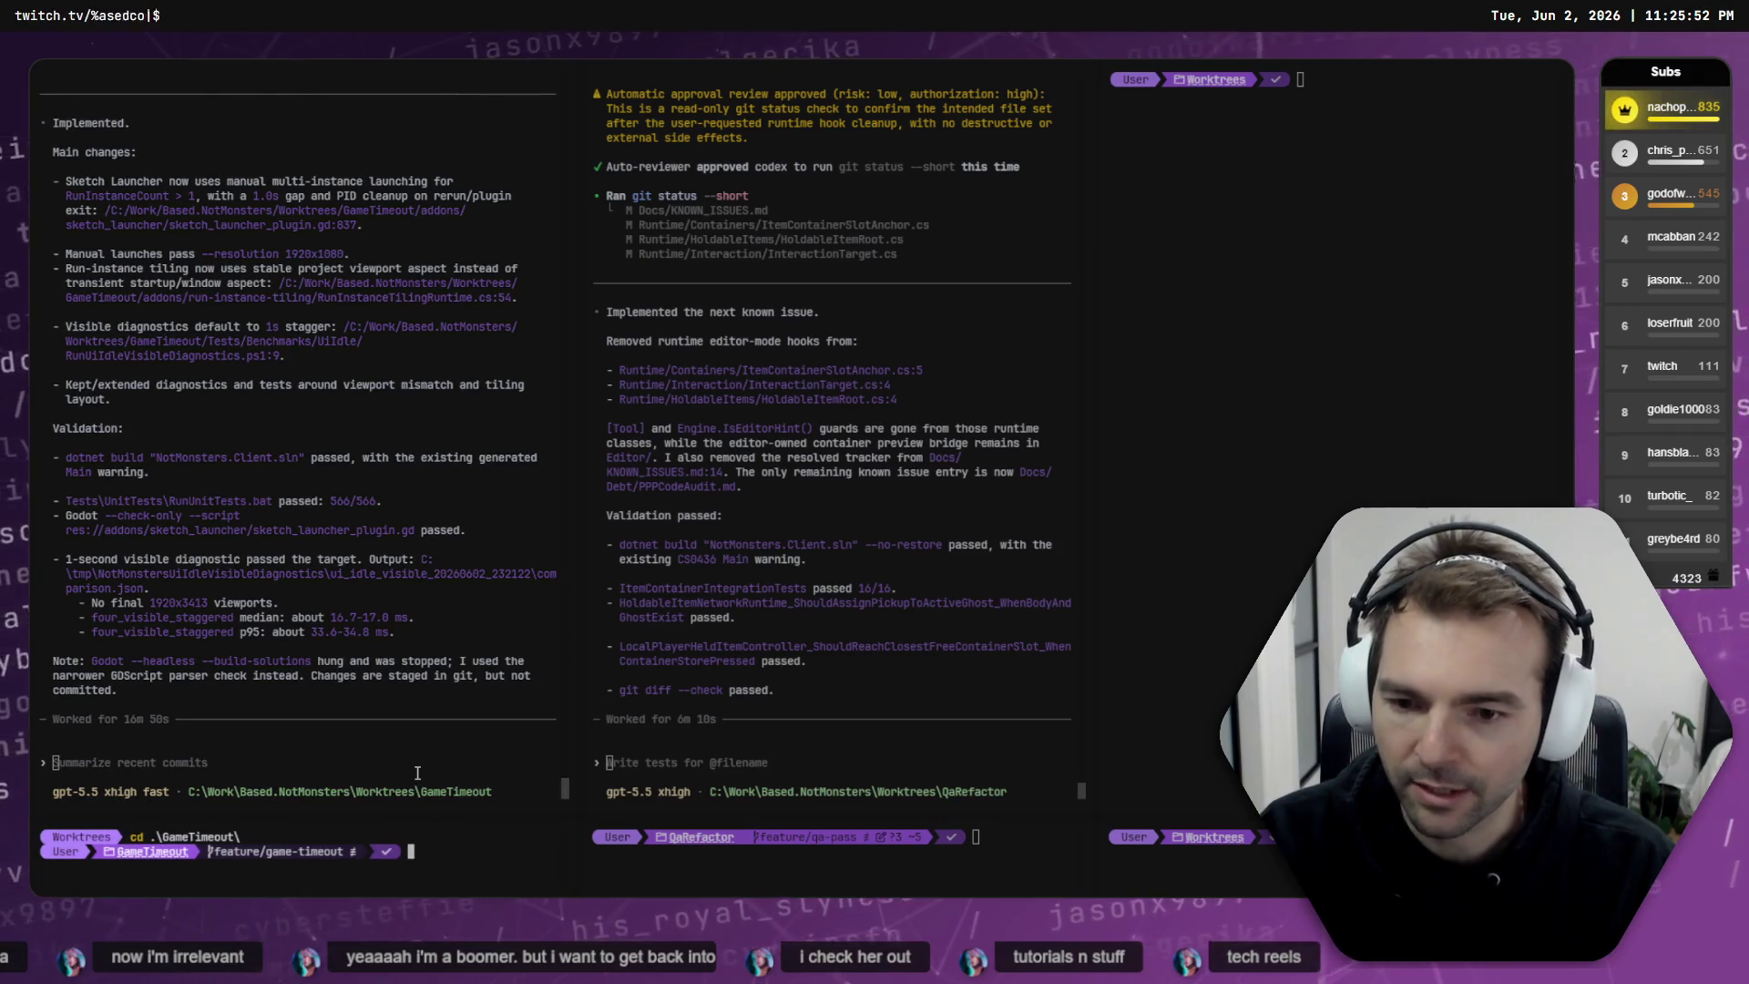
scroll(300, 456, "up", 5)
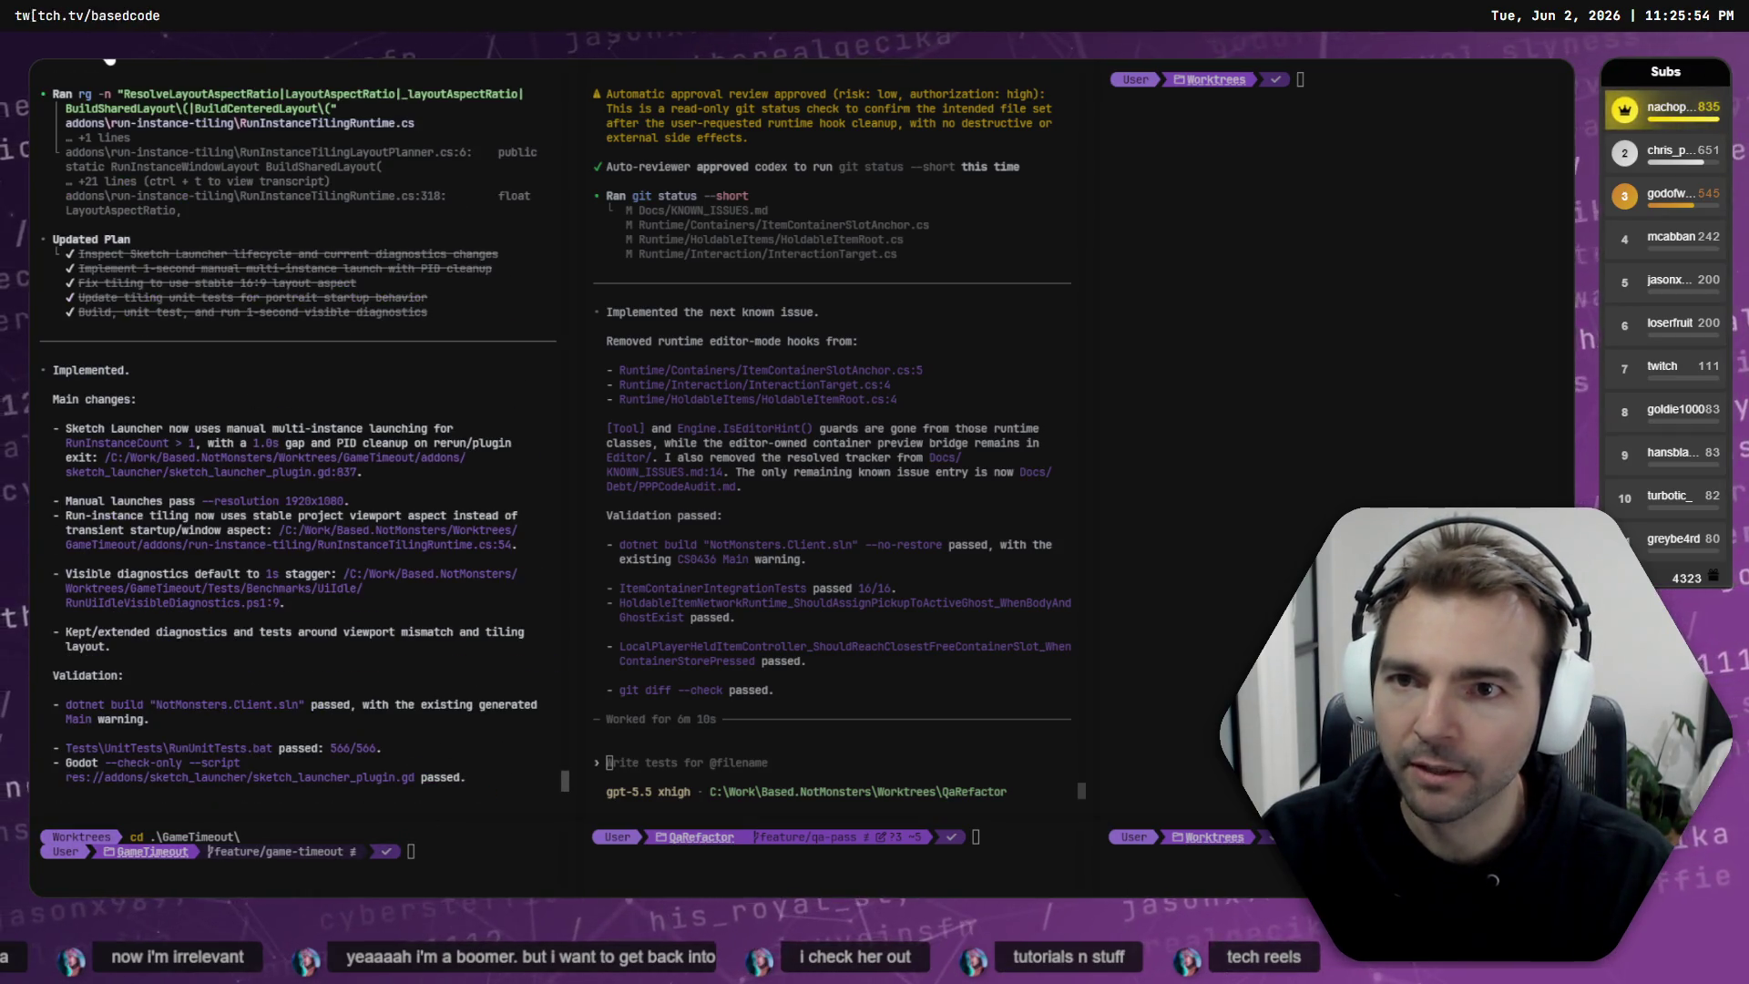
key("ctrl+Tab")
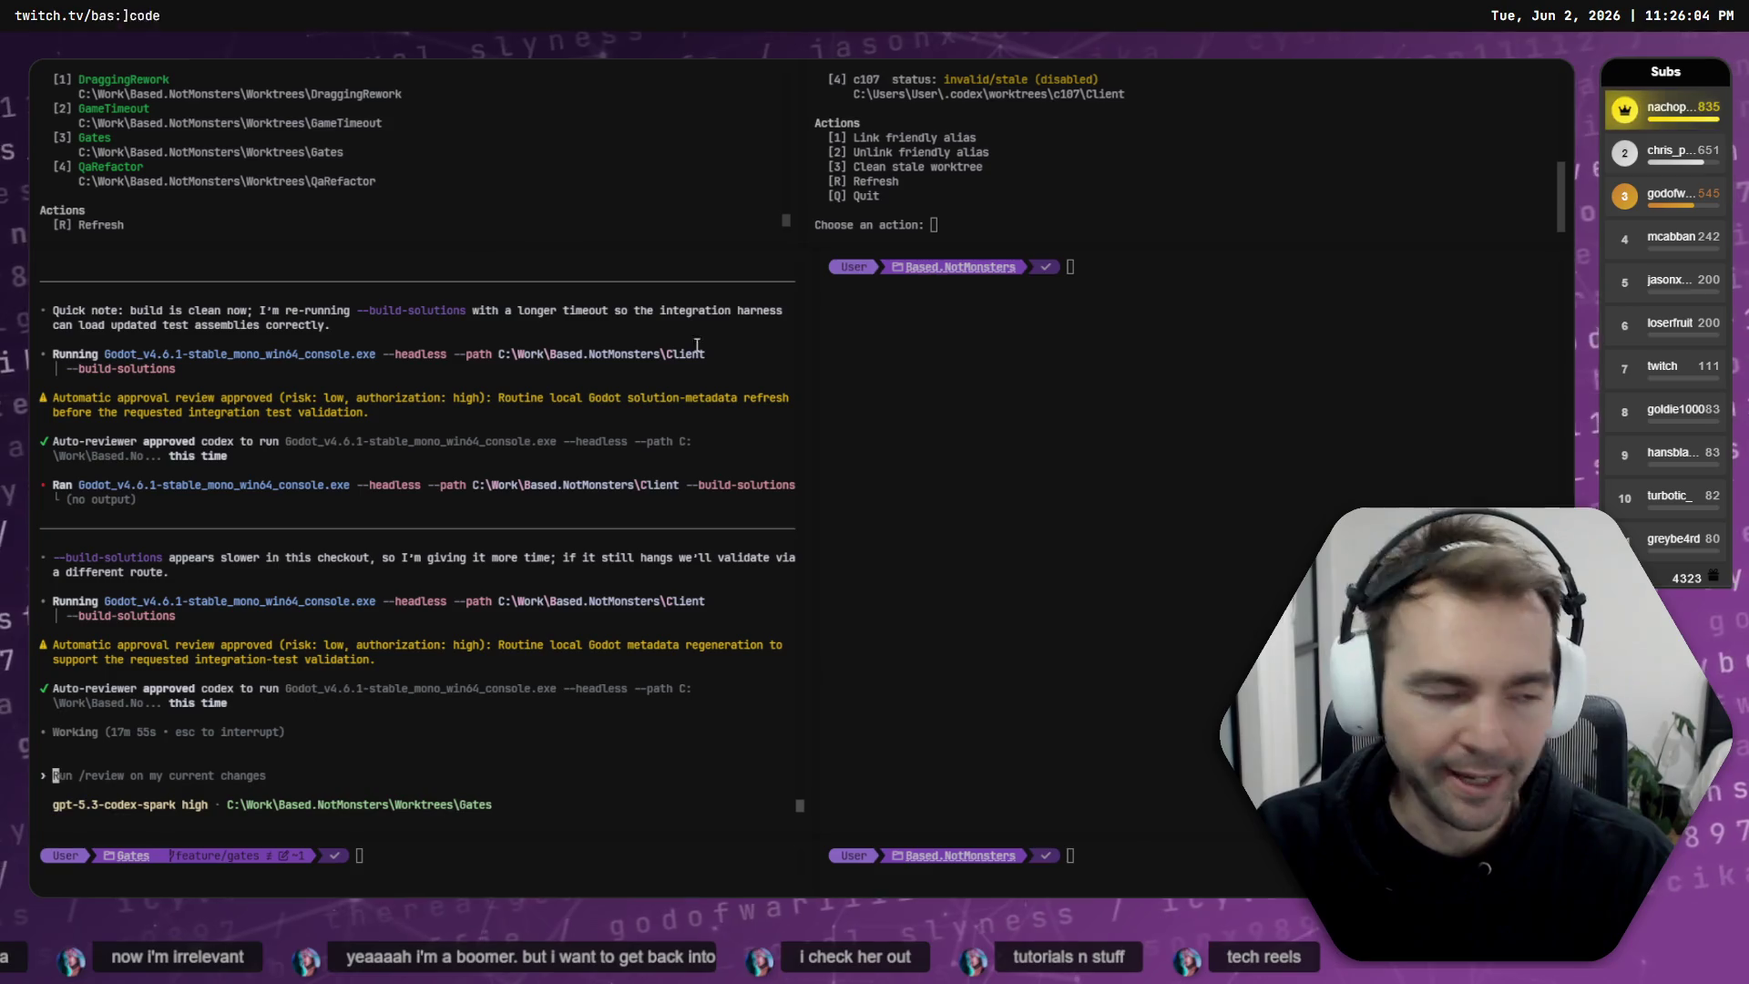
key("alt+Tab")
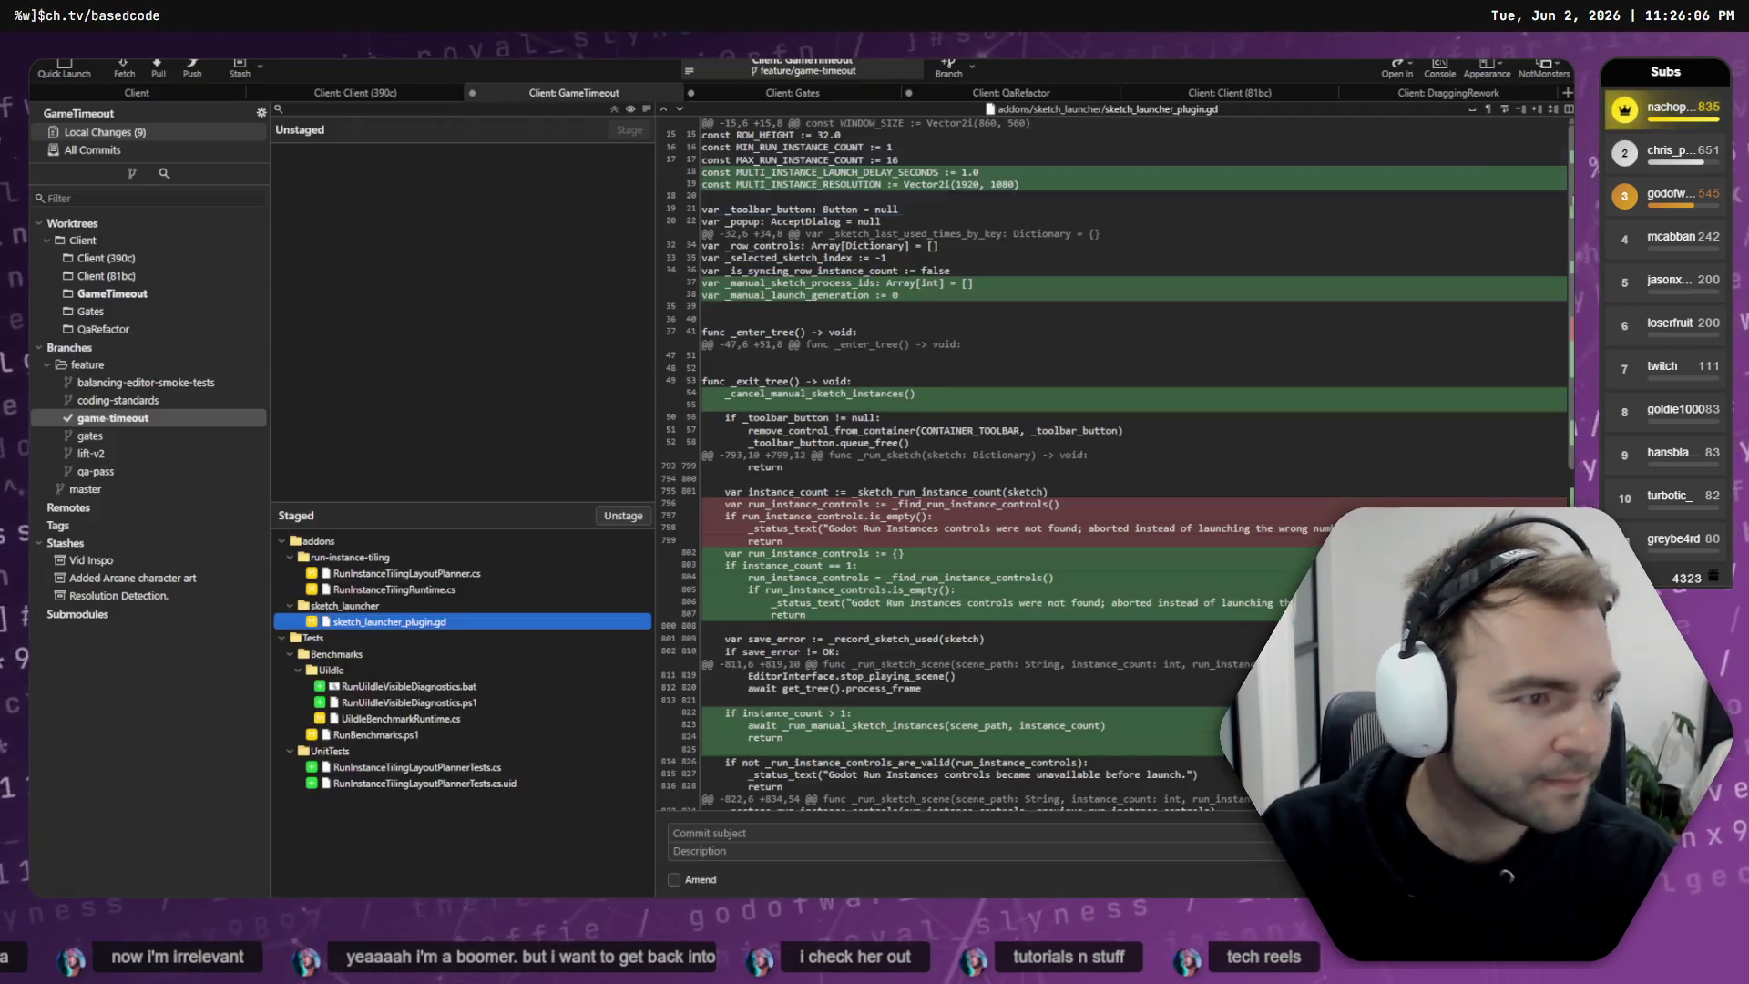
- Show the staged RunInstanceTilingRuntime.cs diff, then switch to the Gates worktree's changes
left_click(444, 590)
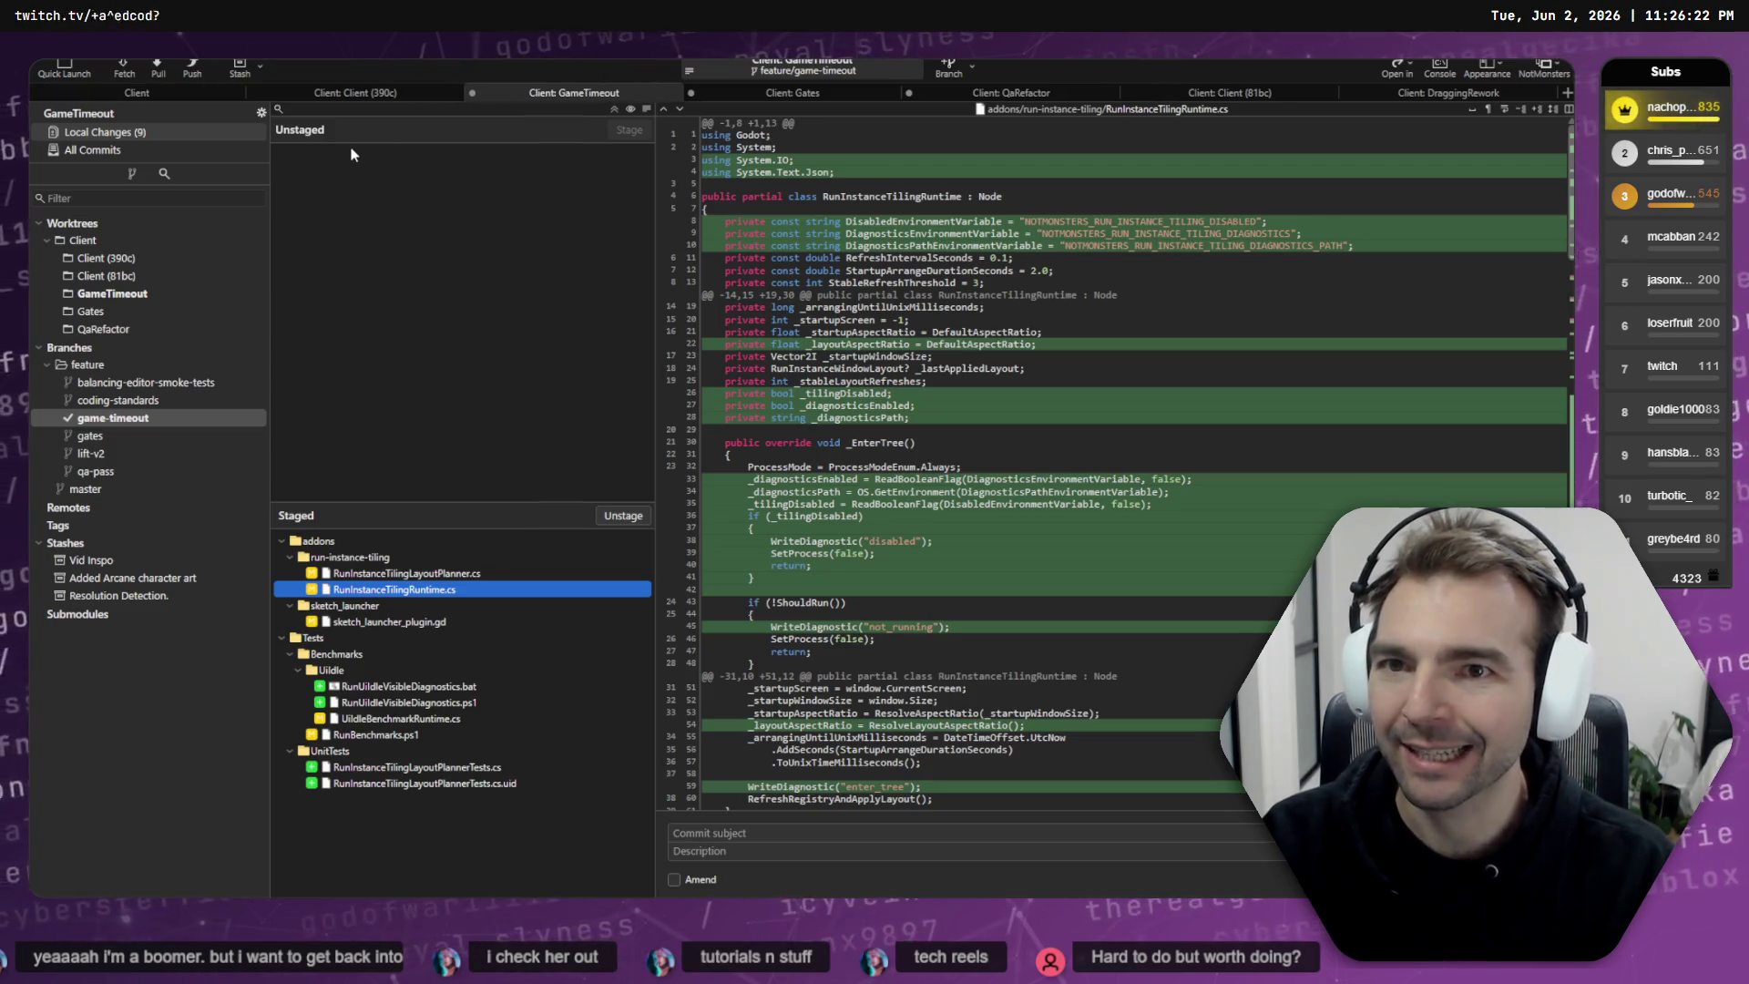
left_click(767, 93)
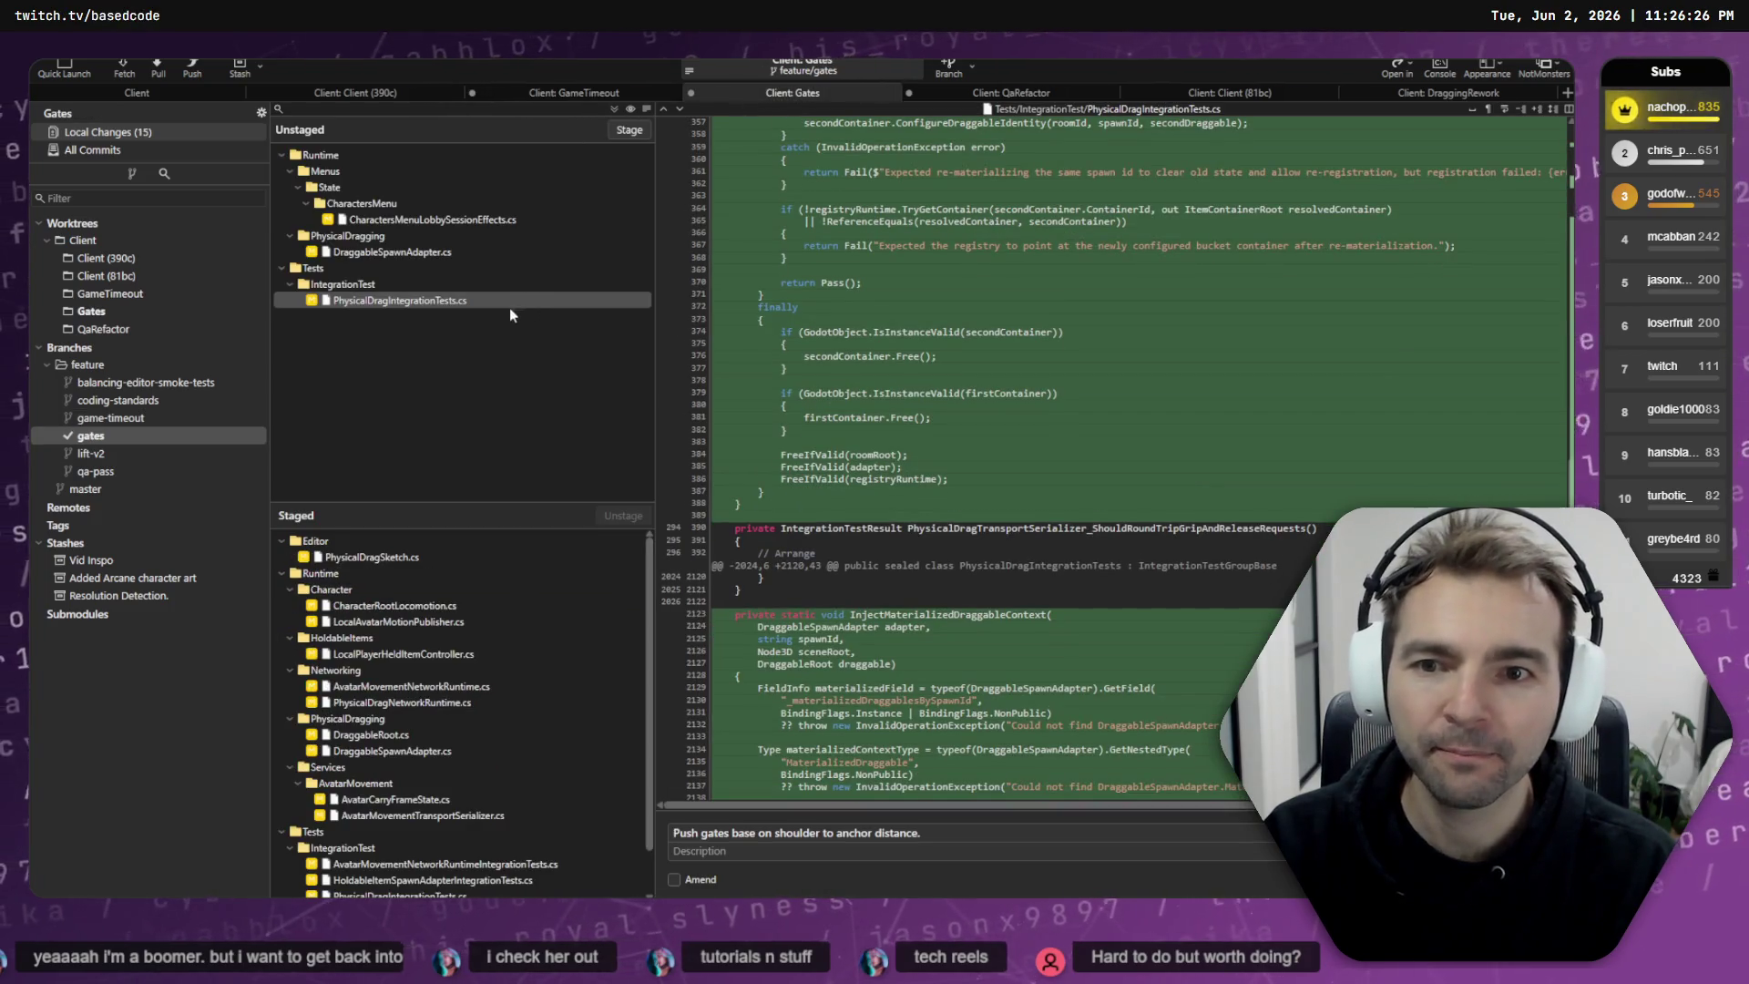
scroll(382, 564, "down", 2)
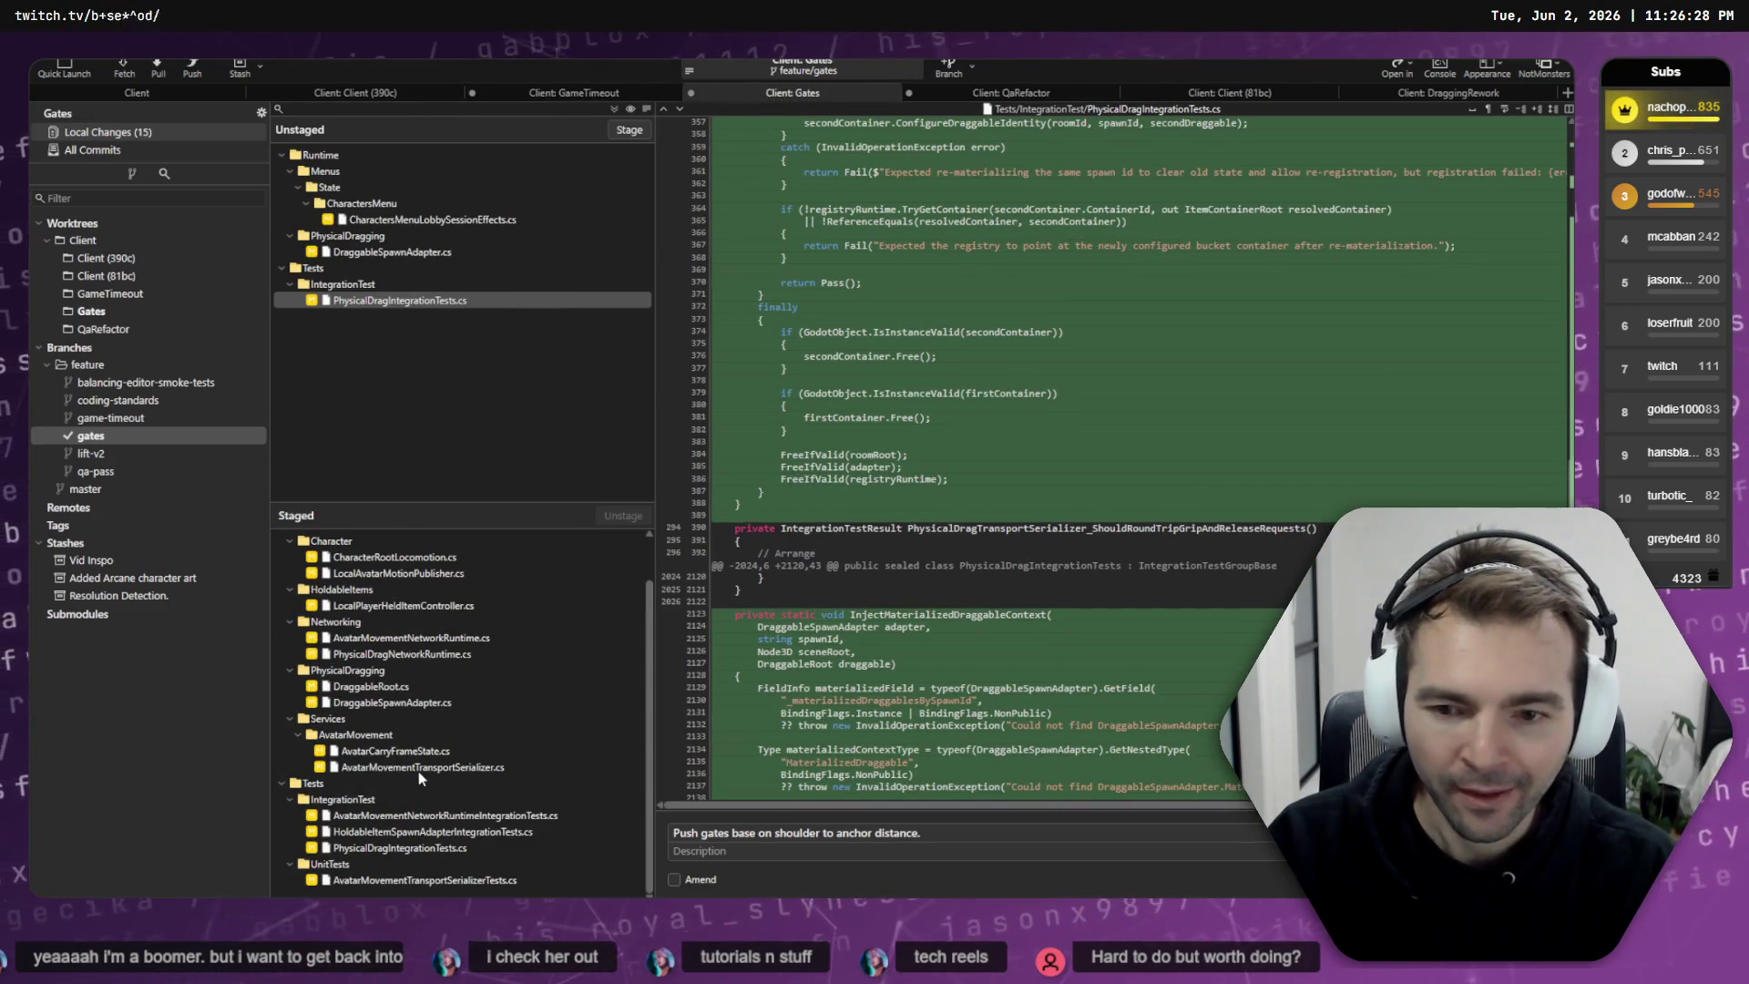
left_click(418, 771)
left_click(419, 752)
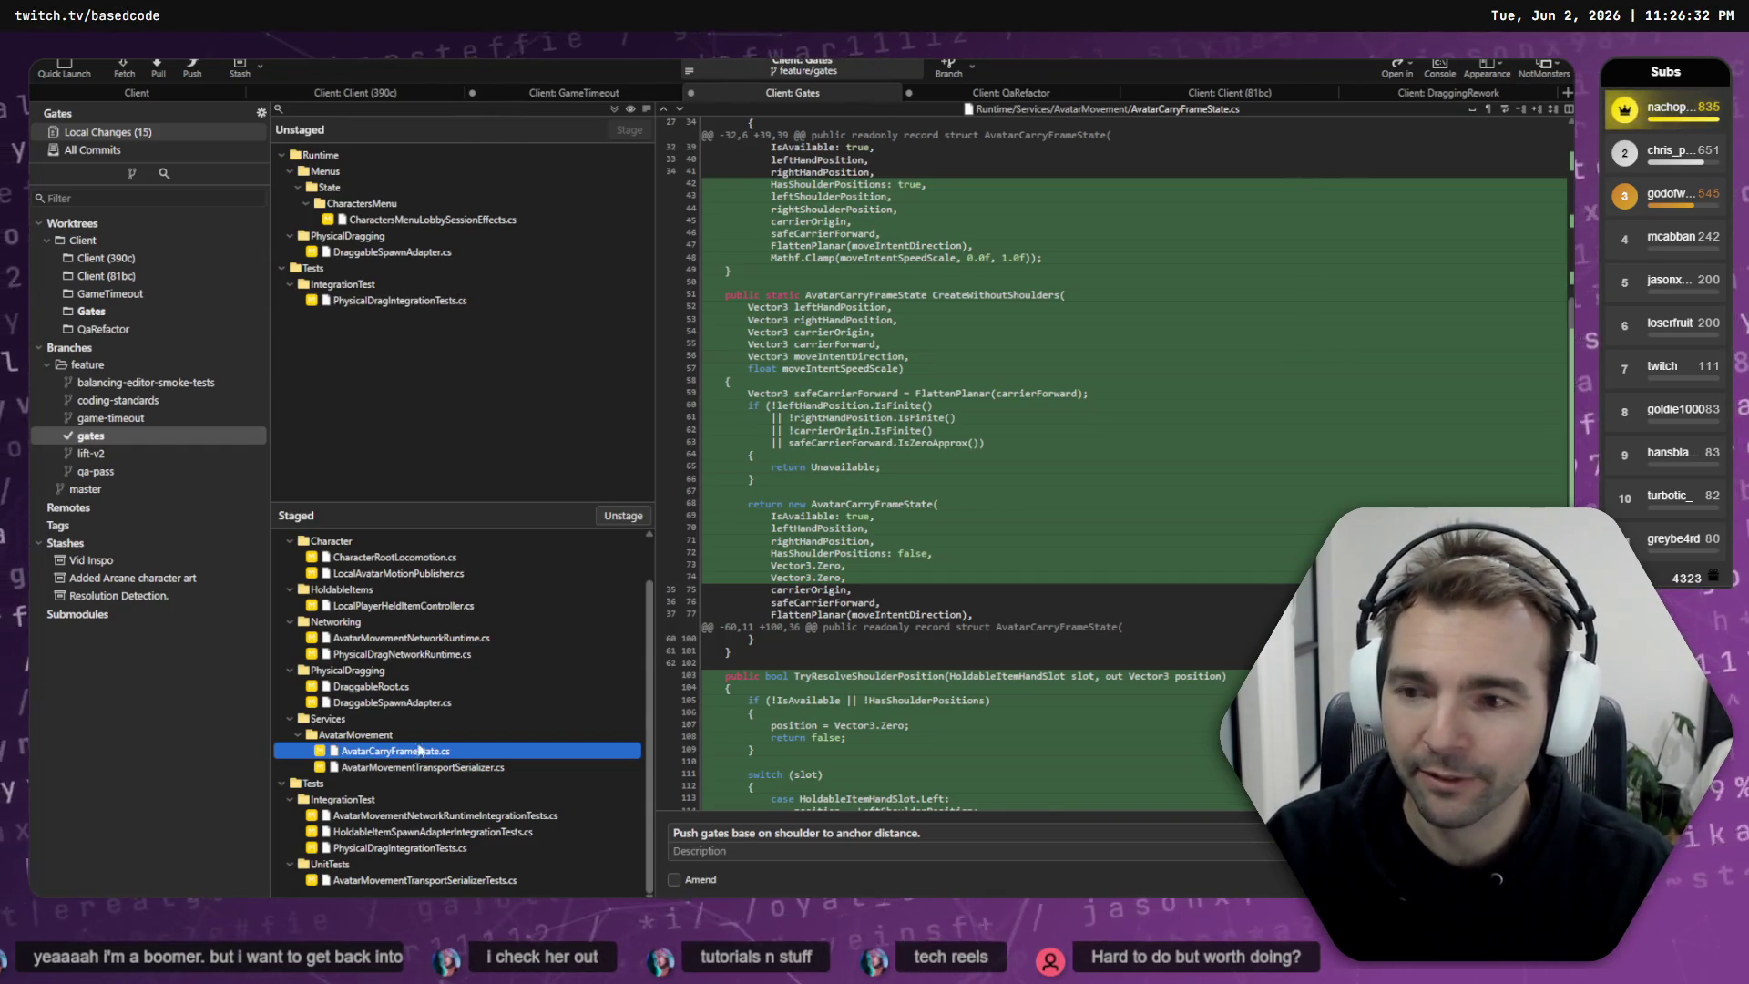
left_click(410, 574)
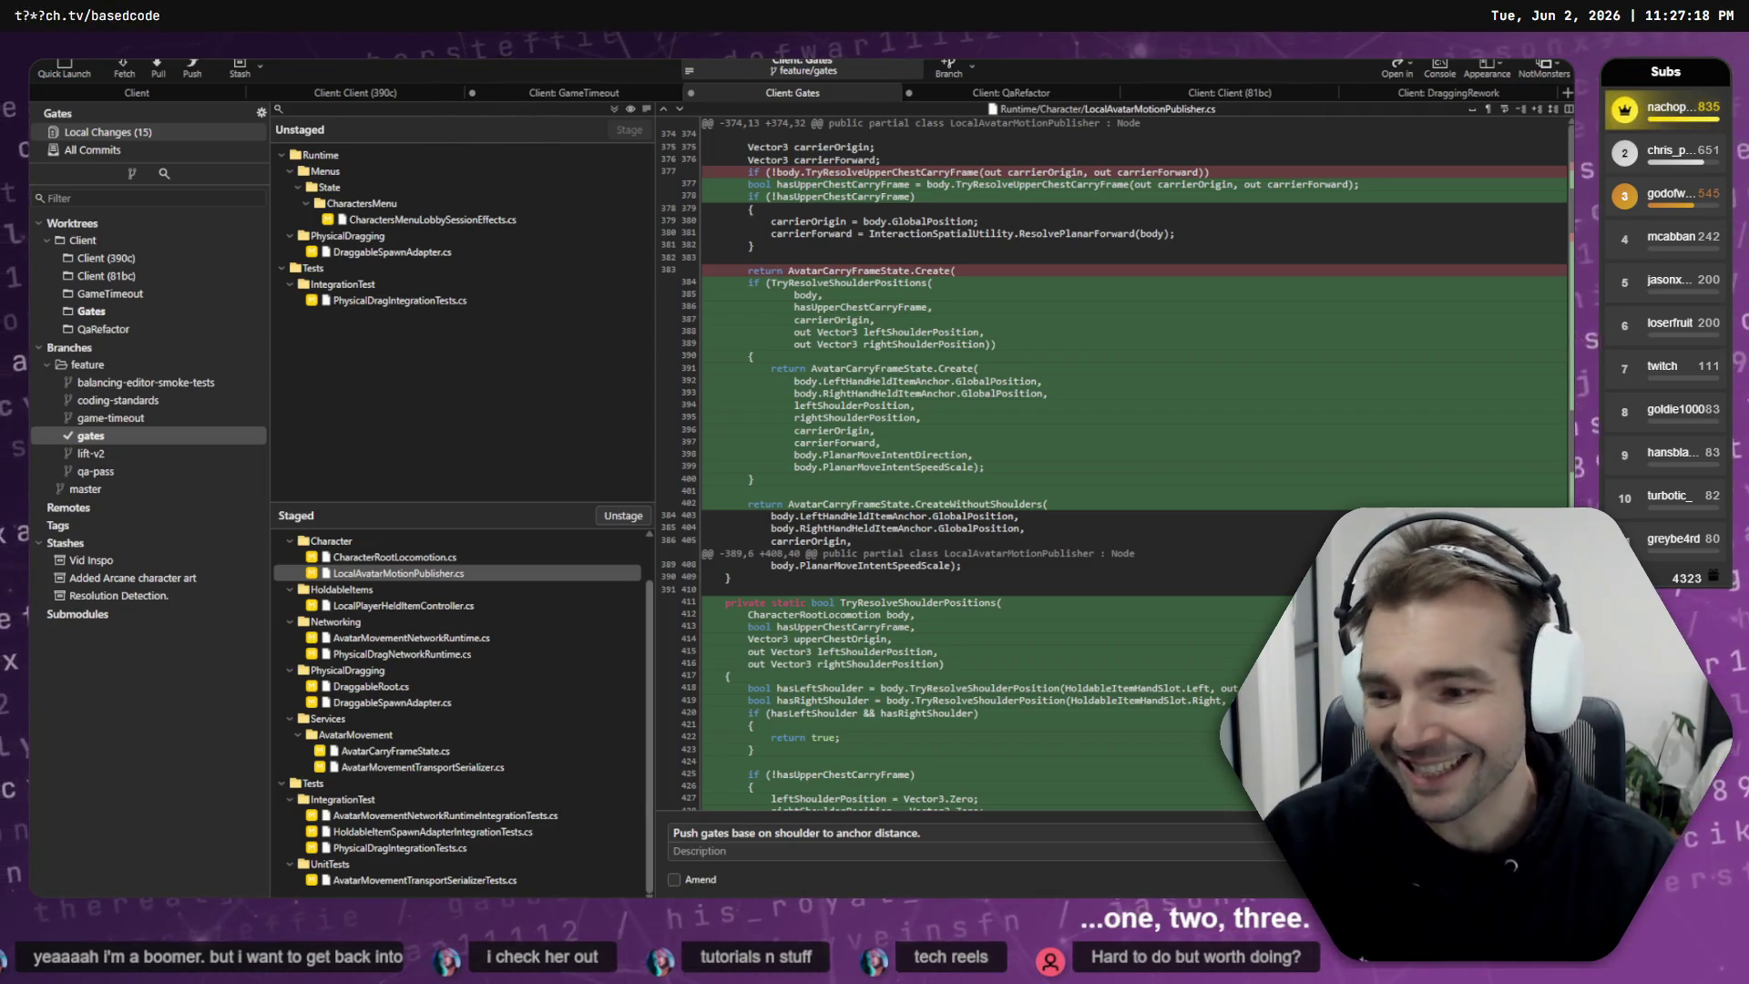
left_click(799, 598)
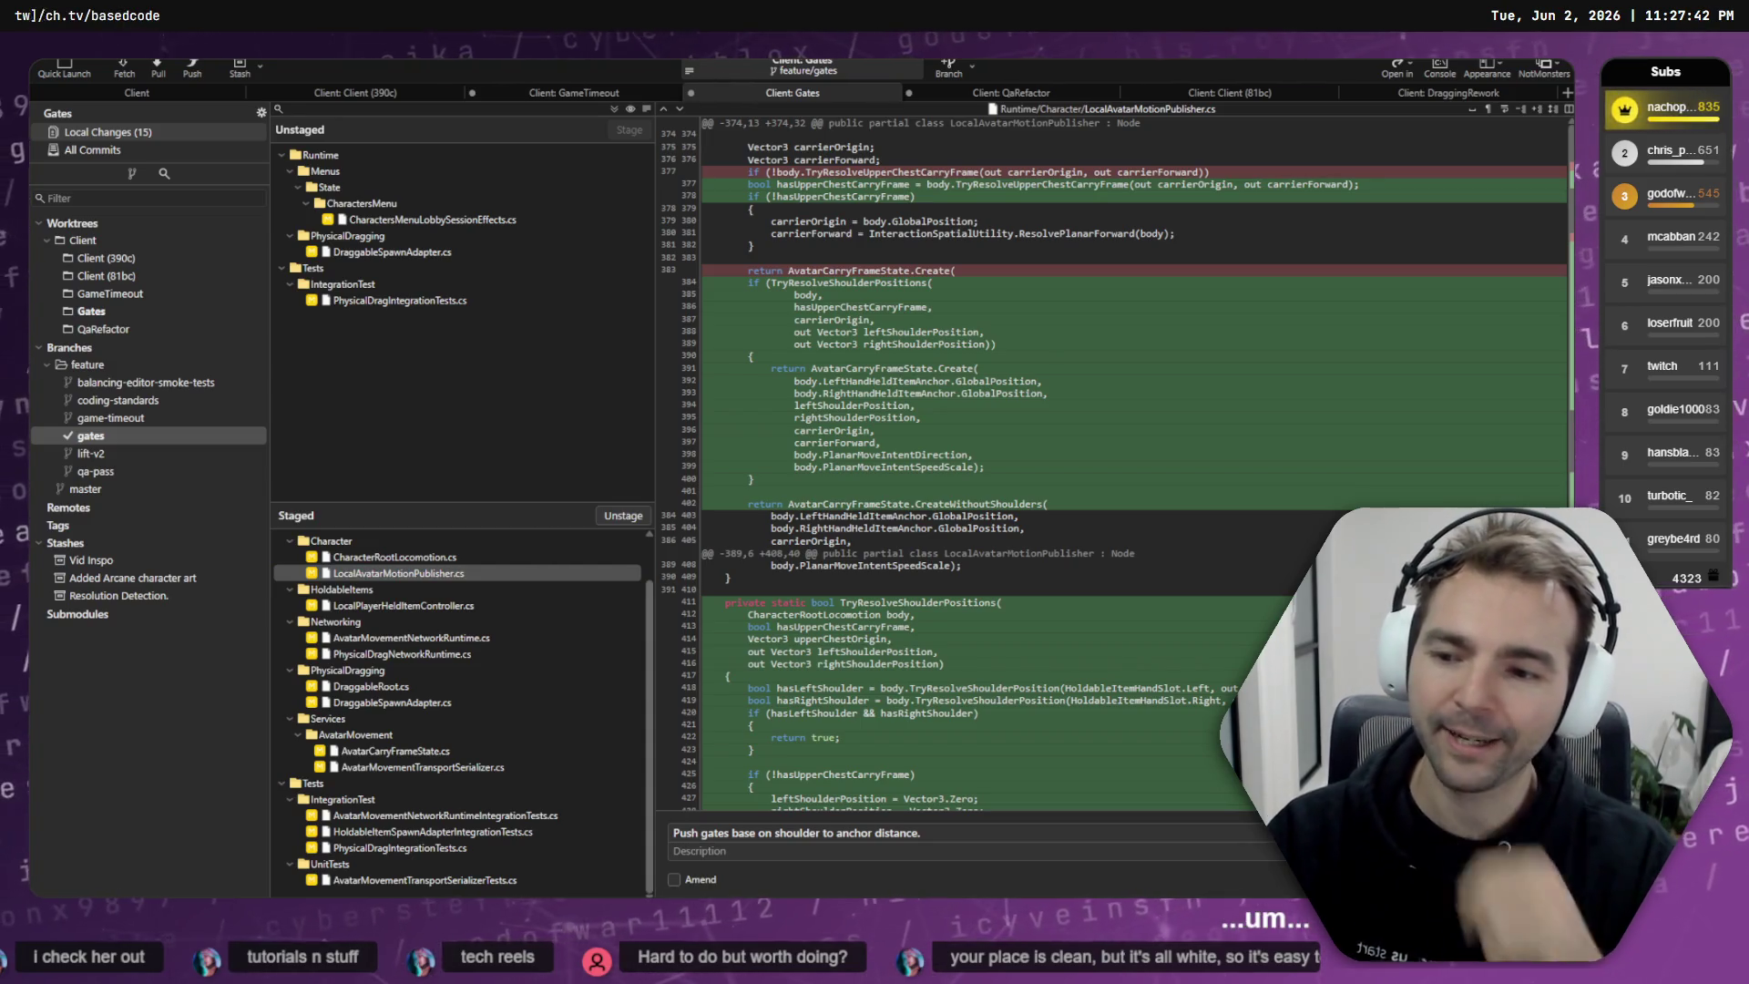
- In GameTimeout, review the RunInstanceTilingLayoutPlanner.cs, RunInstanceTilingRuntime.cs and RunUIdleVisibleDiagnostics.bat diffs
left_click(544, 93)
left_click(508, 574)
left_click(476, 589)
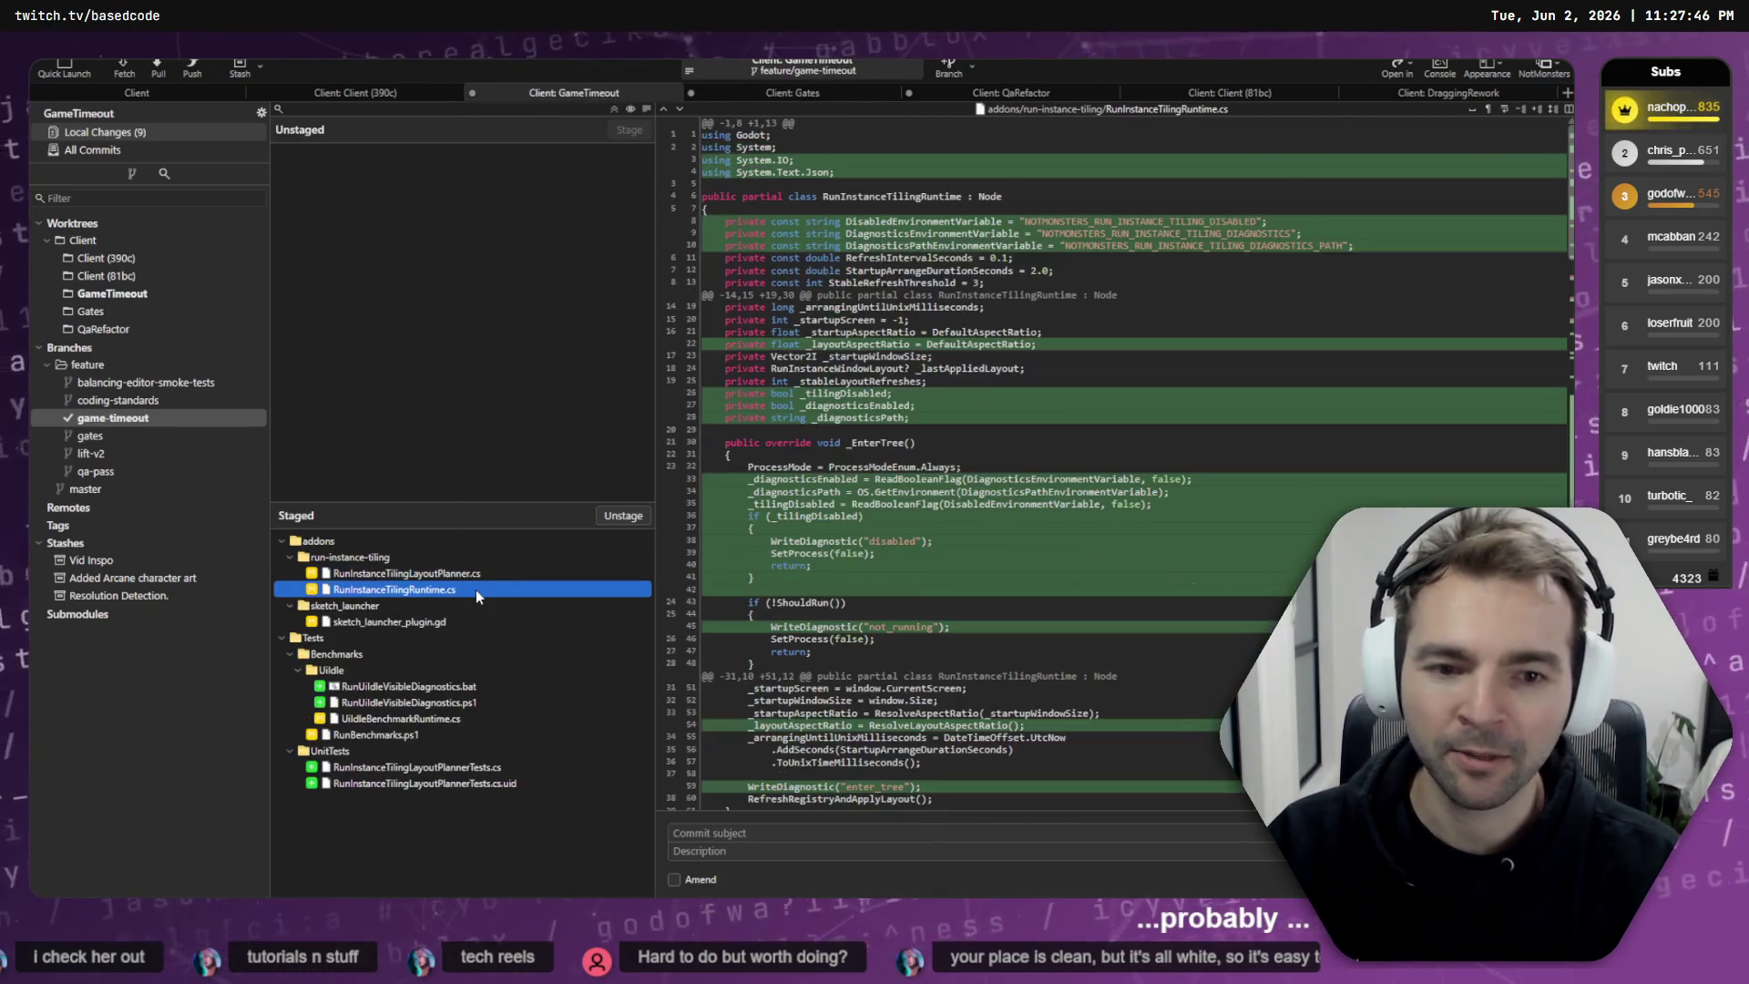
scroll(939, 536, "down", 5)
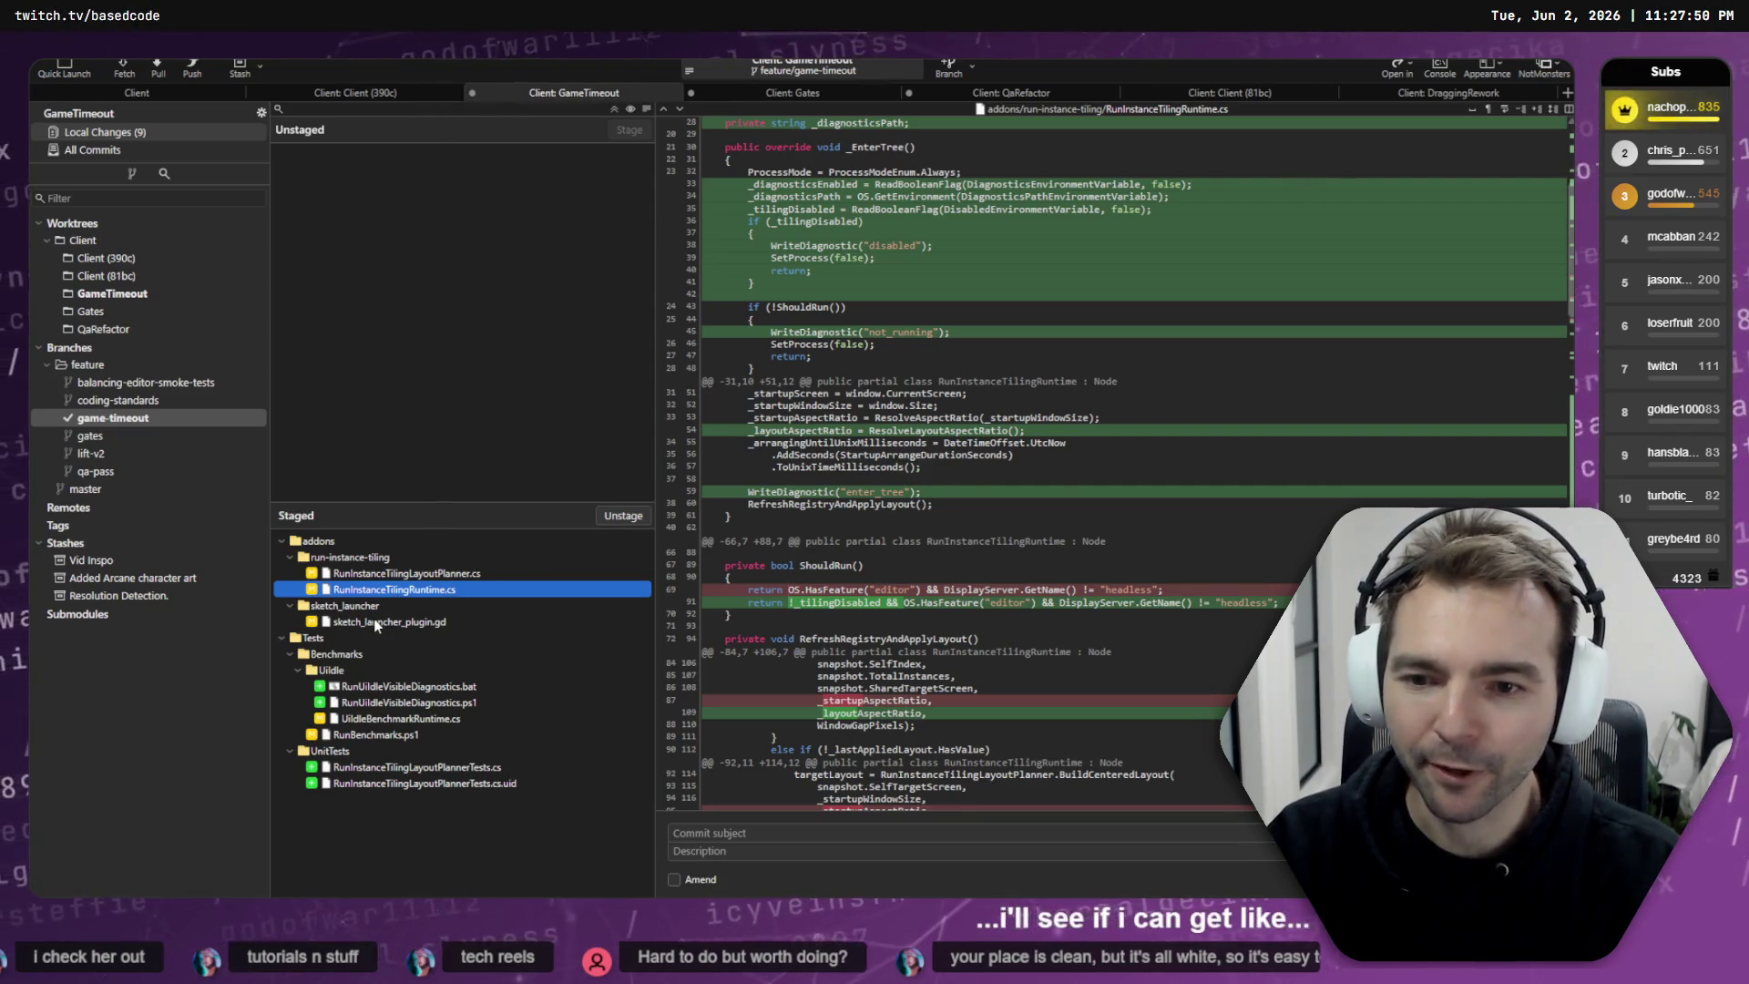
left_click(406, 687)
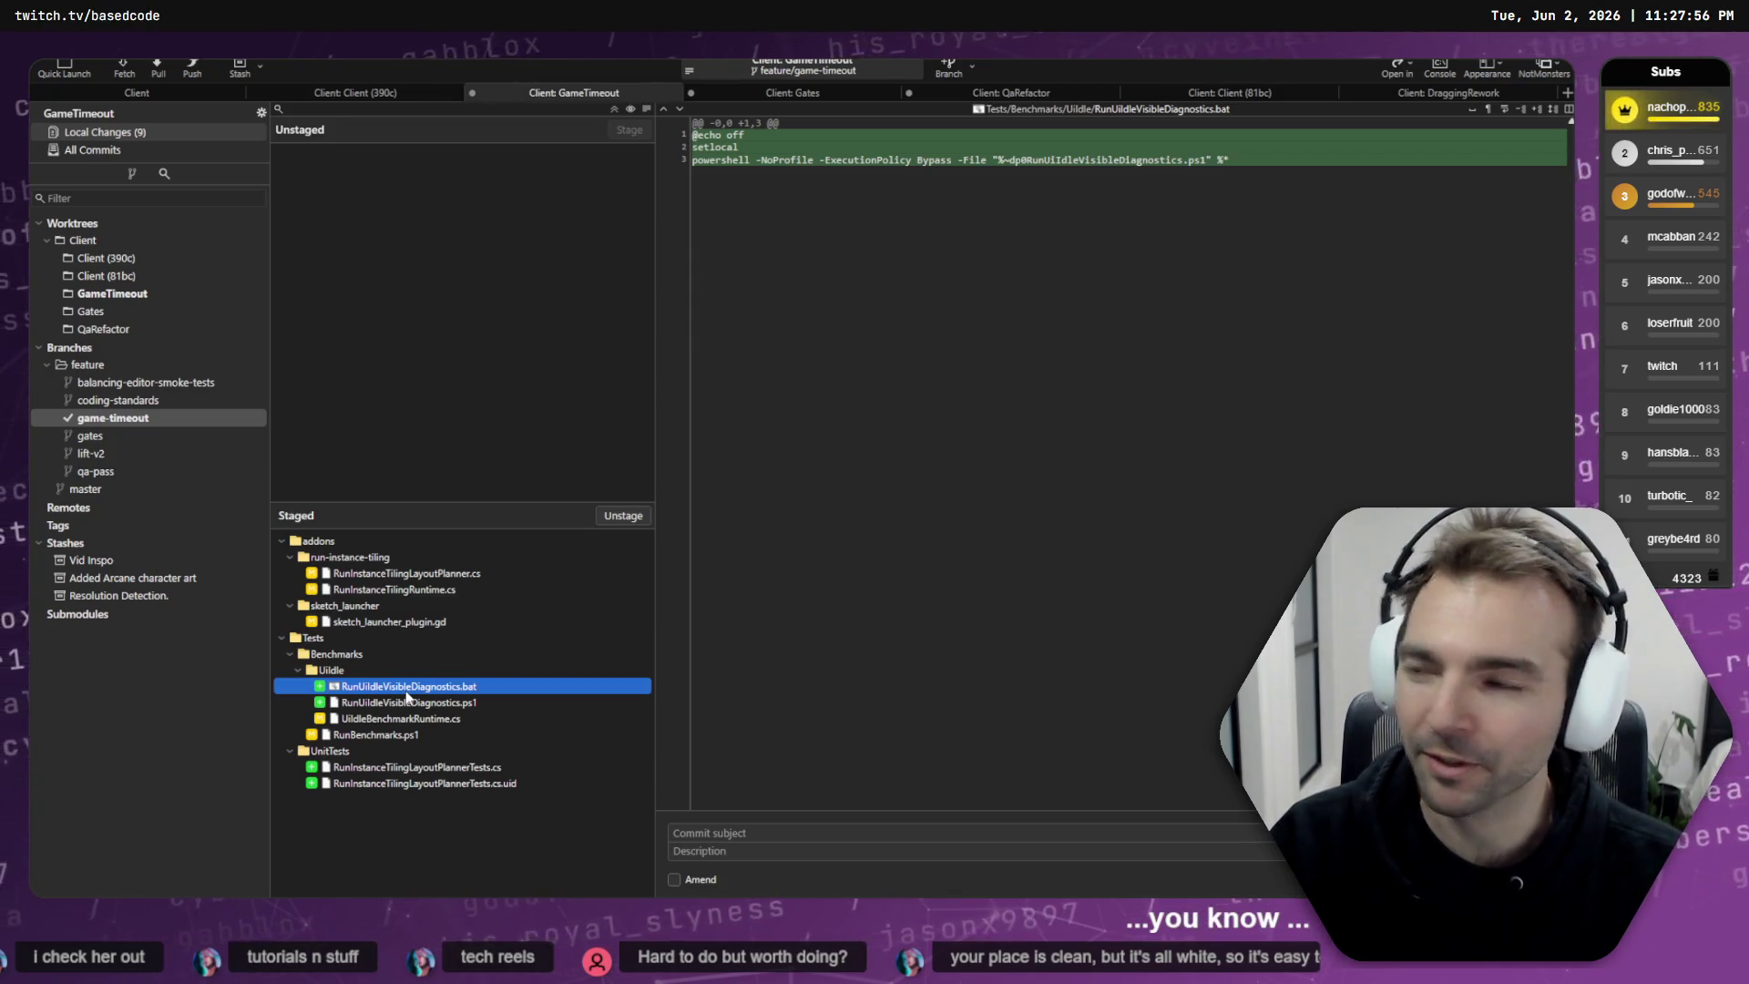
left_click(879, 90)
- Review unstaged PhysicalDragIntegrationTests.cs, DraggableSpawnAdapter.cs and CharactersMenuLobbySessionEffects.cs diffs, then open QaRefactor
left_click(397, 301)
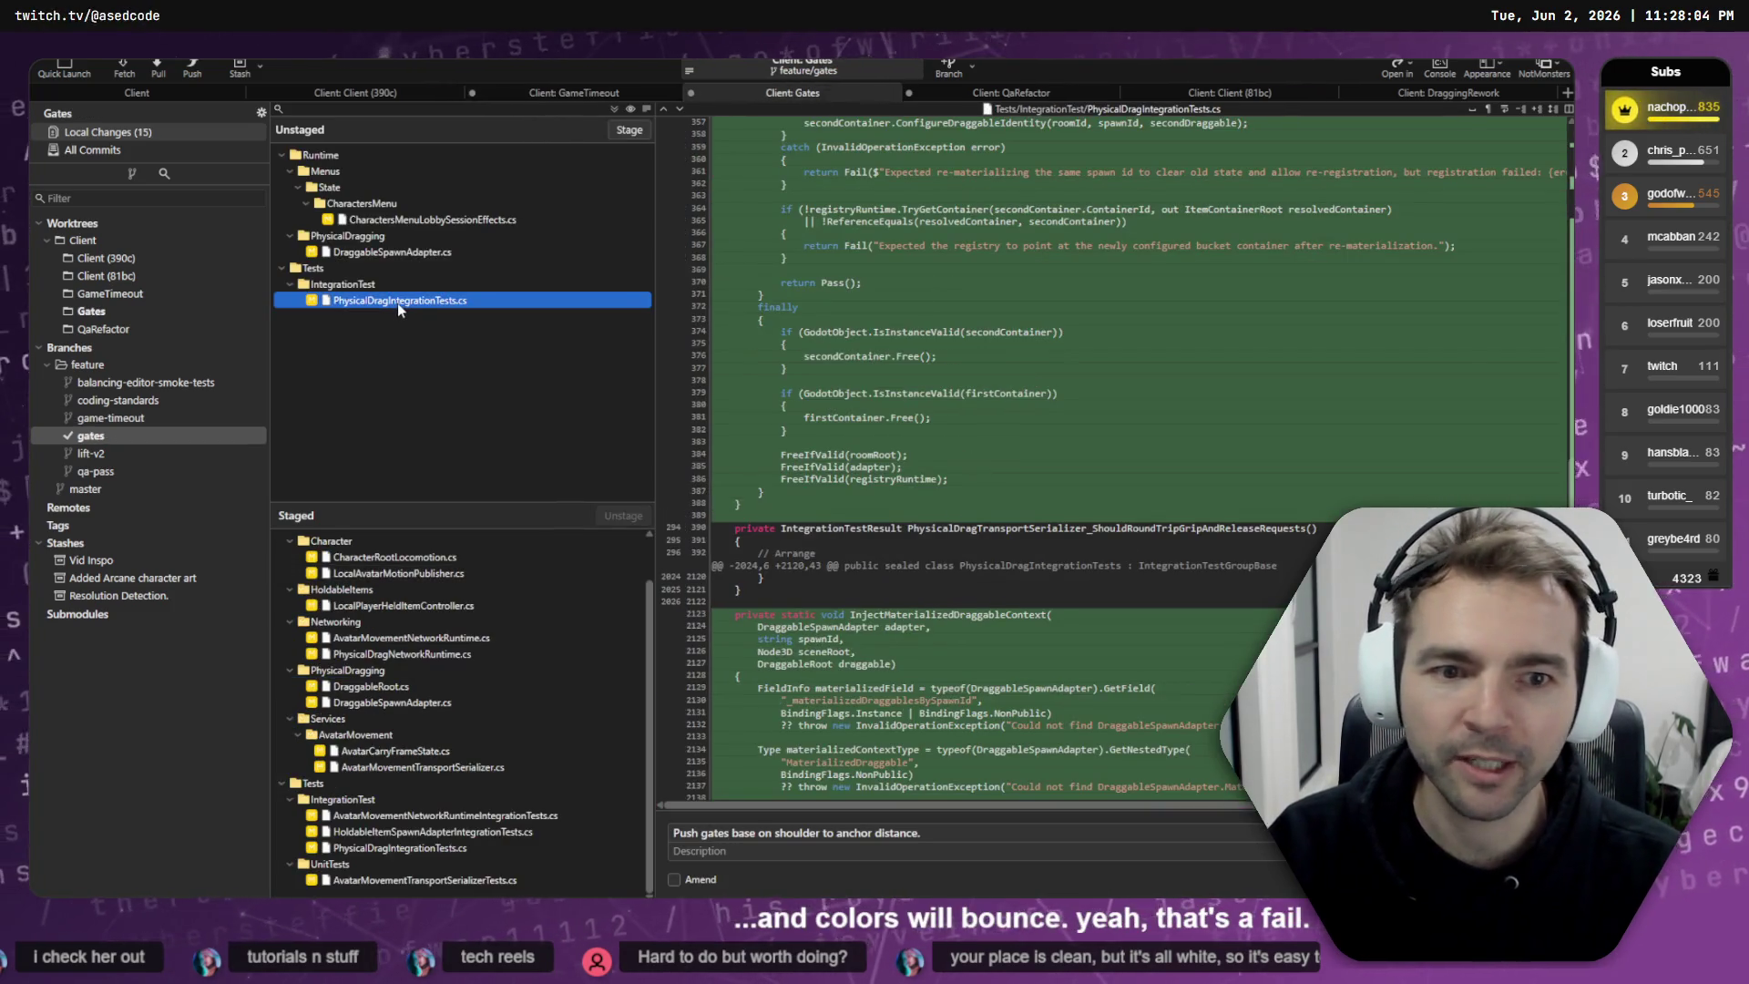
scroll(1030, 337, "up", 15)
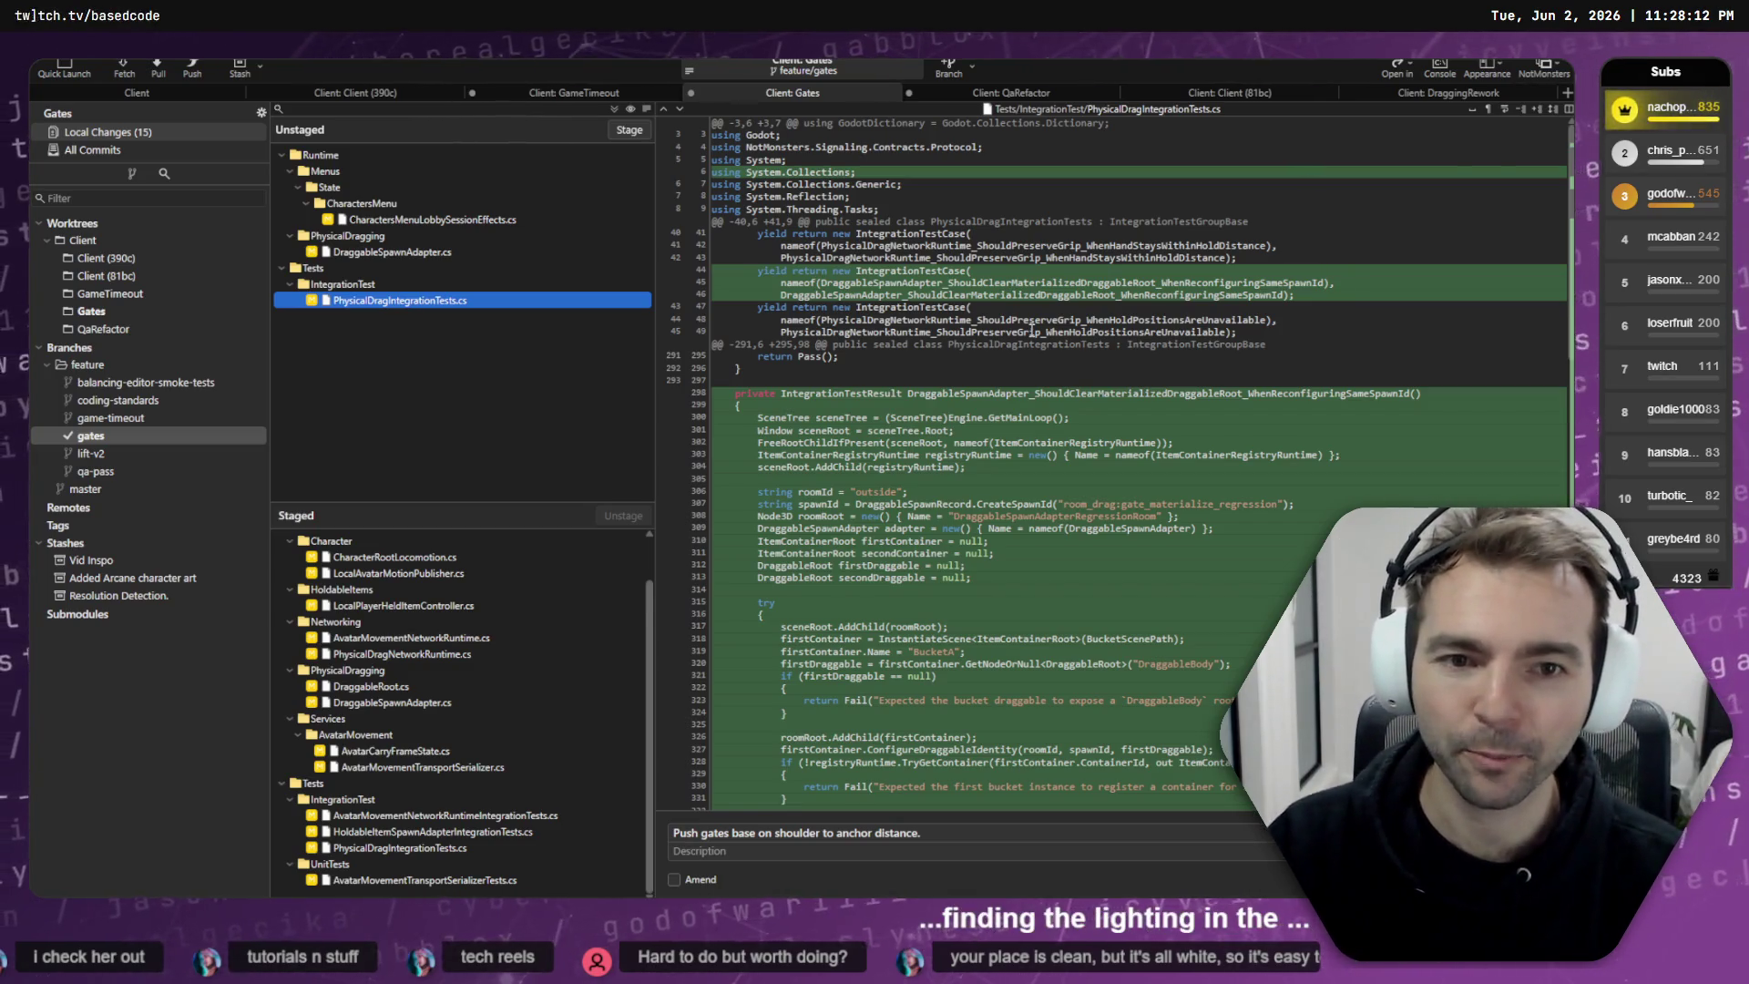
left_click(469, 252)
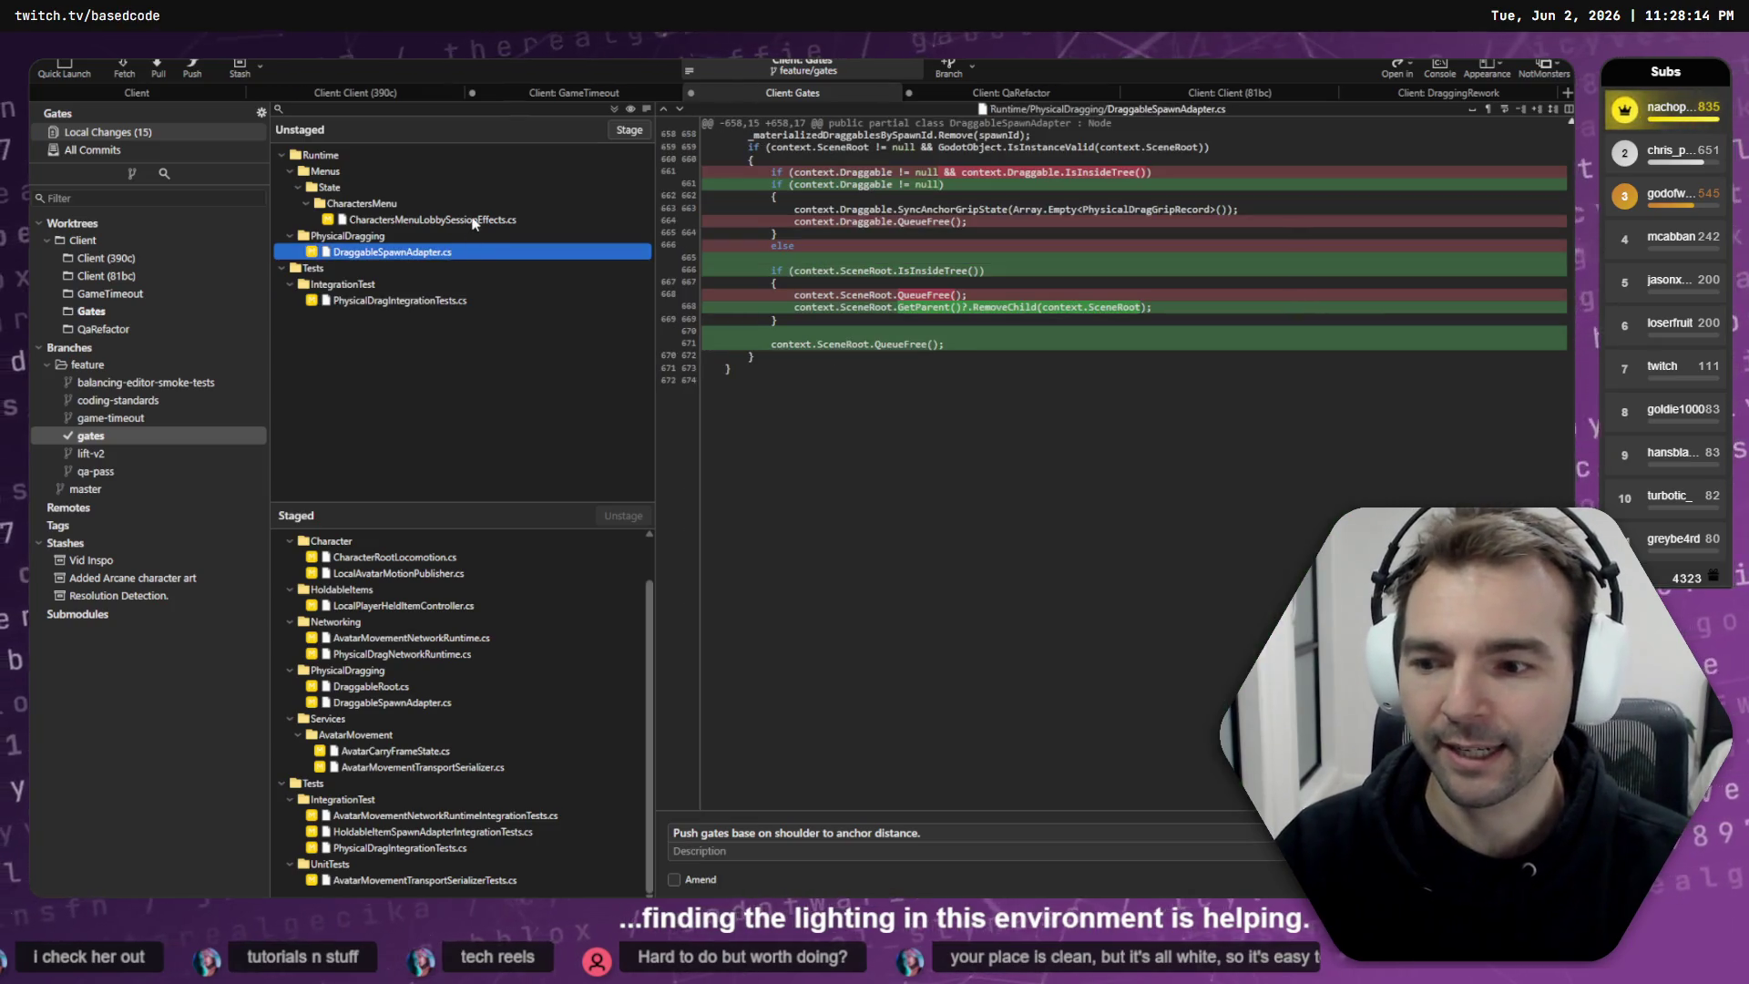
left_click(464, 225)
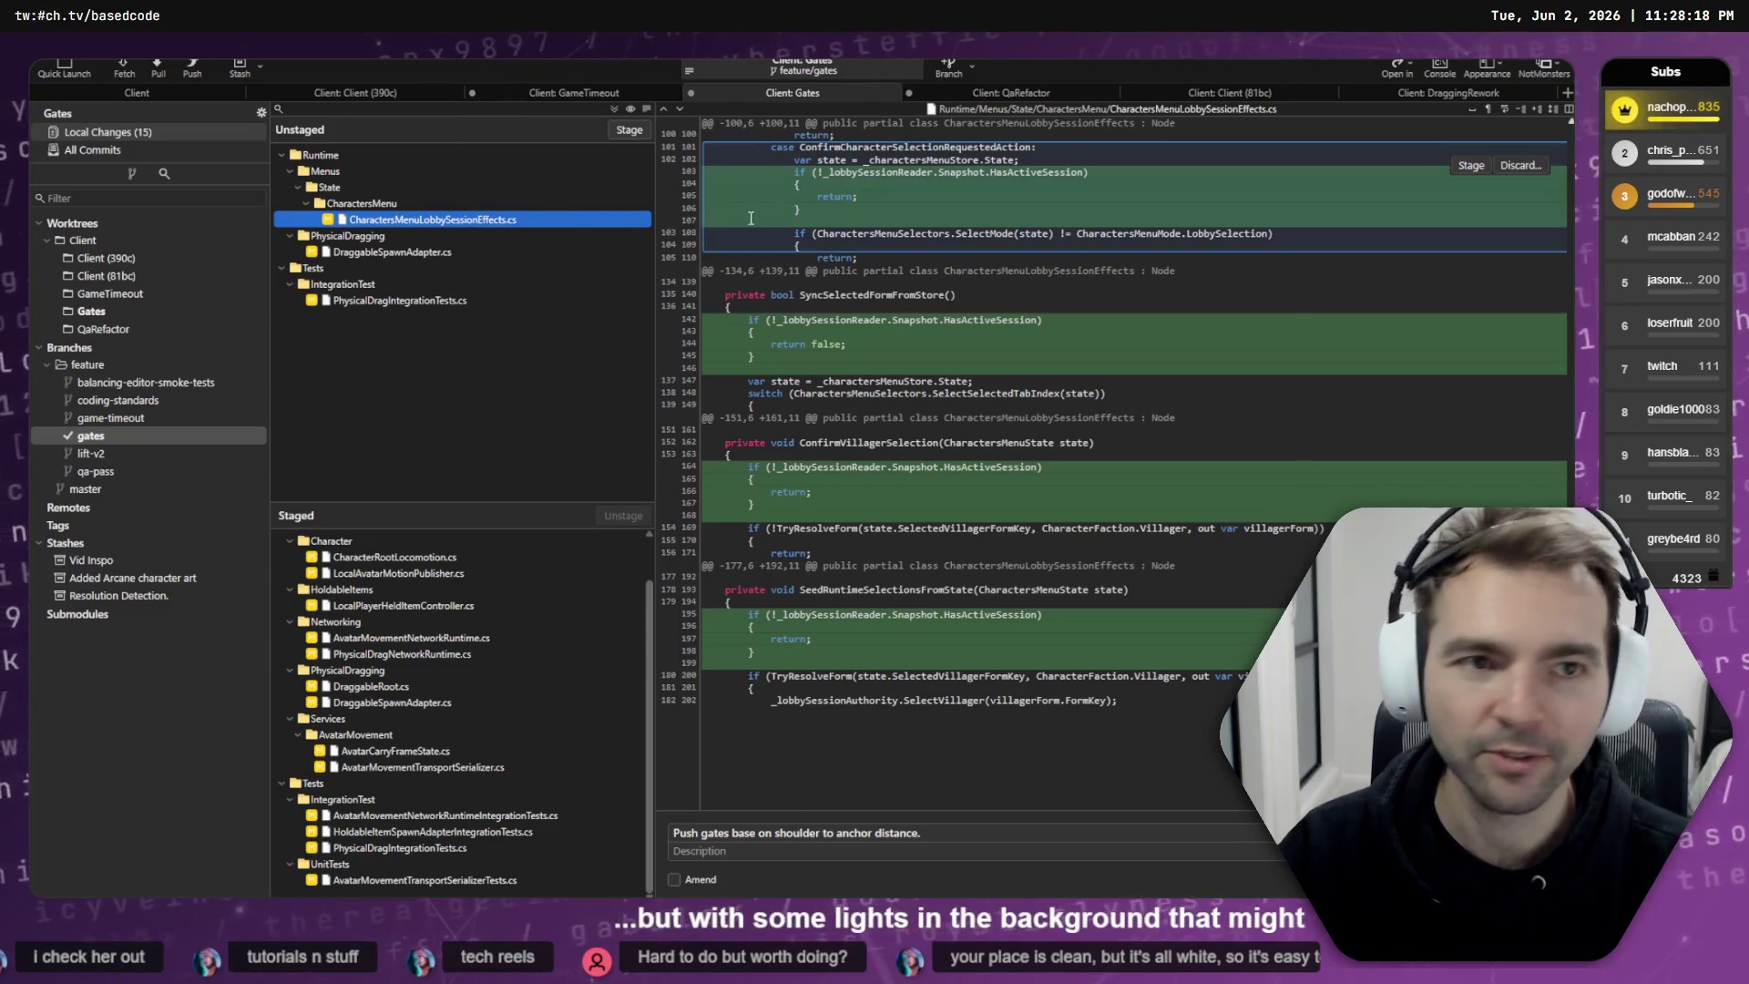
left_click(929, 93)
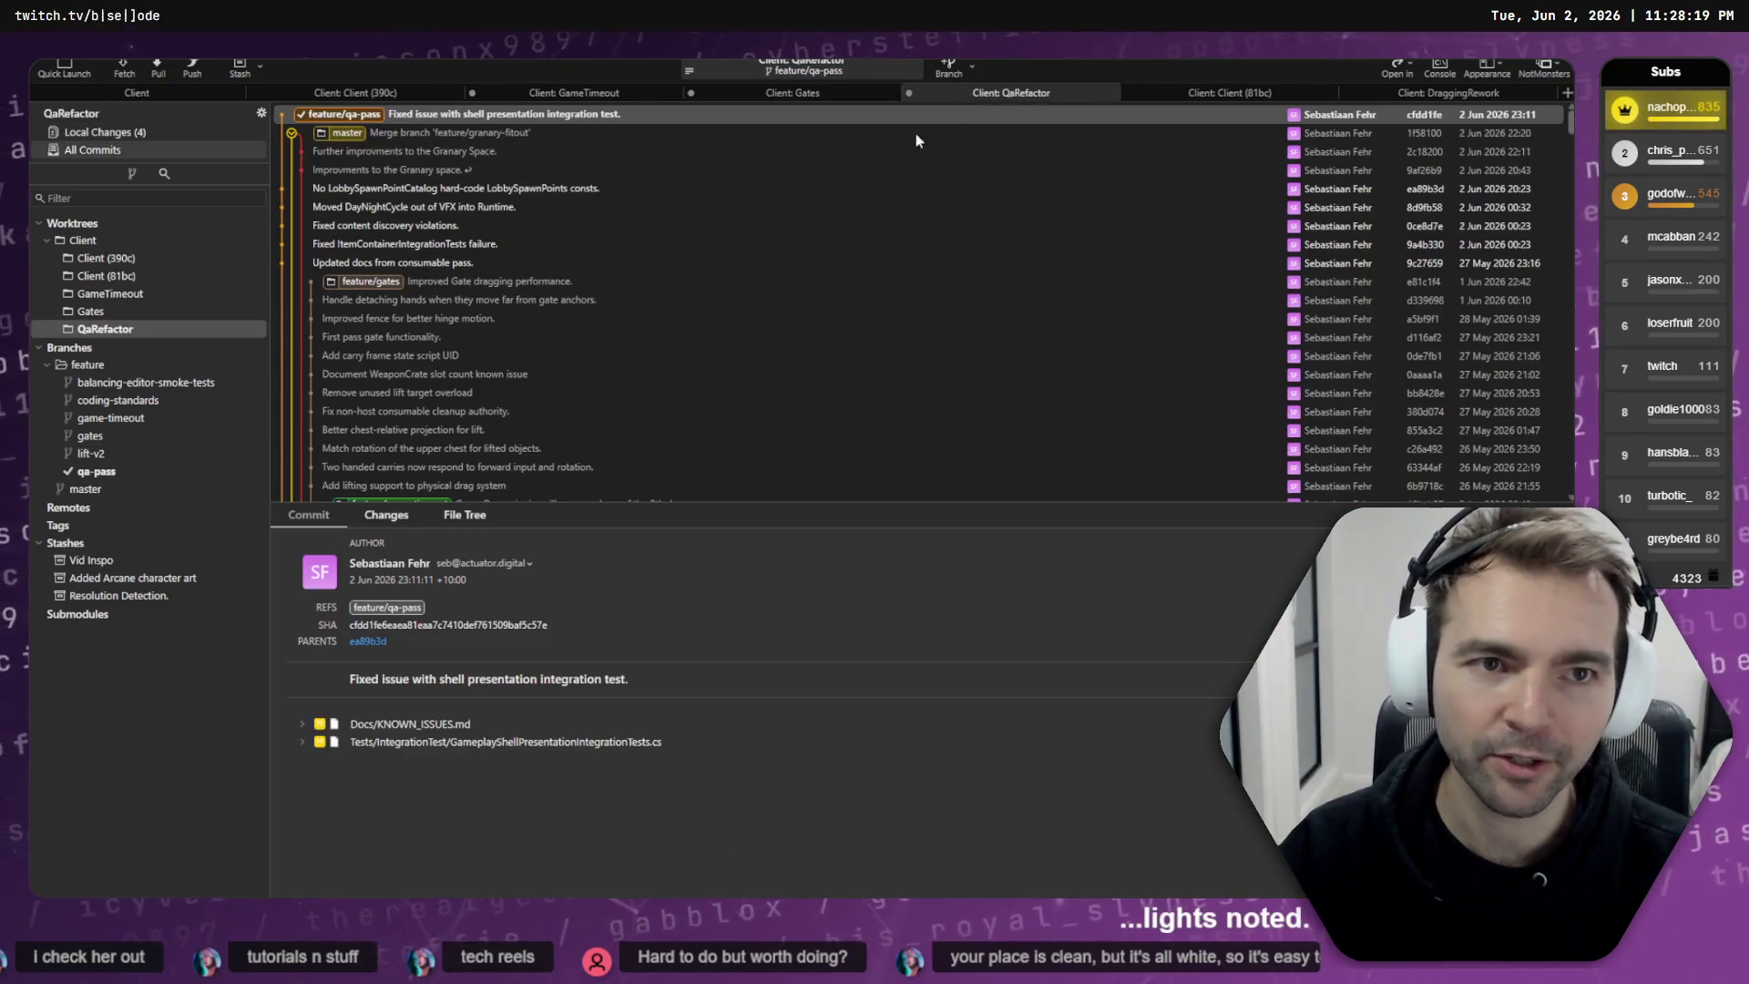
- Review QaRefactor's ItemContainerSlotAnchor.cs, HoldableItemRoot.cs, InteractionTarget.cs and KNOWN_ISSUES.md diffs
left_click(122, 133)
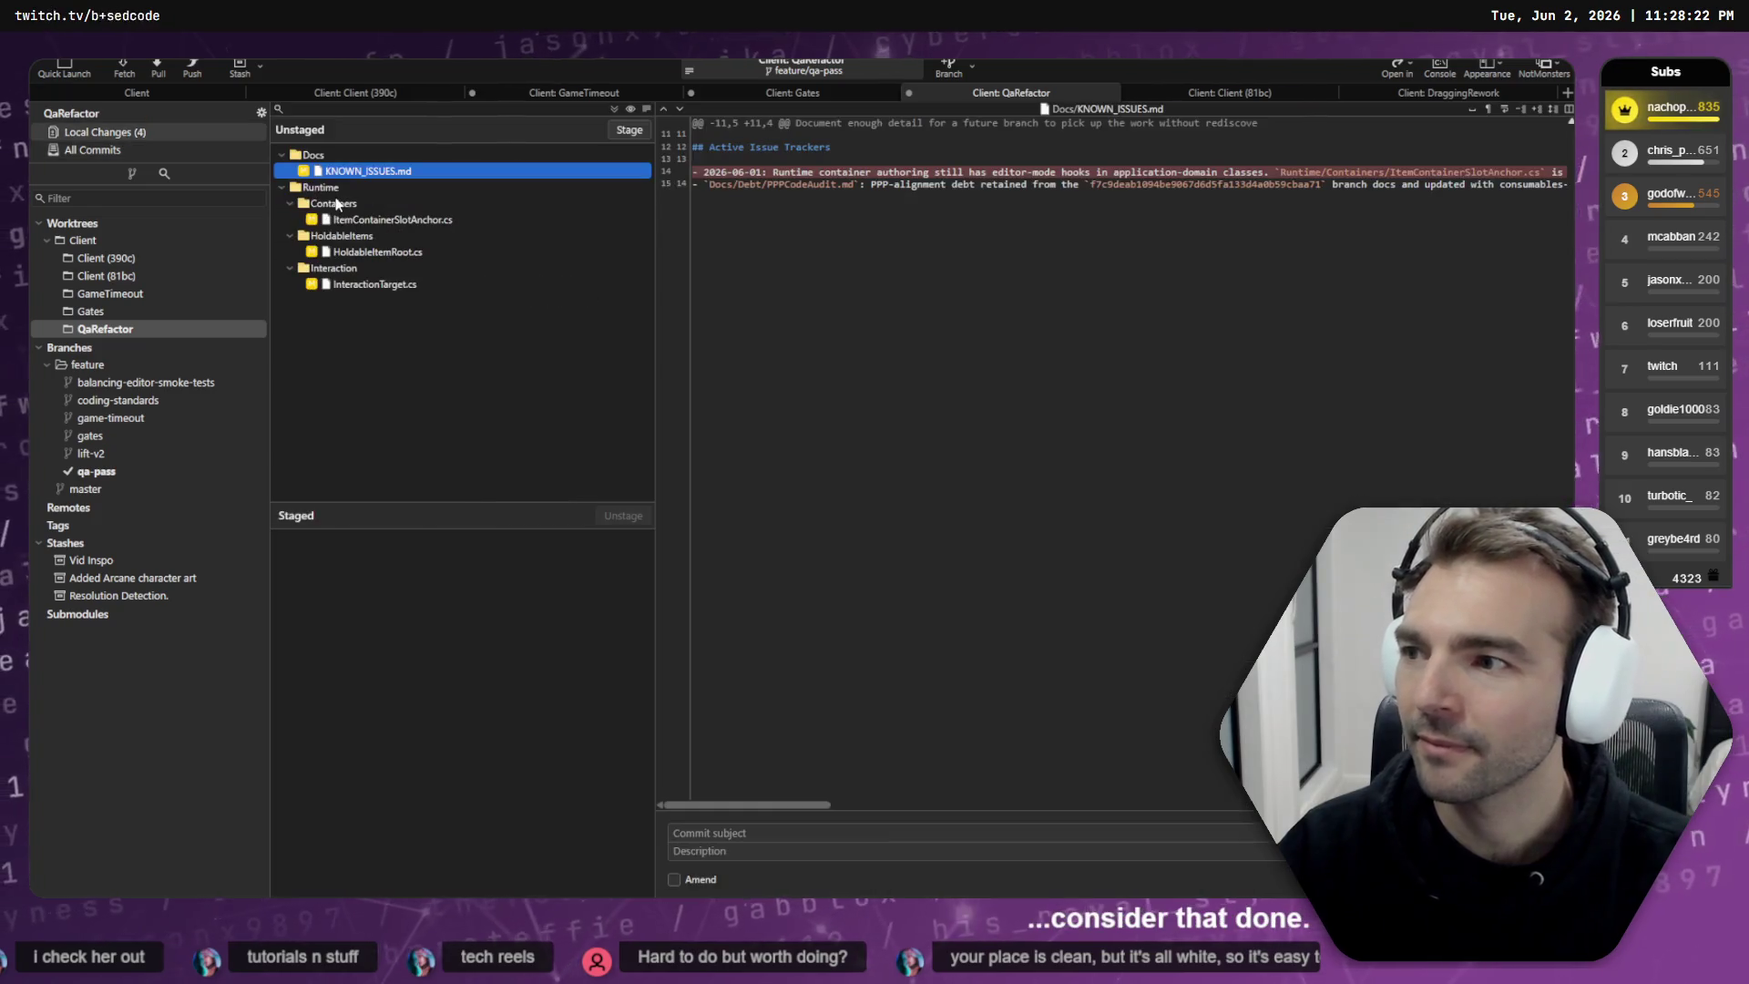
left_click(407, 221)
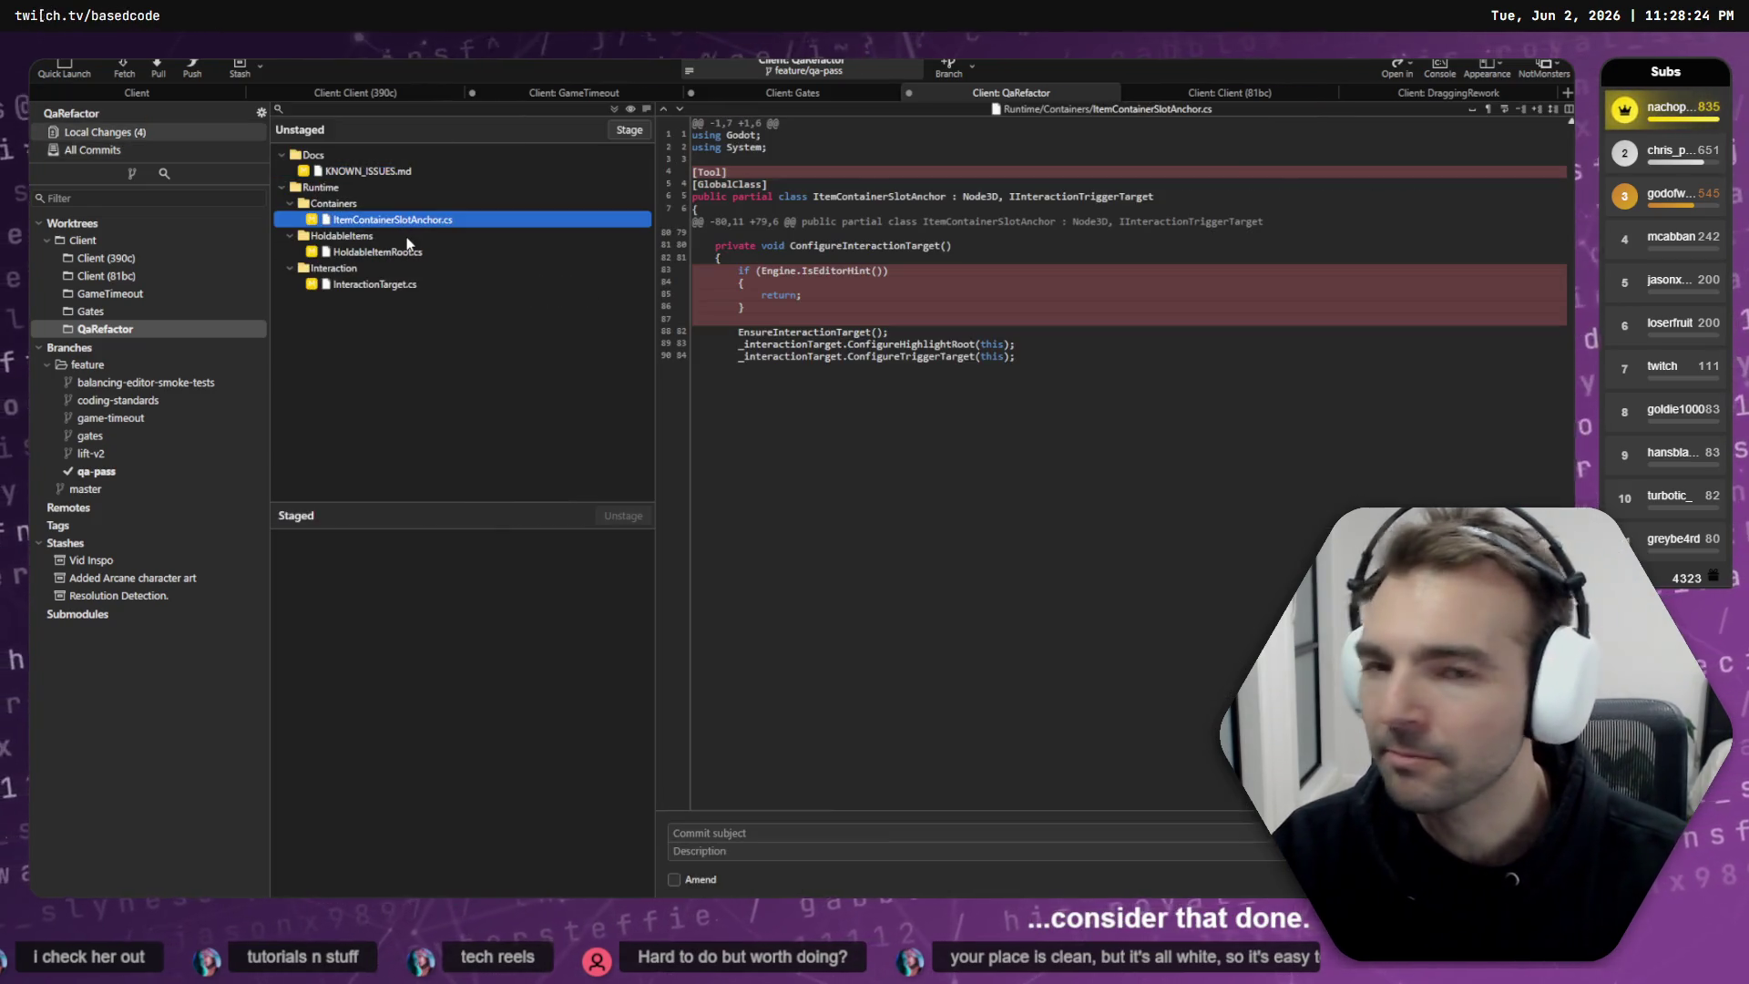
left_click(374, 252)
left_click(373, 284)
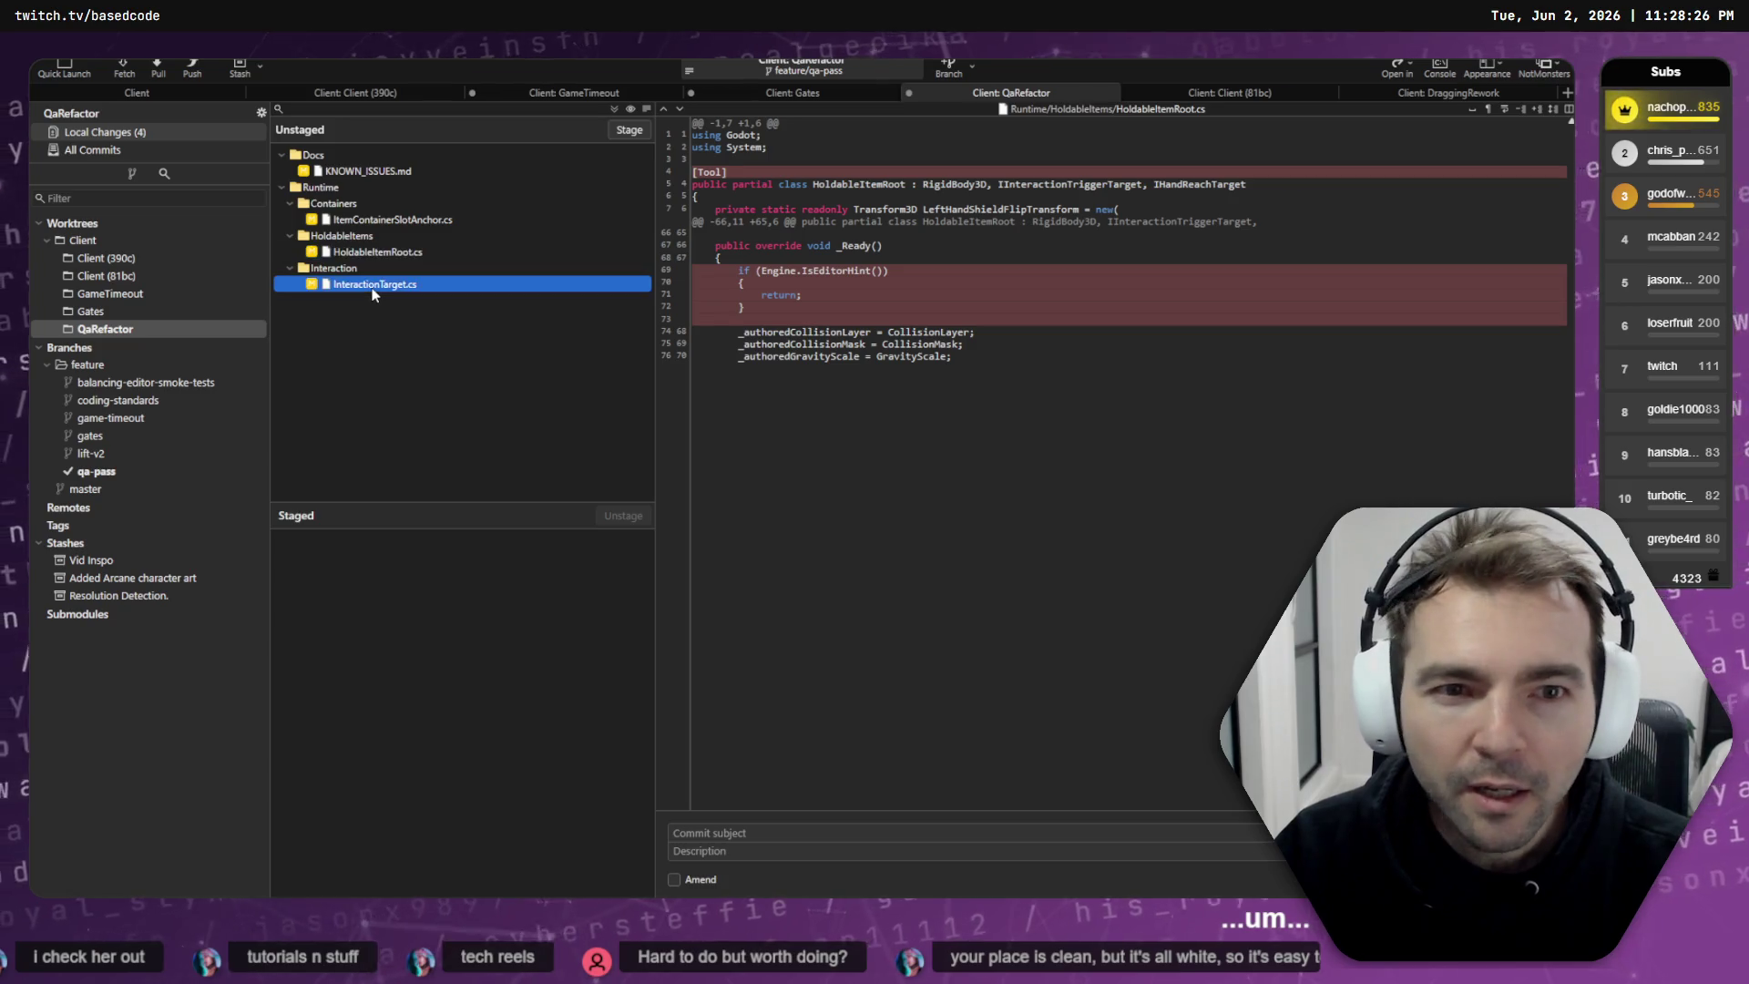
left_click(357, 170)
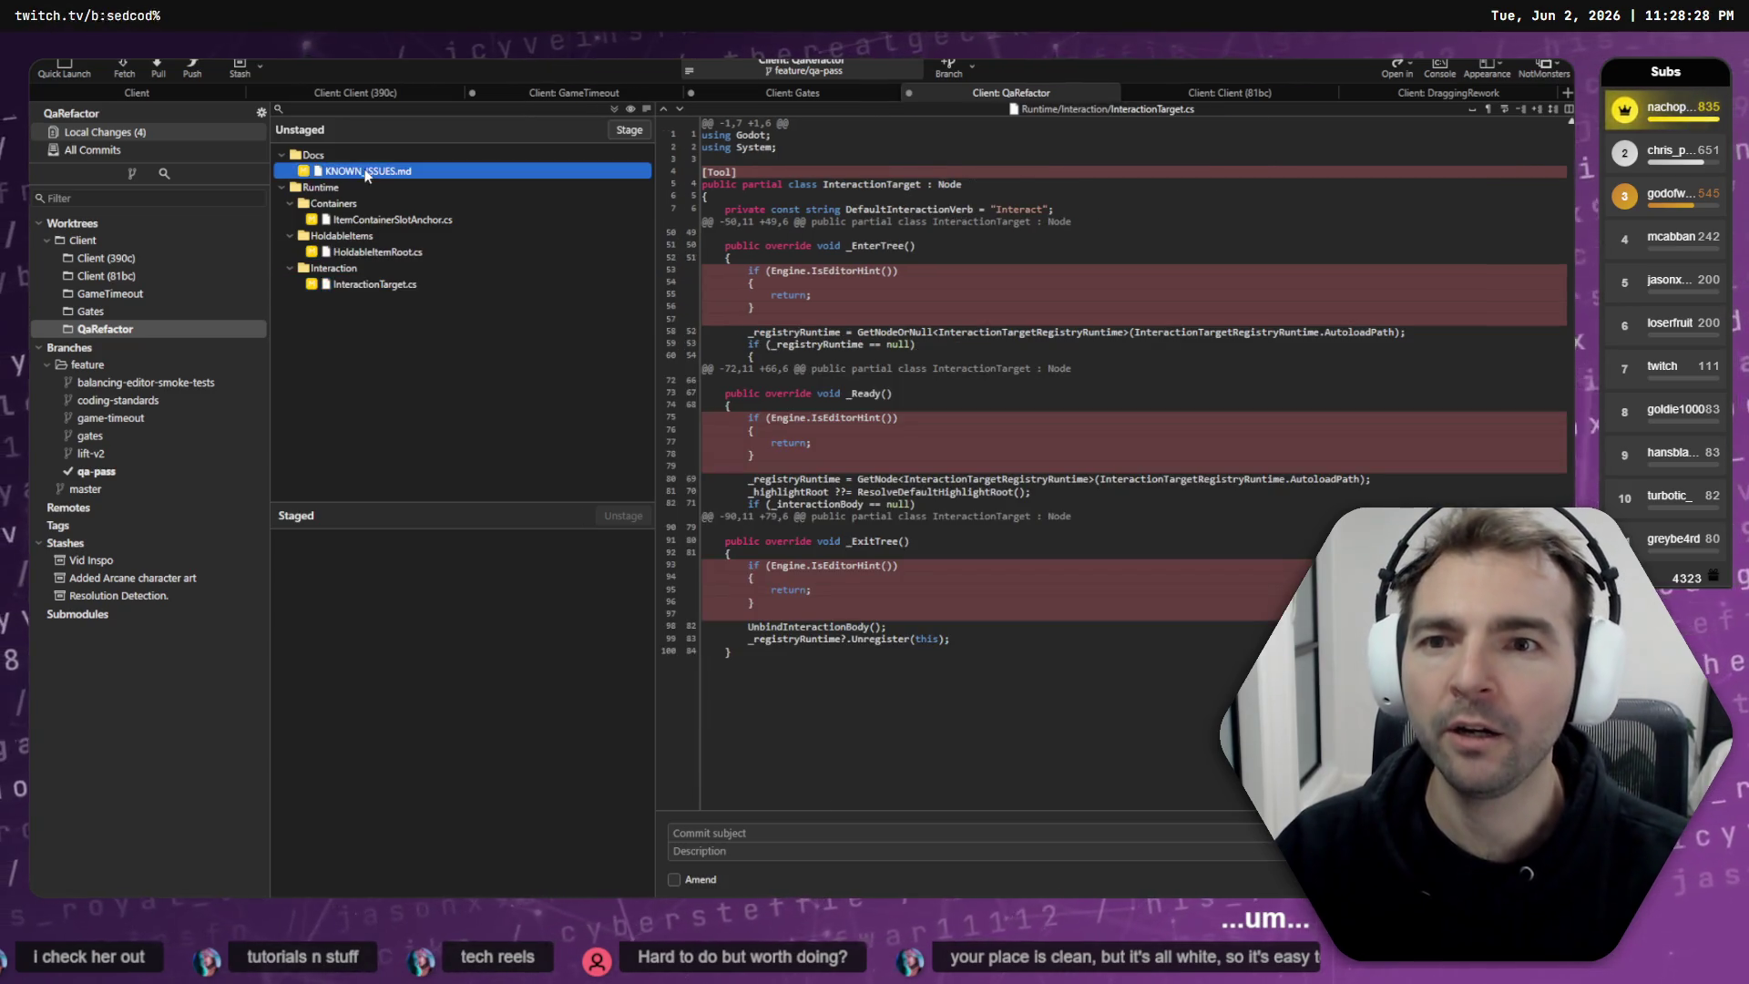
- Select all four changed files, stage them, and return to the terminal
left_click(373, 284, "shift")
left_click(629, 130)
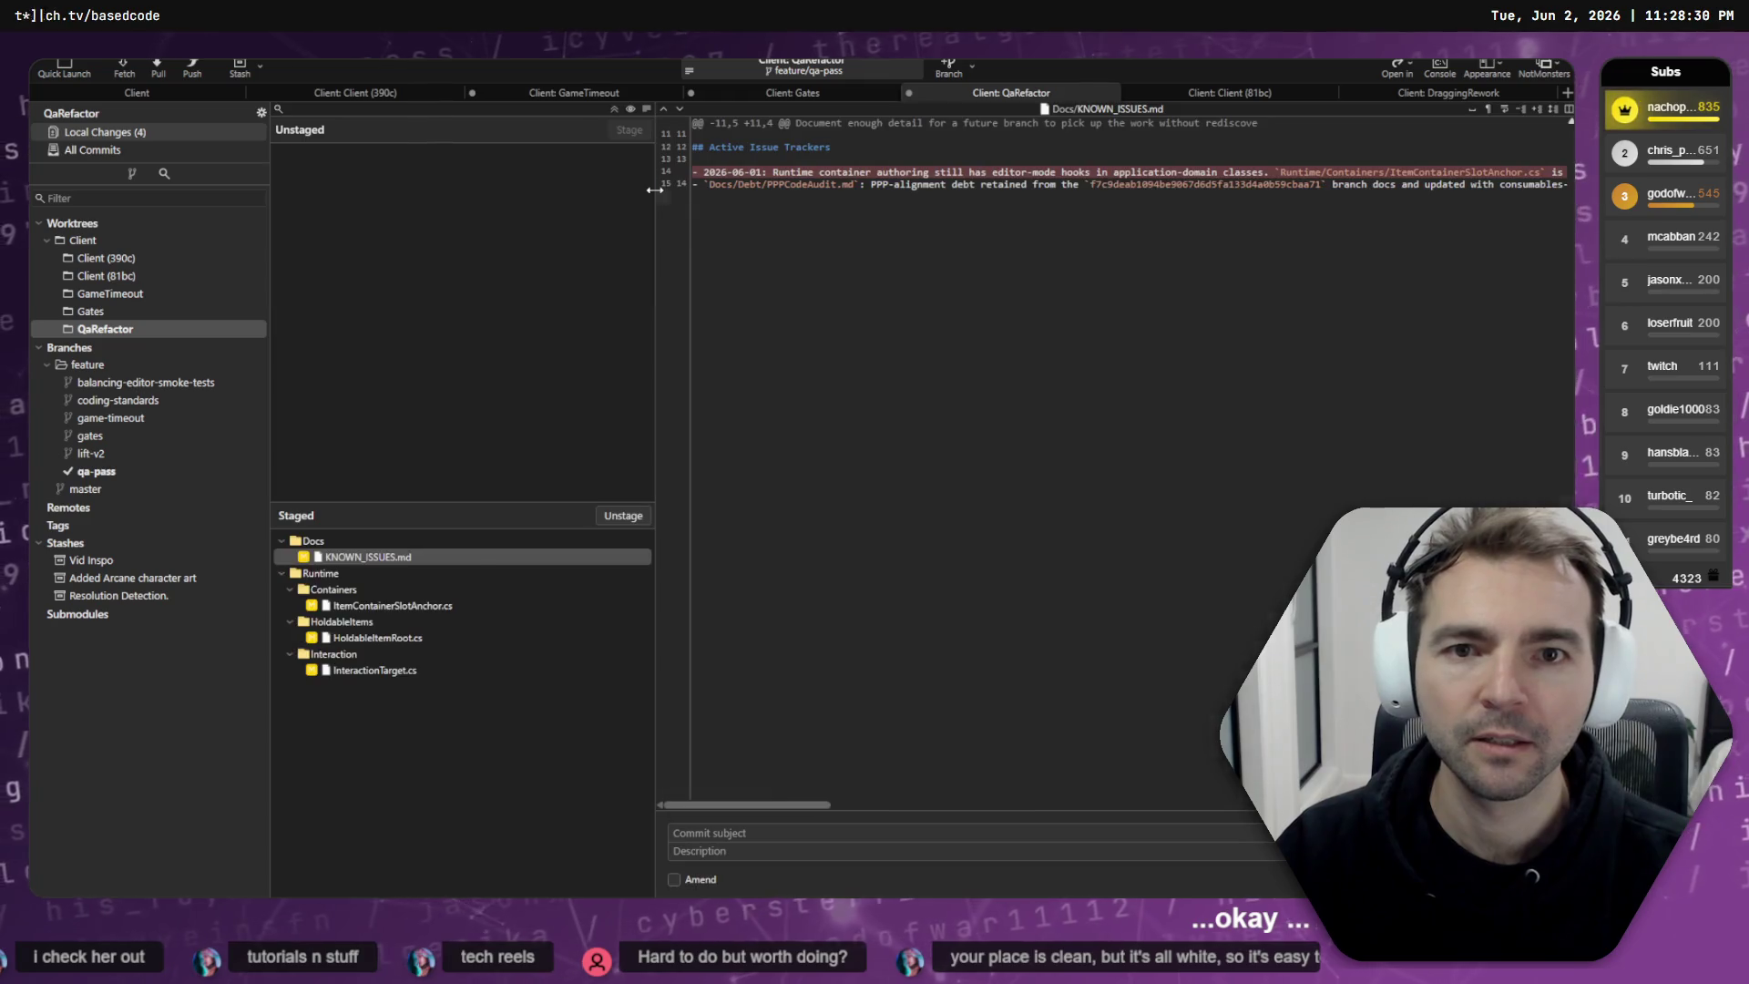
key("alt+Tab")
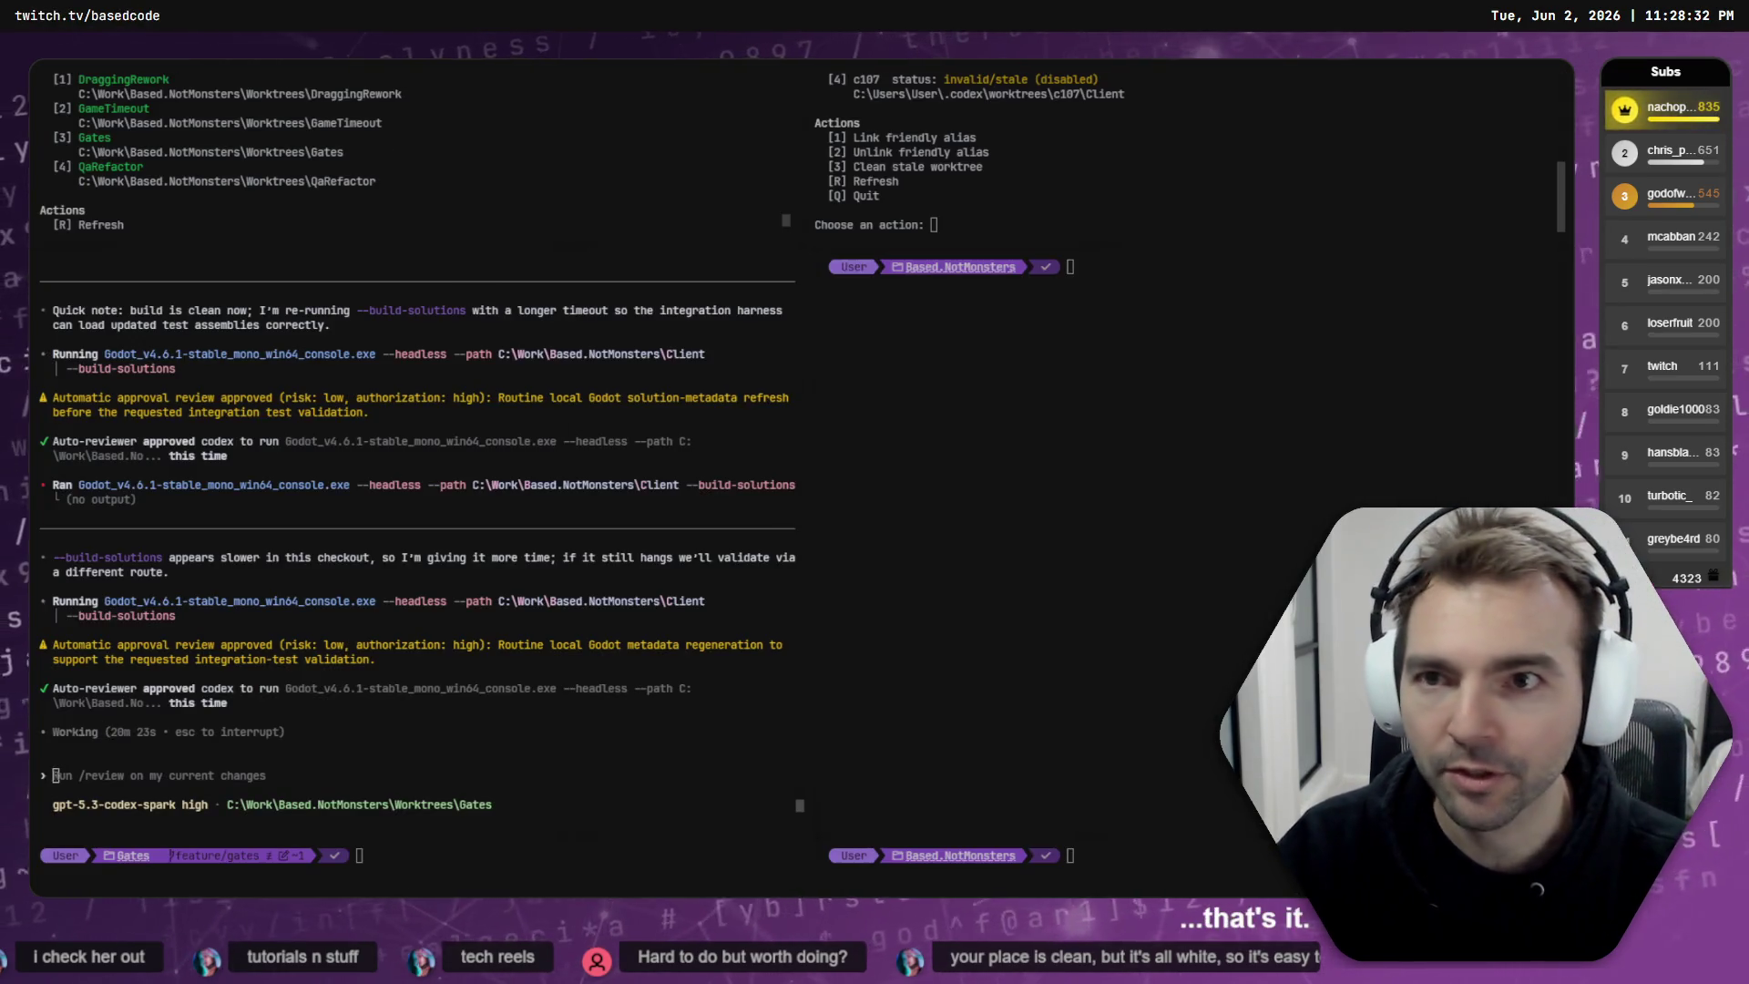
- Send 'Lets move onto the next issue.' to QaRefactor, then view staged ItemContainerSlotAnchor.cs in Fork
key("alt+Tab")
type("Lets move onto the next issue.")
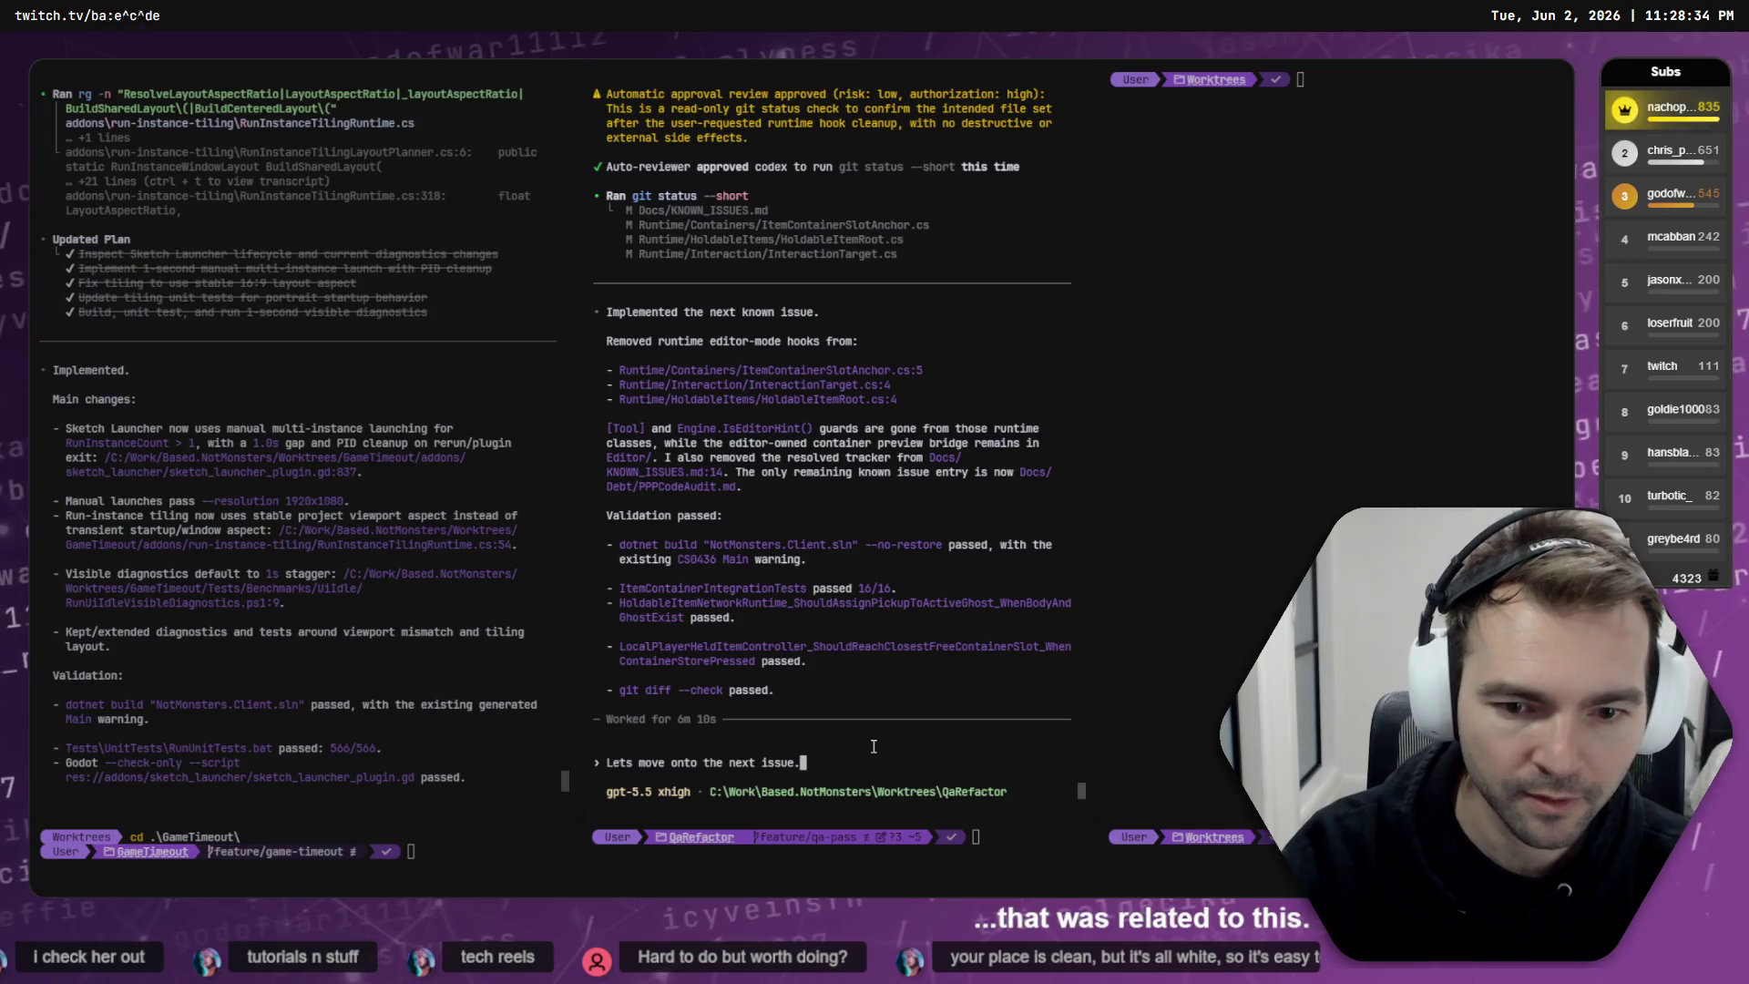
key("Return")
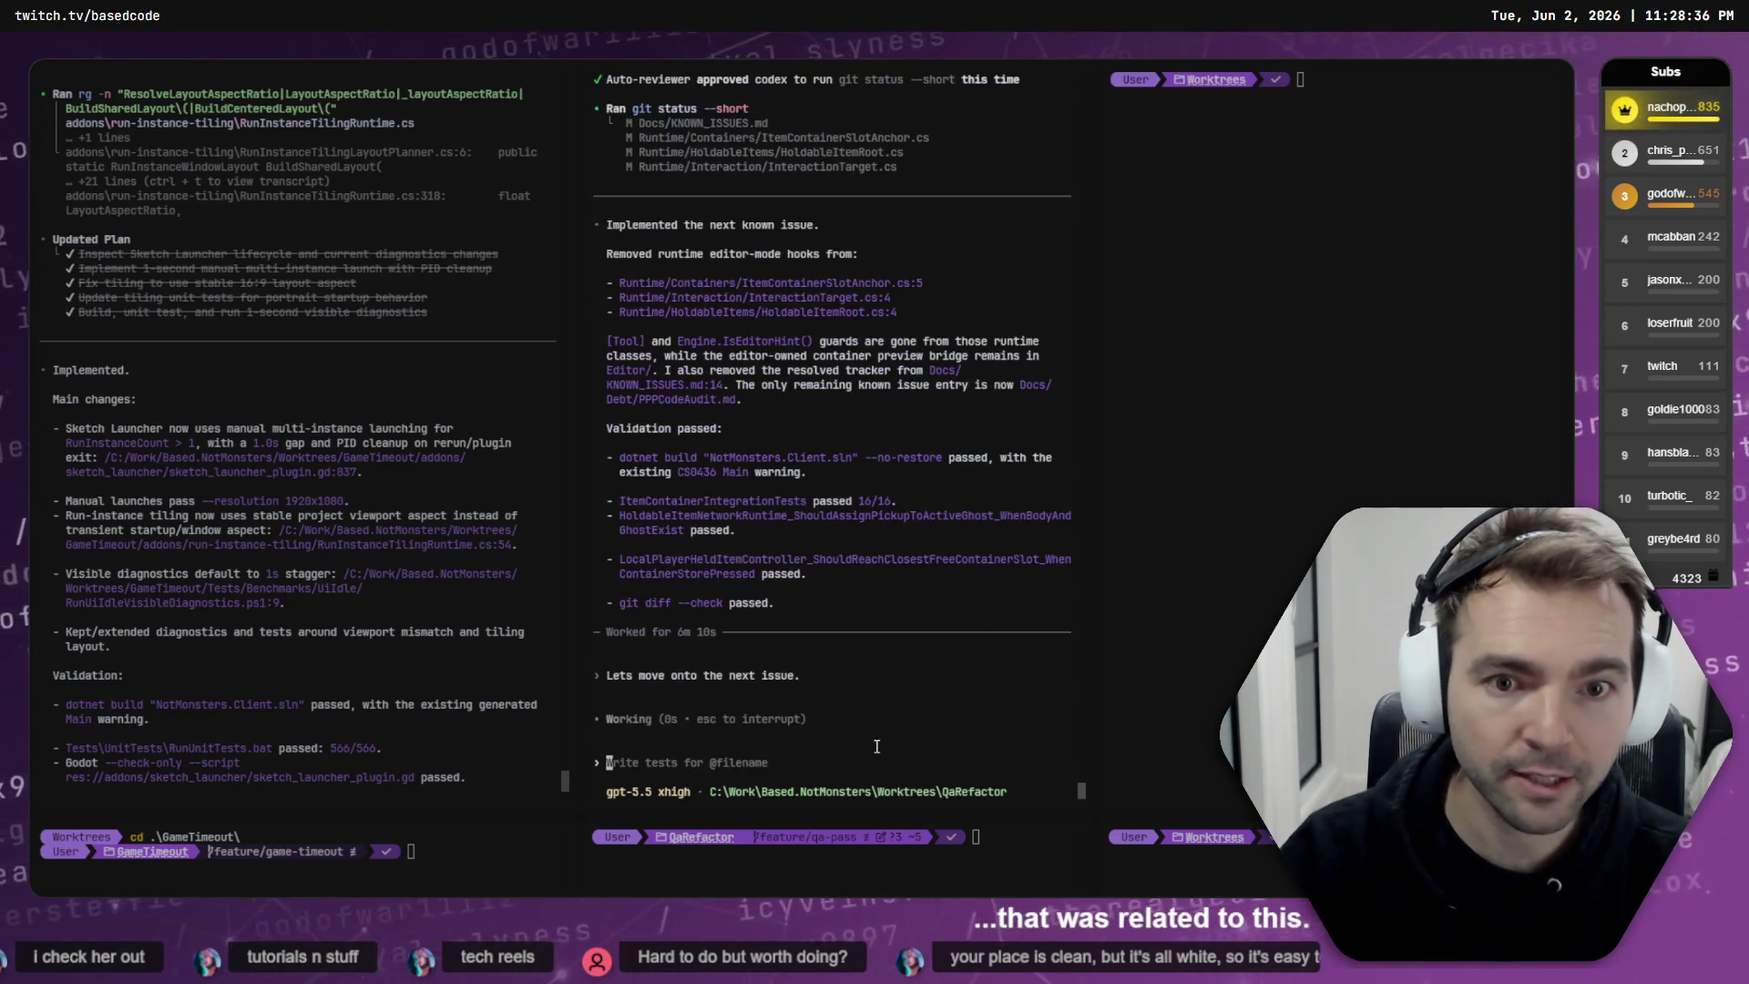
key("alt+Tab")
left_click(359, 606)
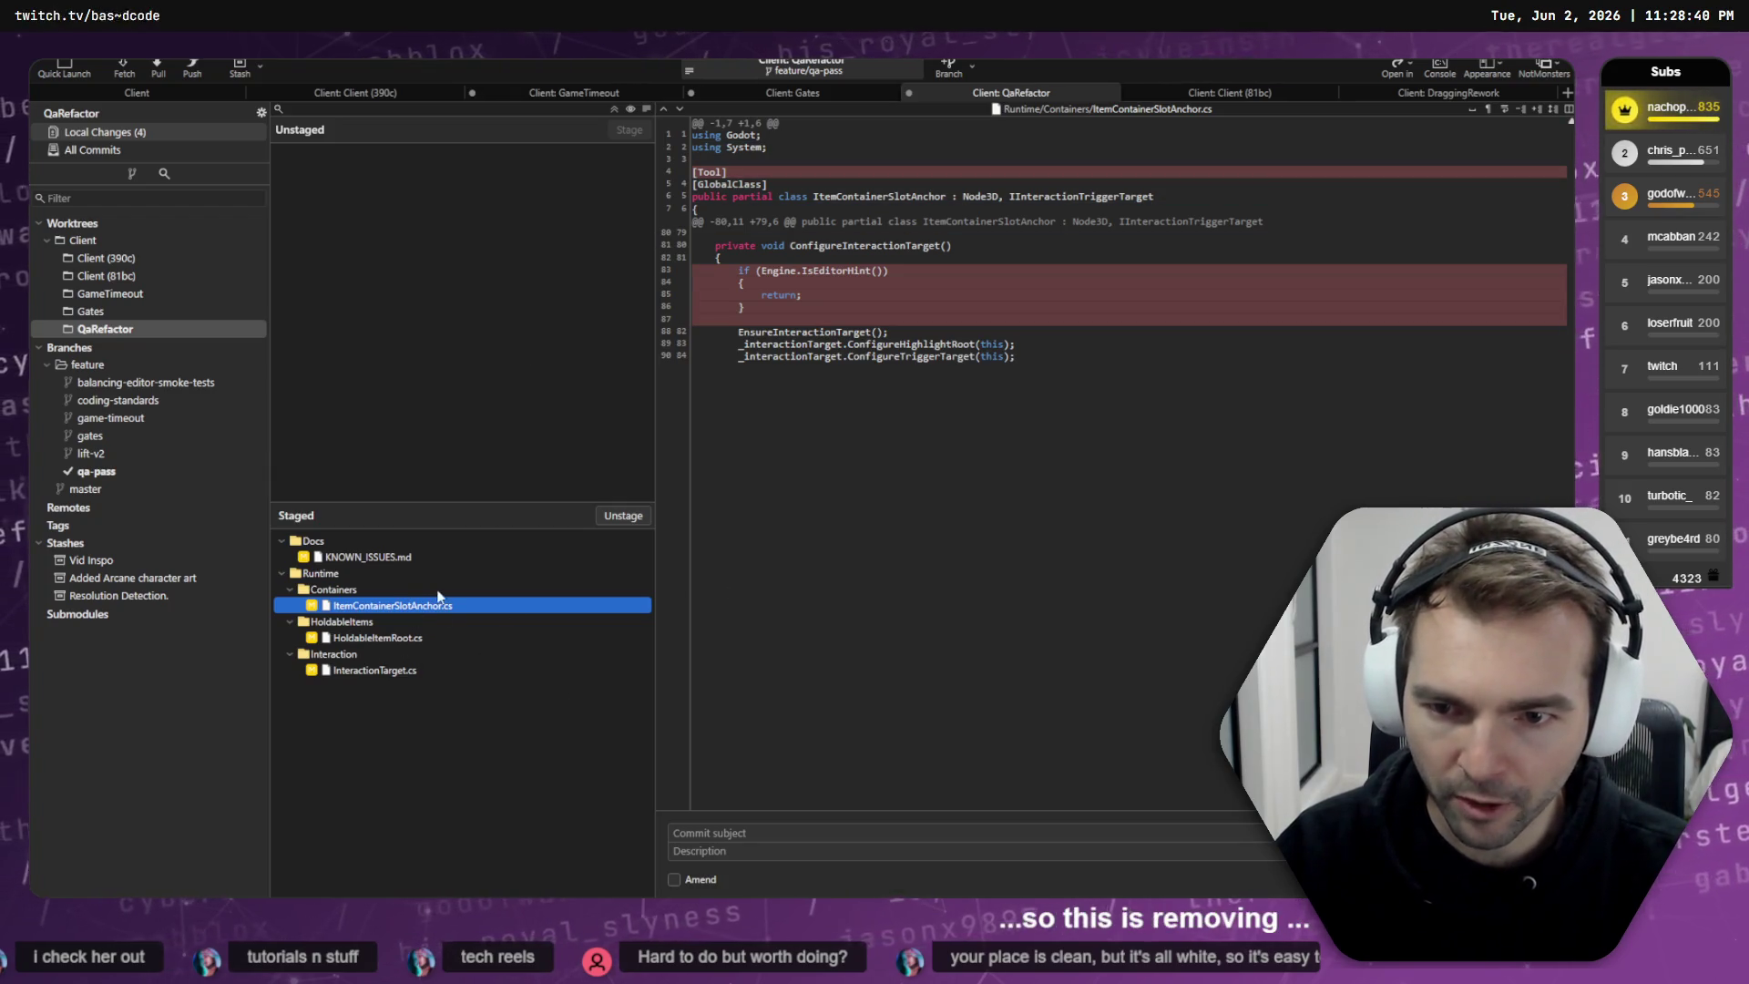
- Commit the four staged files as 'Remove item and container tooling from runtime.'
left_click(428, 670)
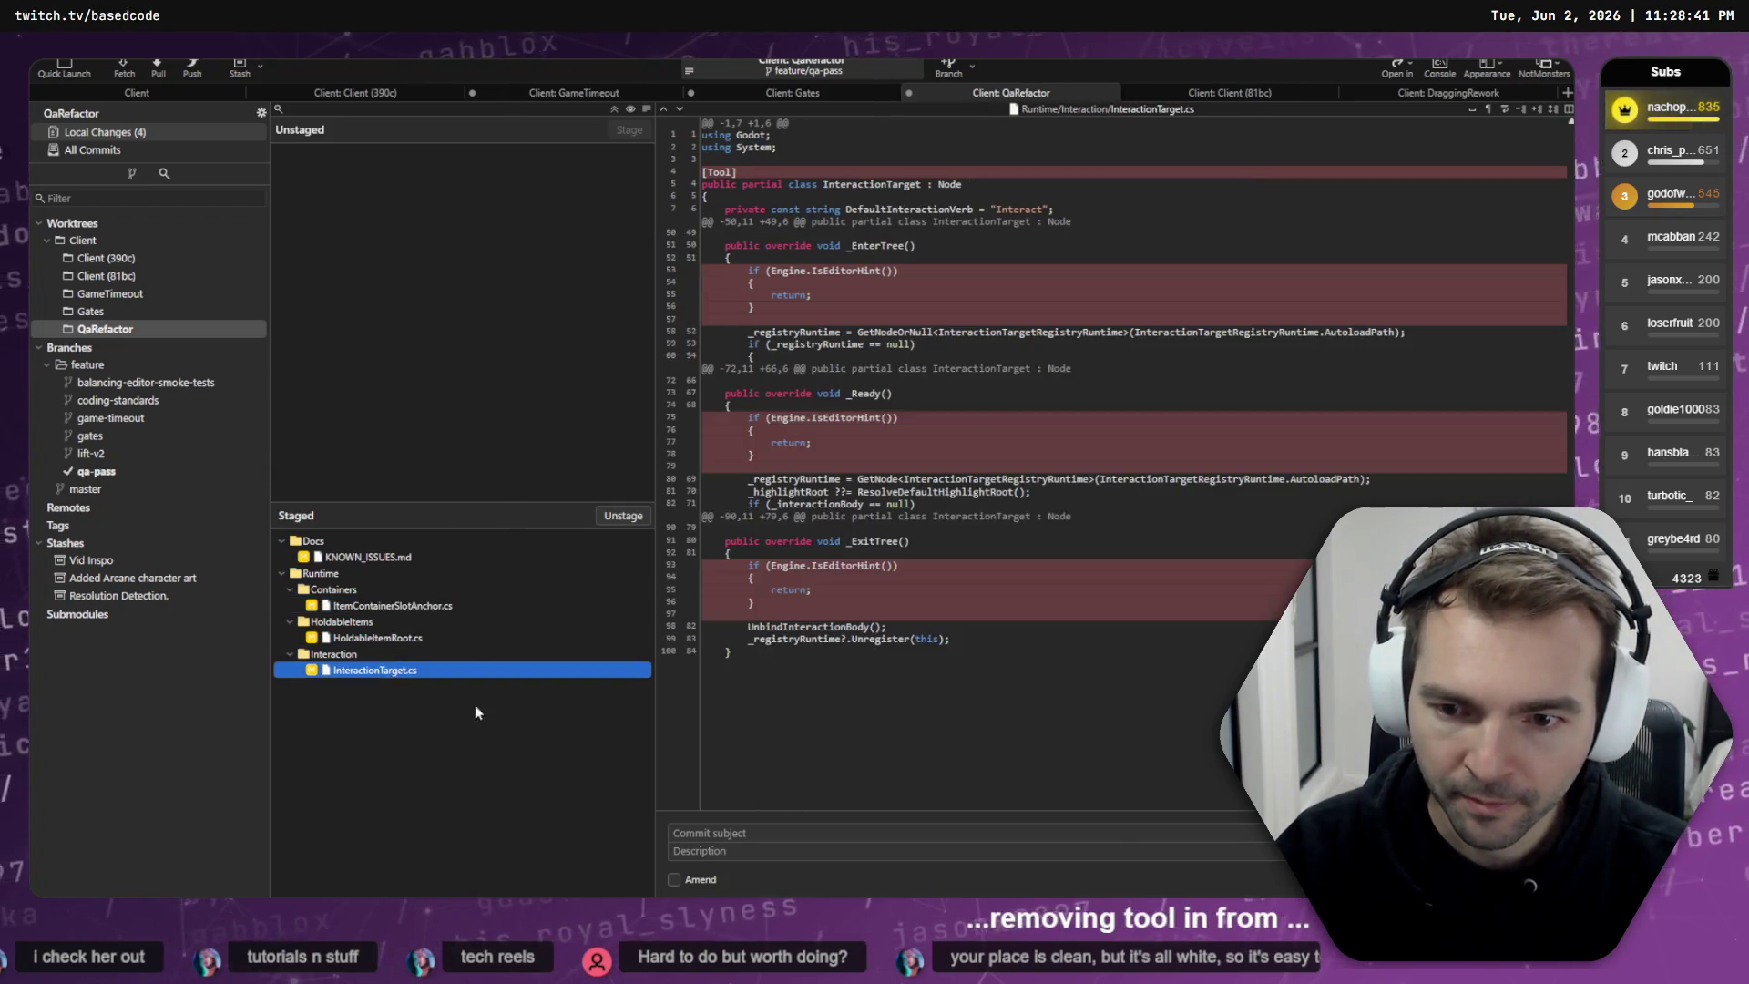
left_click(772, 832)
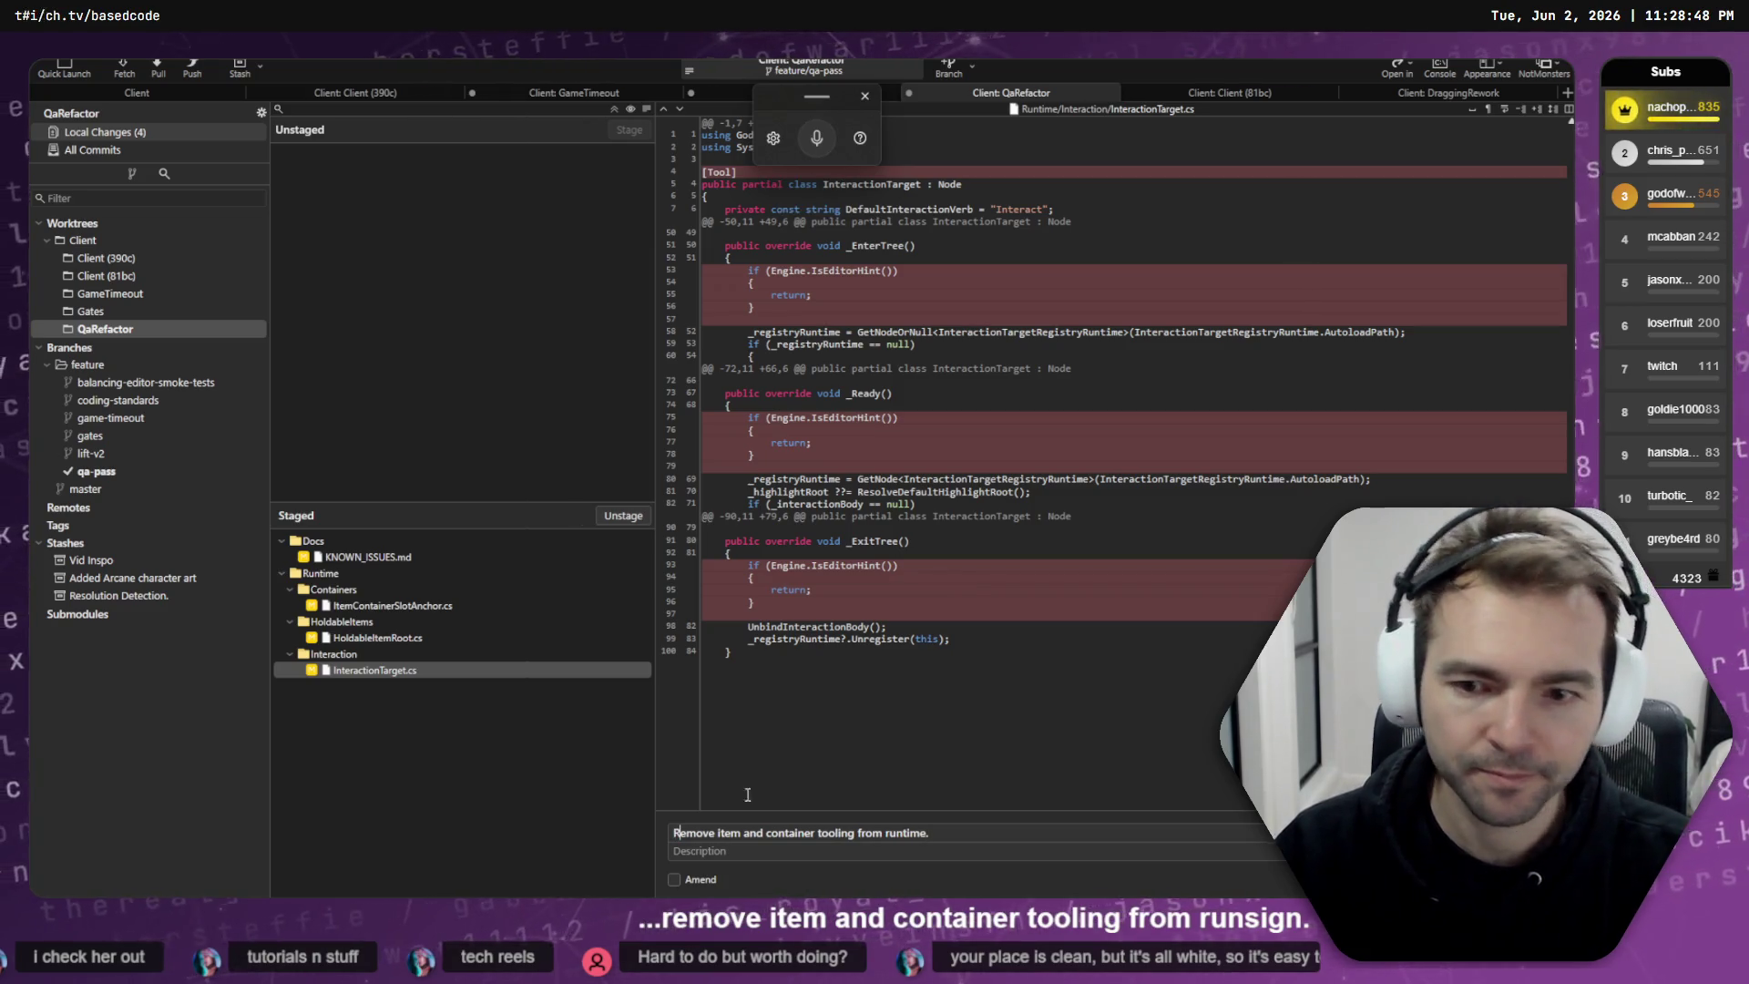
key("ctrl+Return")
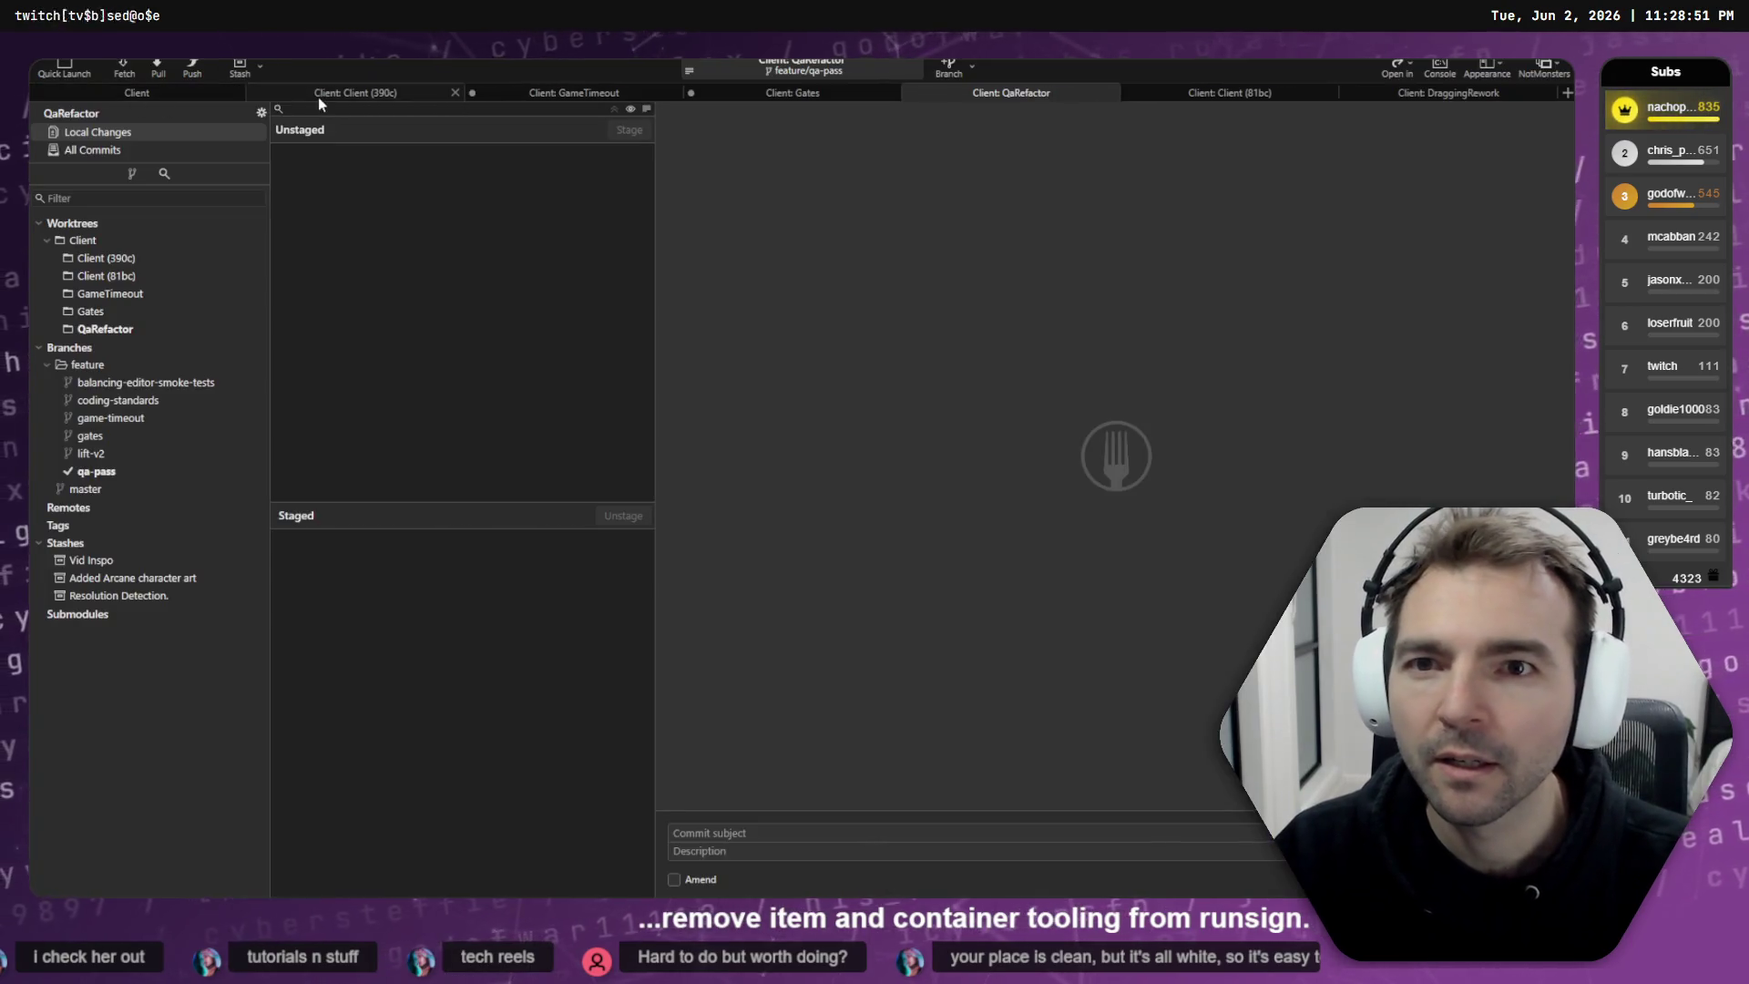
- Review the new tooling-removal commit in the Client (390c) history, then view the GameTimeout worktree
left_click(321, 94)
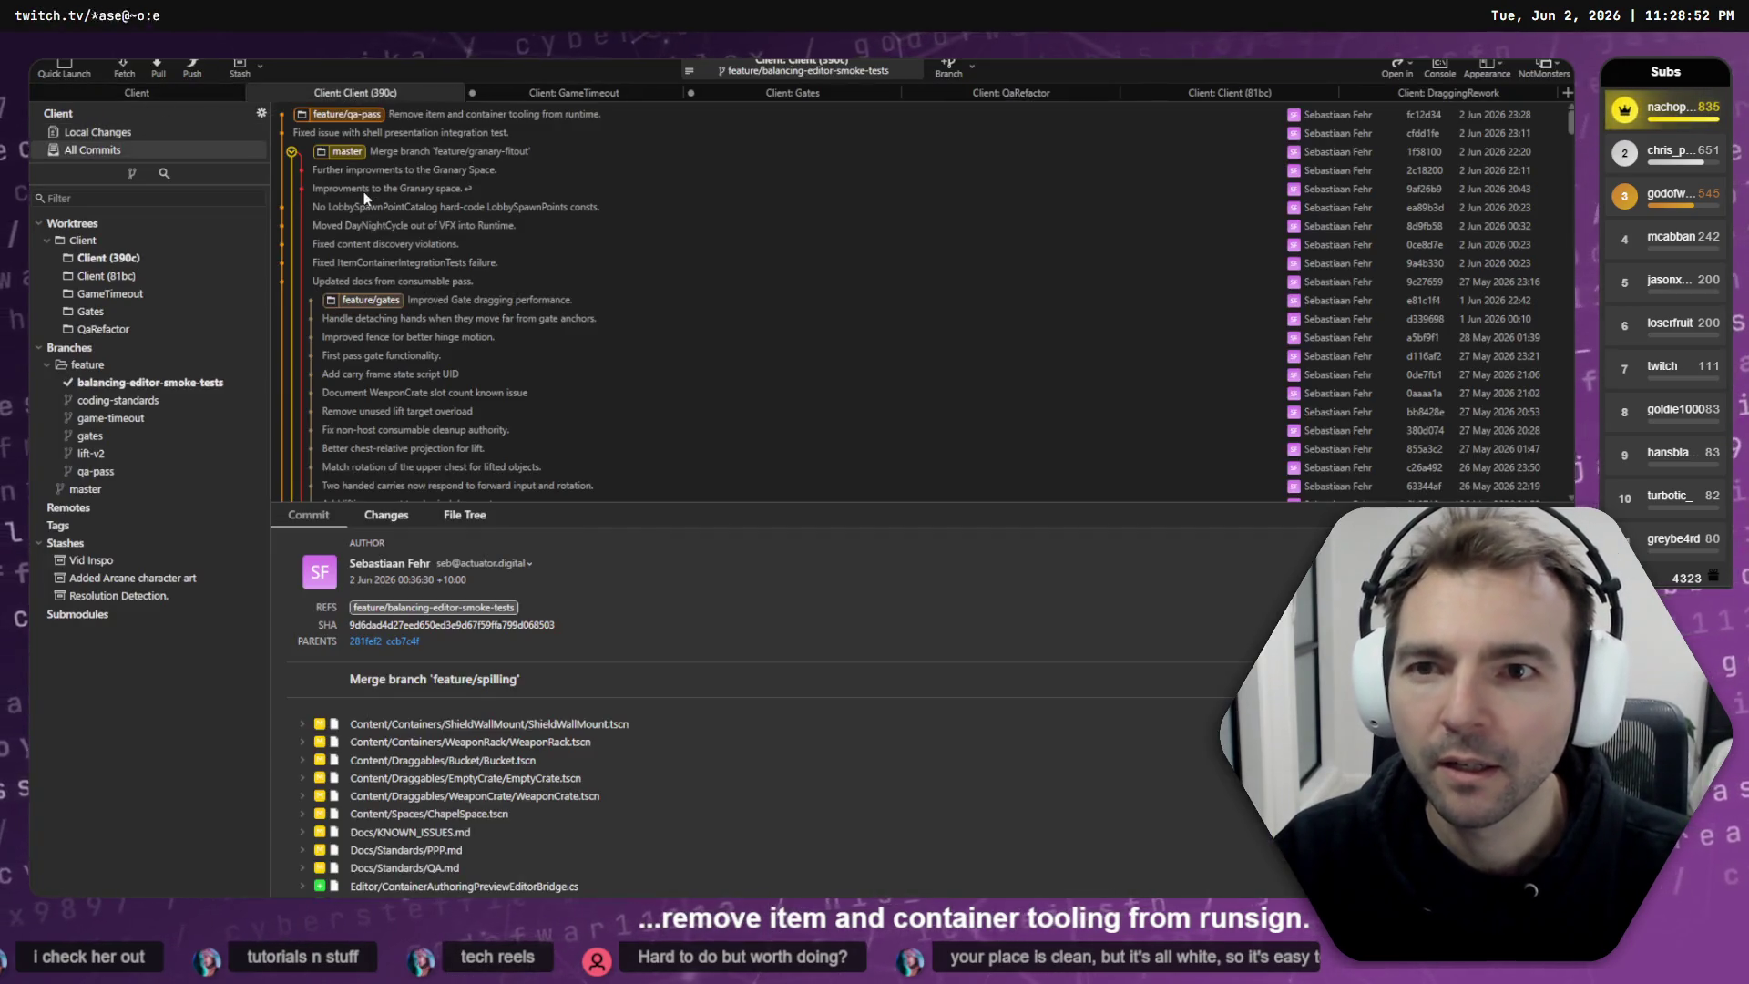
left_click(357, 116)
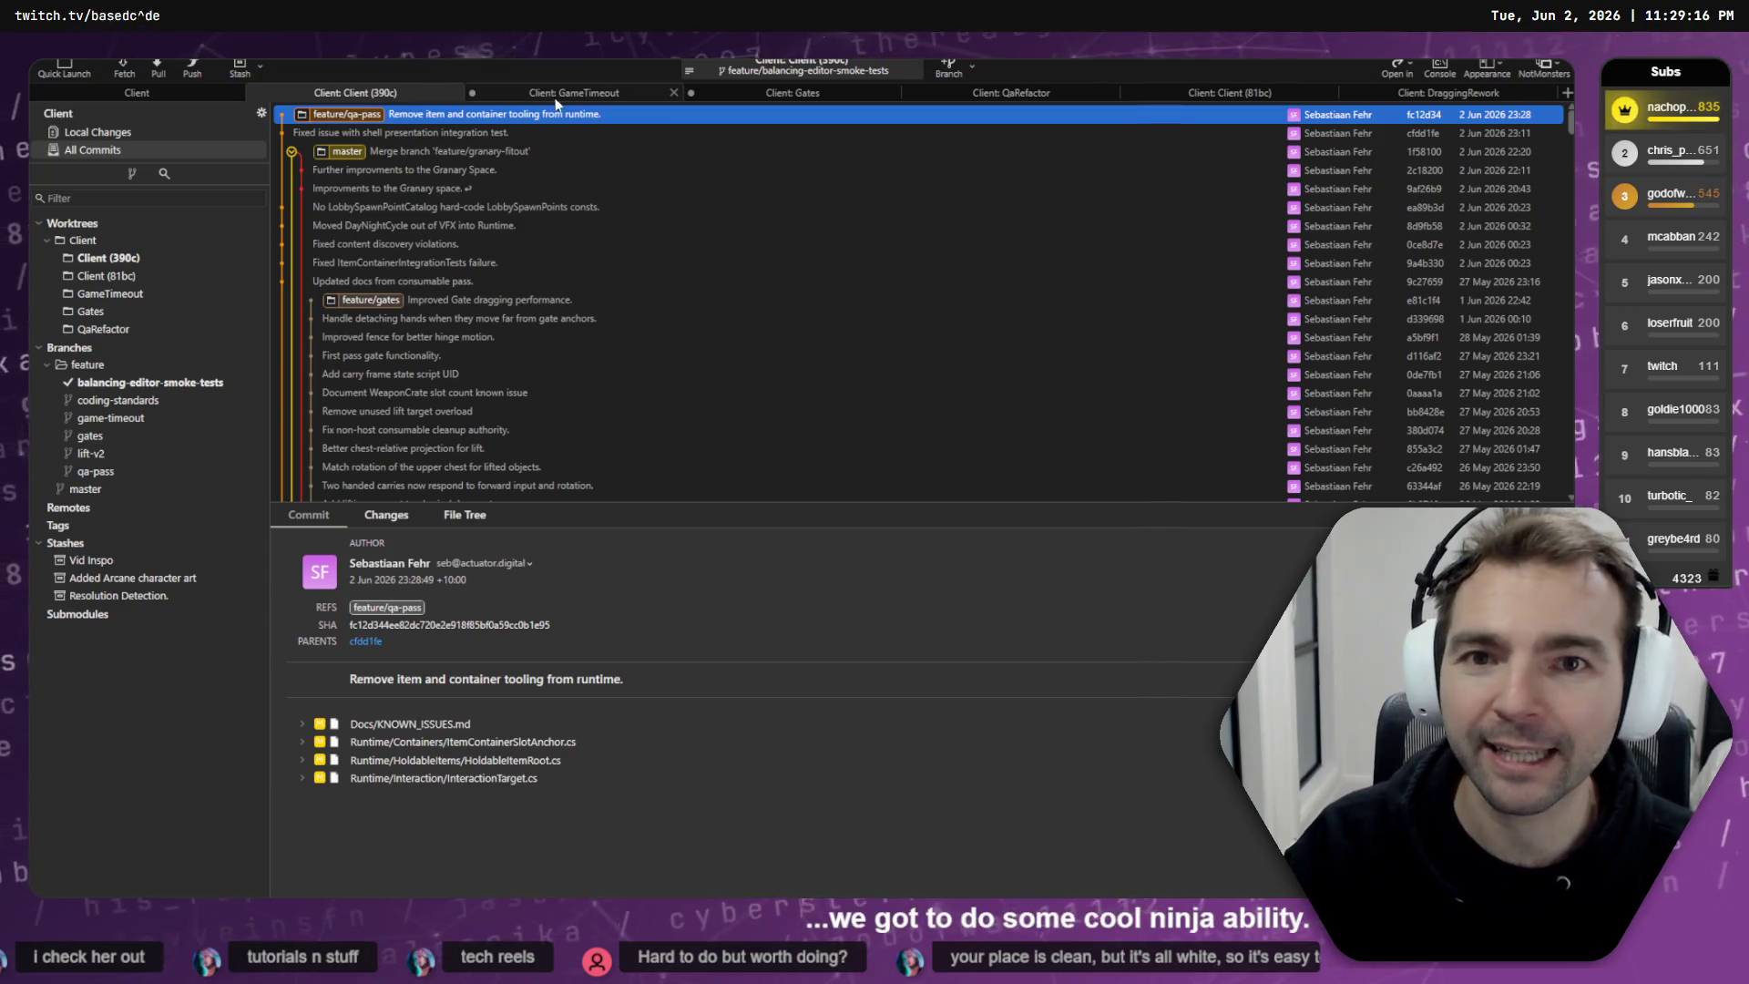
left_click(660, 93)
- Bring up the concept-art whiteboard and start a new File Explorer window with Win+E
key("alt+Tab")
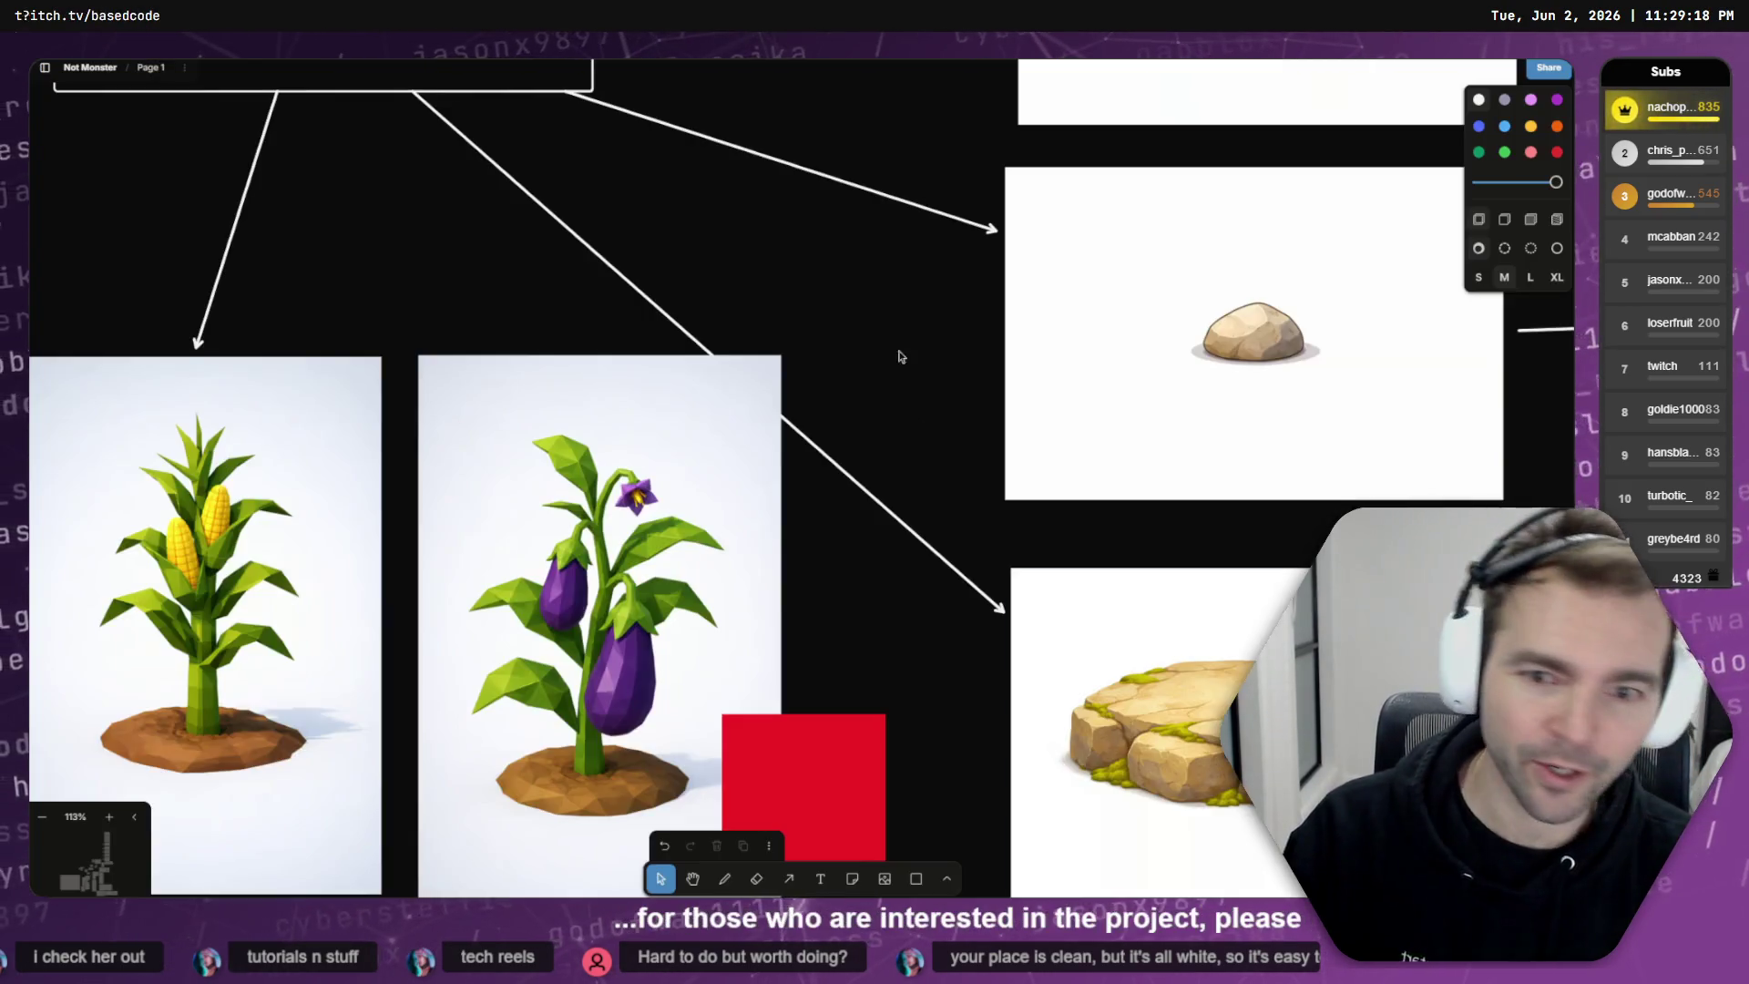
scroll(1044, 579, "down", 5)
scroll(780, 348, "up", 10)
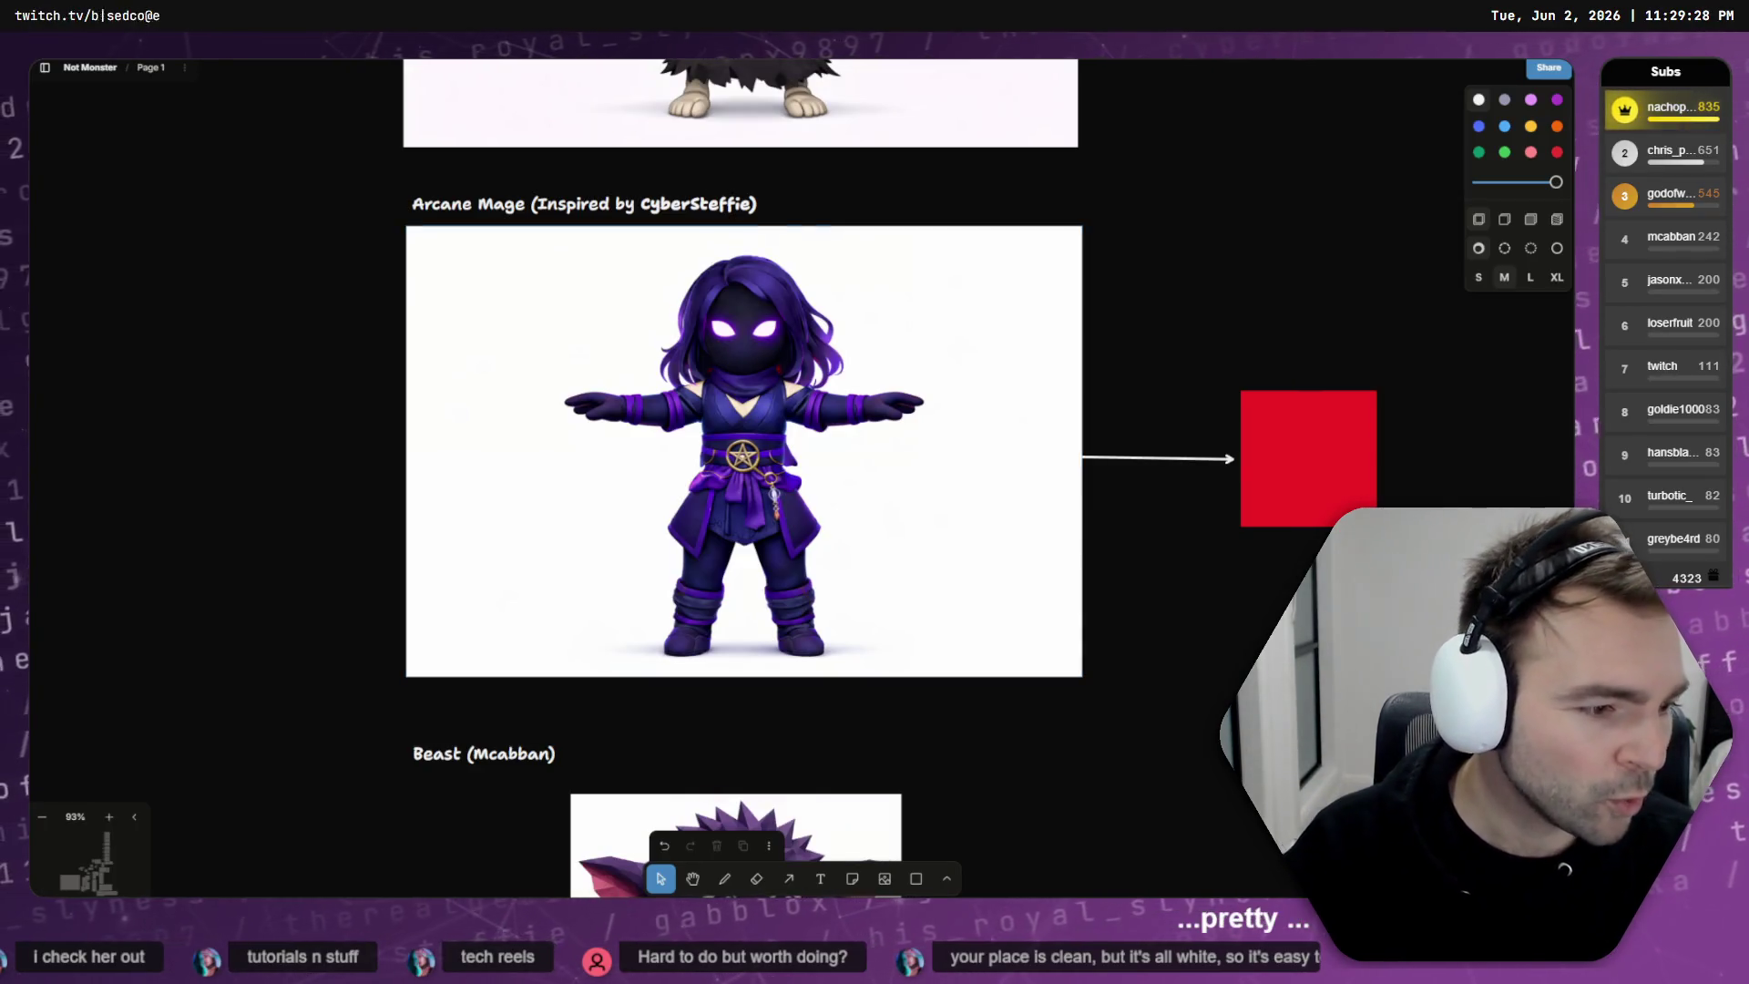
key("super+e")
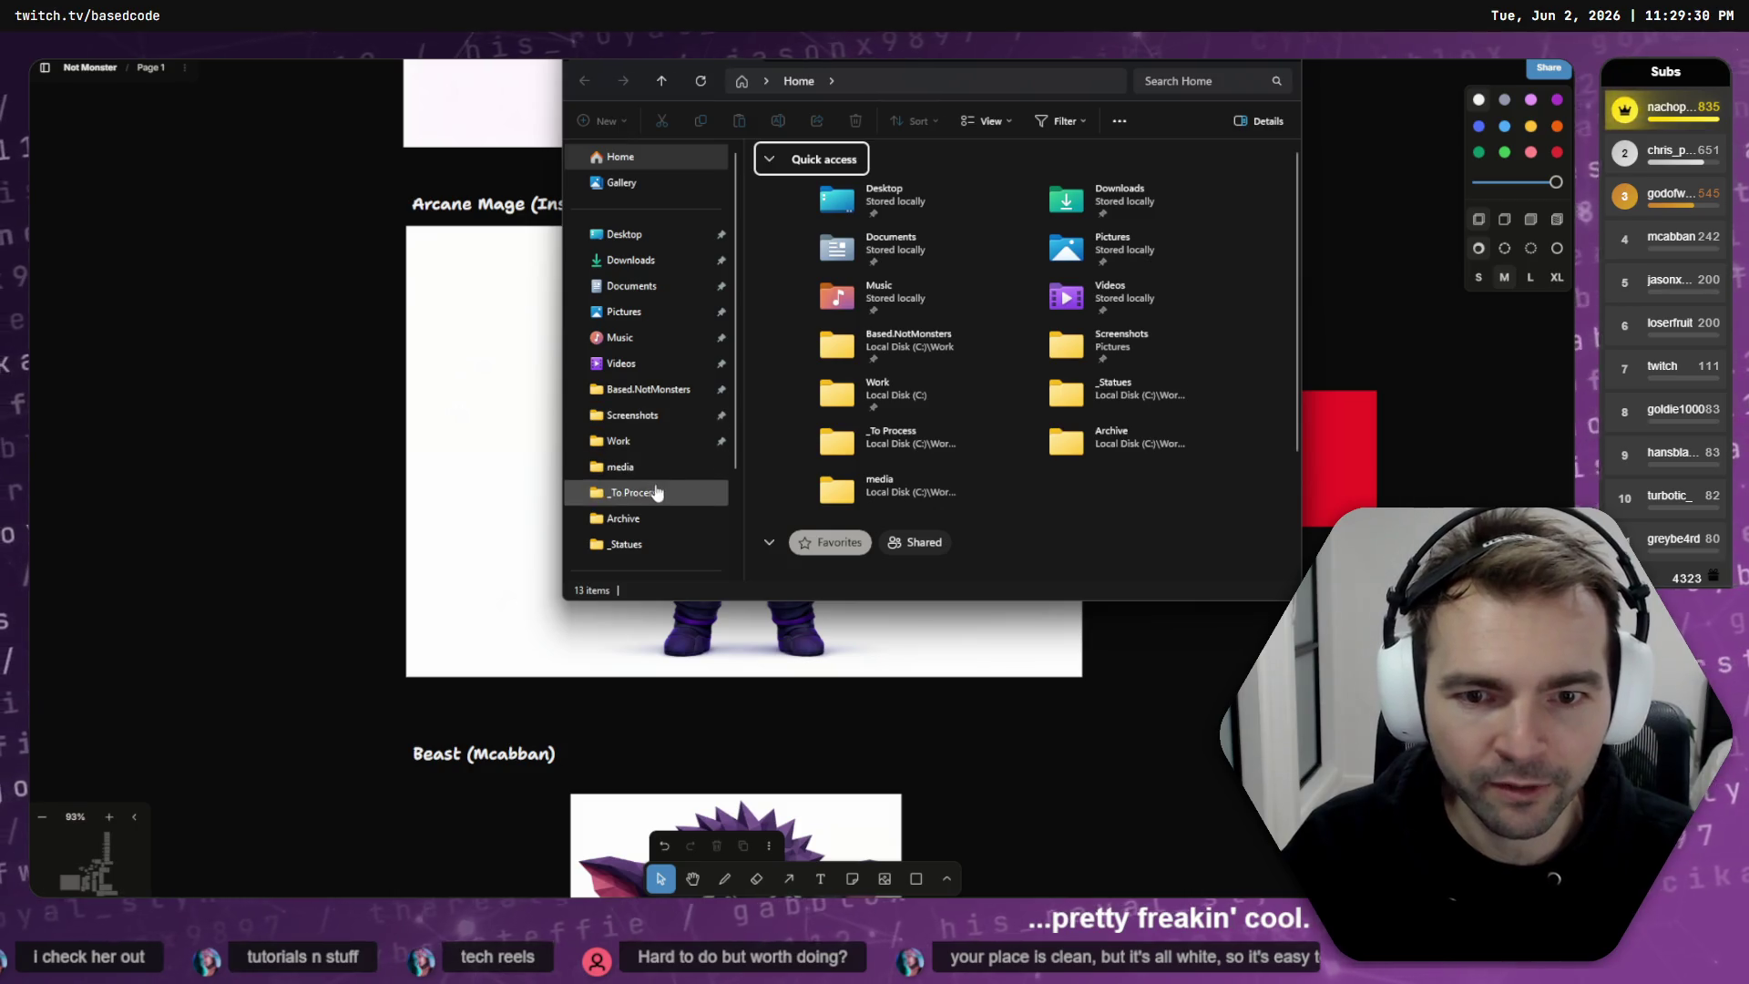
- Browse from _To Process up to Art, then into Archive > _Characters > ArcaneMage
left_click(654, 493)
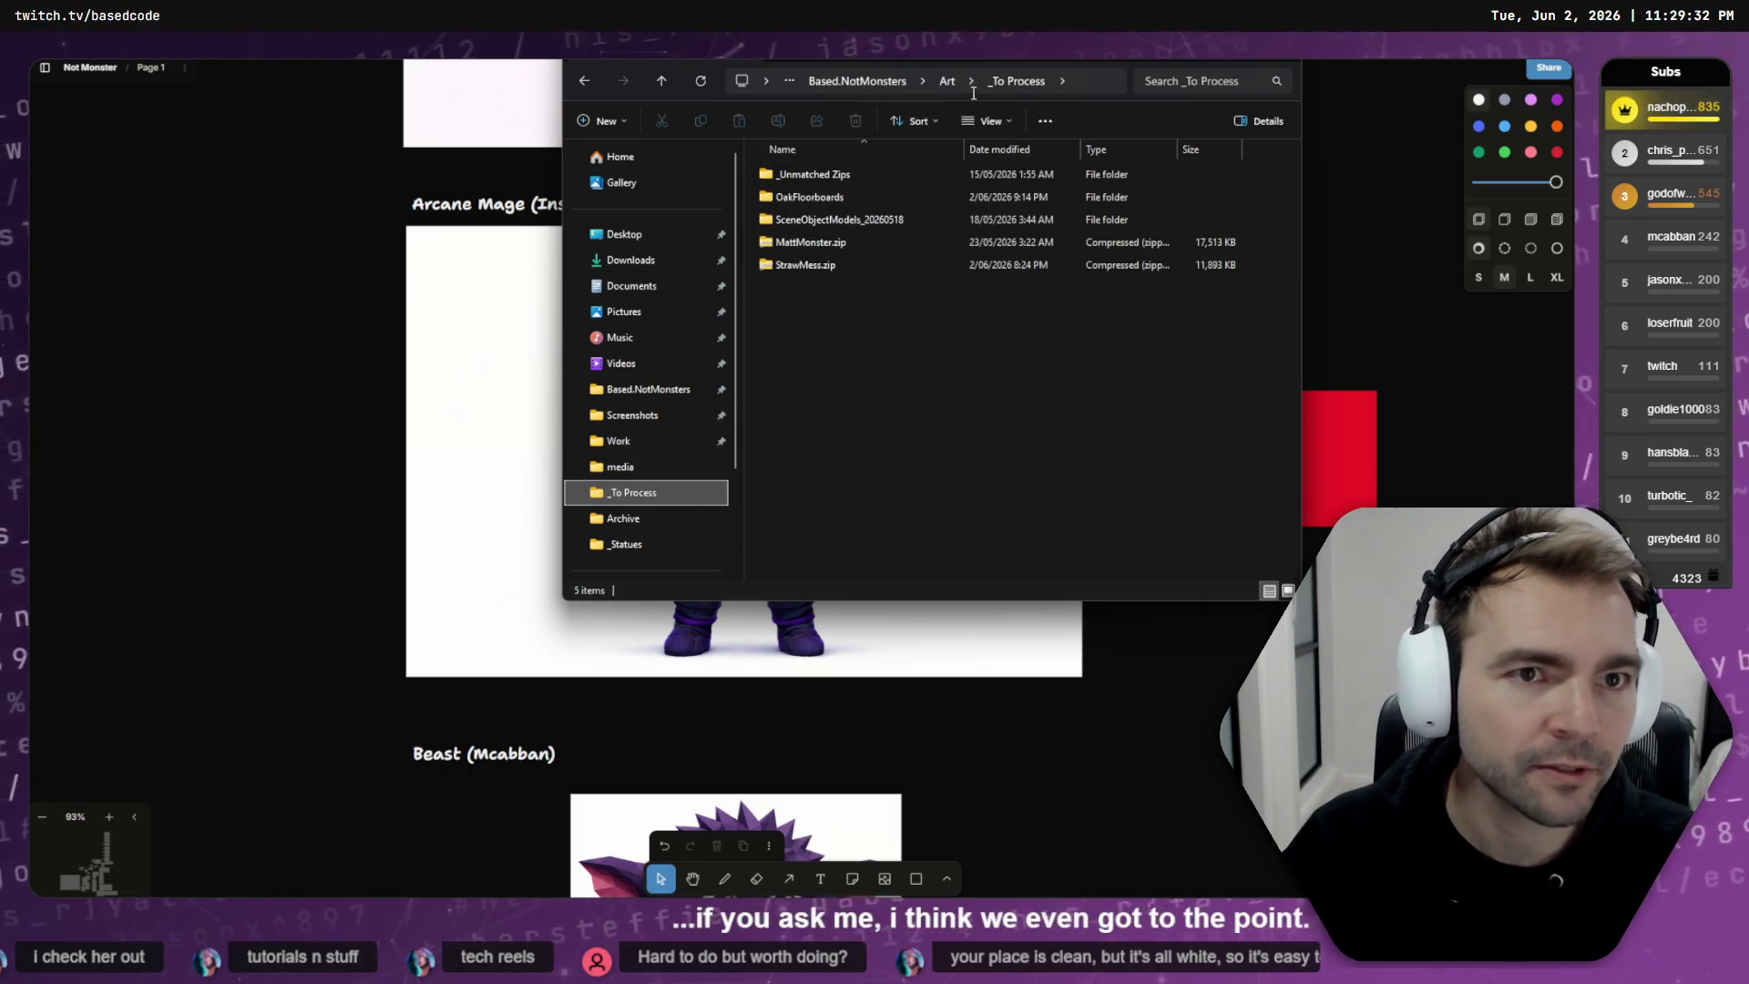
left_click(947, 81)
left_click(817, 225)
double_click(810, 197)
left_click(816, 200)
double_click(816, 201)
double_click(818, 197)
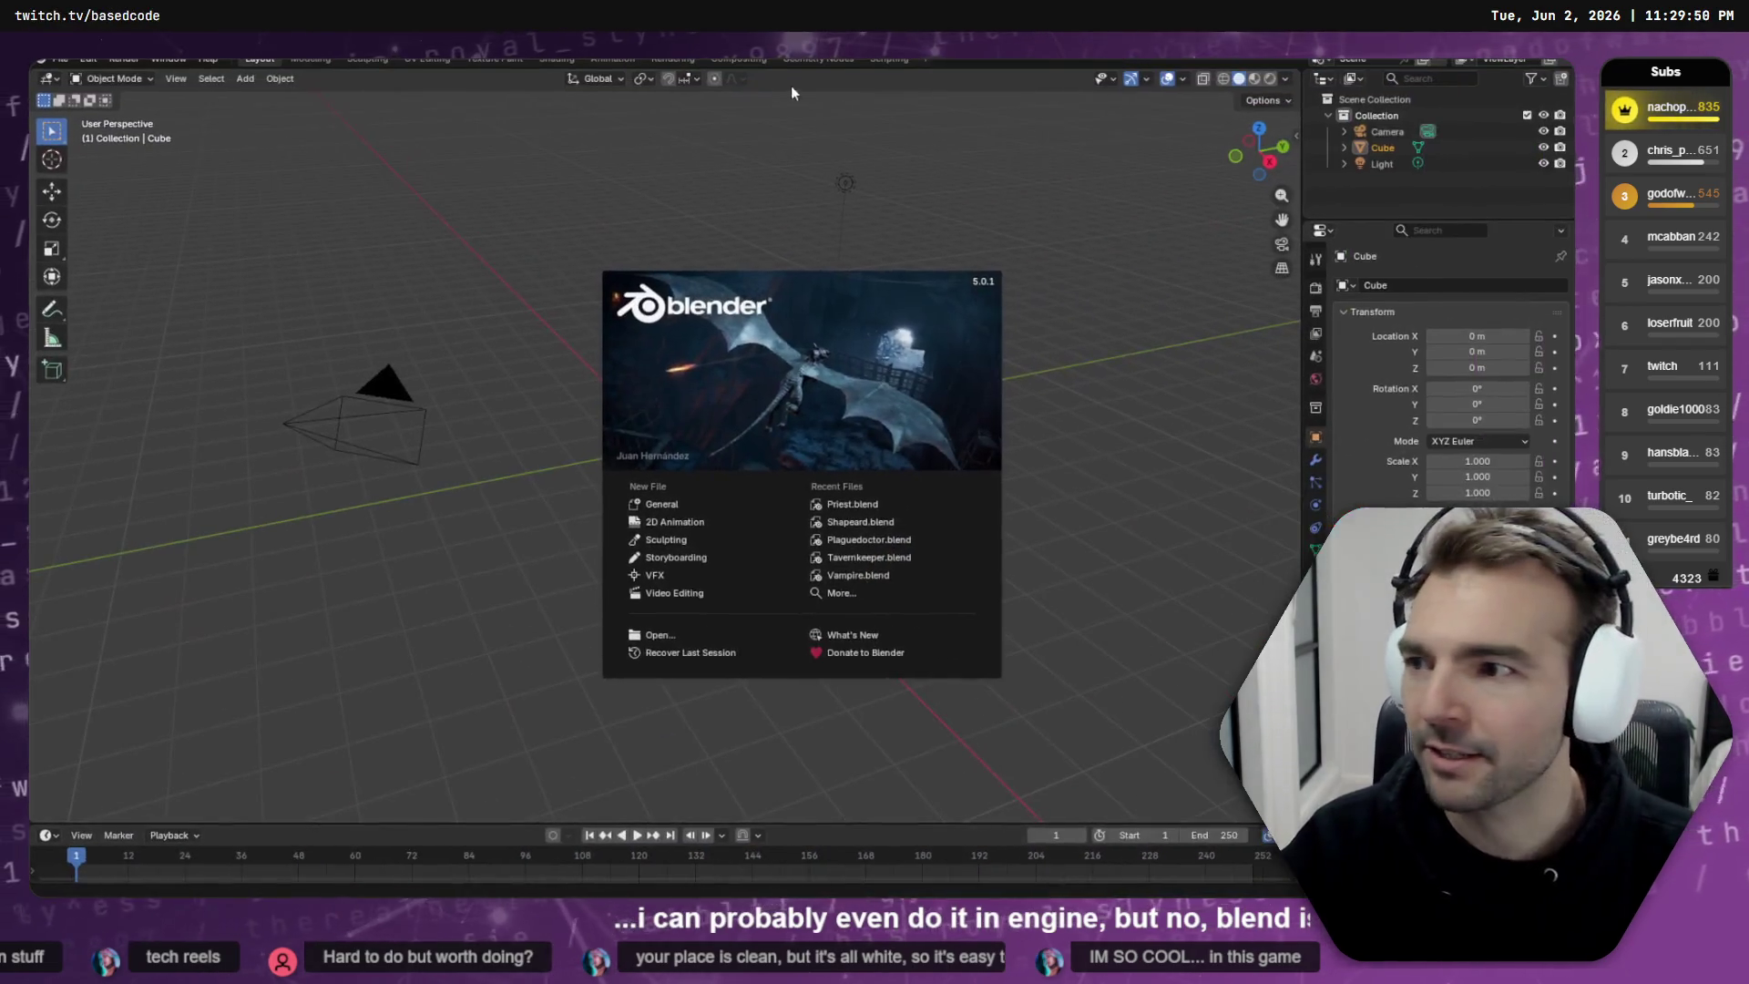
- Drag ArcaneMage.obj from Explorer into Blender's viewport and import it as a Wavefront OBJ
left_click(920, 223)
key("alt+Tab")
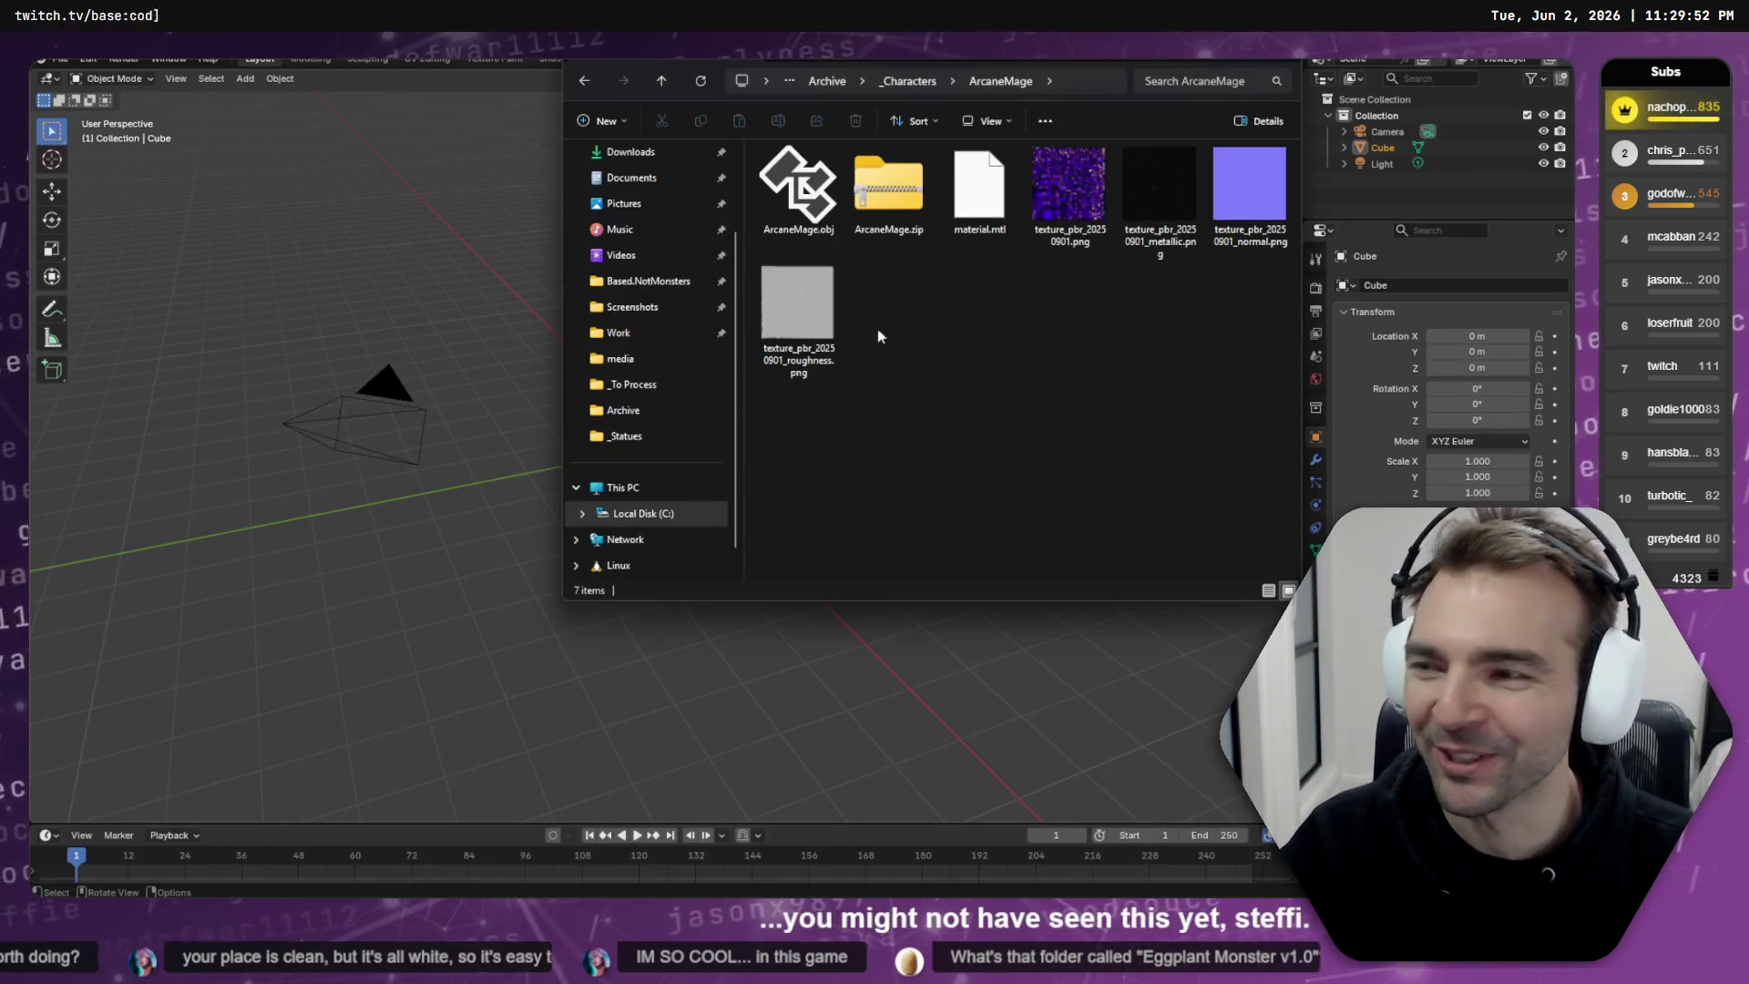
left_click(795, 205)
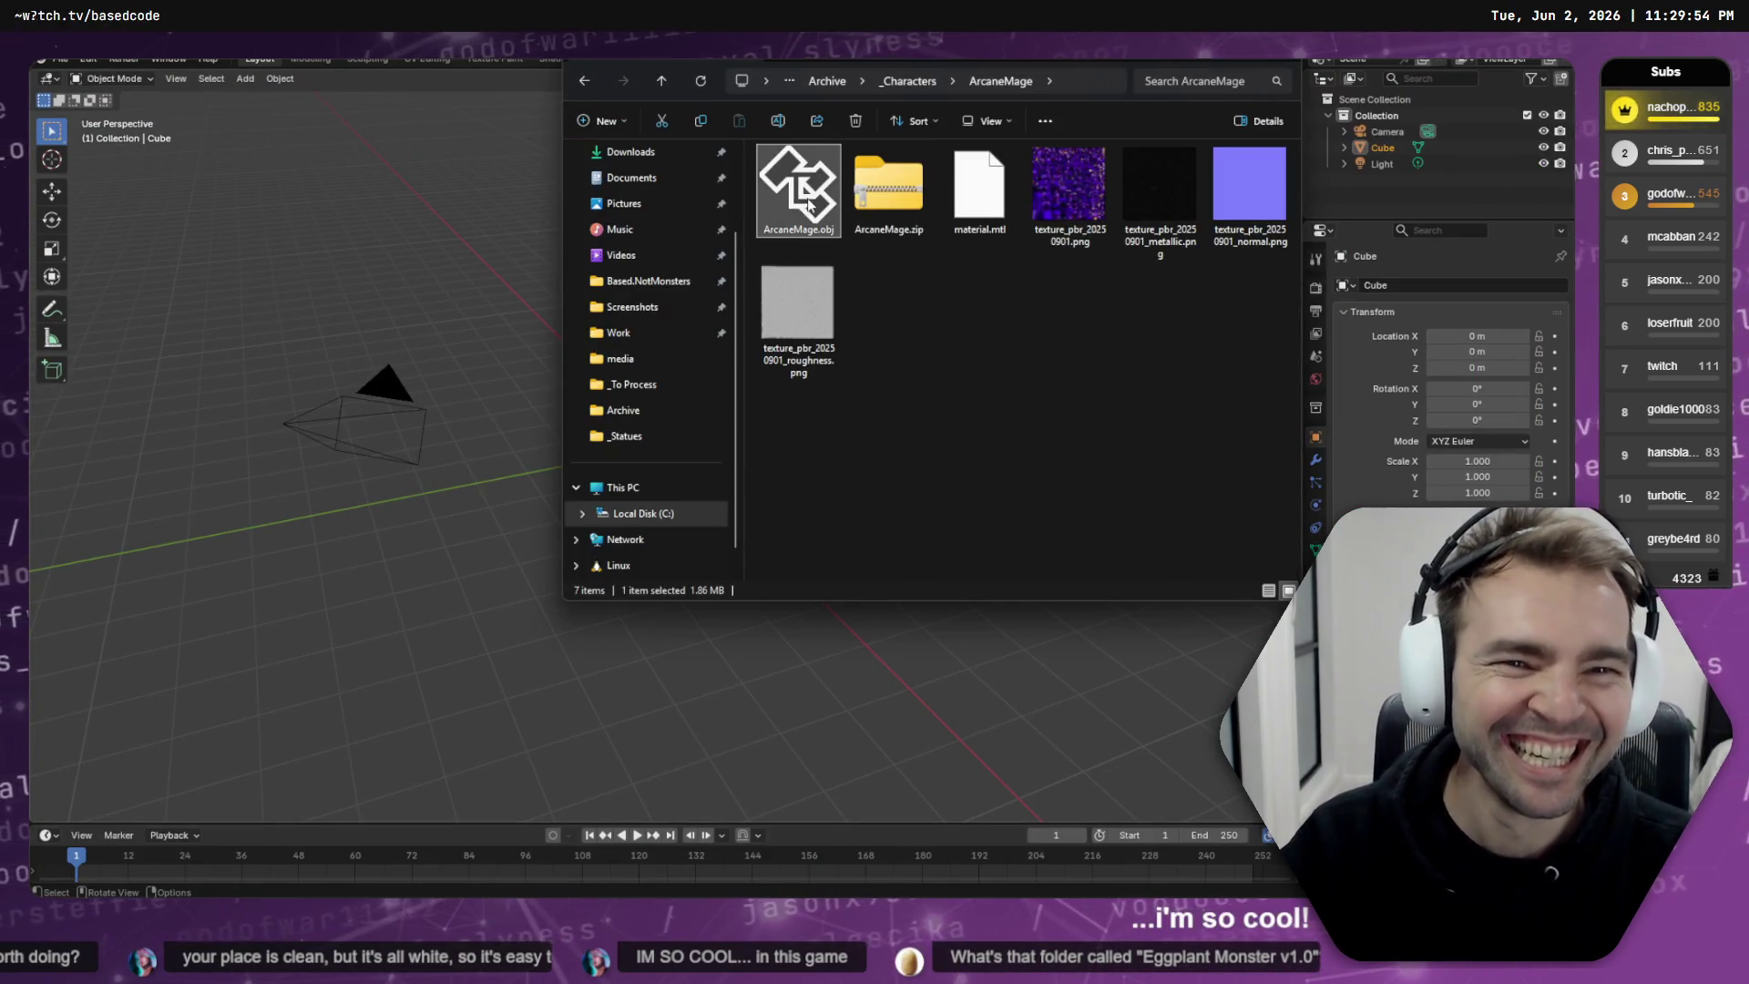
left_click_drag(302, 249, 306, 255)
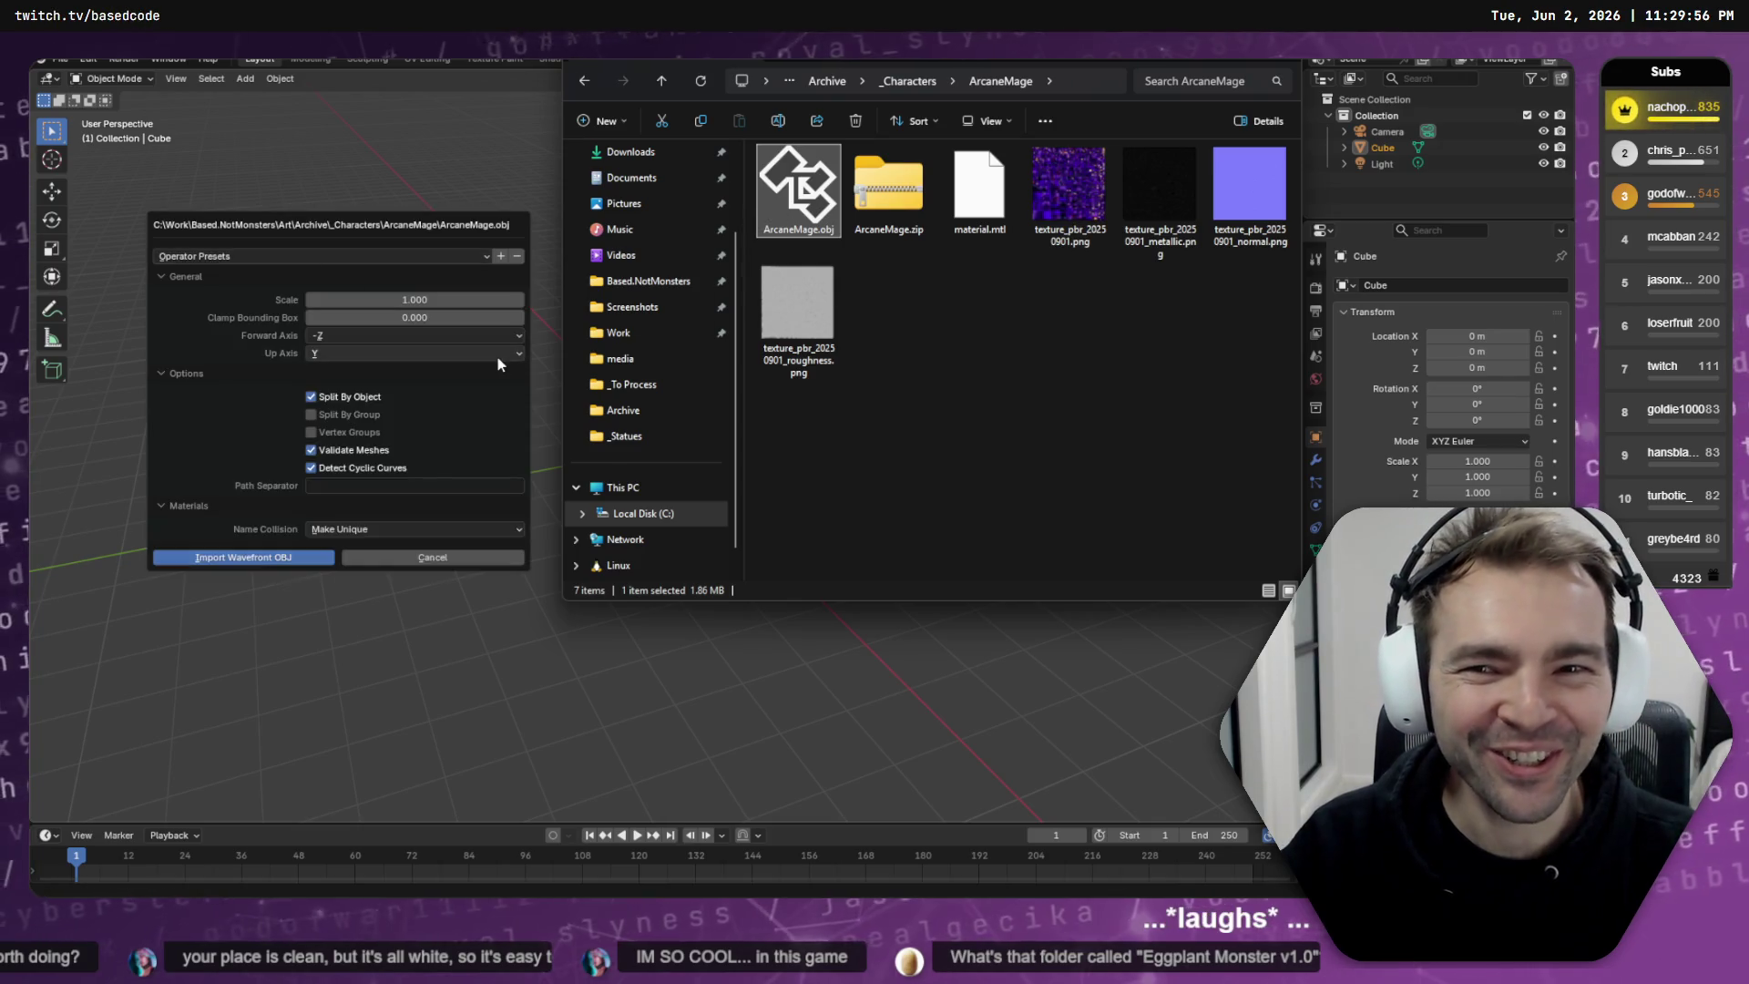
left_click(248, 558)
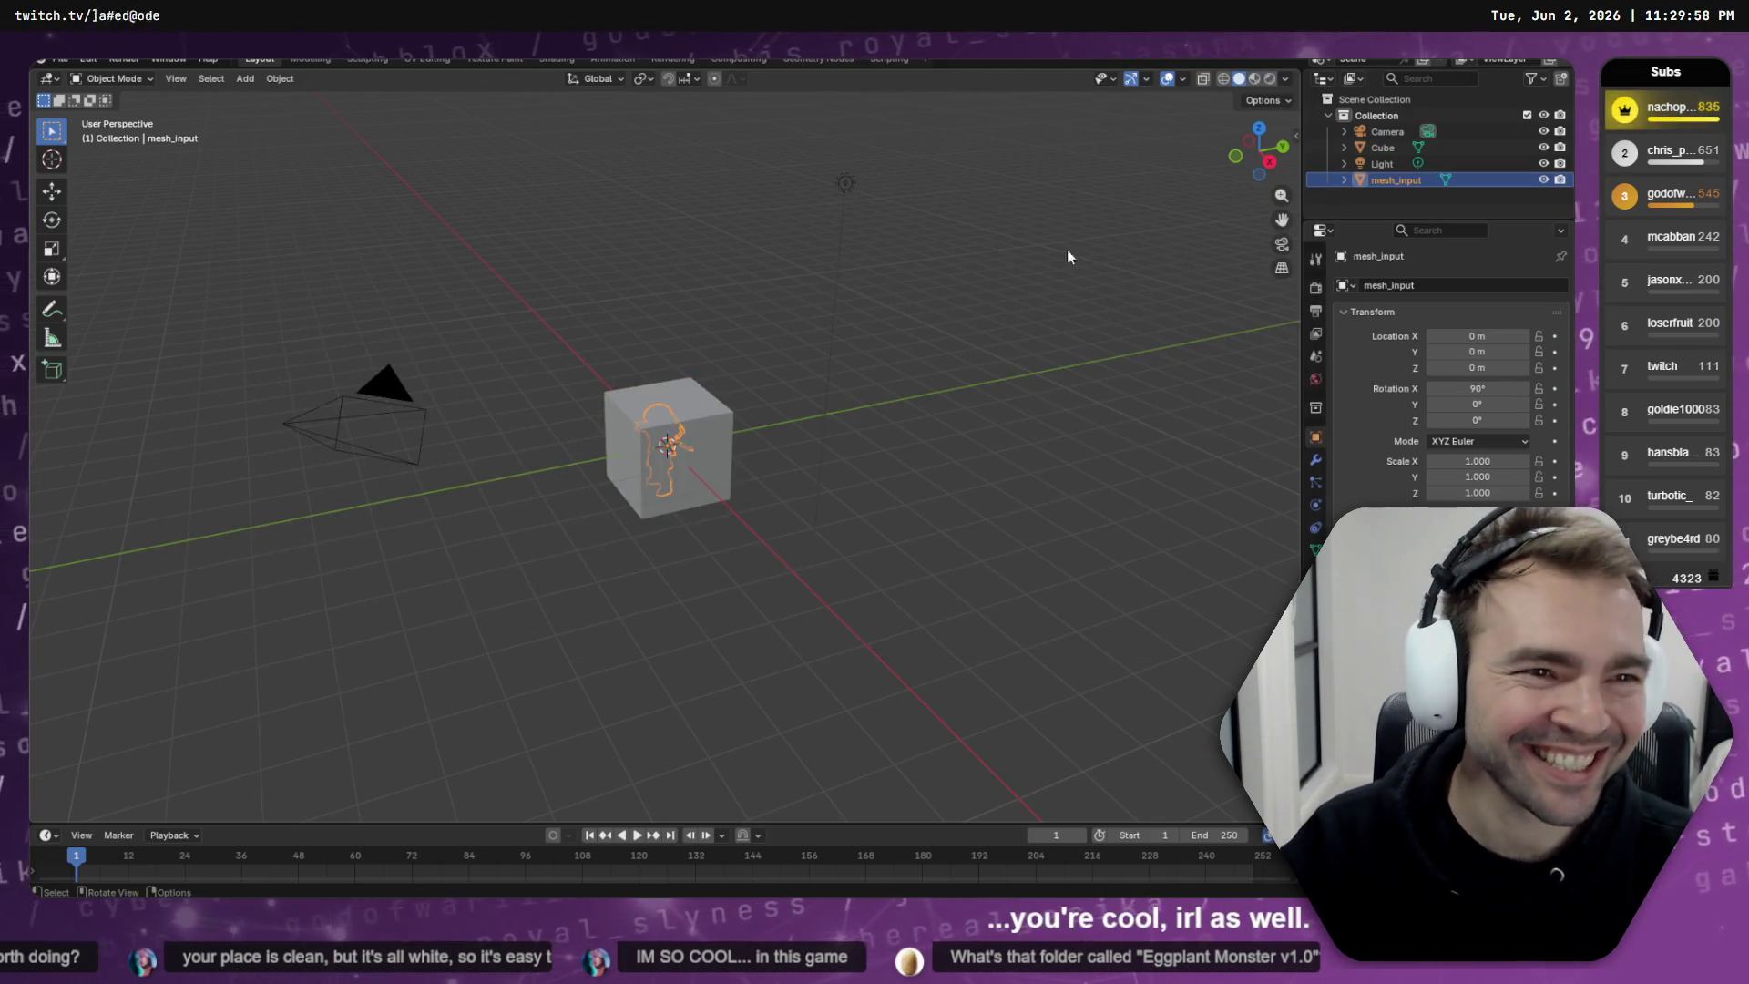
left_click(1376, 164)
- Delete the default light, cube and camera from the scene
left_click(1382, 147, "ctrl")
key("Delete")
left_click(1384, 132)
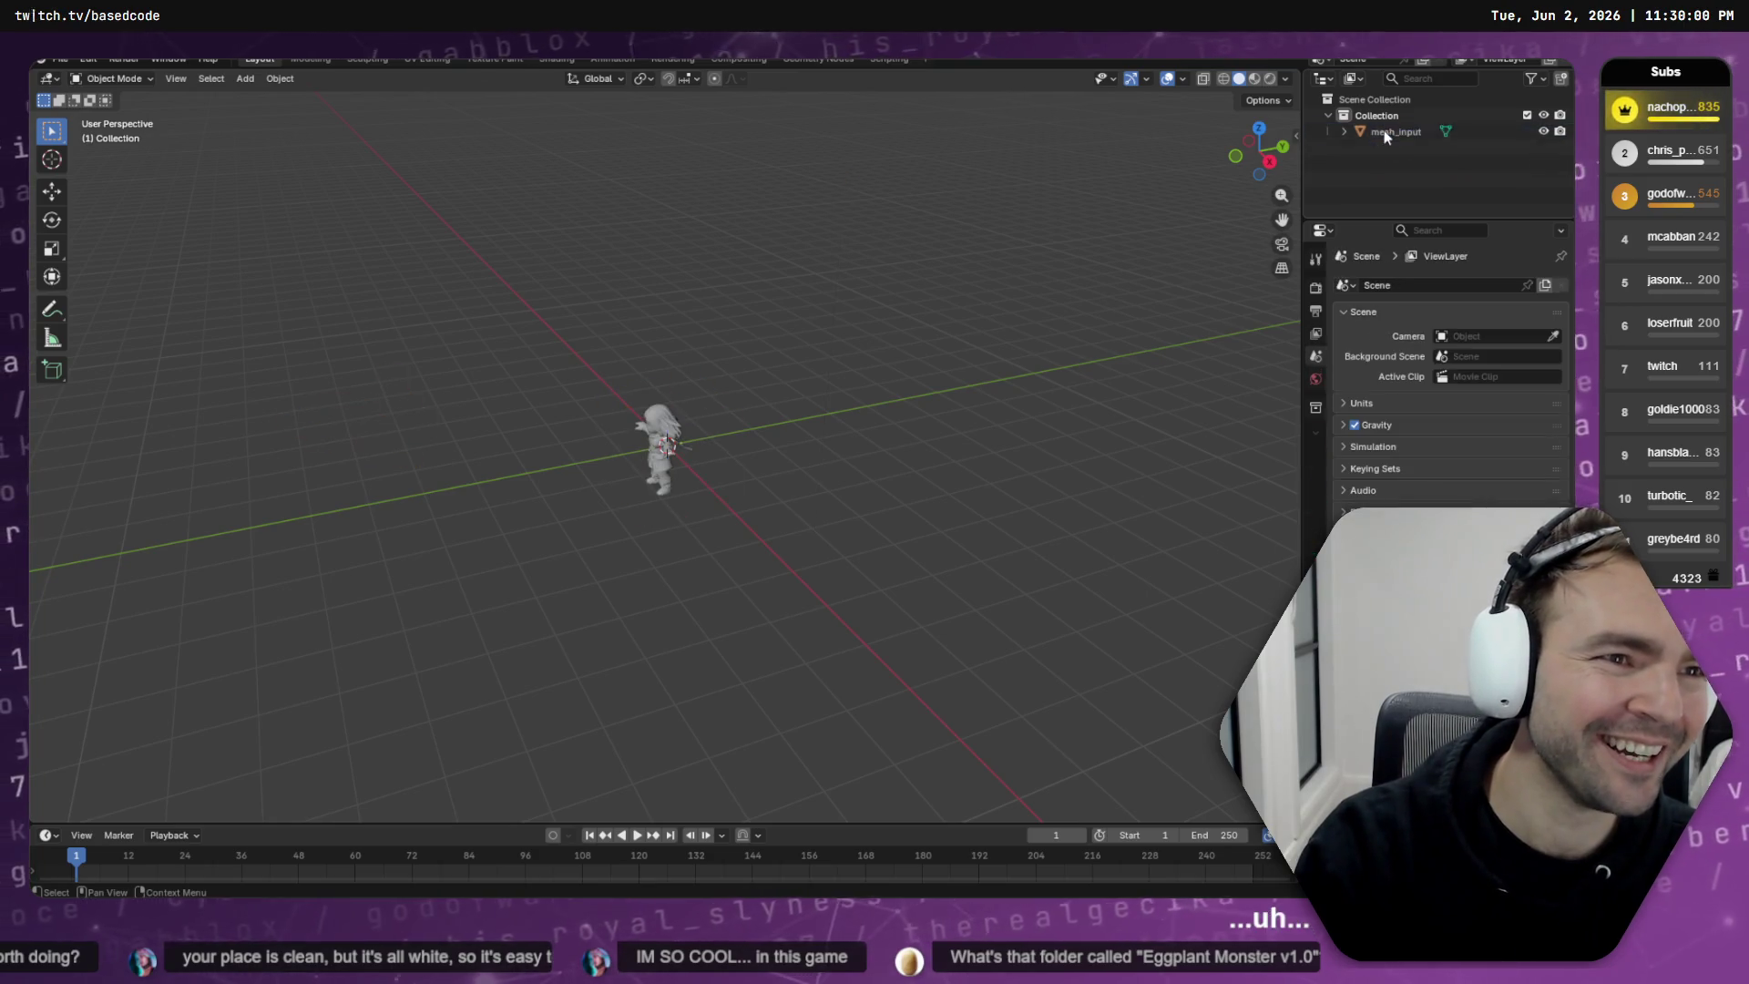
key("Delete")
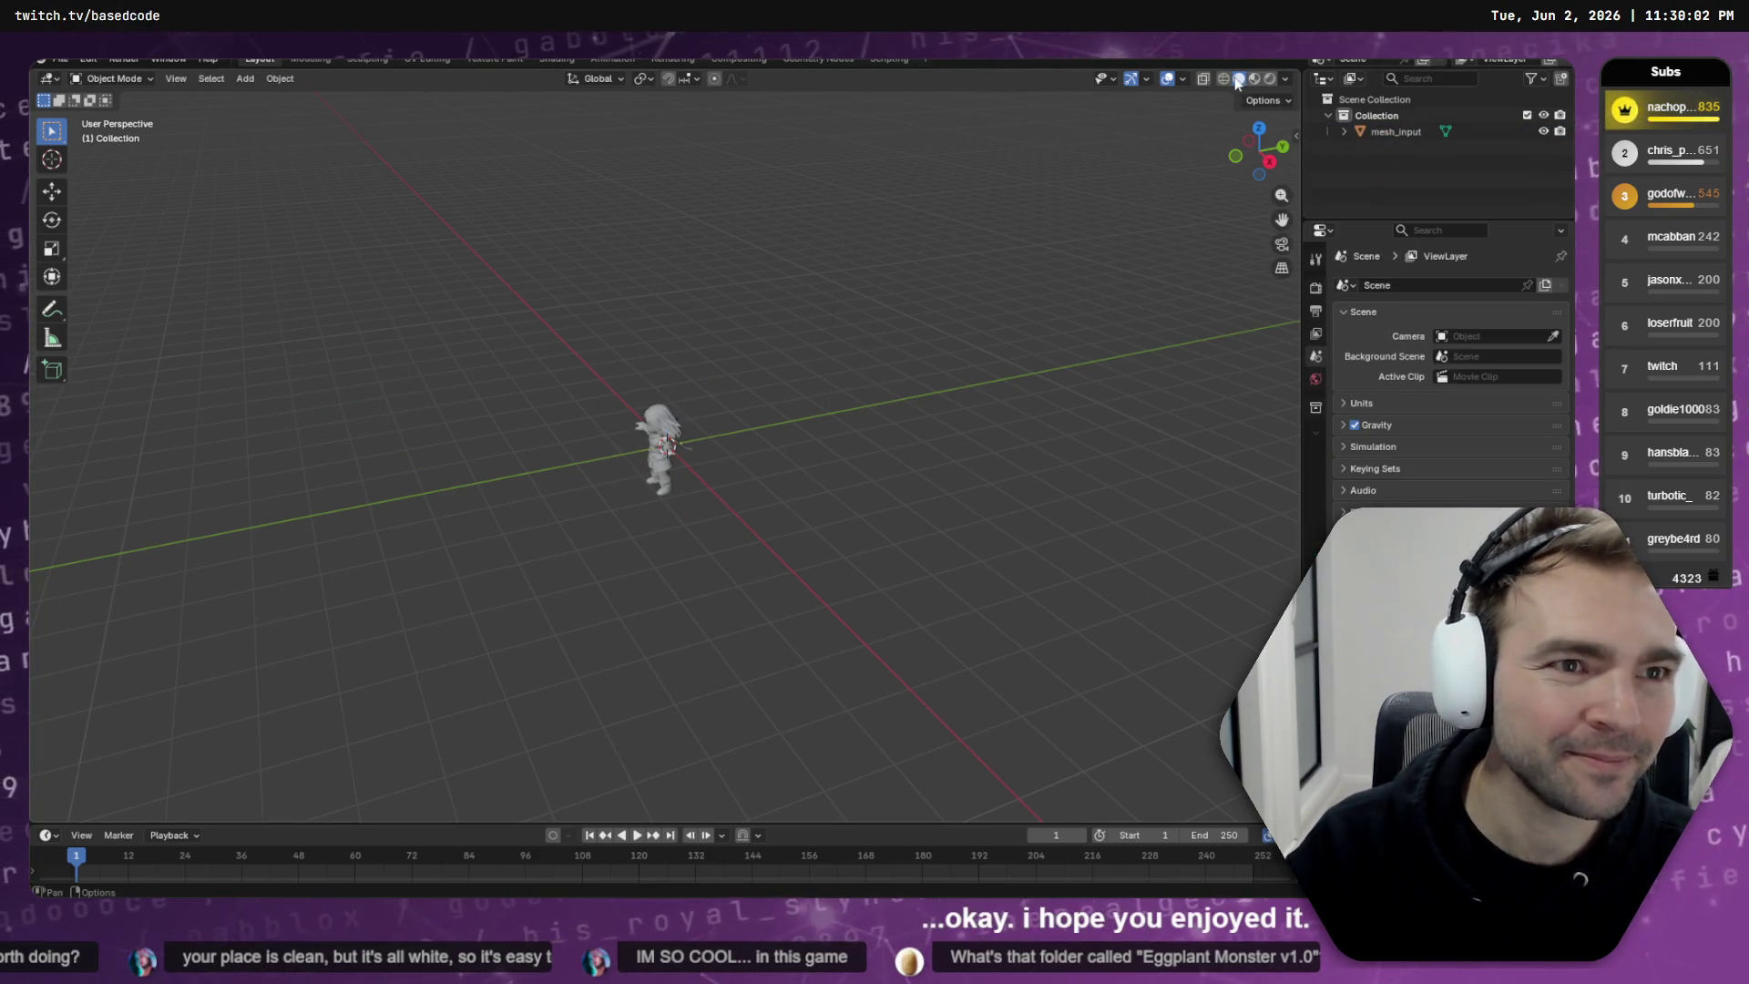
- View the mage in Material Preview, then Rendered shading, from a three-quarter angle
left_click(1254, 79)
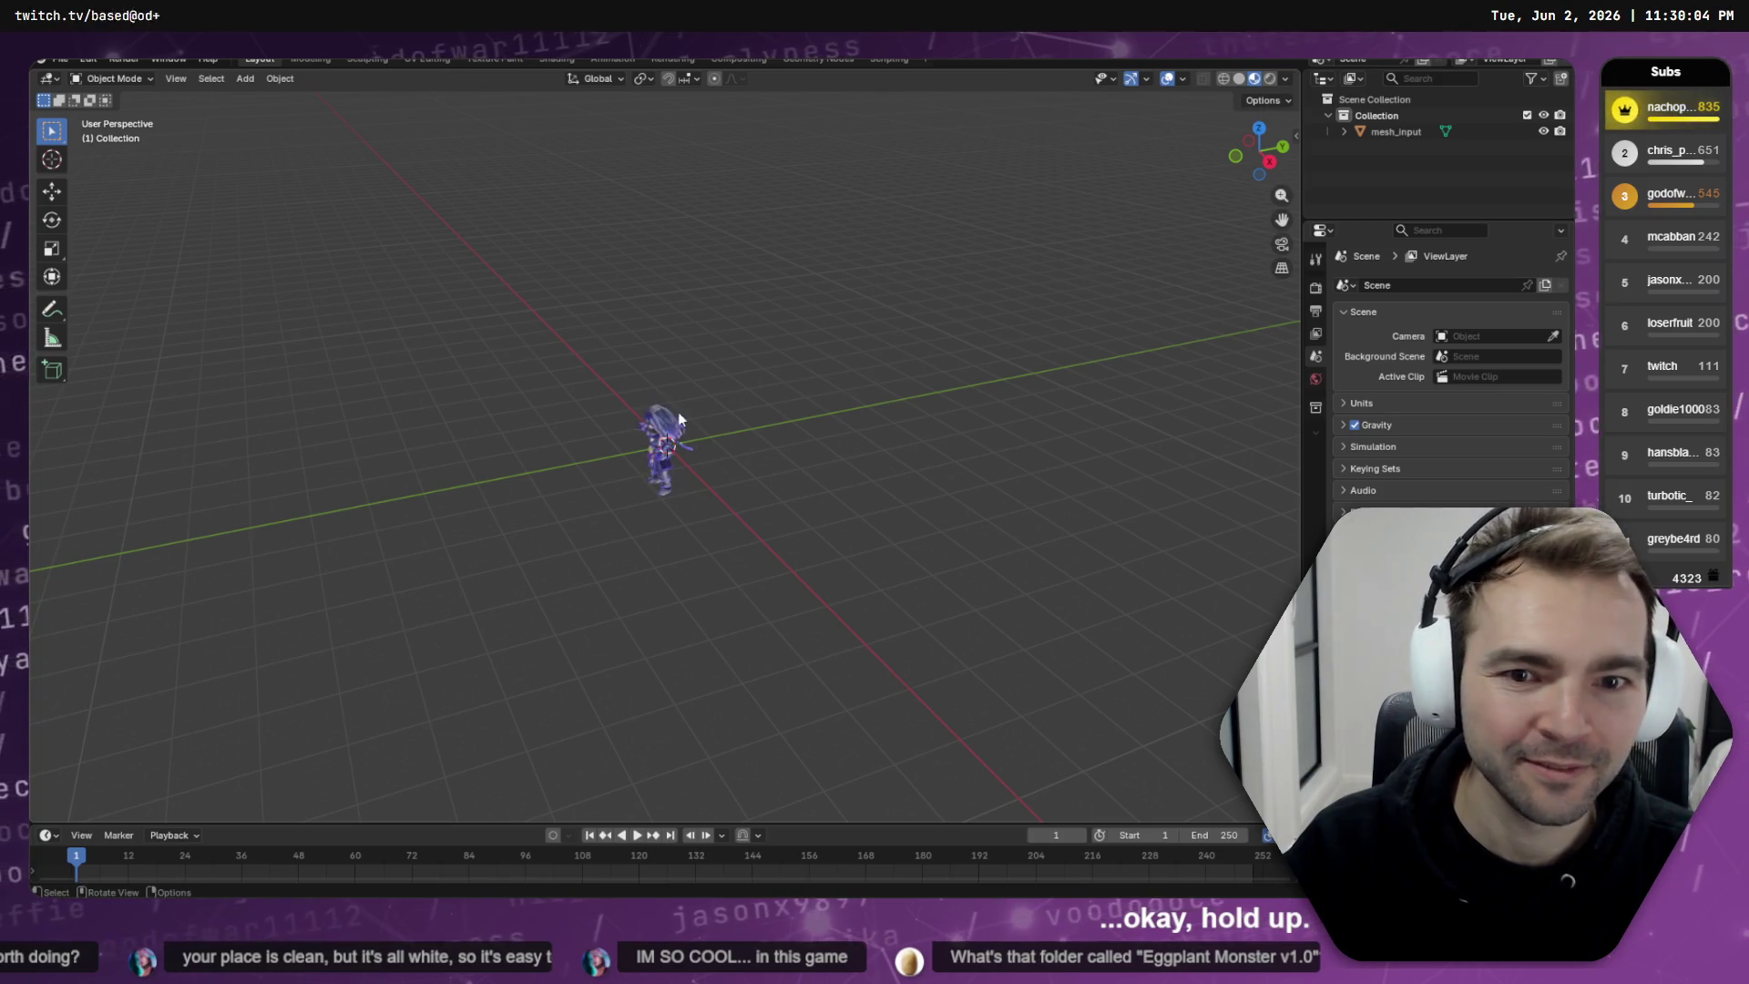
scroll(780, 359, "up", 8)
mouse_move(890, 448)
left_mouse_down()
mouse_move(1005, 453)
mouse_move(927, 397)
mouse_move(887, 412)
mouse_move(969, 413)
mouse_move(849, 430)
mouse_move(1026, 442)
mouse_move(841, 457)
mouse_move(1068, 469)
mouse_move(964, 479)
mouse_move(993, 469)
left_mouse_up()
scroll(928, 393, "up", 3)
left_click(1269, 80)
mouse_move(1076, 247)
left_mouse_down()
mouse_move(994, 269)
mouse_move(1046, 265)
left_mouse_up()
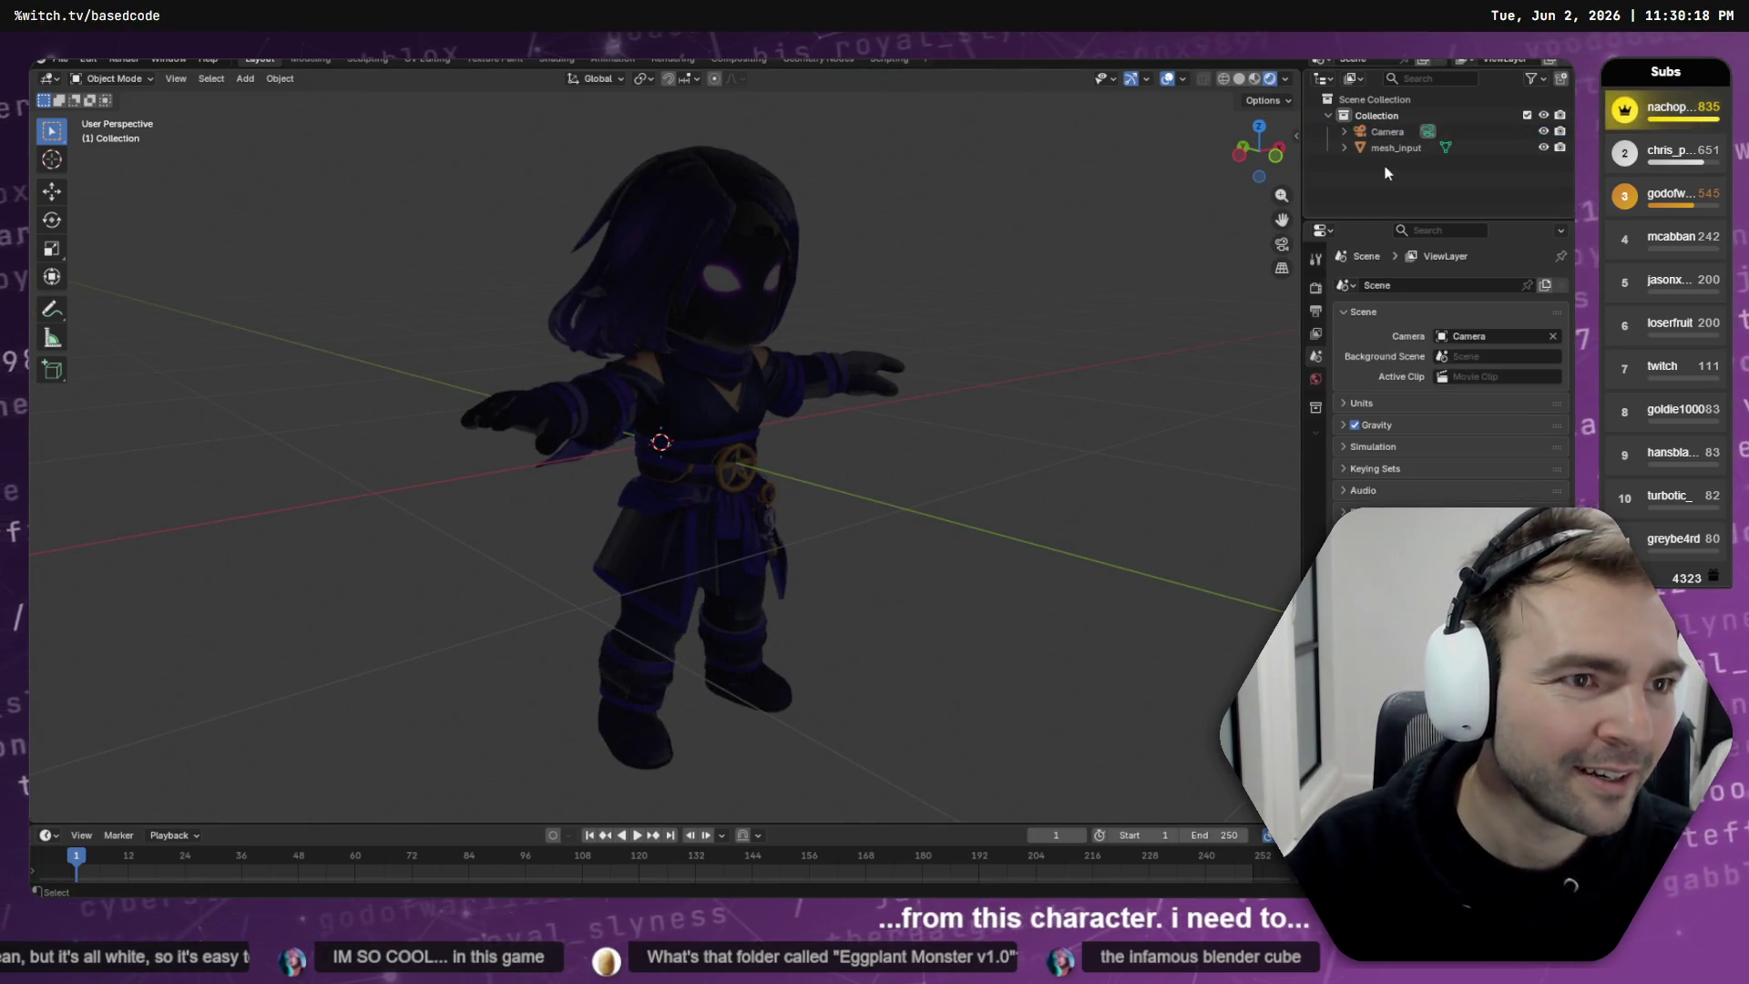
- Restore only the light via undo, orbit back to a front view, then go to the whiteboard
left_click(1386, 166)
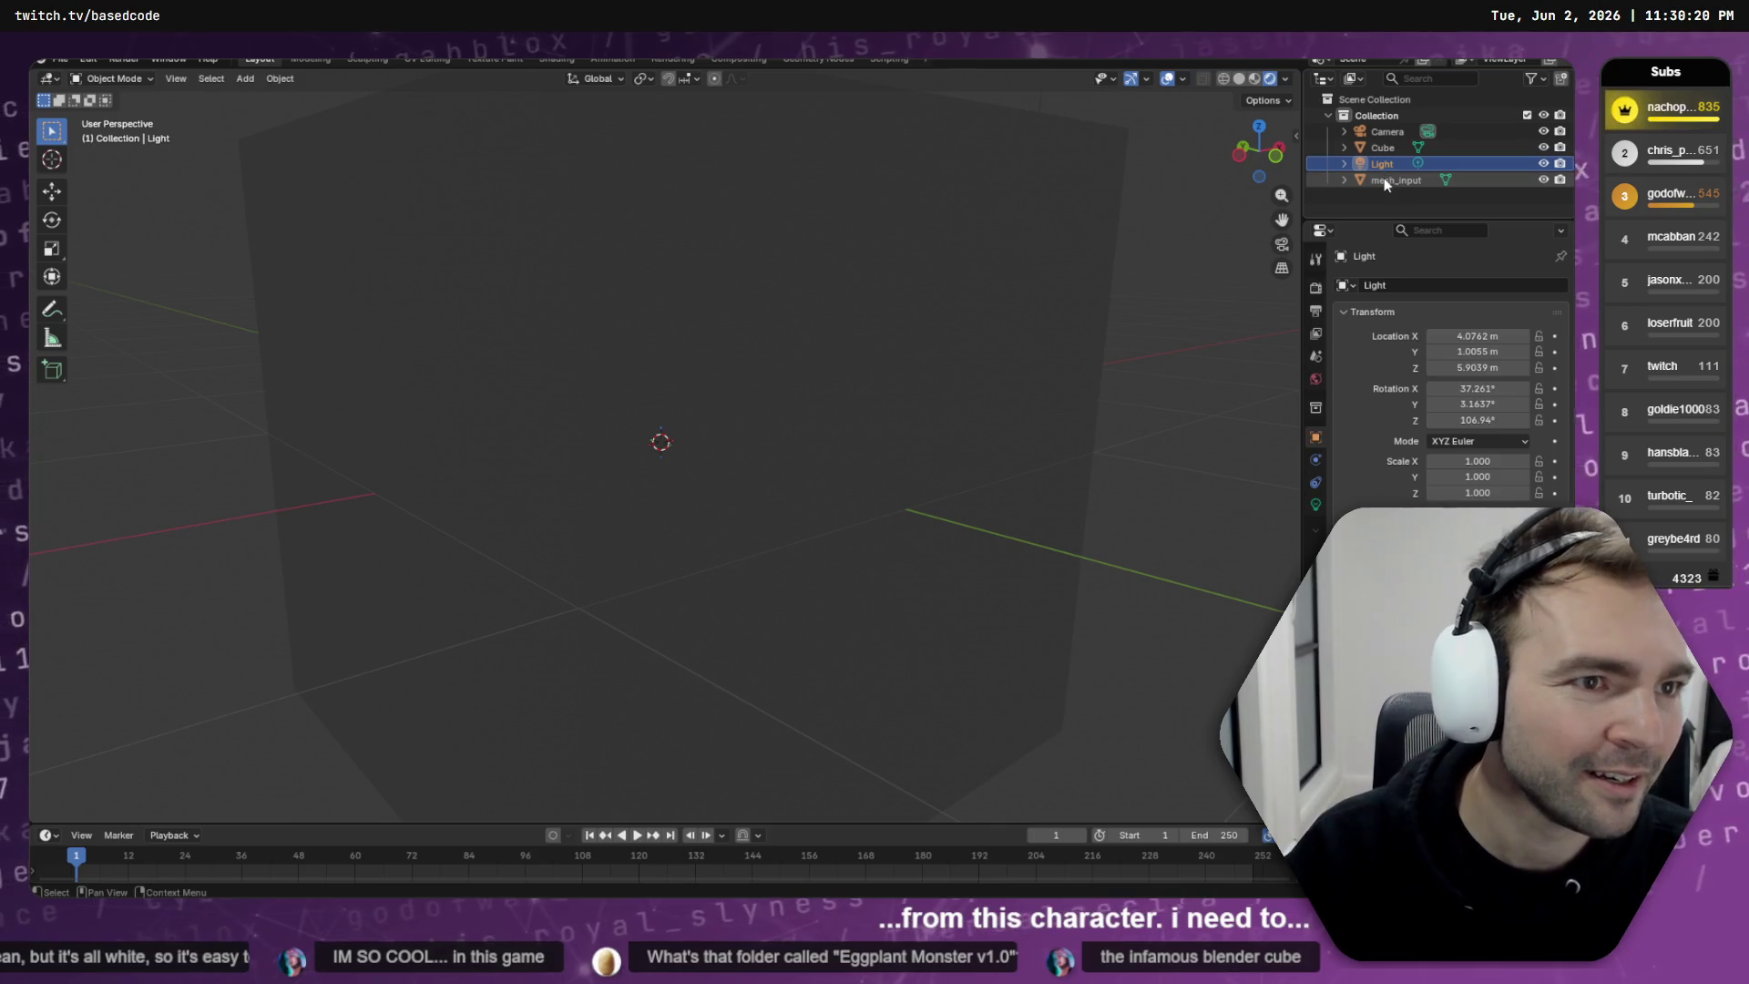
key("ctrl+z")
key("ctrl+z")
key("ctrl+z")
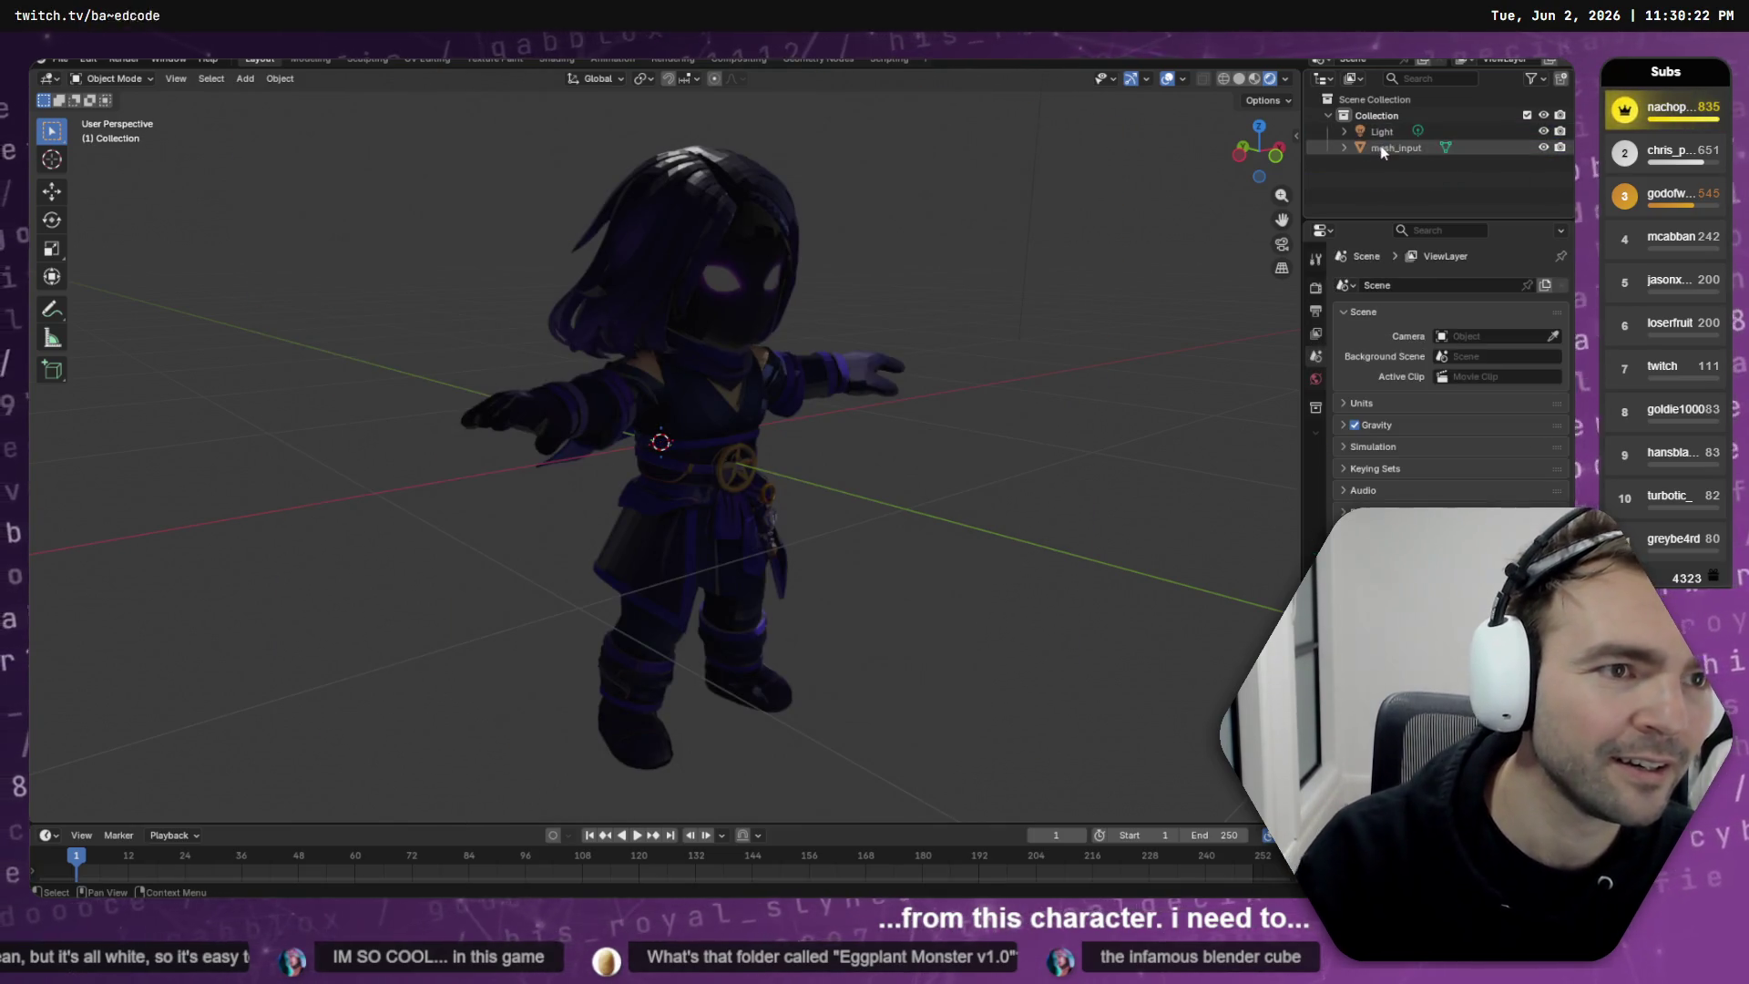
left_click(1382, 131)
scroll(1034, 266, "down", 5)
mouse_move(889, 313)
left_mouse_down()
mouse_move(1024, 348)
mouse_move(936, 344)
mouse_move(964, 347)
mouse_move(768, 395)
mouse_move(905, 337)
mouse_move(889, 360)
mouse_move(918, 362)
mouse_move(889, 390)
mouse_move(785, 360)
mouse_move(642, 369)
mouse_move(784, 374)
mouse_move(703, 359)
mouse_move(558, 370)
mouse_move(751, 401)
mouse_move(665, 257)
left_mouse_up()
scroll(818, 376, "up", 8)
scroll(889, 361, "down", 6)
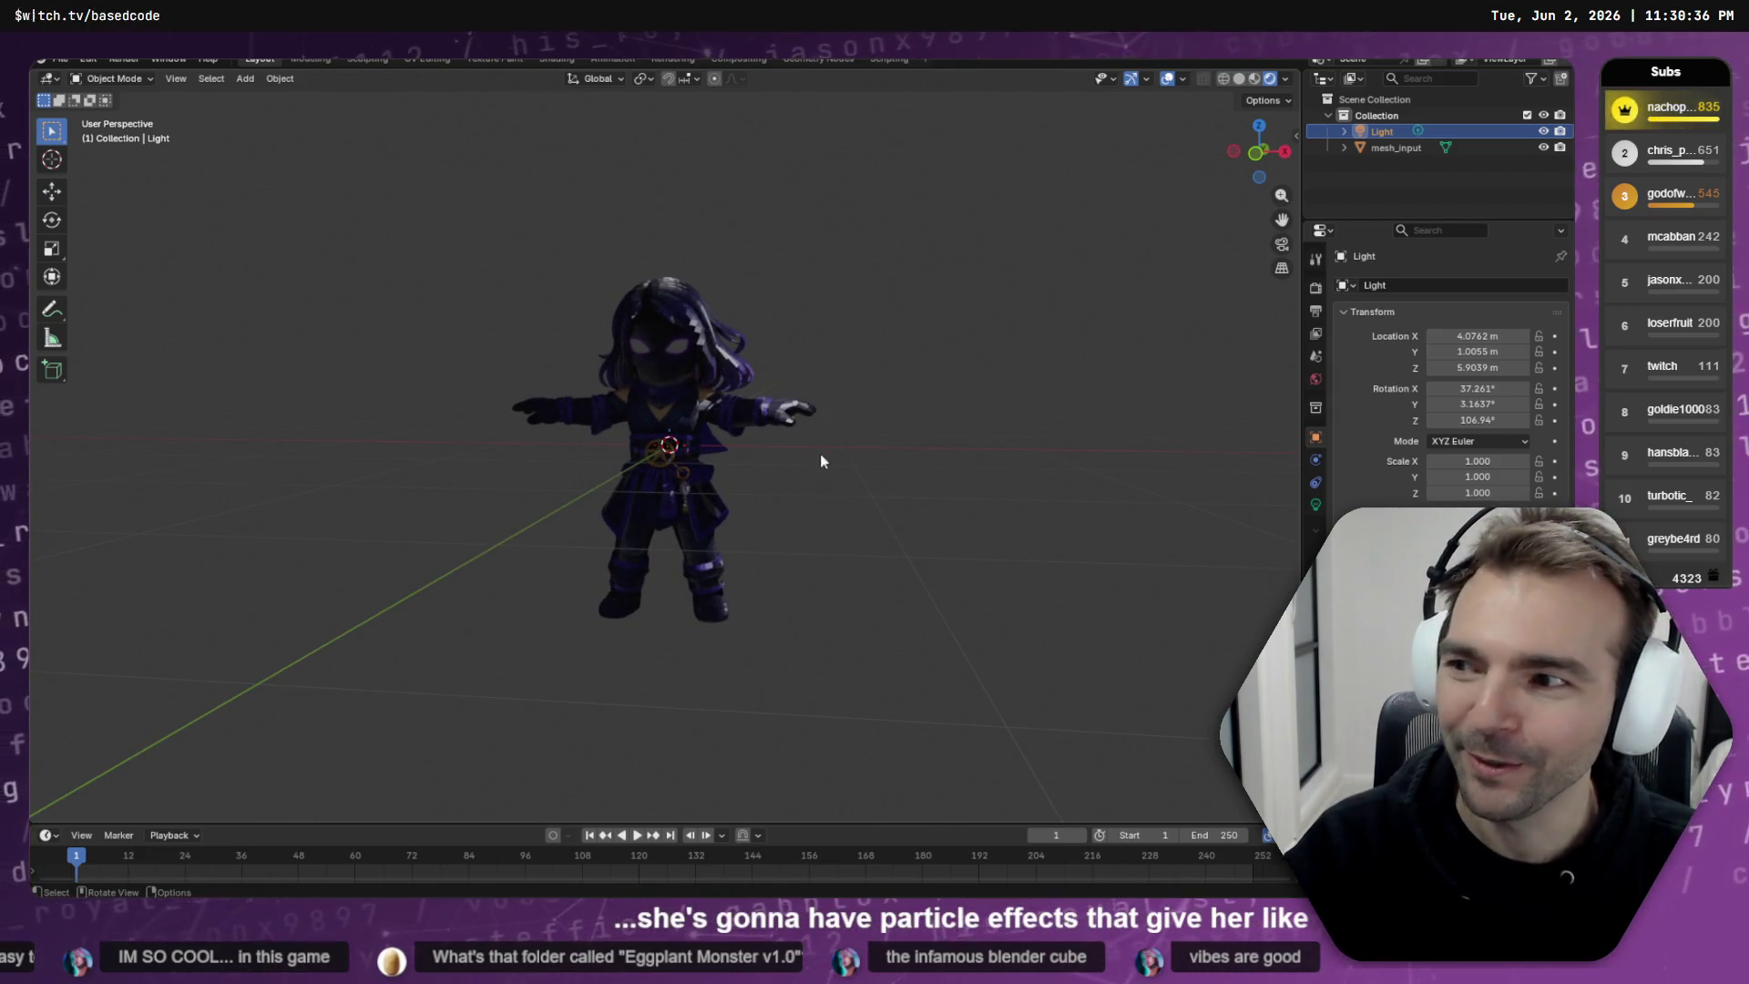
scroll(820, 460, "right", 10)
mouse_move(800, 424)
left_mouse_down()
mouse_move(529, 421)
mouse_move(883, 424)
mouse_move(331, 443)
mouse_move(867, 453)
left_mouse_up()
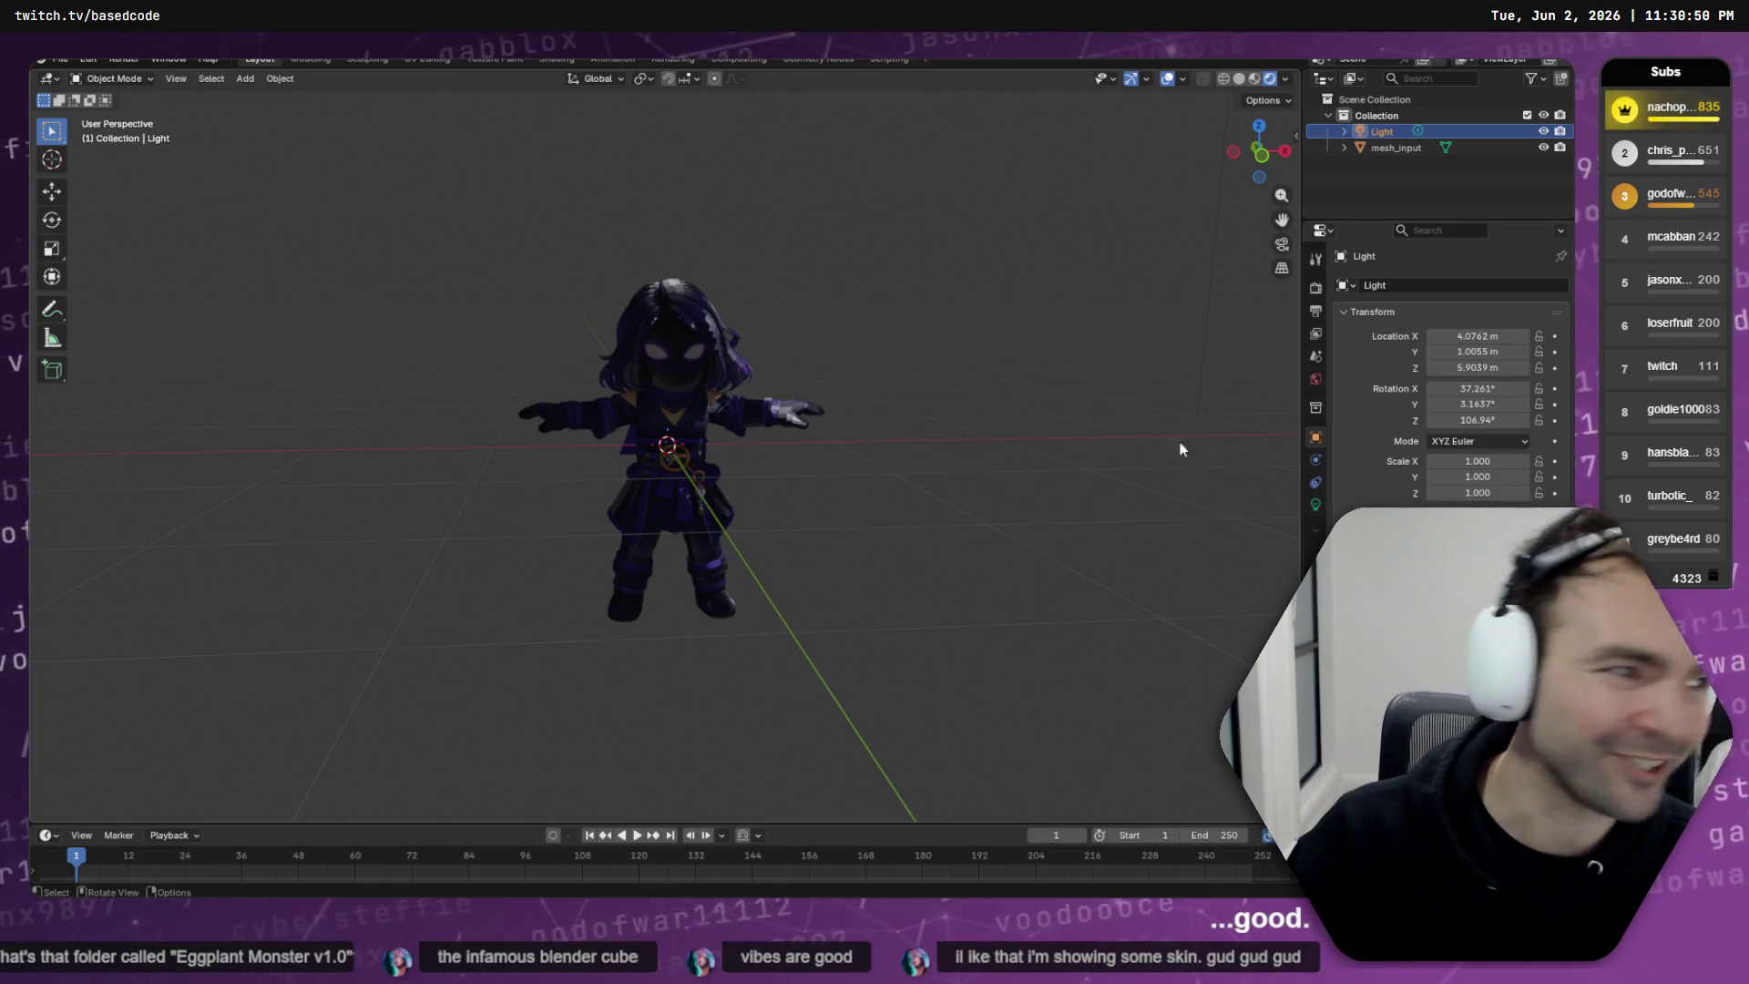
key("alt+Tab")
scroll(705, 403, "up", 5)
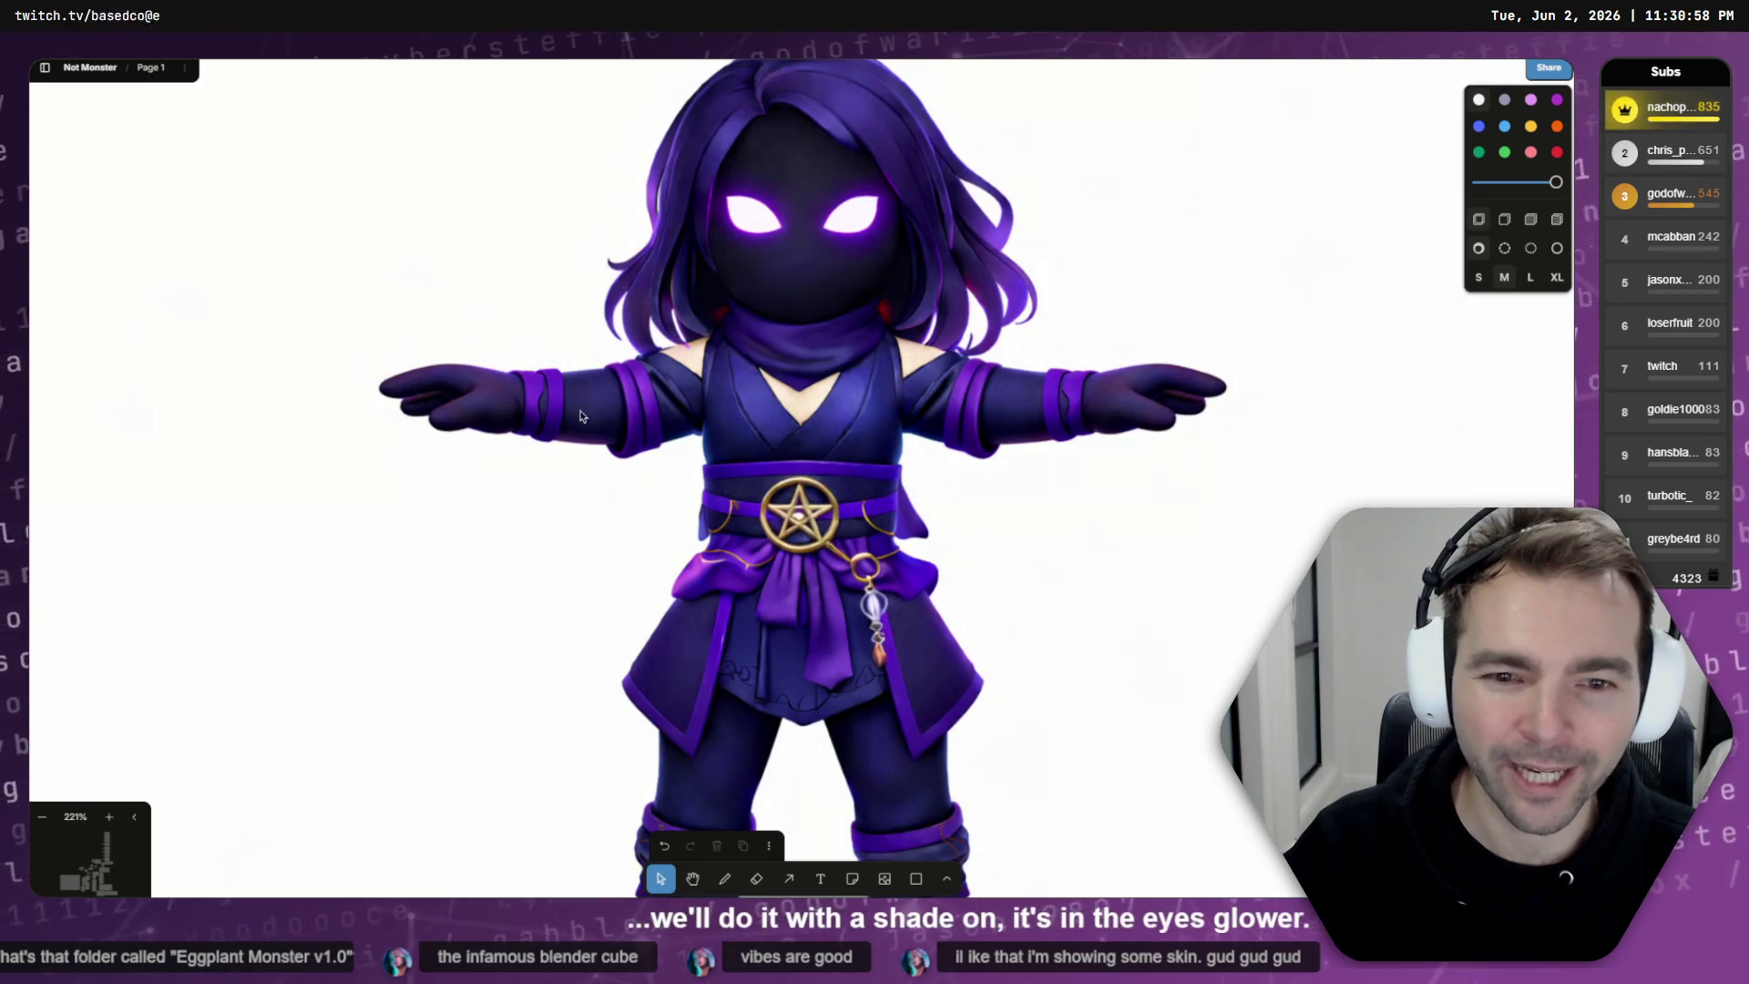
- Zoom in and out on the Arcane Mage reference image, then orbit the mage model in Blender
scroll(604, 492, "down", 5)
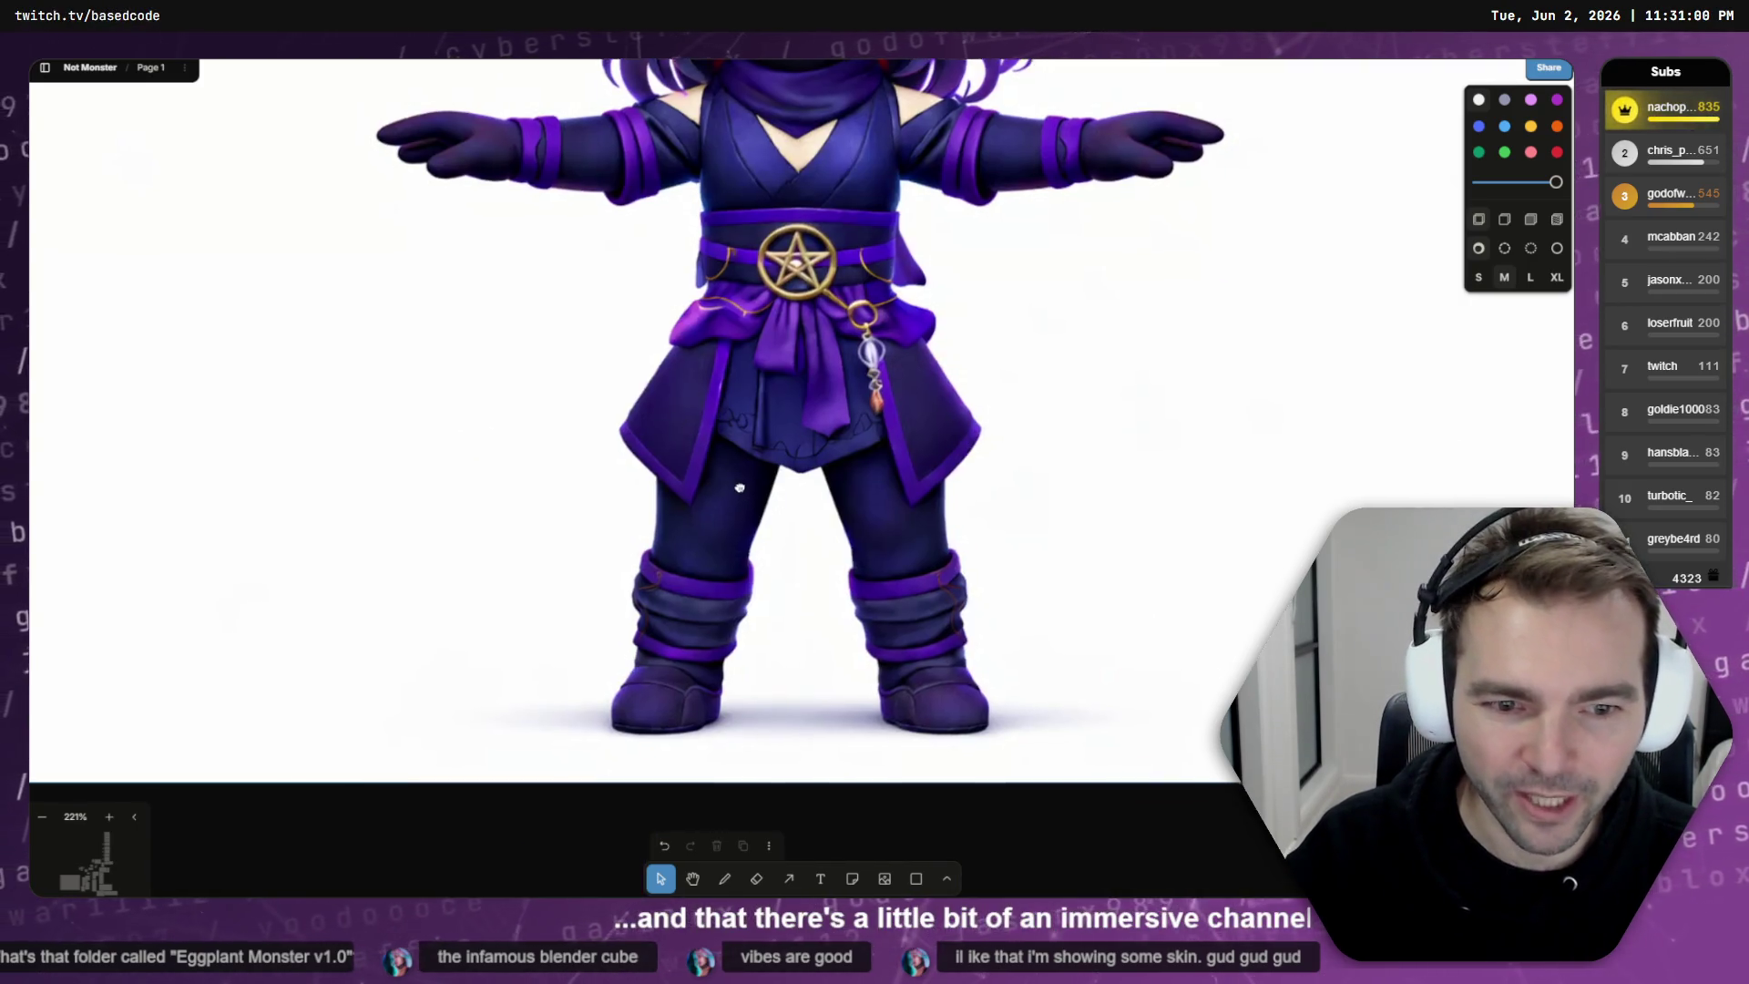
scroll(594, 279, "up", 1)
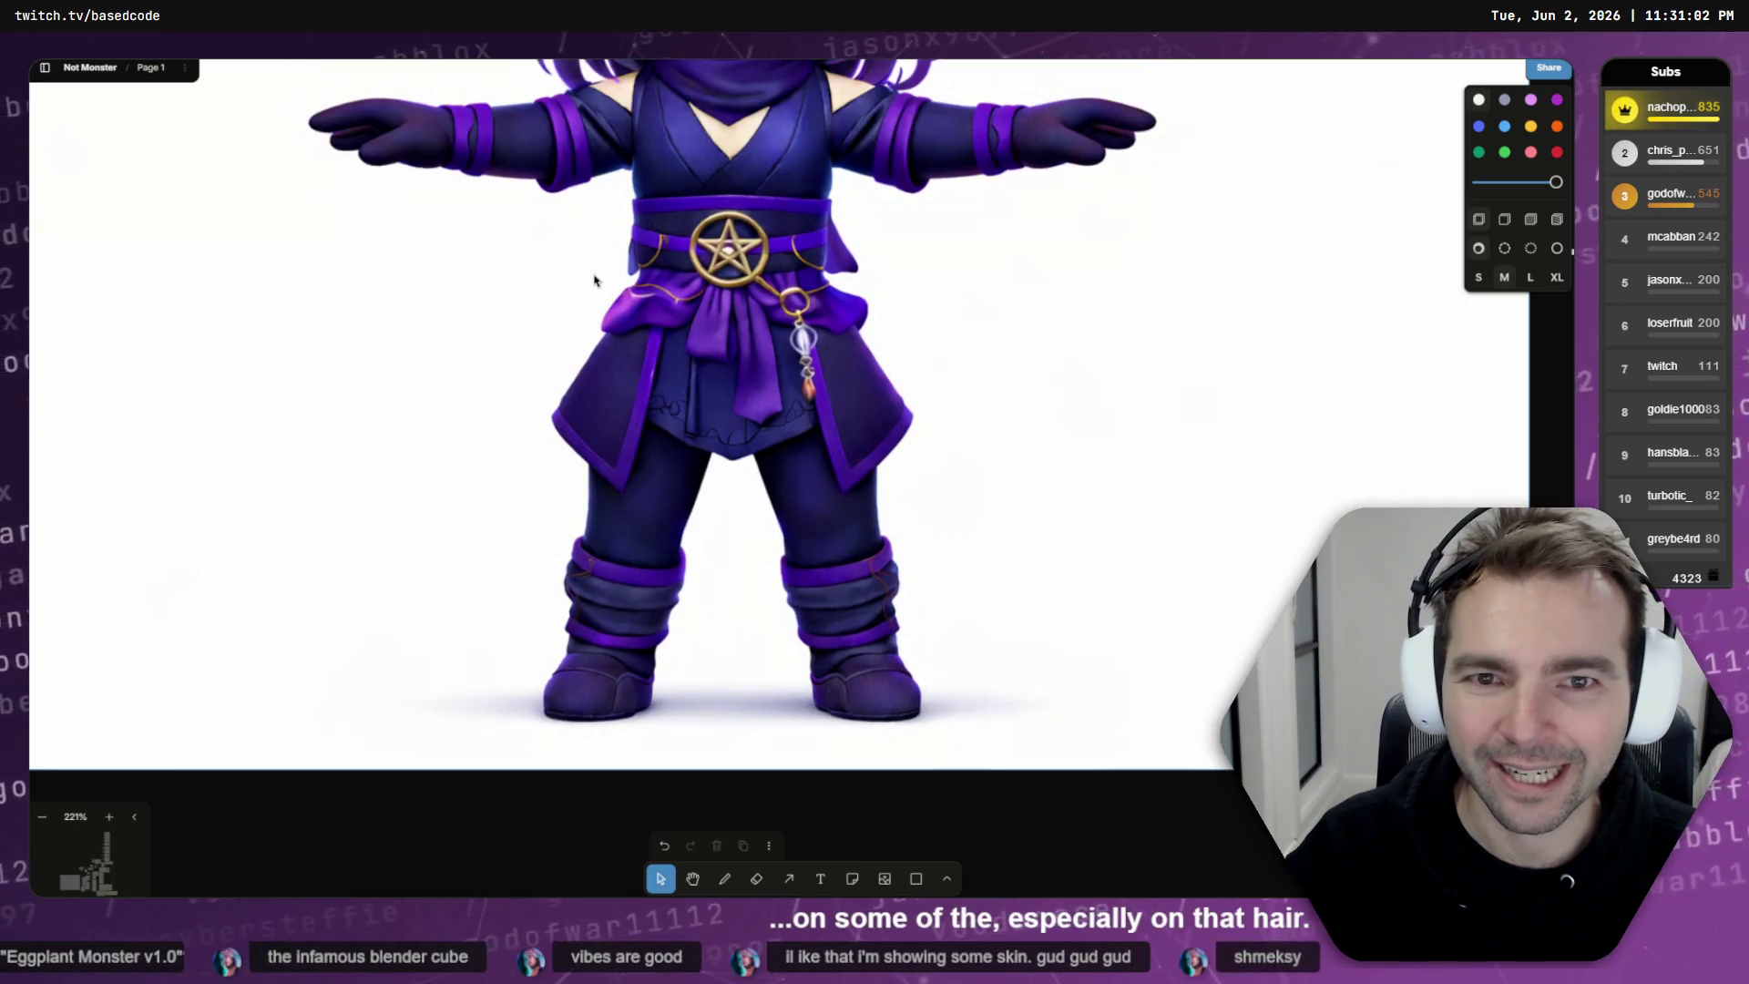
scroll(617, 285, "down", 5)
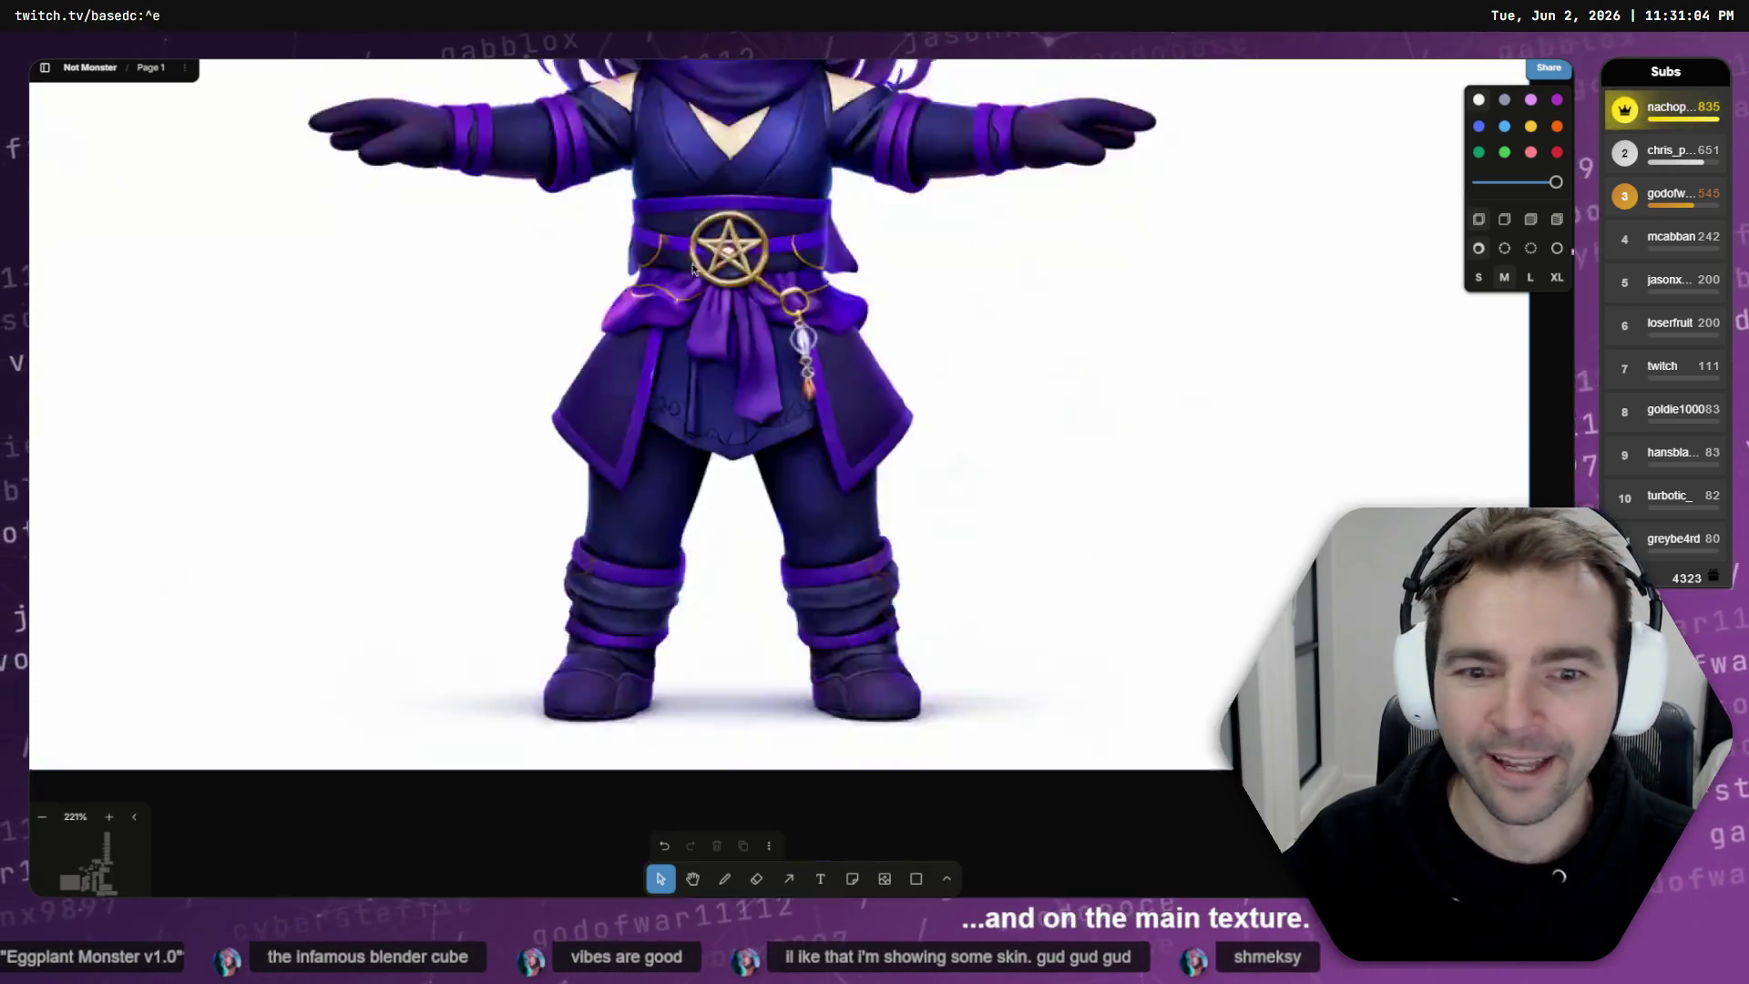
scroll(773, 143, "up", 5)
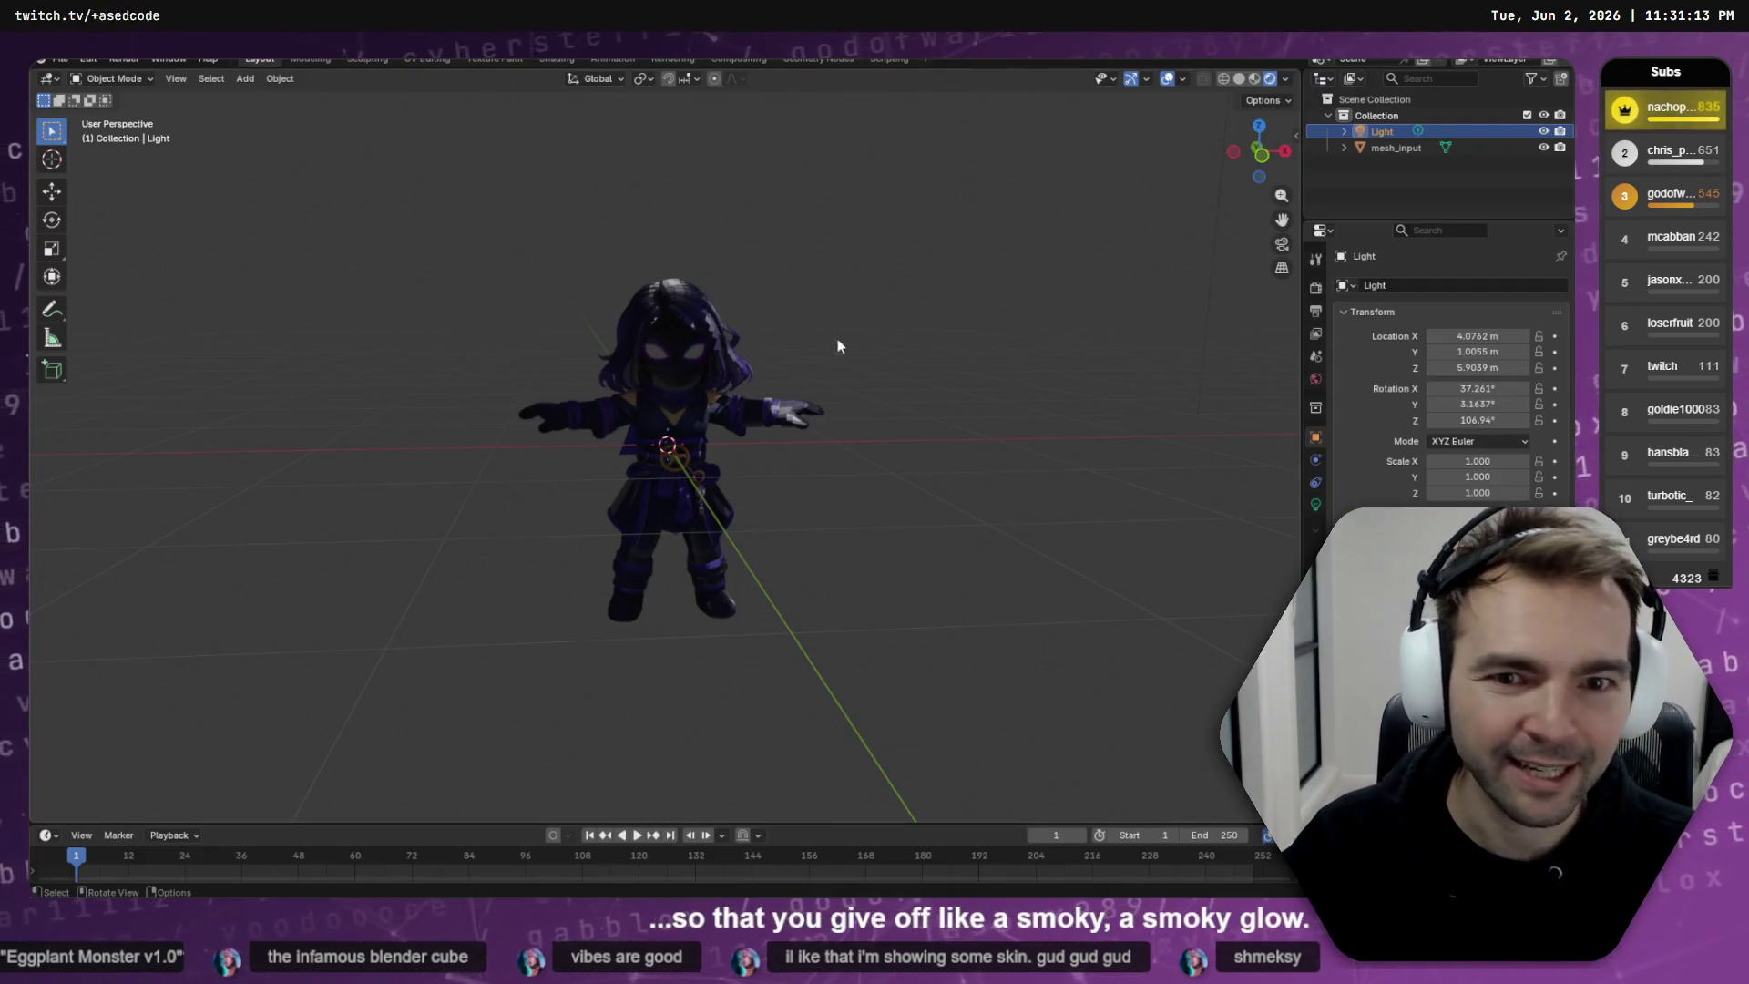
mouse_move(774, 419)
left_mouse_down()
mouse_move(1062, 418)
mouse_move(693, 397)
mouse_move(773, 397)
mouse_move(692, 424)
left_mouse_up()
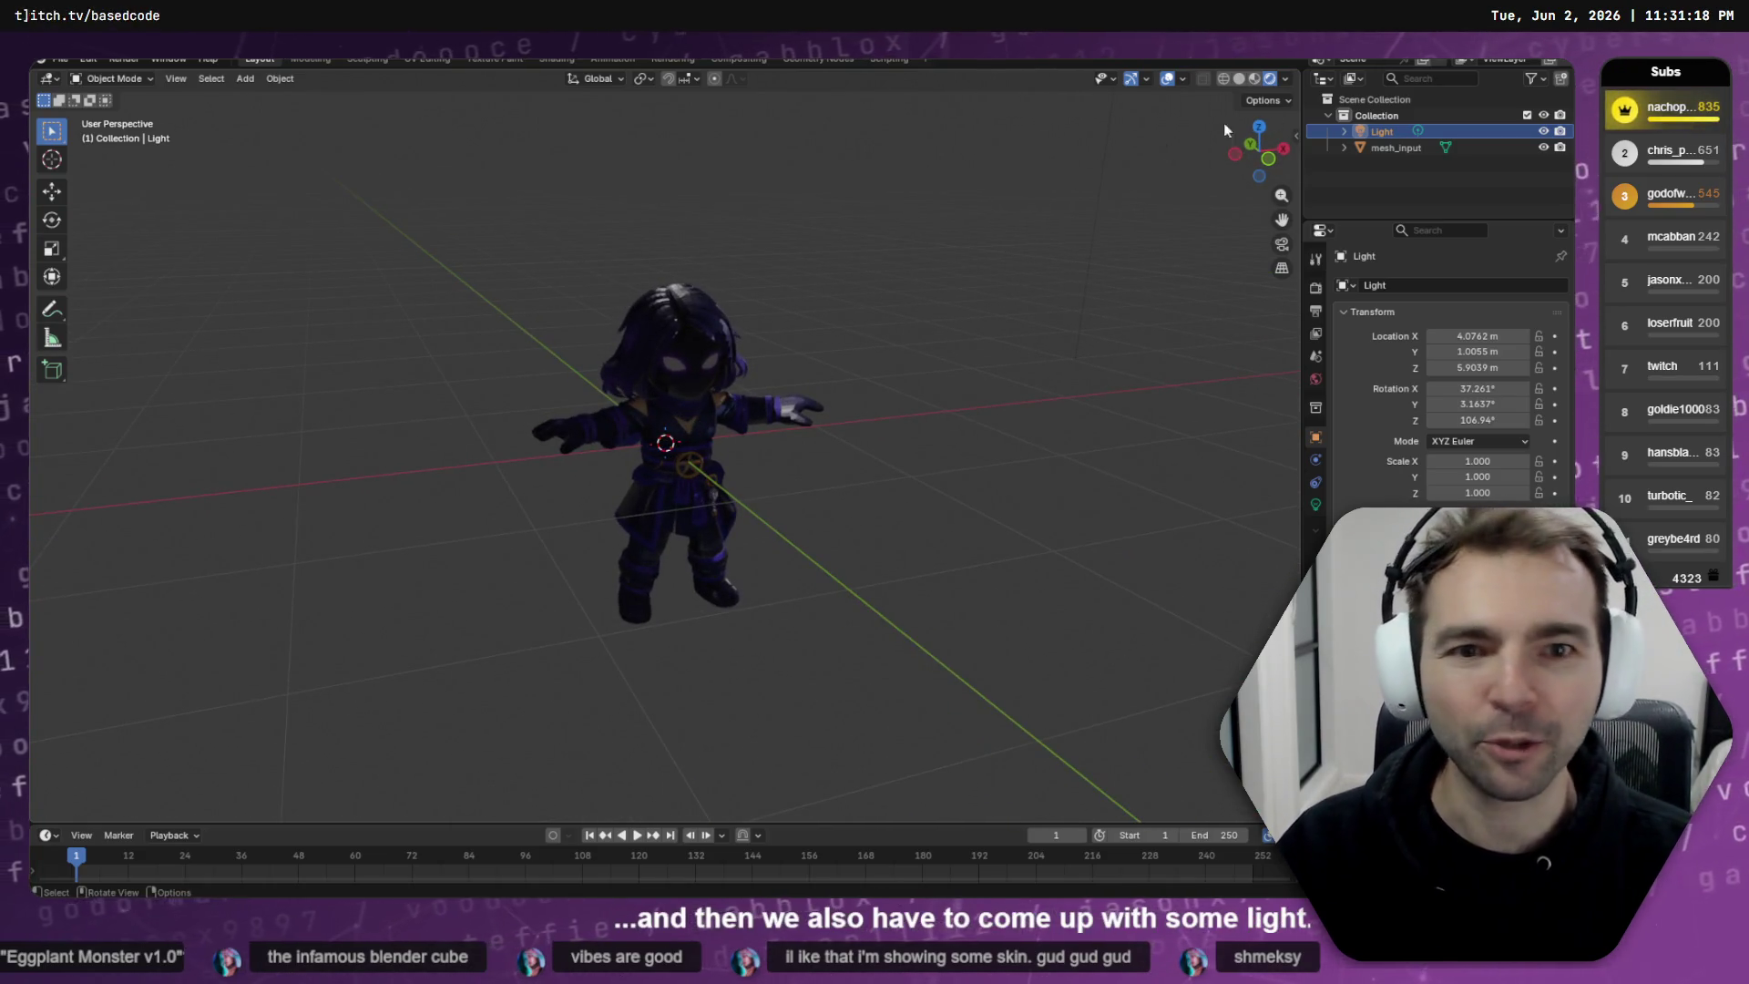
- Cancel a Ctrl+Q quit prompt and keep orbiting around the character
key("ctrl+q")
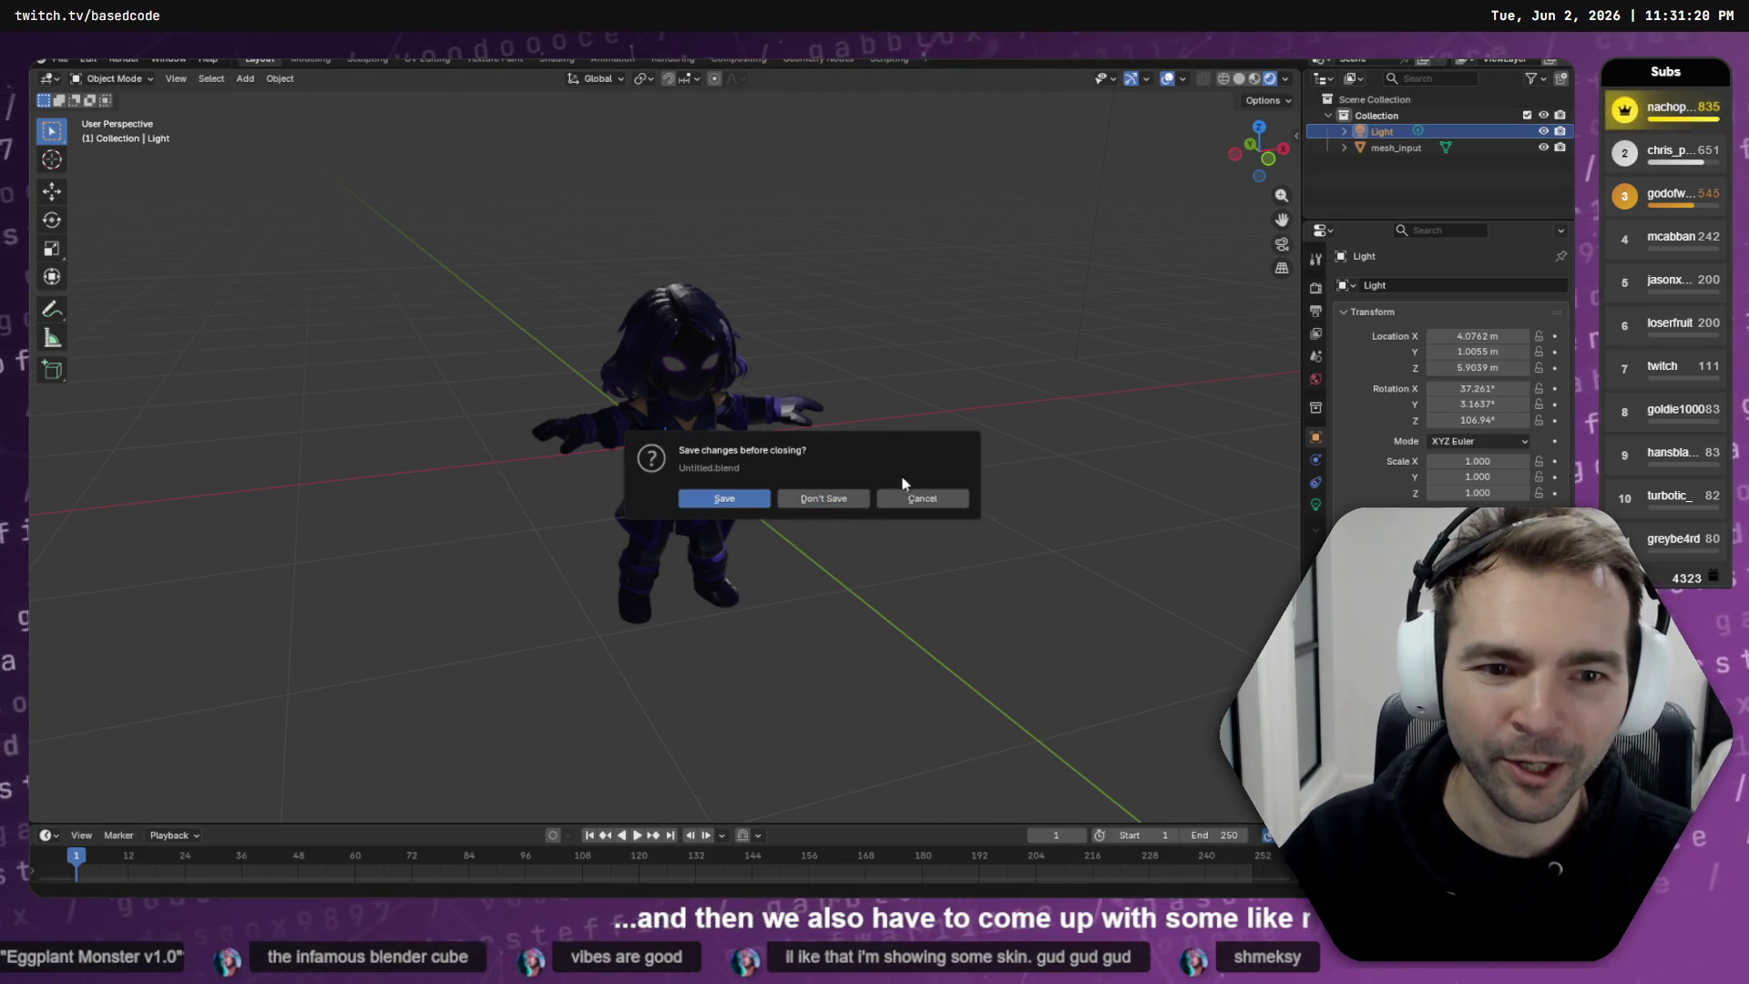
left_click(907, 496)
scroll(908, 473, "up", 3)
mouse_move(879, 435)
left_mouse_down()
mouse_move(696, 423)
mouse_move(806, 401)
mouse_move(985, 414)
left_mouse_up()
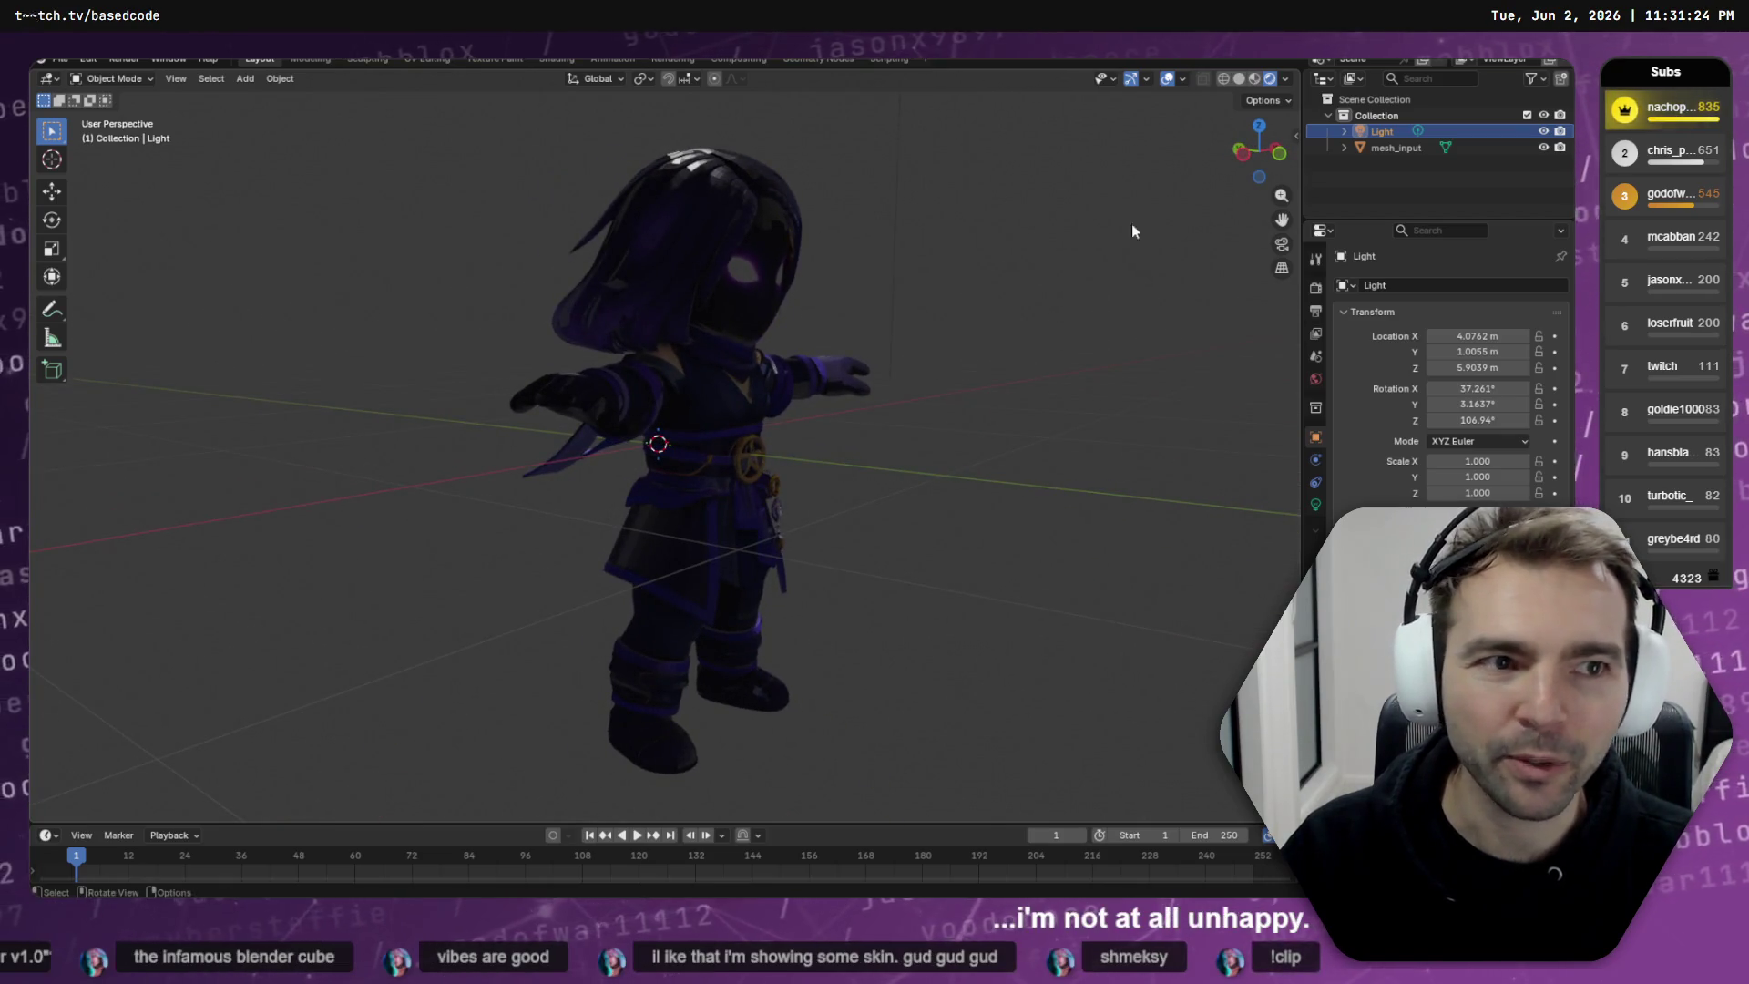
- Check the model in wireframe, then quit Blender choosing Don't Save
left_click(1224, 79)
mouse_move(1069, 244)
left_mouse_down()
mouse_move(619, 267)
mouse_move(767, 324)
mouse_move(819, 319)
mouse_move(507, 304)
mouse_move(847, 304)
left_mouse_up()
key("ctrl+q")
left_click(824, 499)
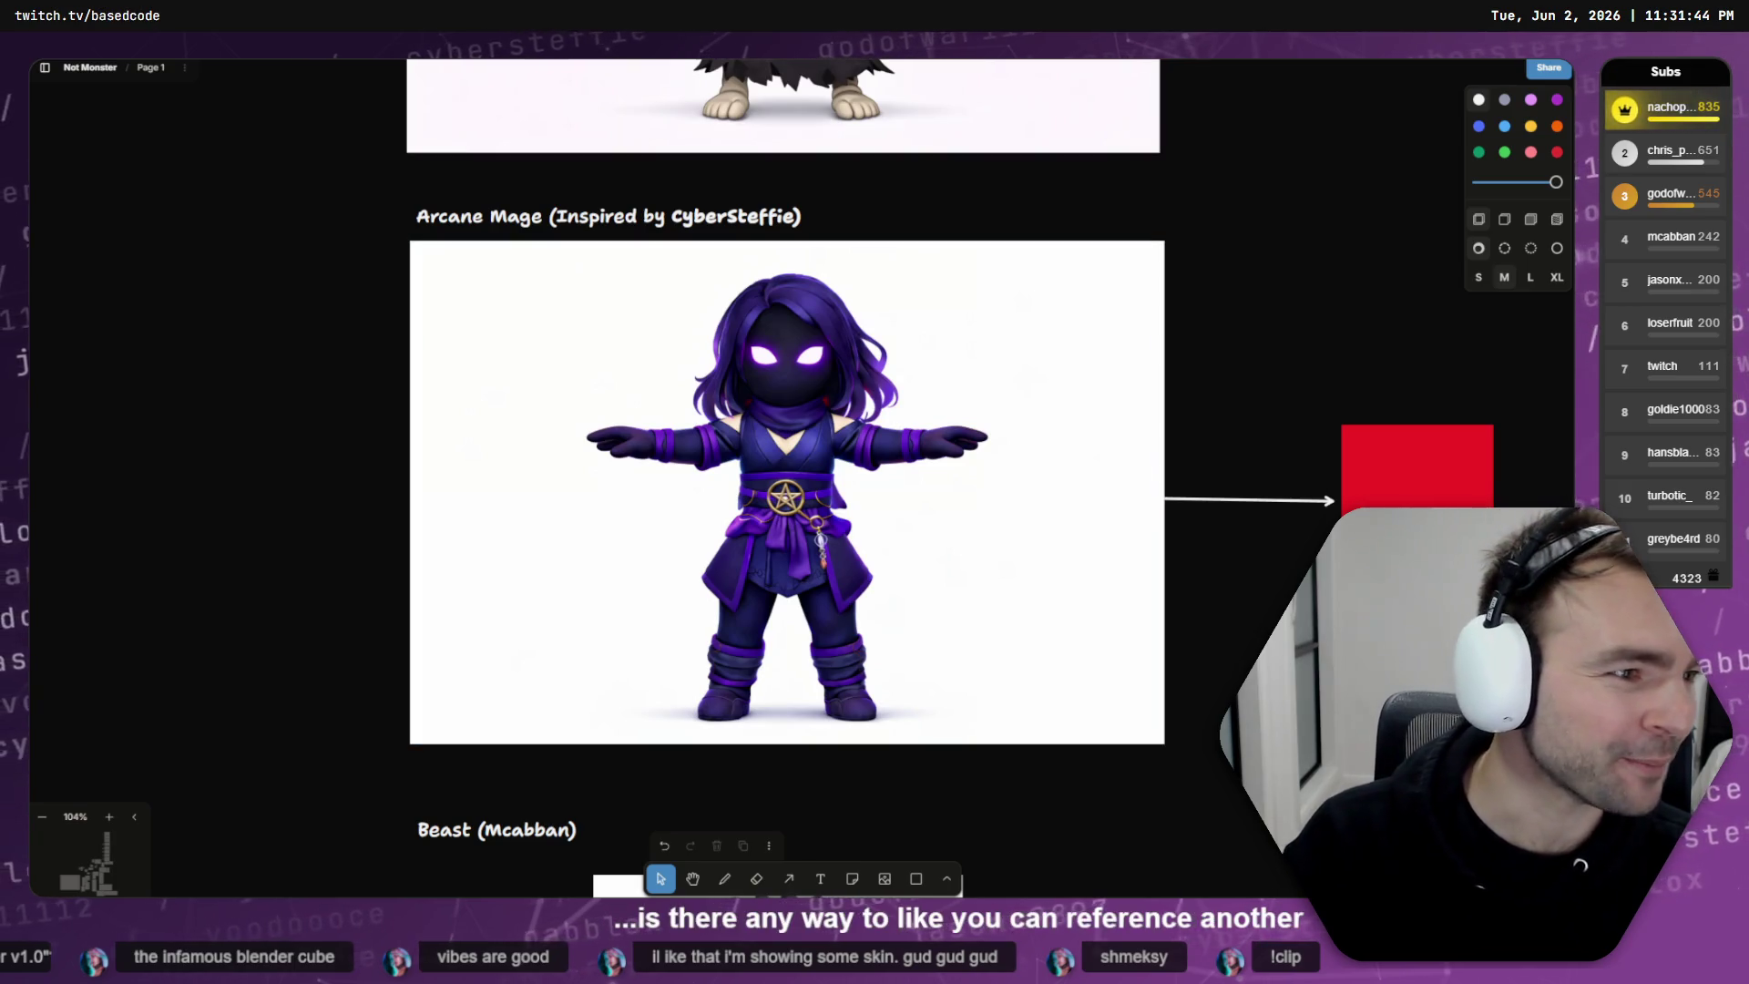
- Switch from the whiteboard to the Codex terminal showing the Gates session
key("alt+Tab")
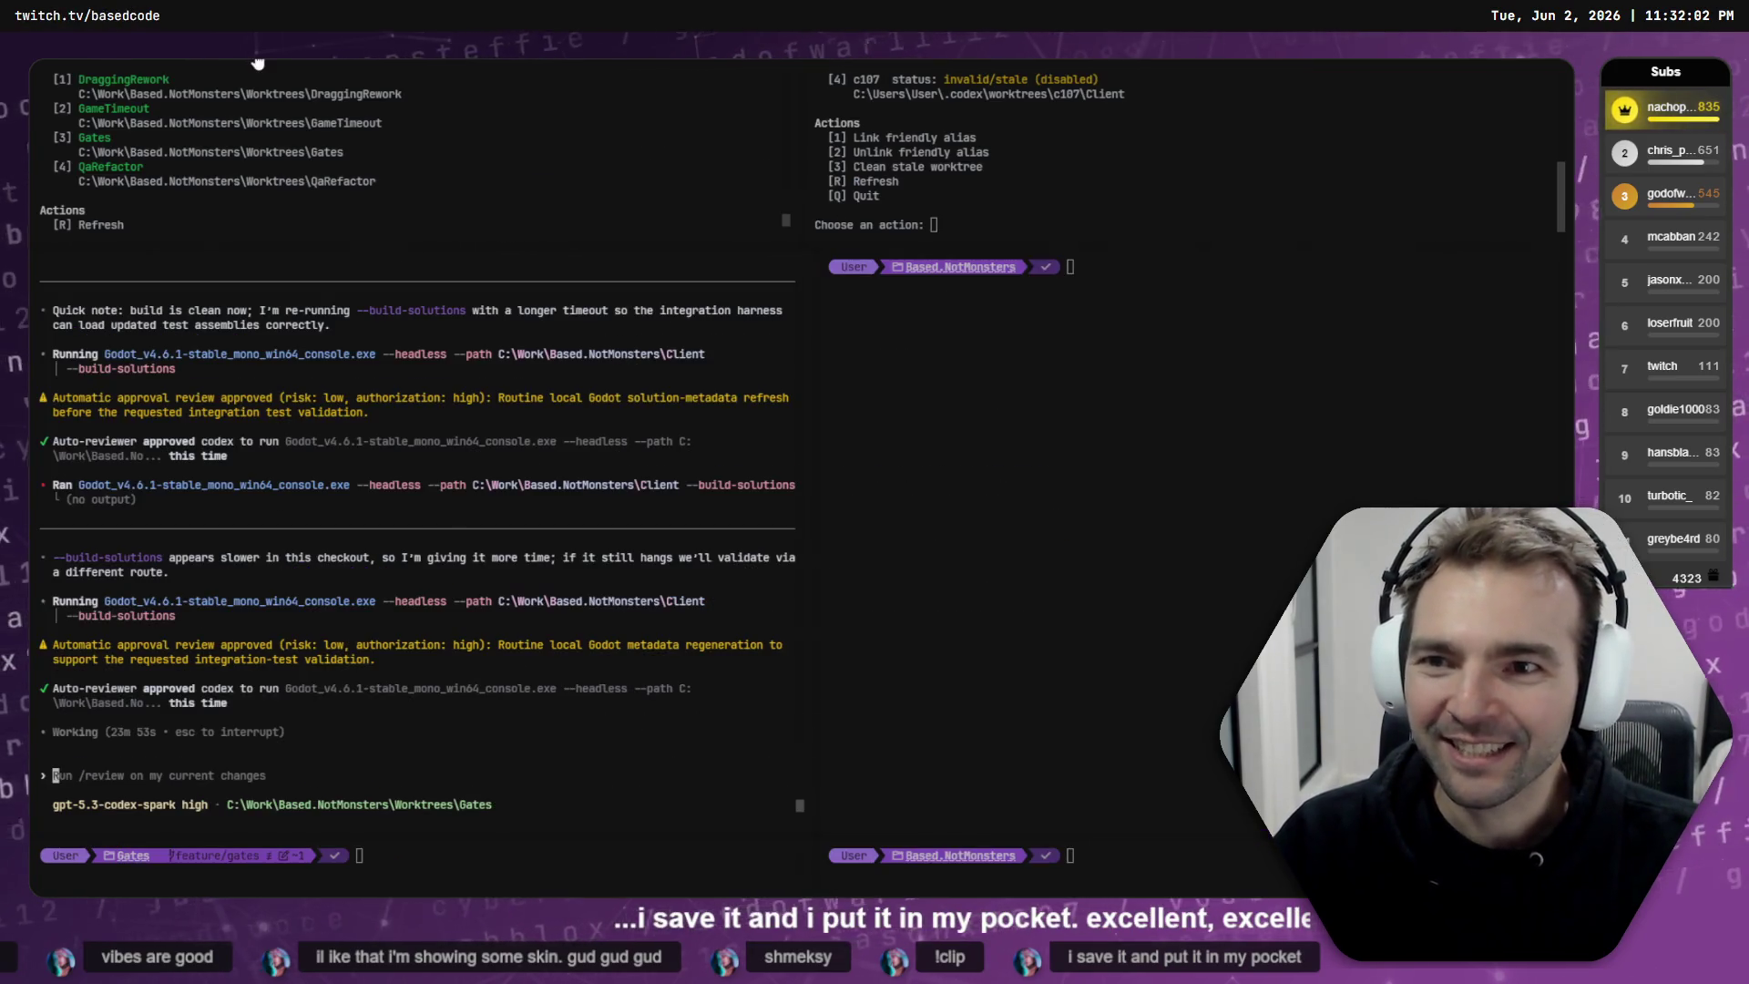
- Focus the QaRefactor Codex session pane beside the GameTimeout summary
left_click(837, 632)
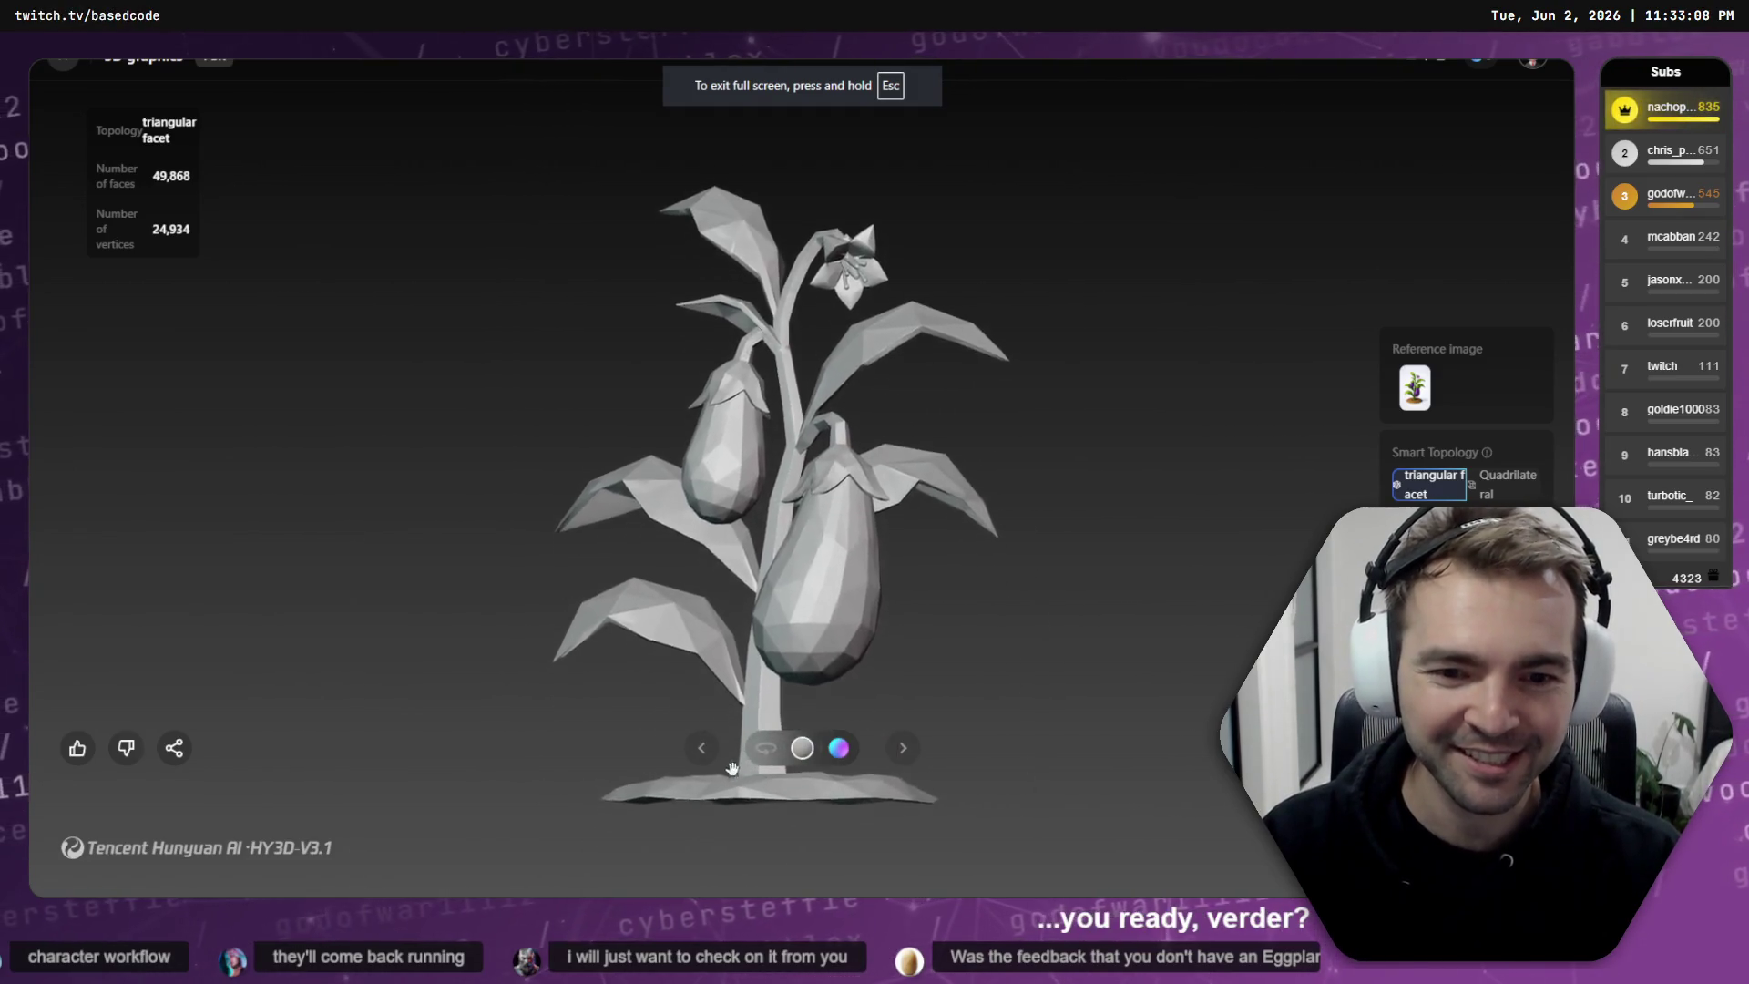
- Turn on Automatic rotation for the generated eggplant plant model
left_click(770, 763)
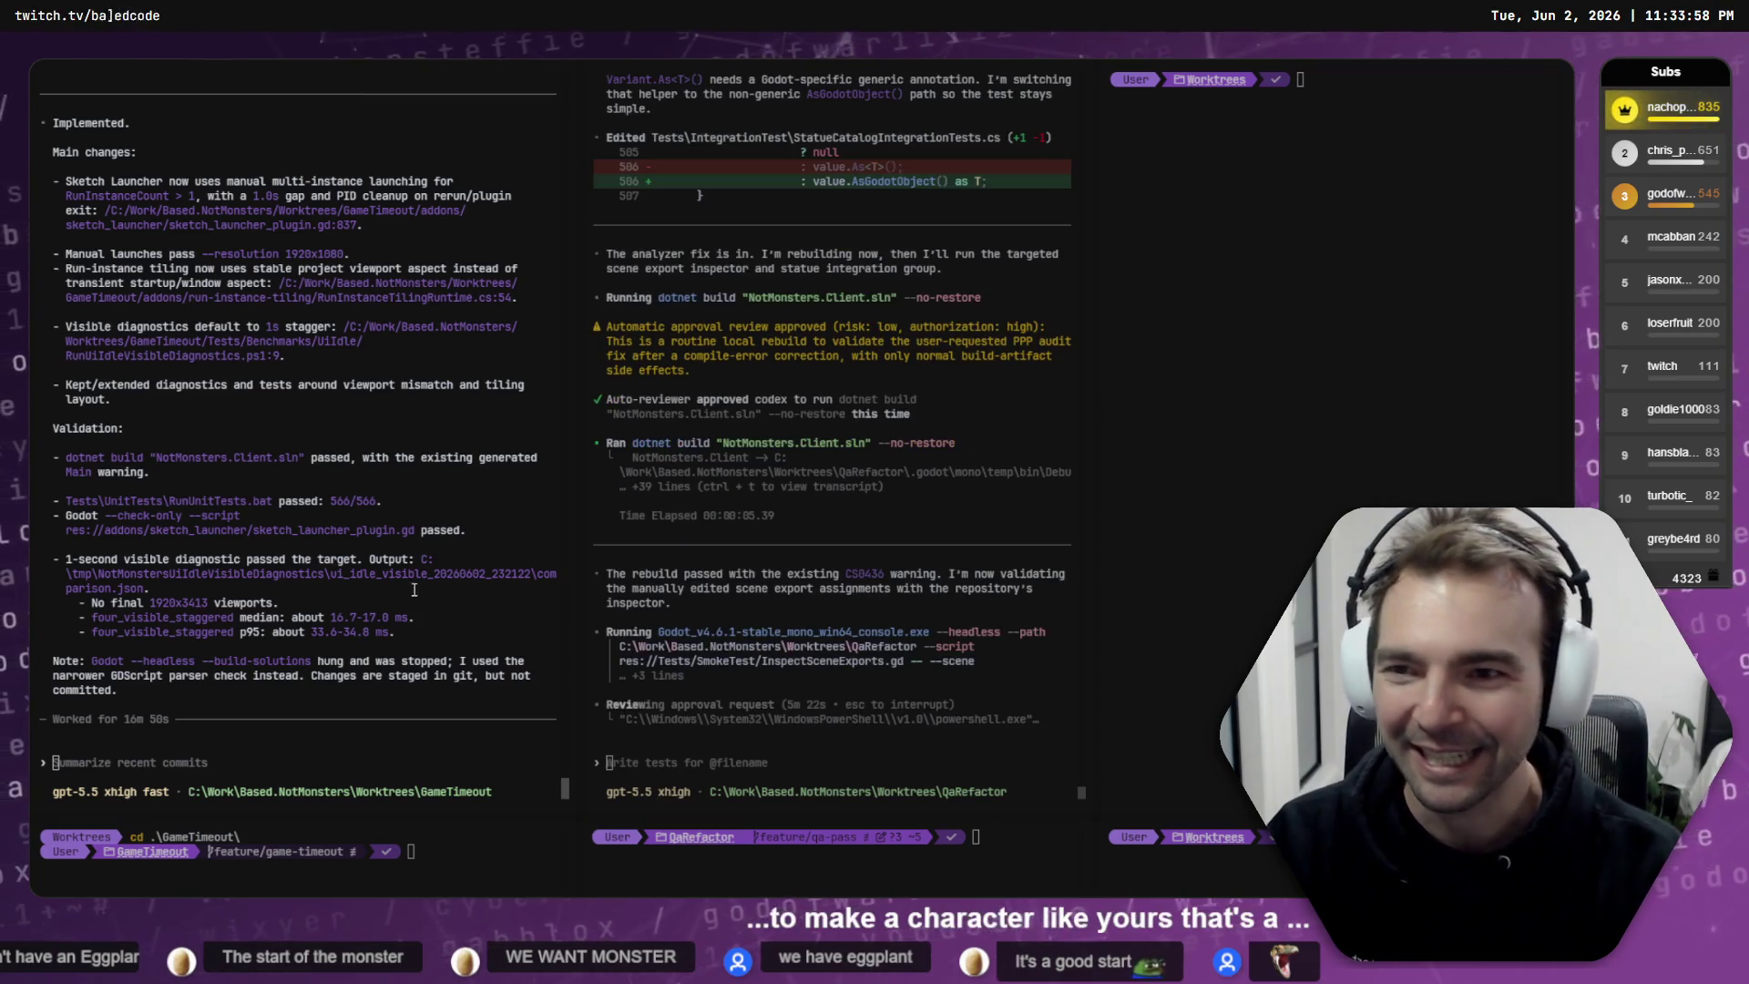
- Switch to the Gates tab and open worktree 3 (Gates) in Godot from the launcher
scroll(430, 574, "up", 4)
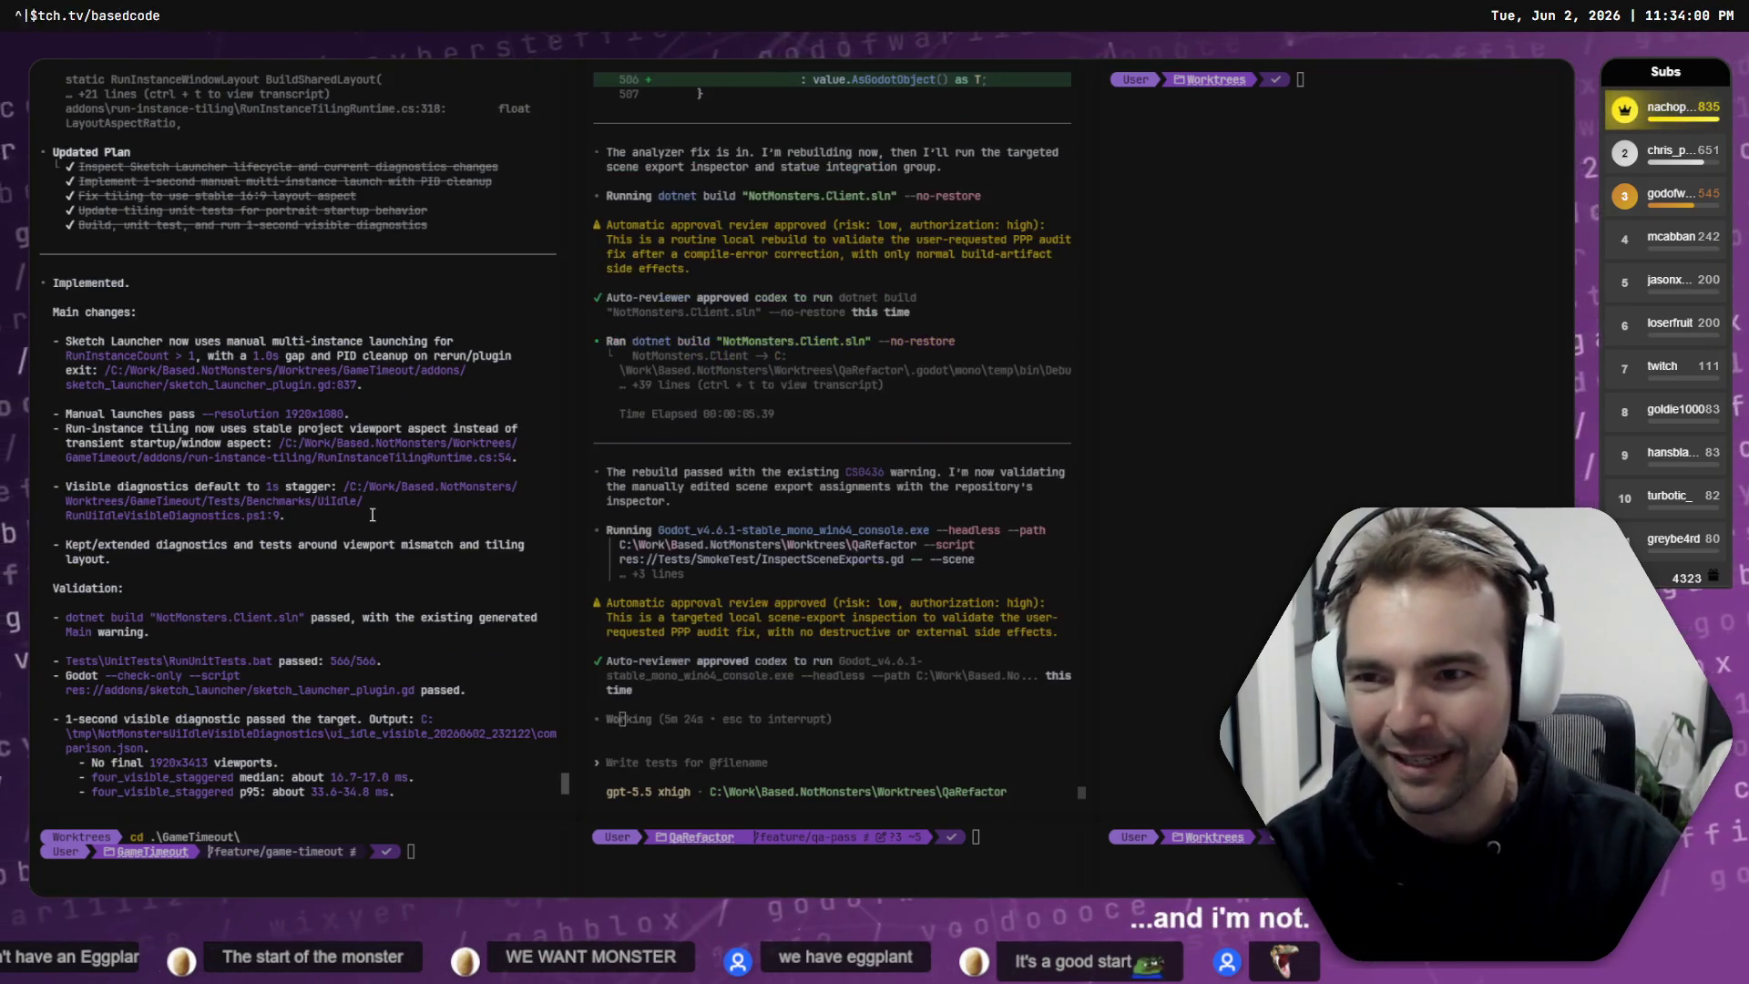
scroll(389, 503, "down", 4)
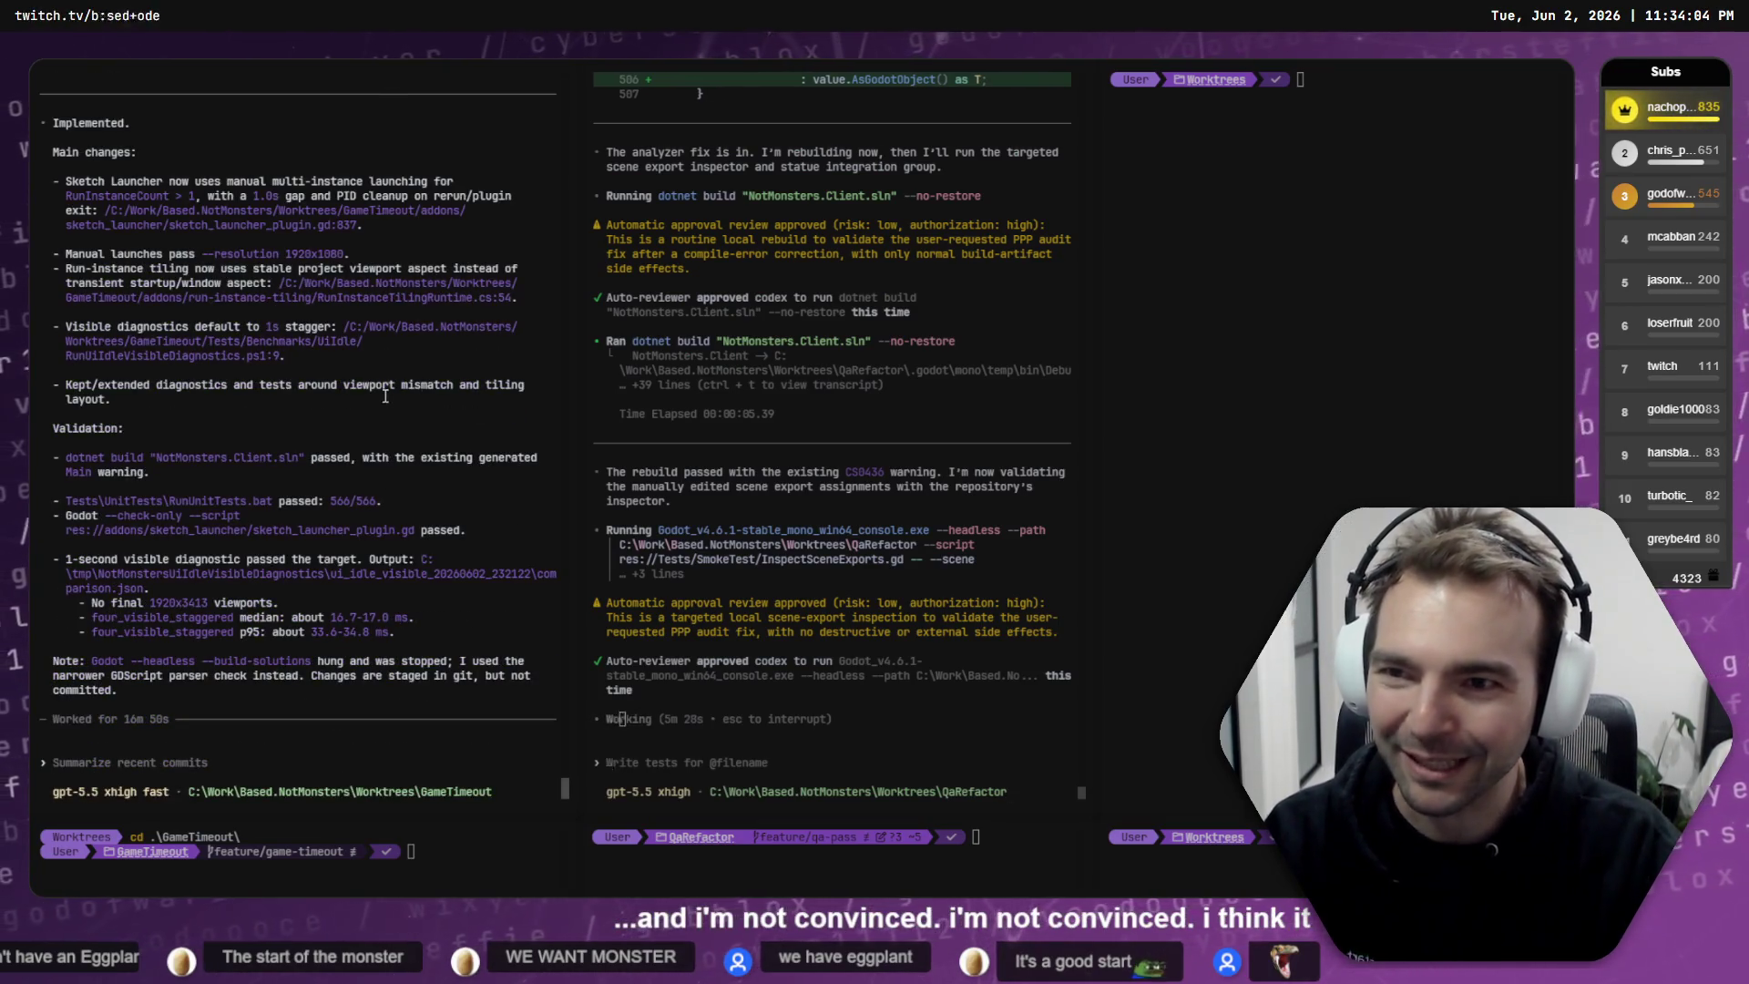
scroll(395, 386, "up", 15)
scroll(396, 385, "down", 15)
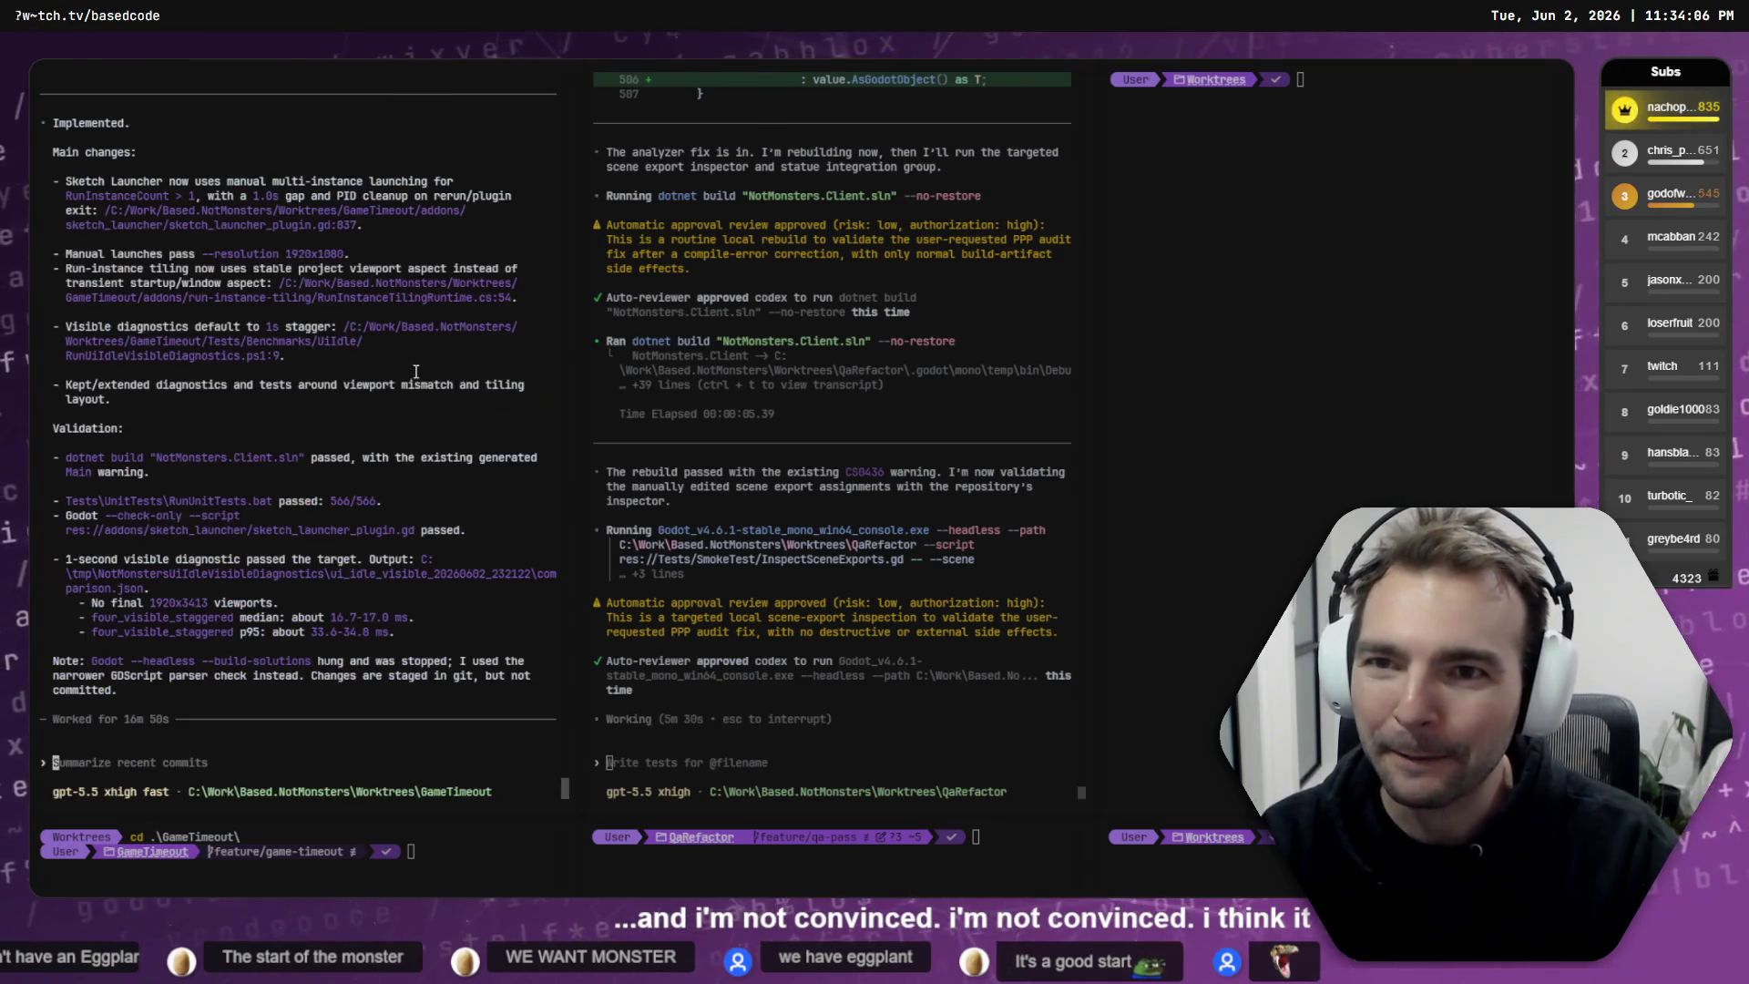
key("ctrl+Tab")
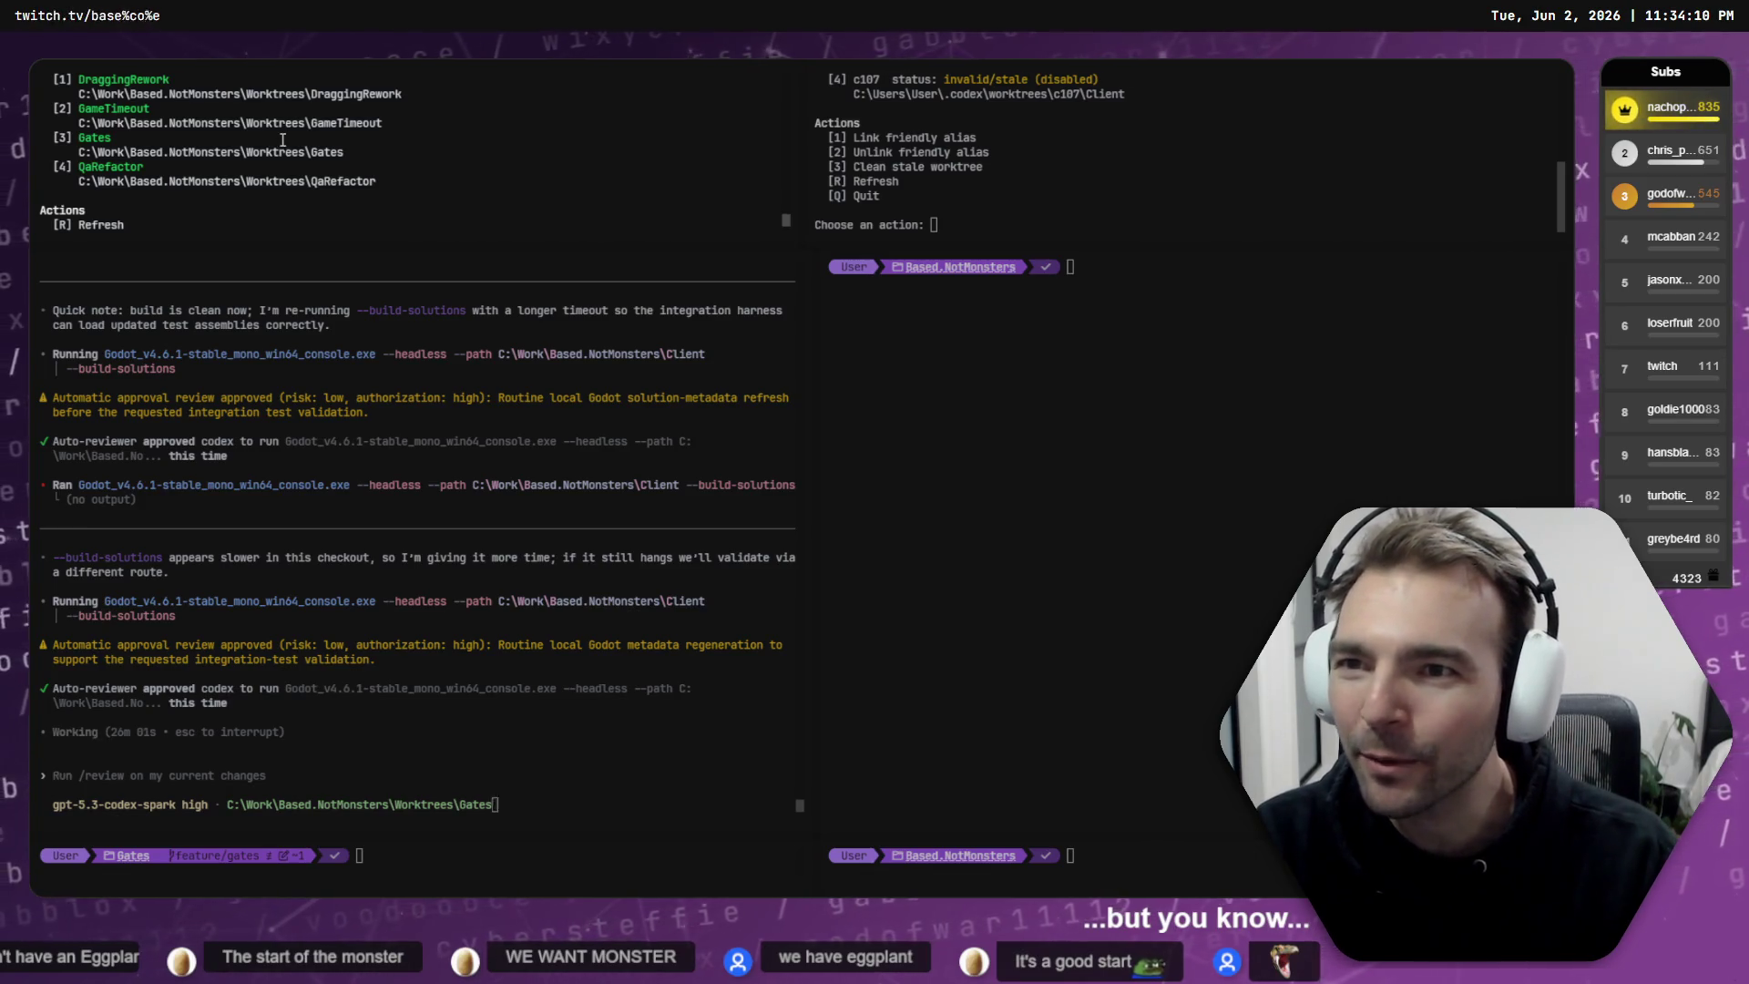
scroll(290, 142, "down", 5)
scroll(291, 149, "up", 3)
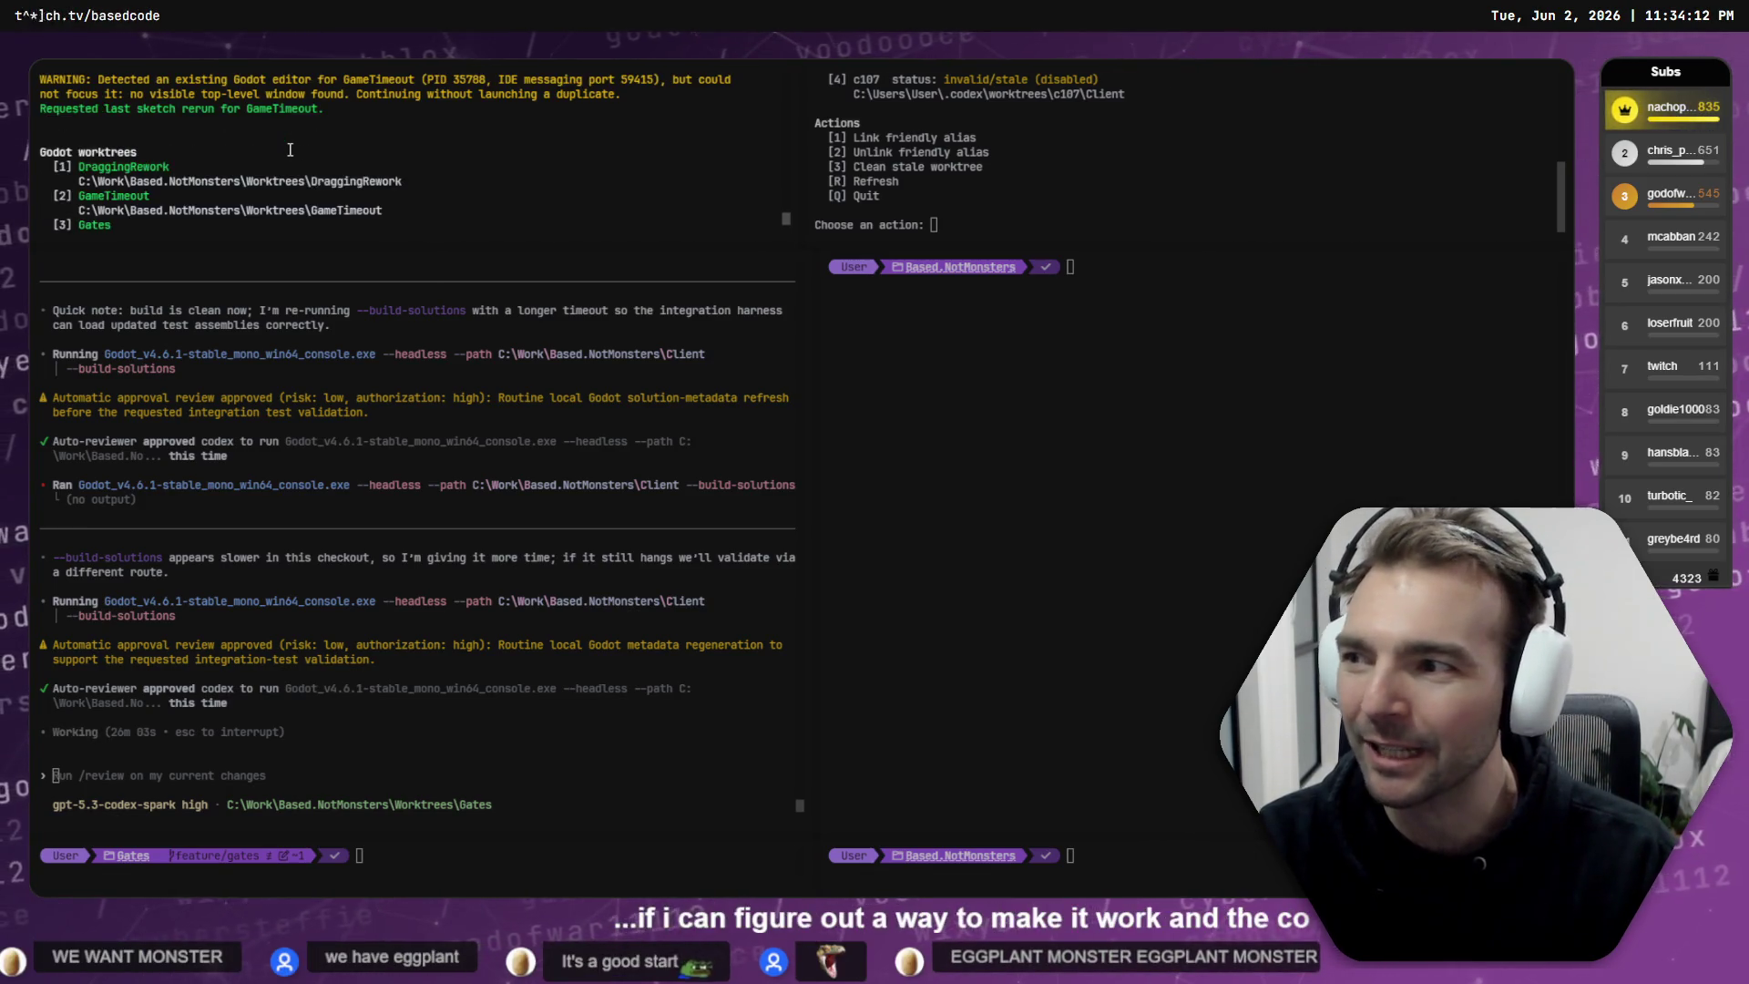
scroll(293, 153, "down", 3)
scroll(293, 153, "down", 2)
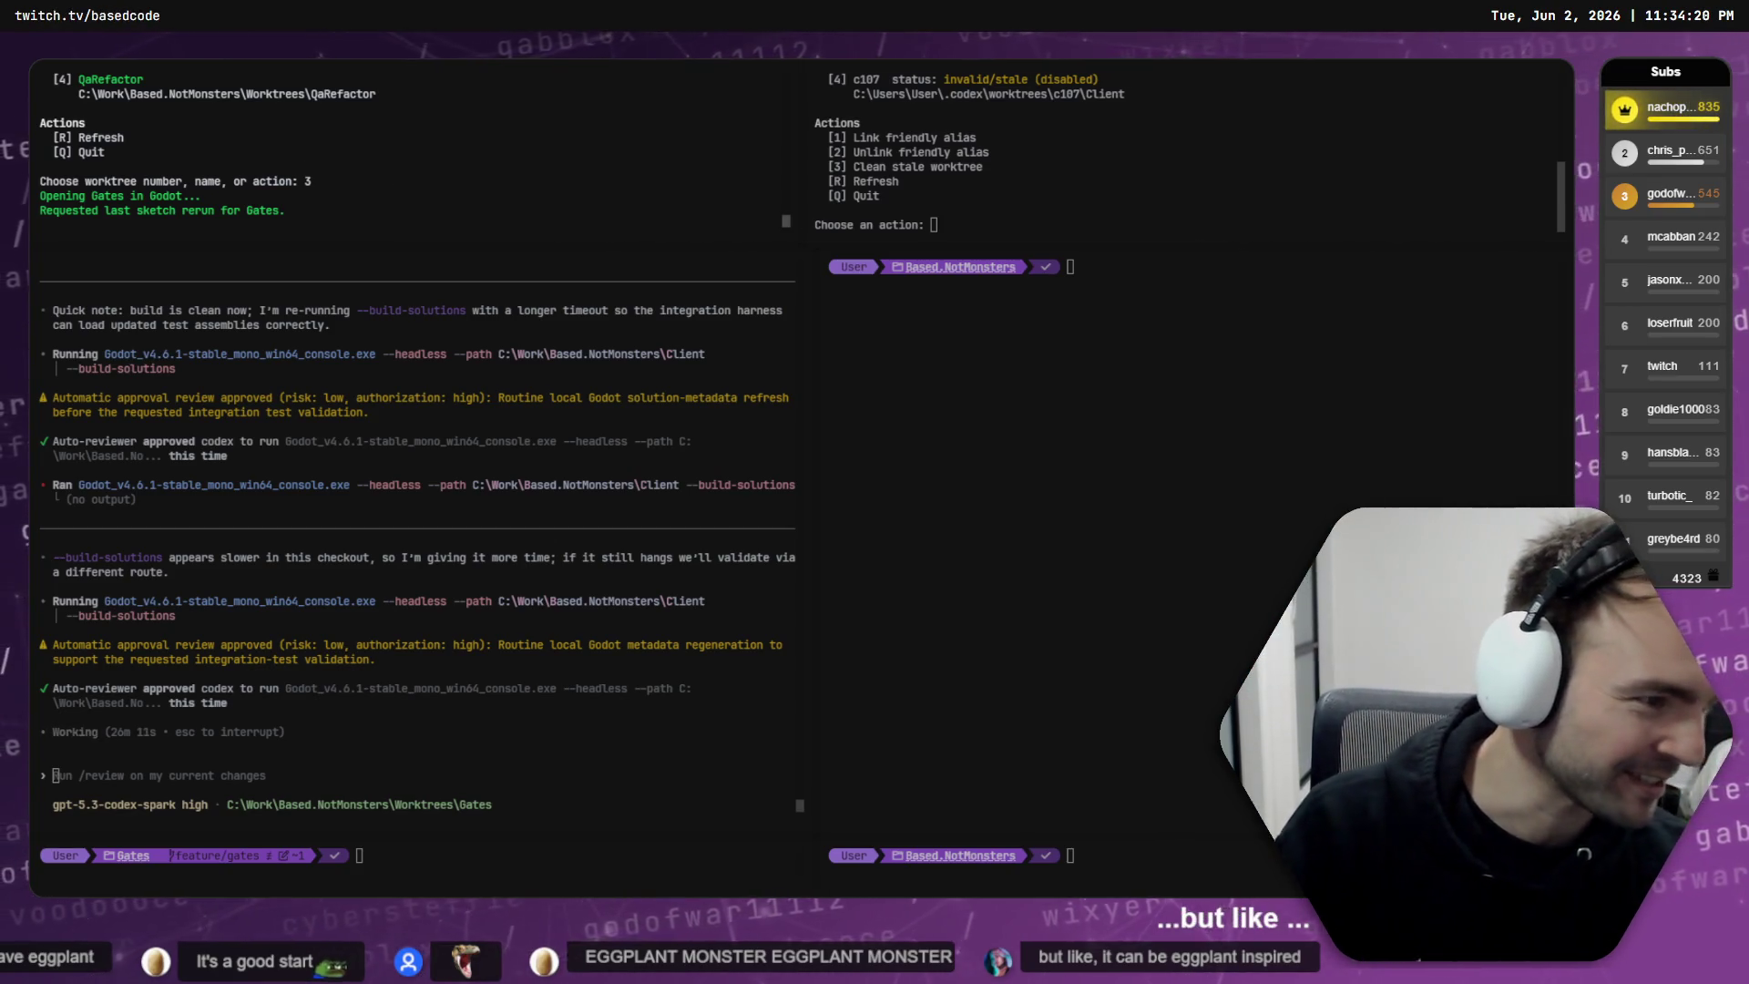
key("alt+Tab")
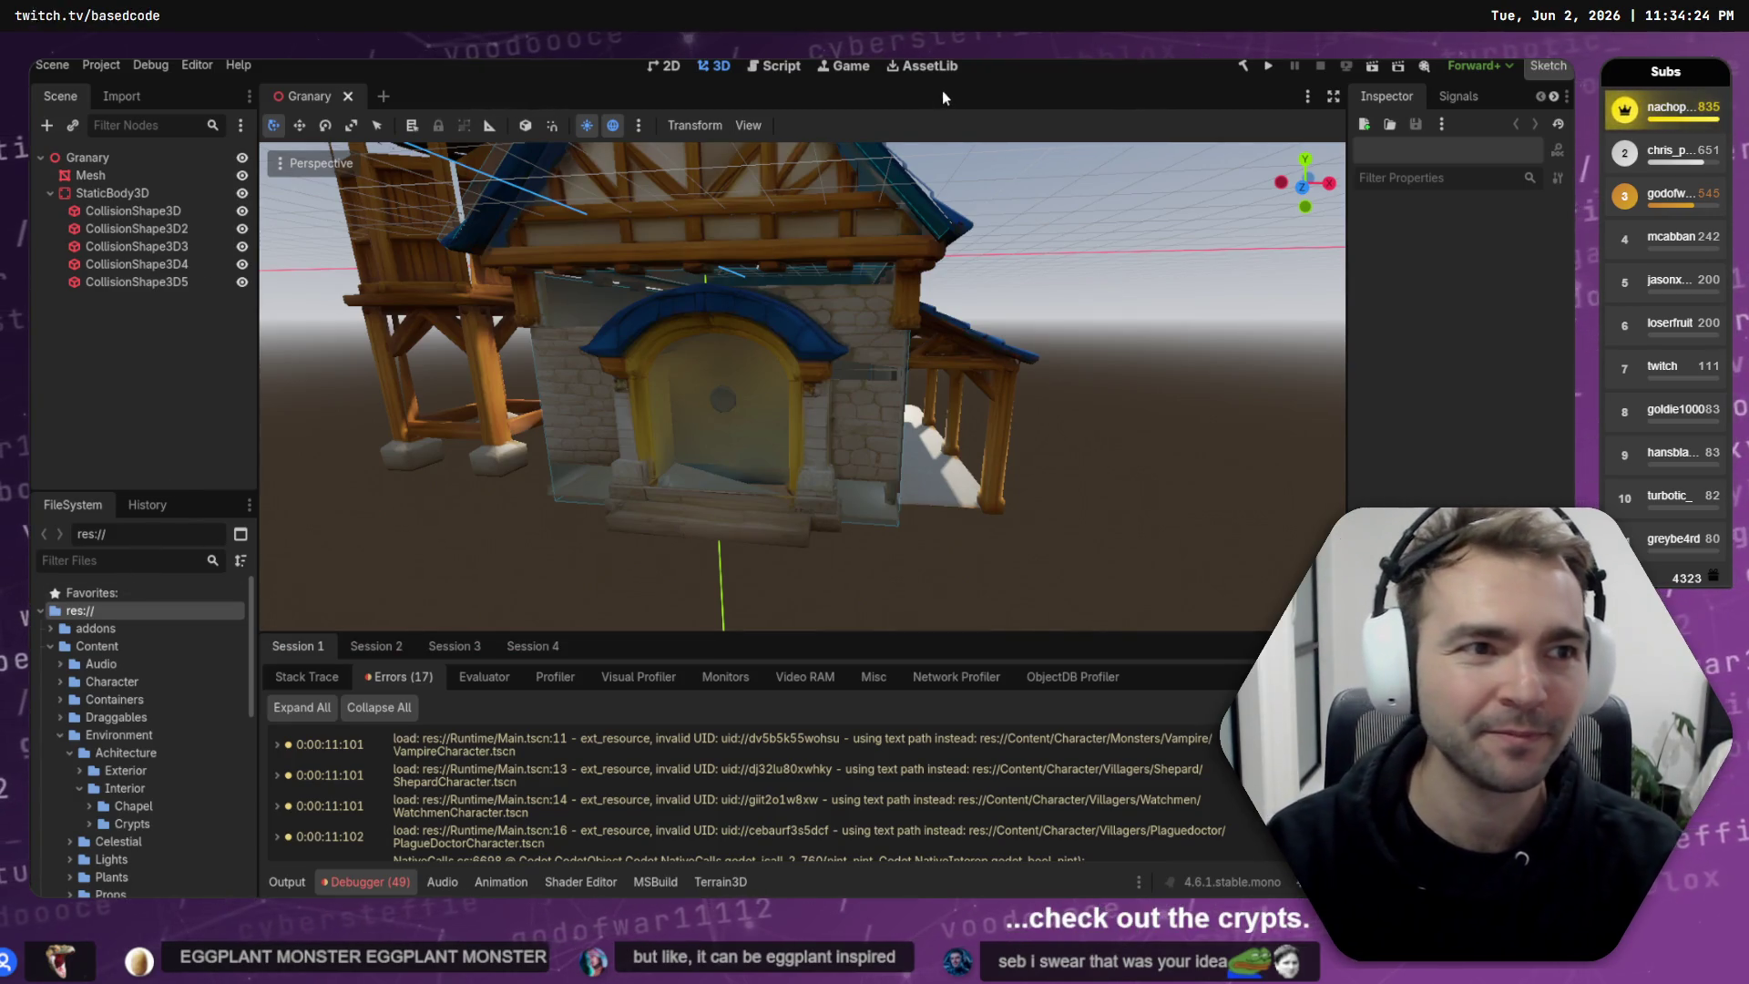
- Uncheck Enable Multiple Instances in Debug > Customize Run Instances and run the project as one window
left_click(189, 69)
mouse_move(150, 64)
left_click(228, 306)
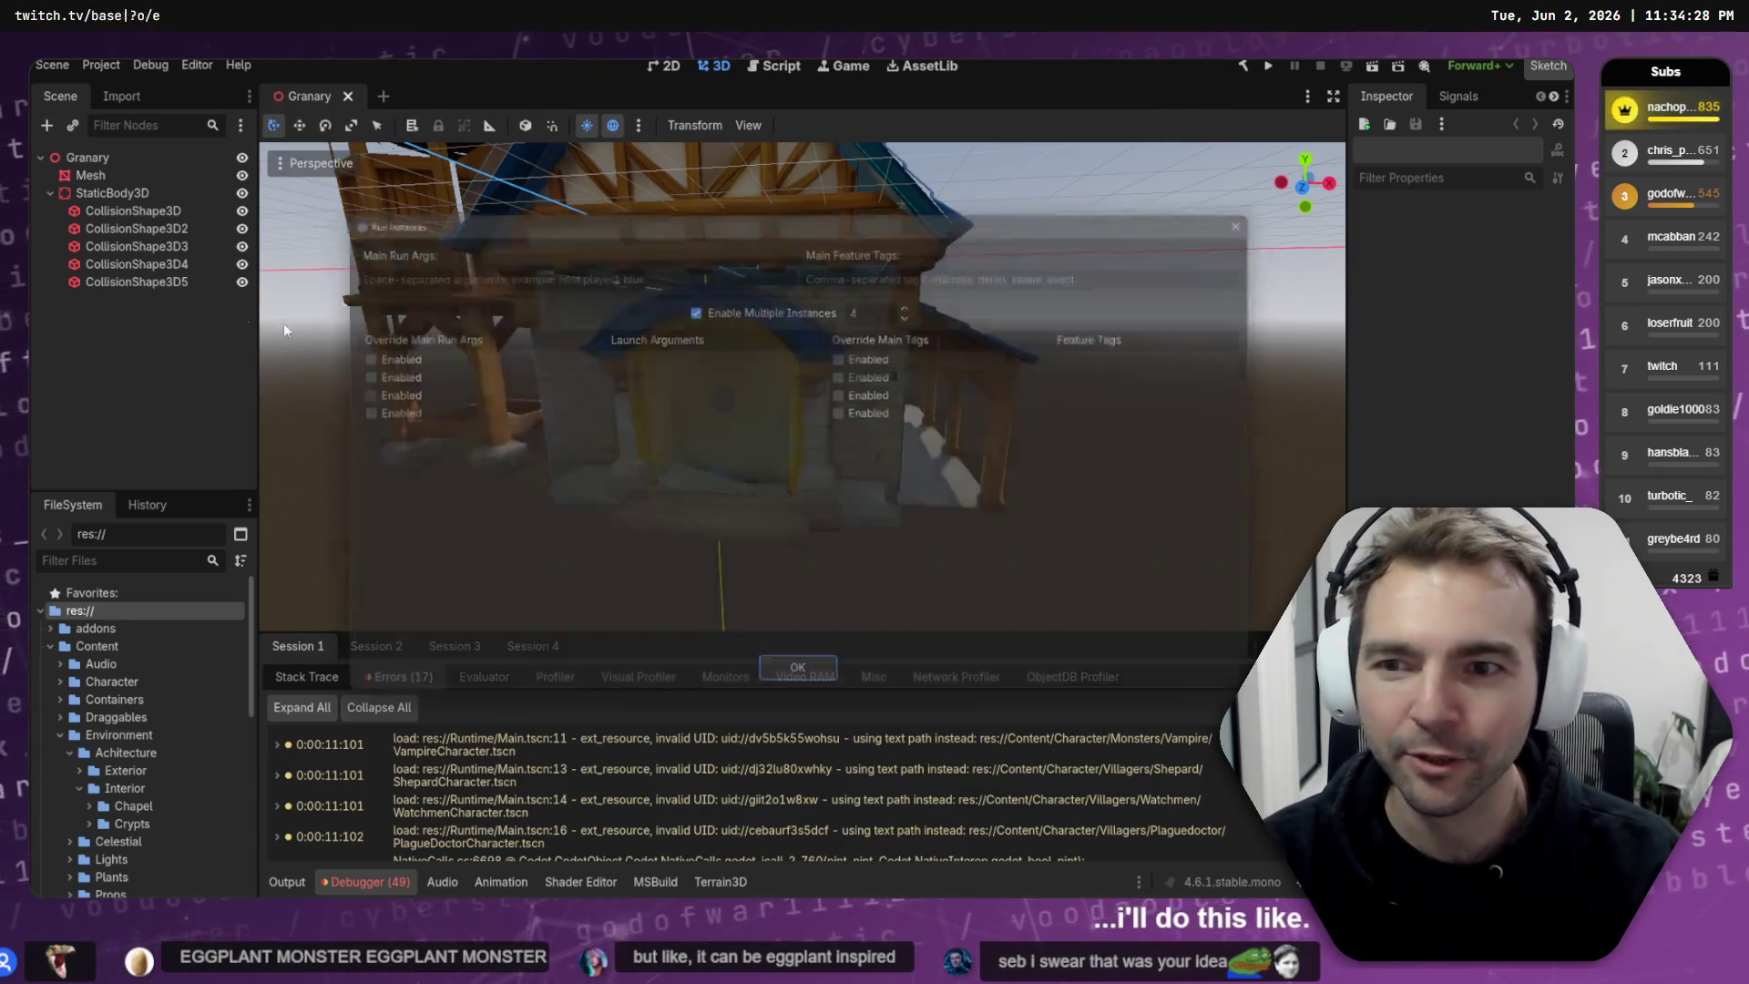
left_click(694, 304)
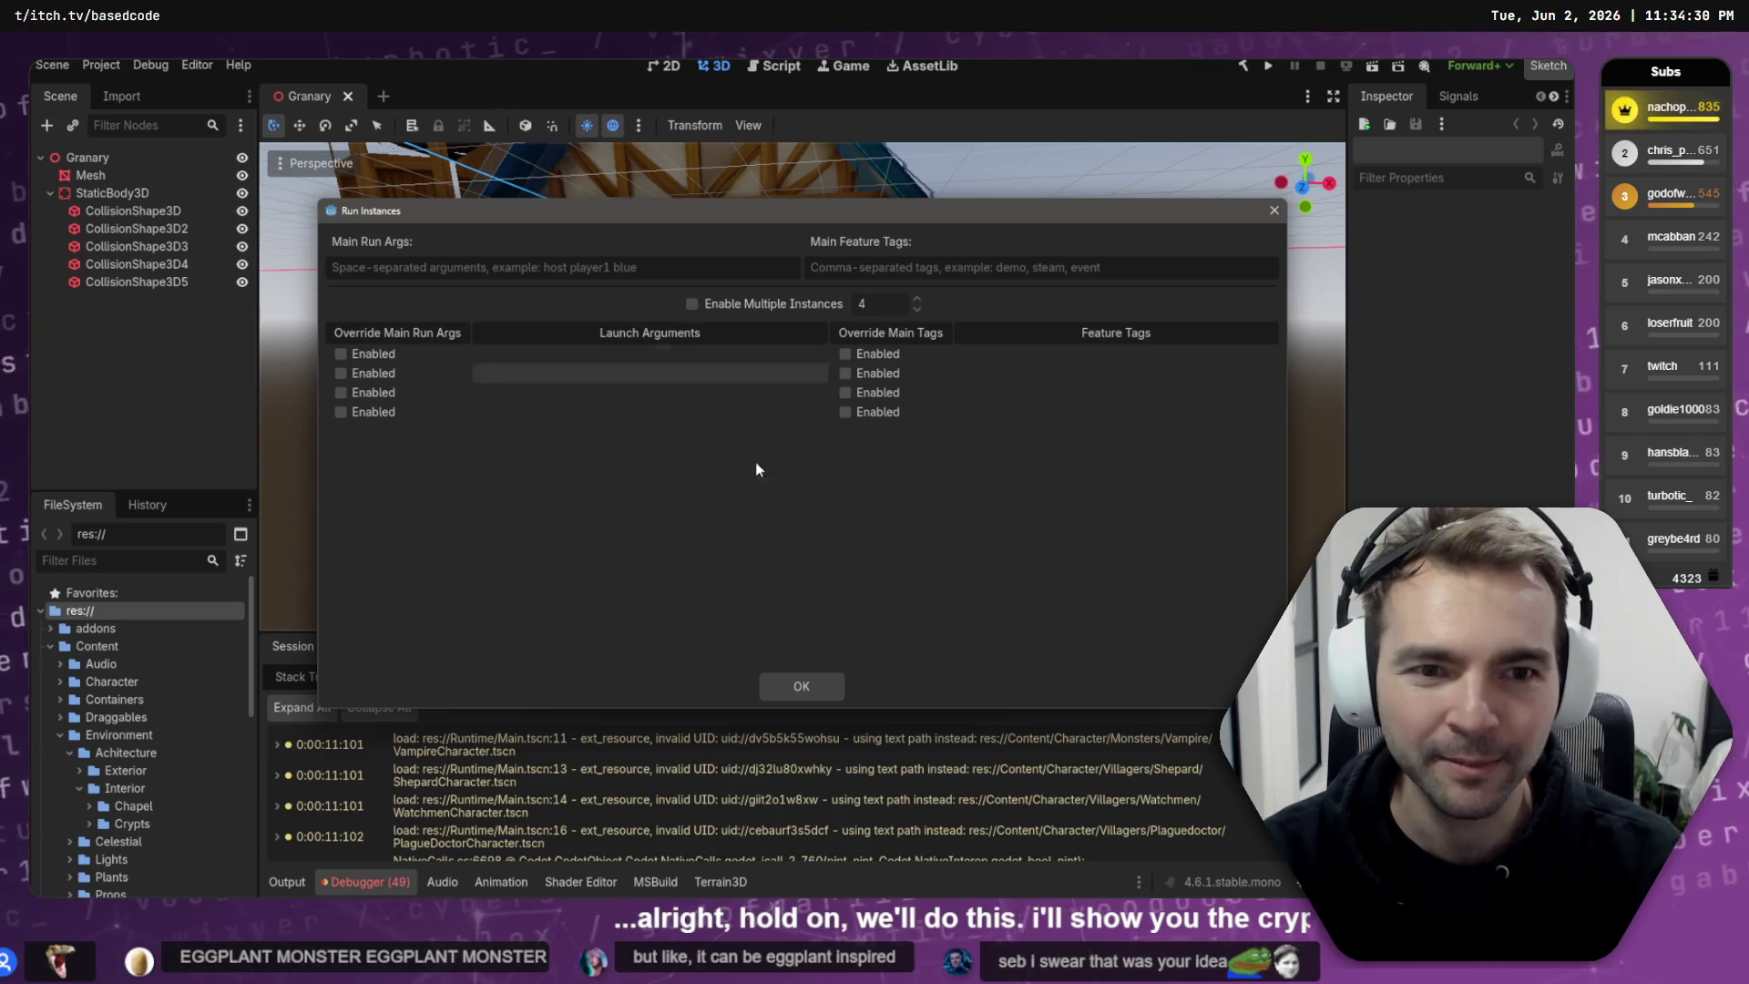
left_click(723, 308)
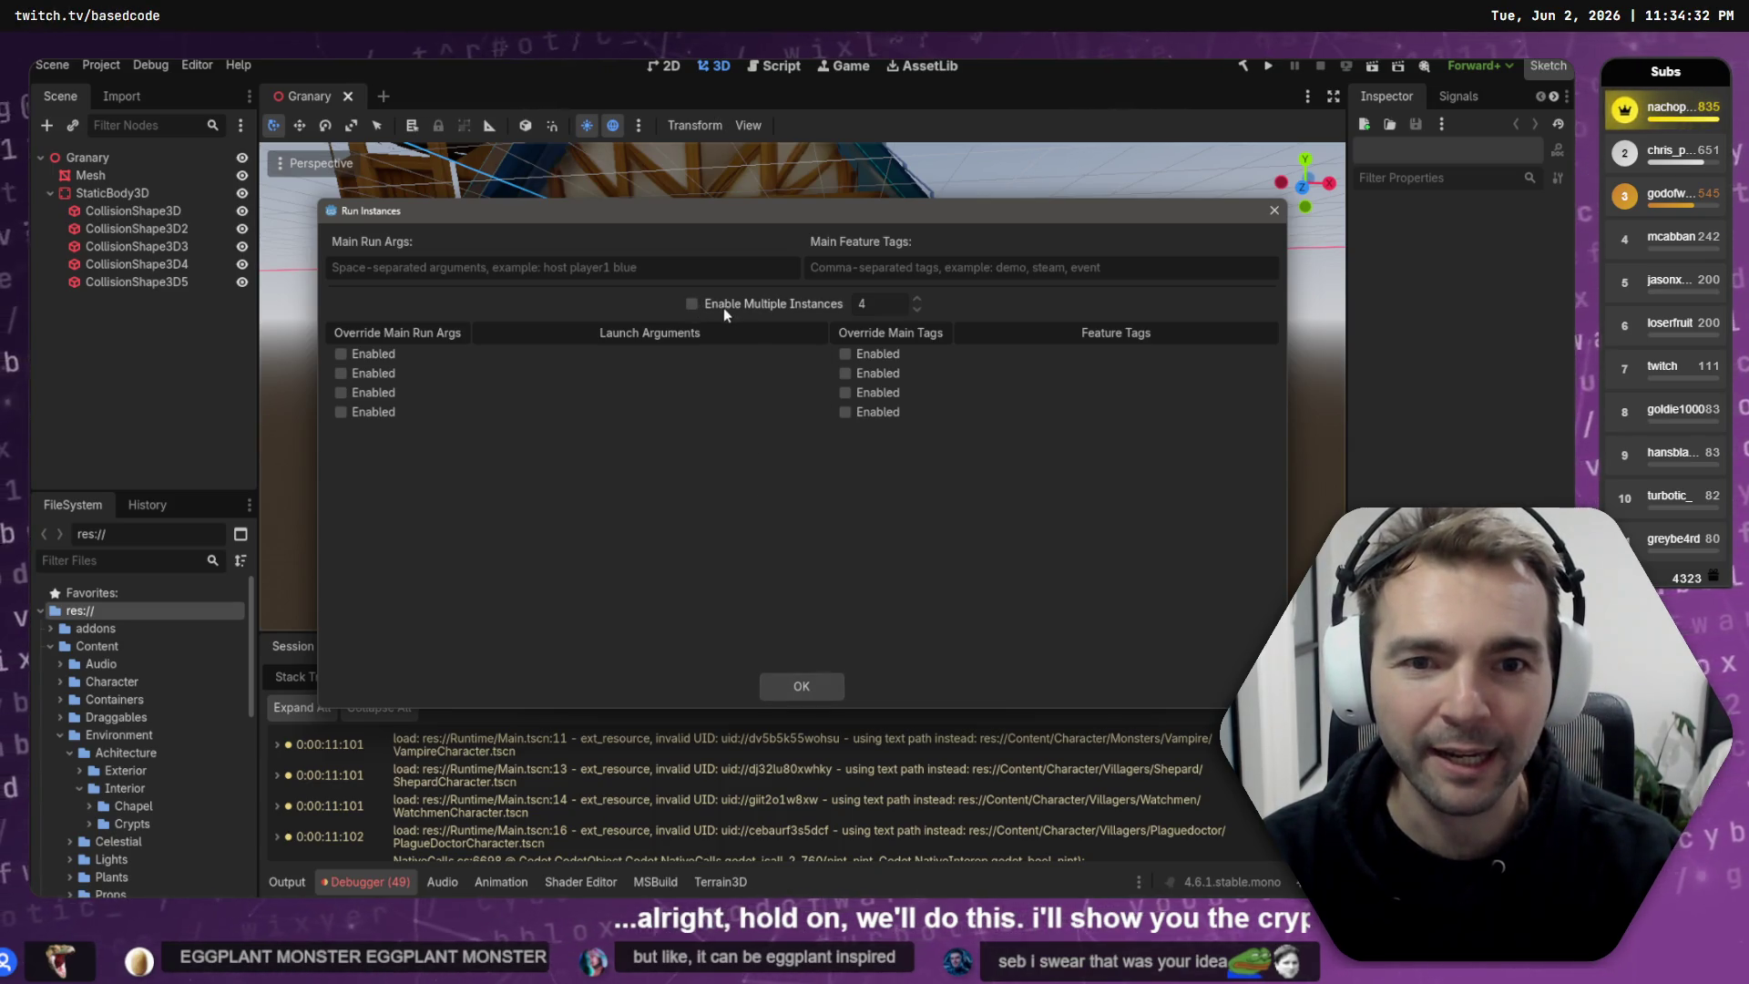
left_click(800, 686)
left_click(1268, 66)
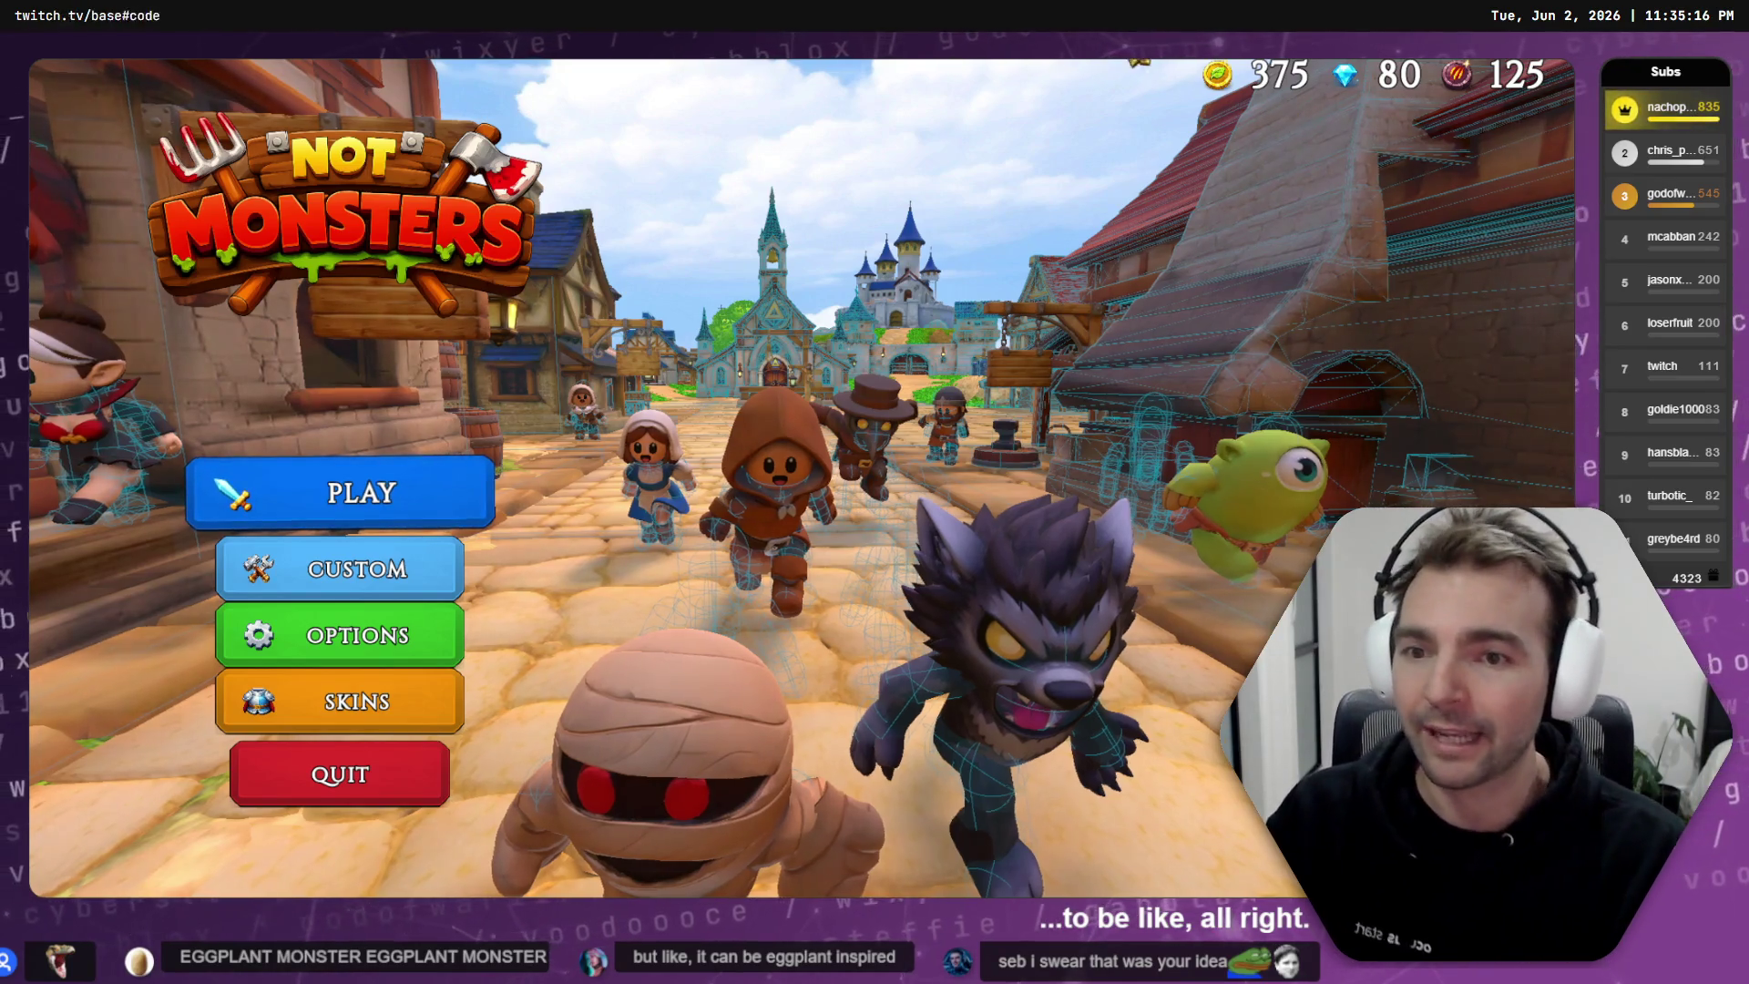
- Host a 4-player online room via PLAY and select the Lamlighter villager
left_click(391, 569)
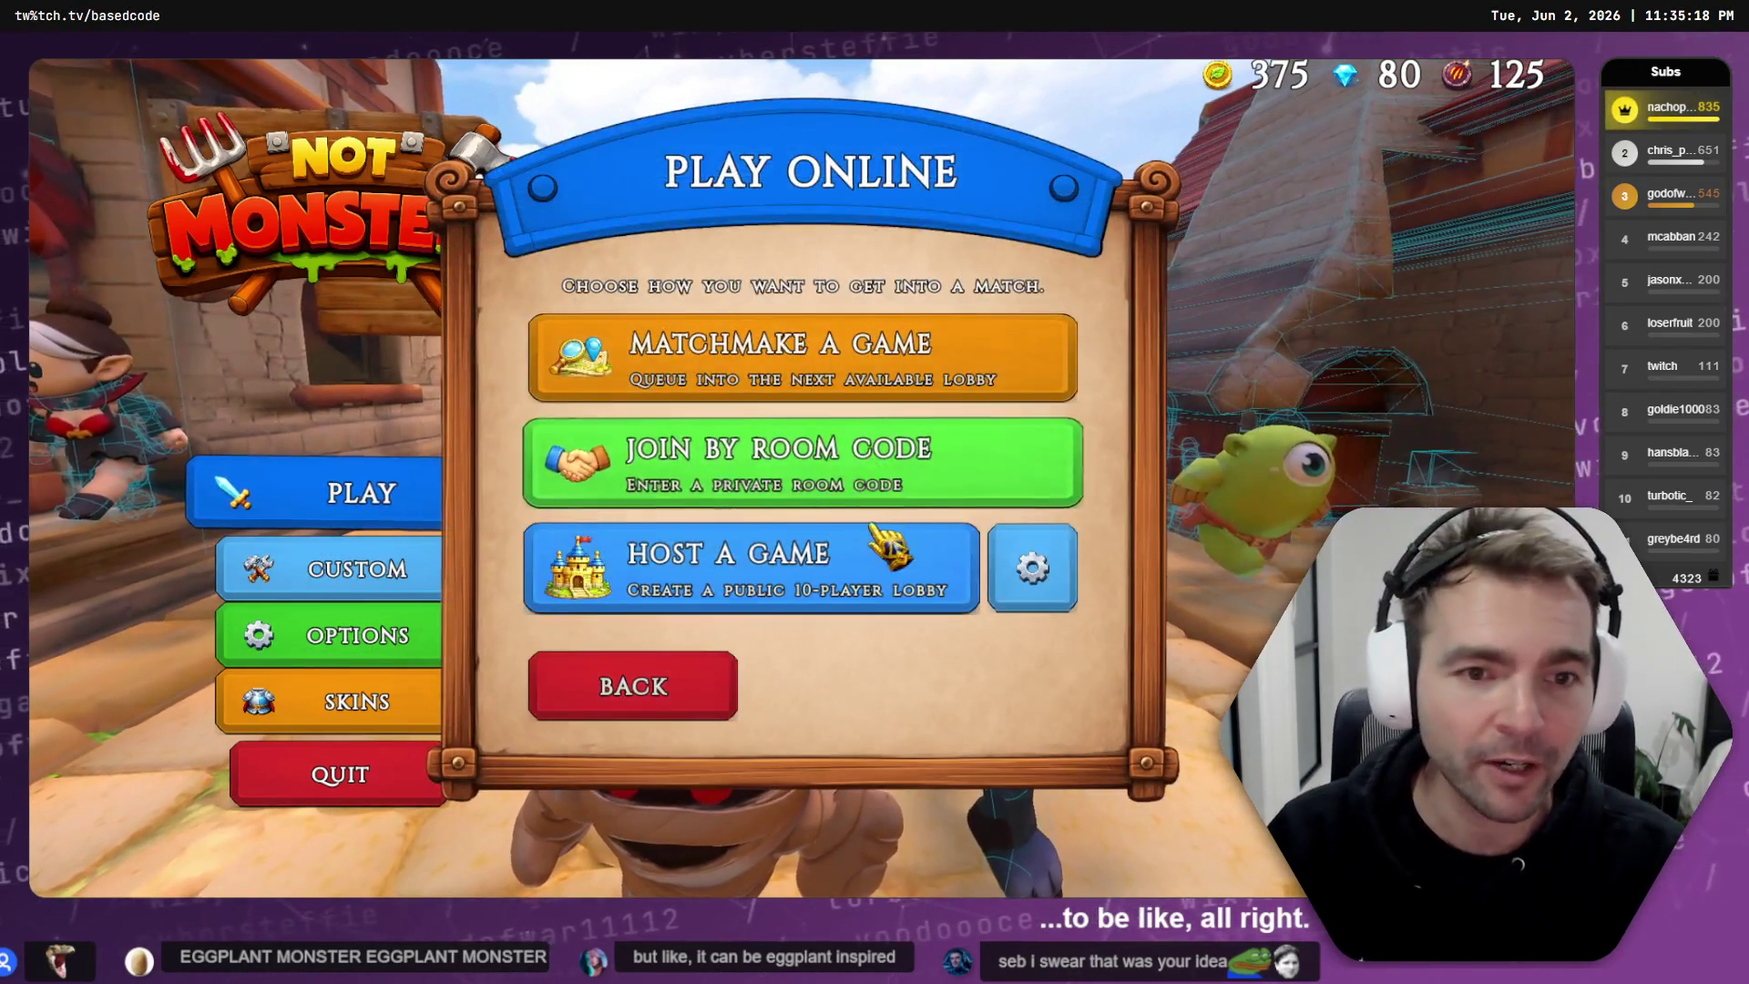
left_click(1032, 568)
left_click(529, 568)
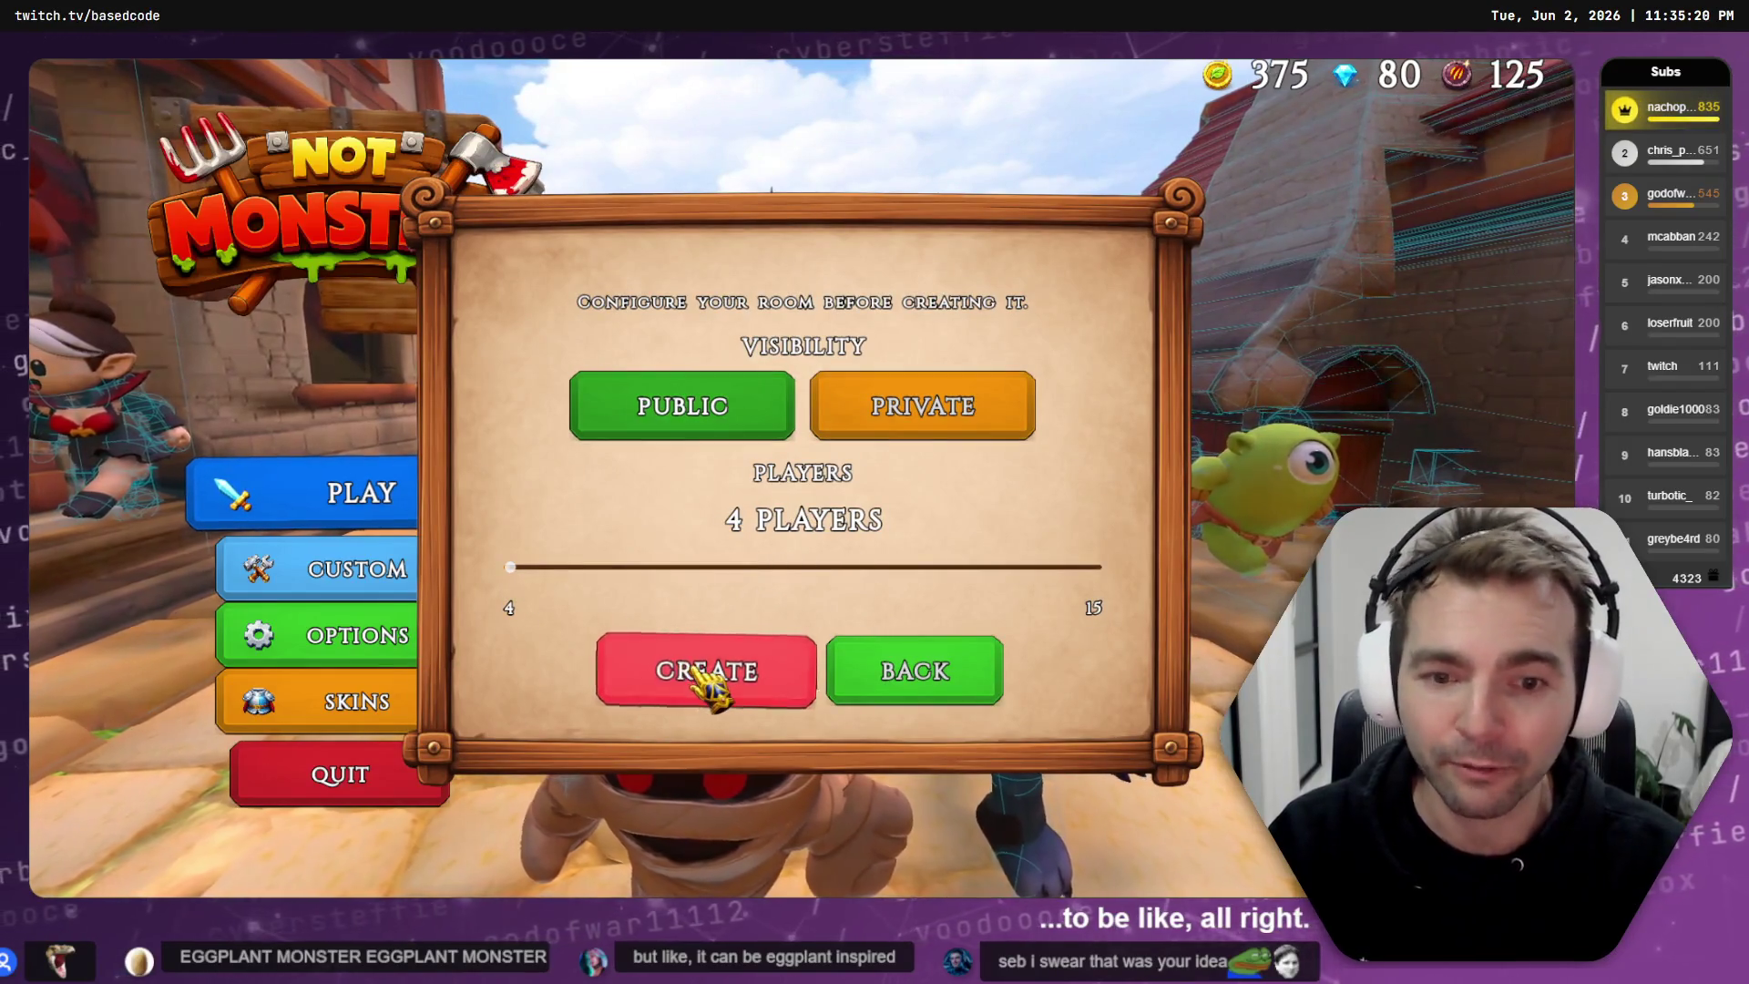
left_click(699, 676)
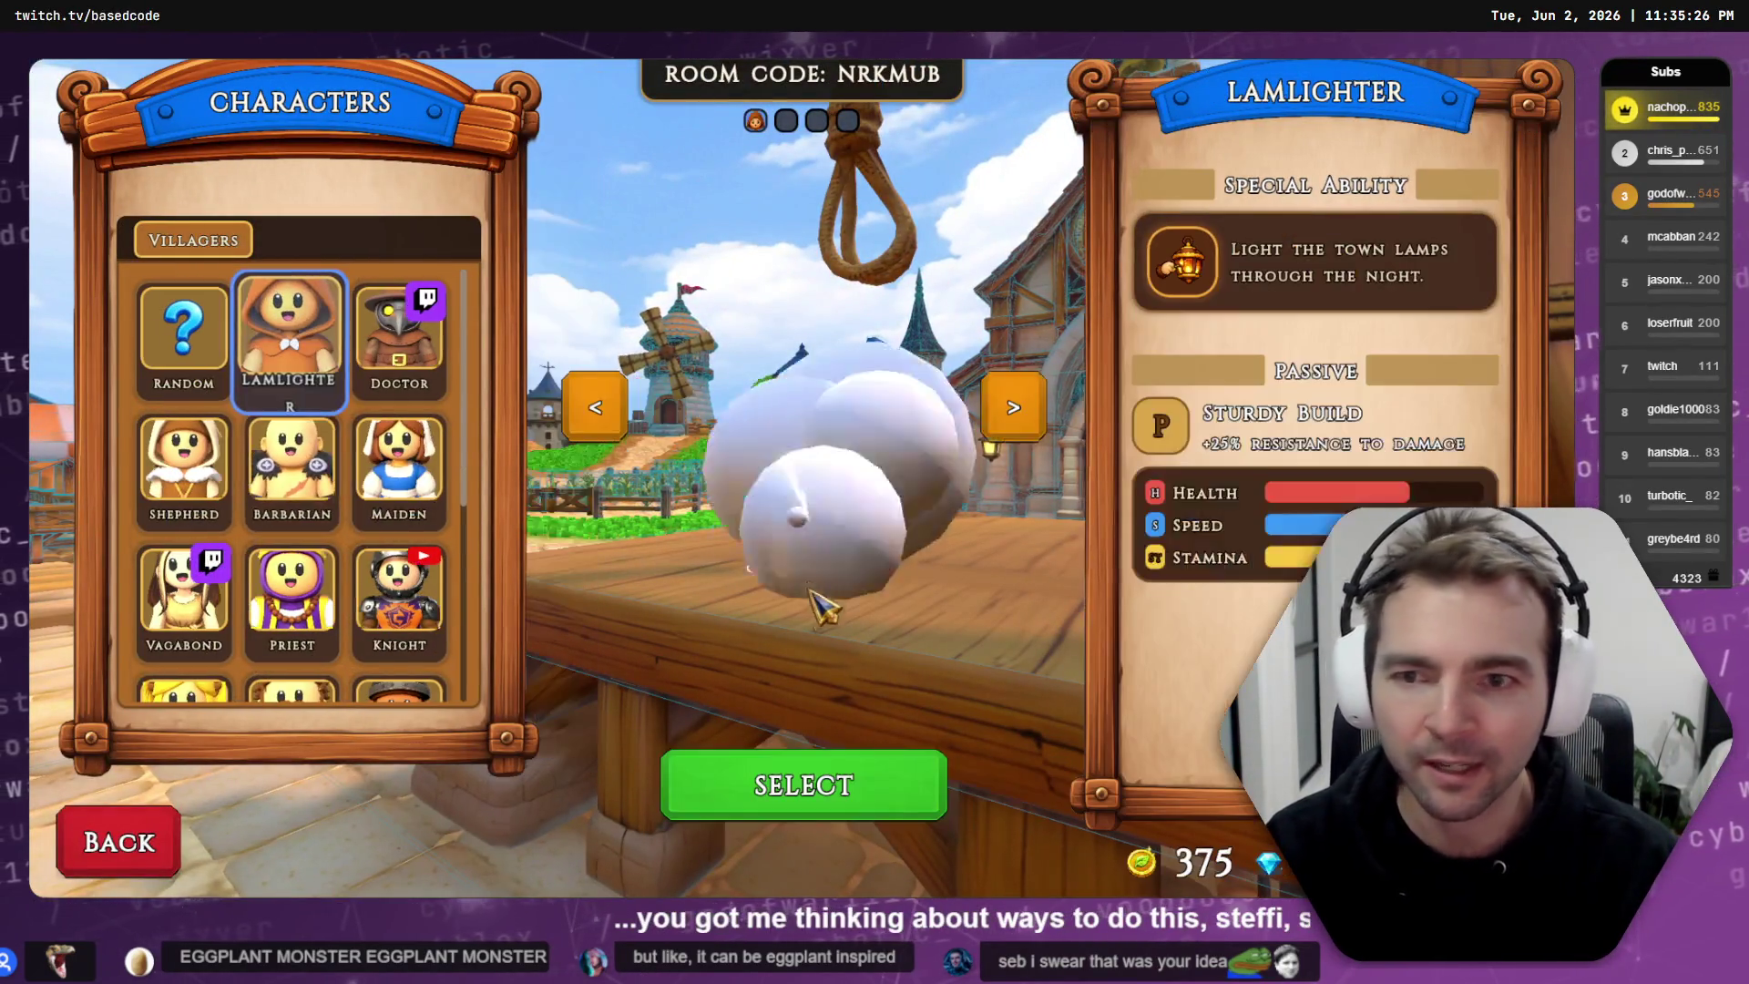
left_click(822, 810)
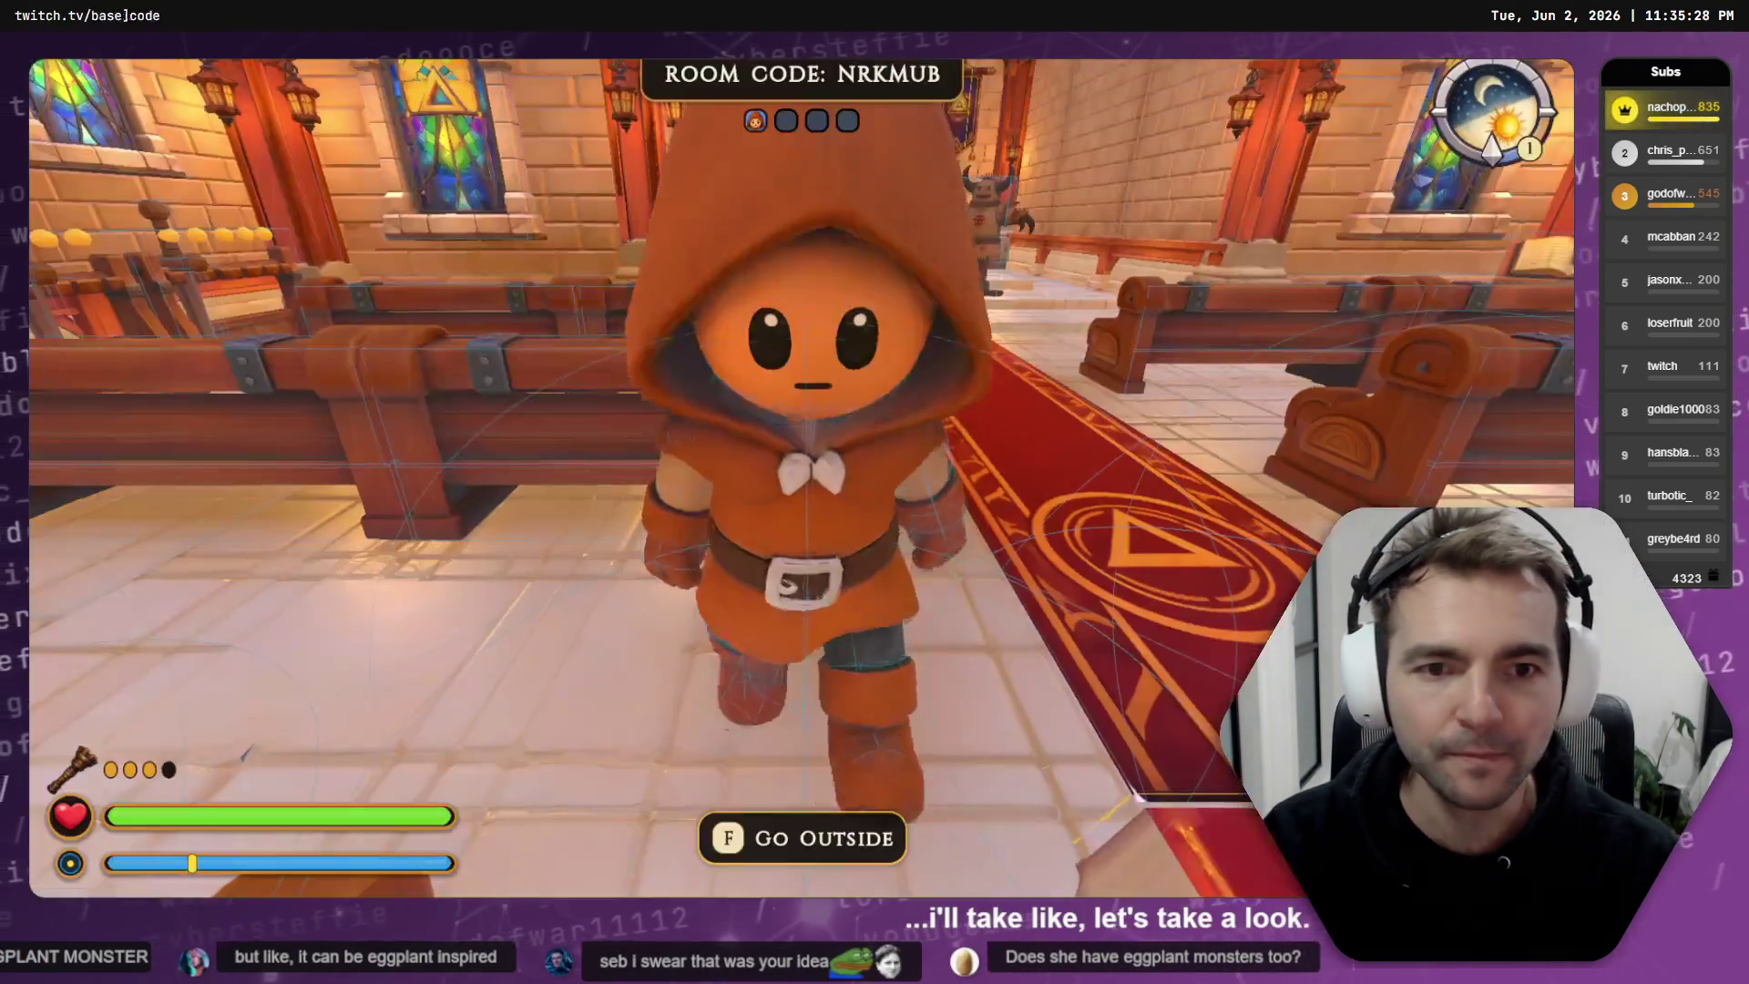
- Walk the Lamlighter up the aisle, around the altar, out of the chapel and up the cobbled path
key("w")
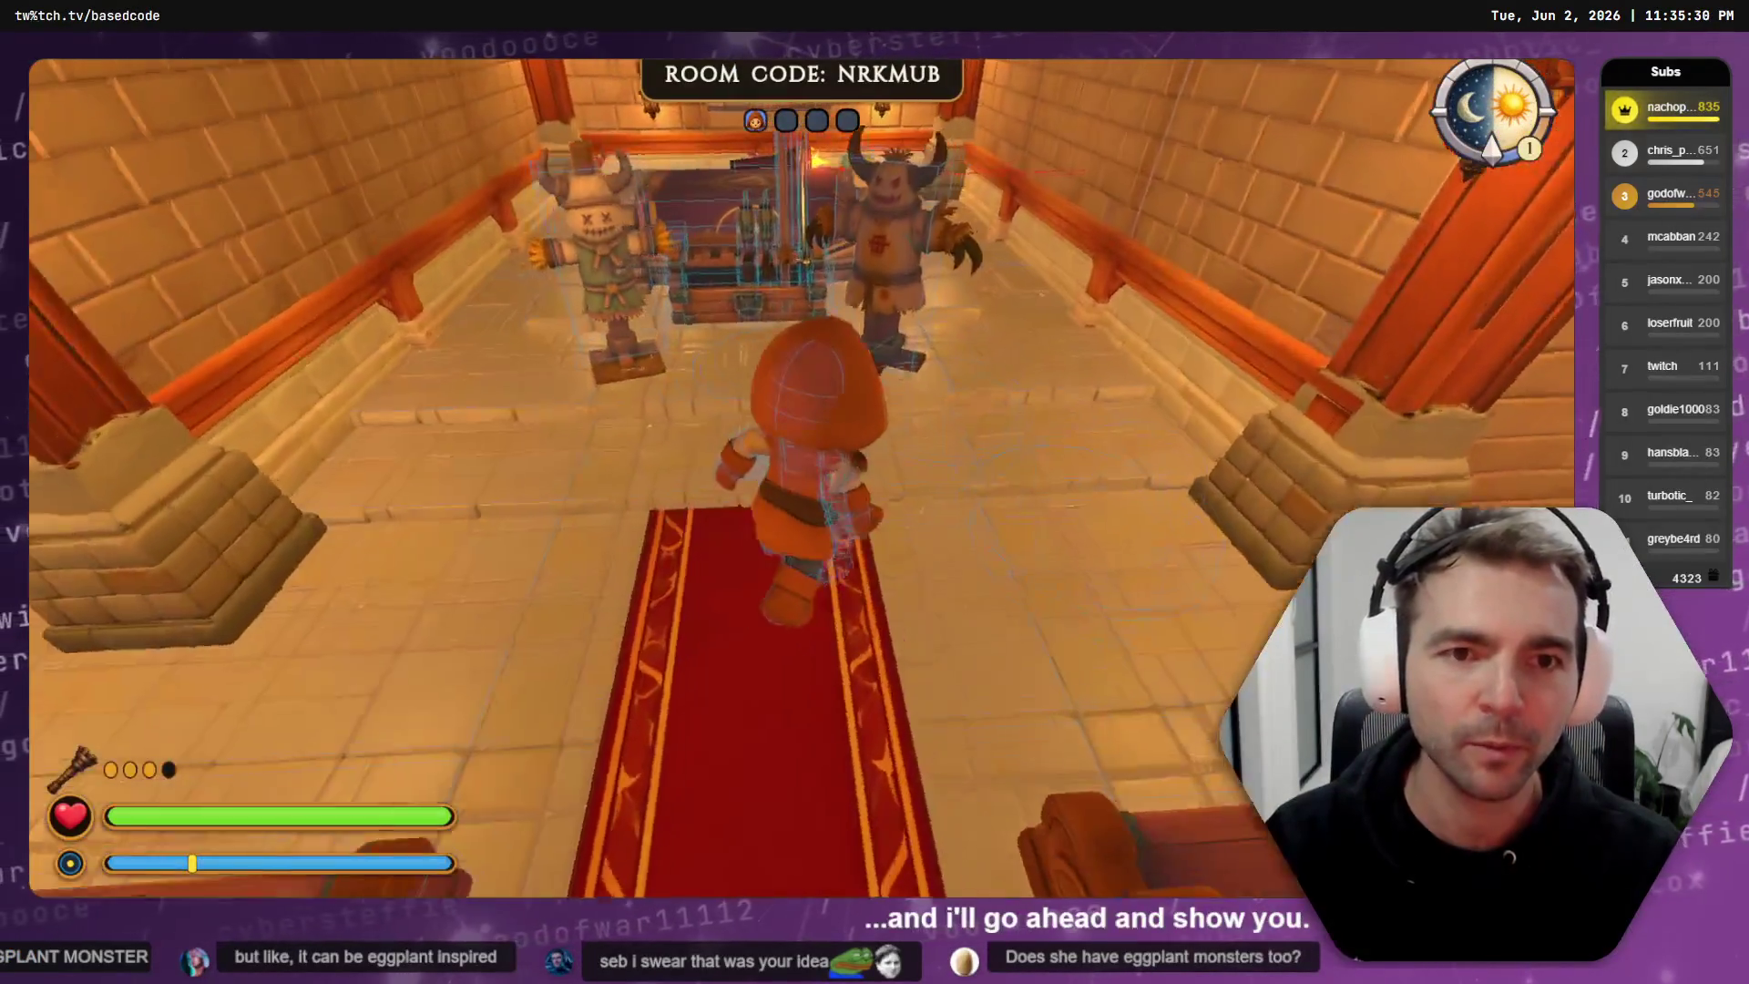
key("w")
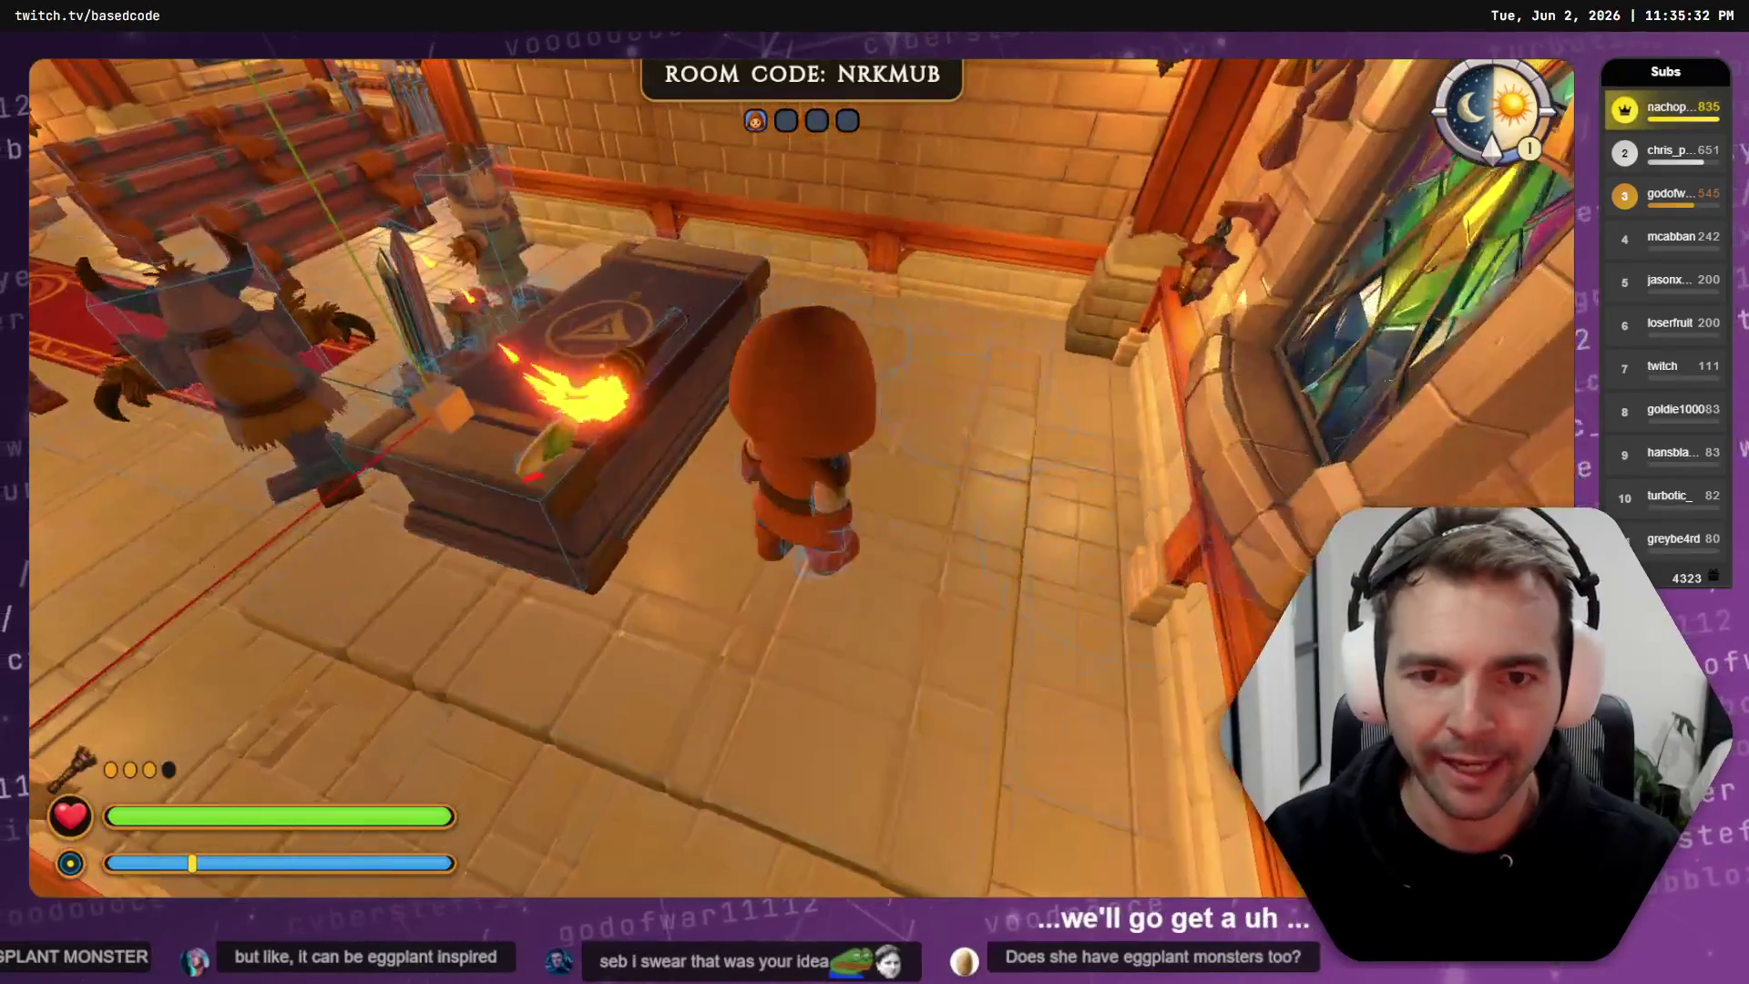
key("w")
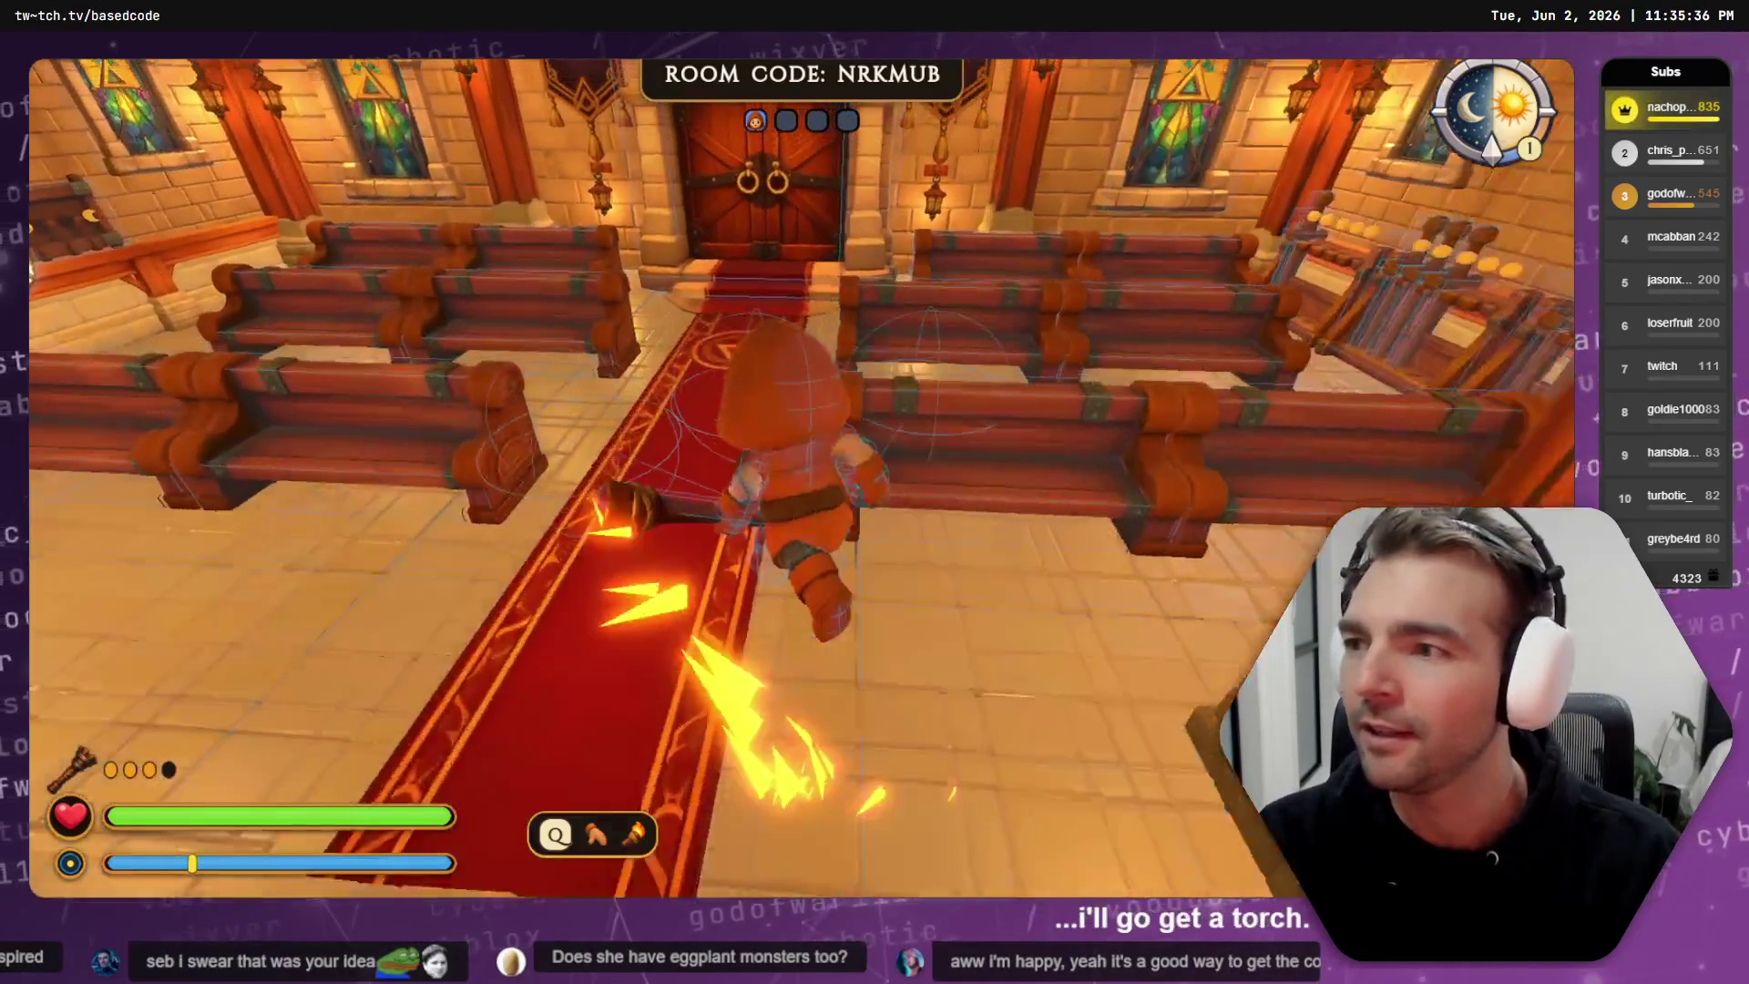
key("w")
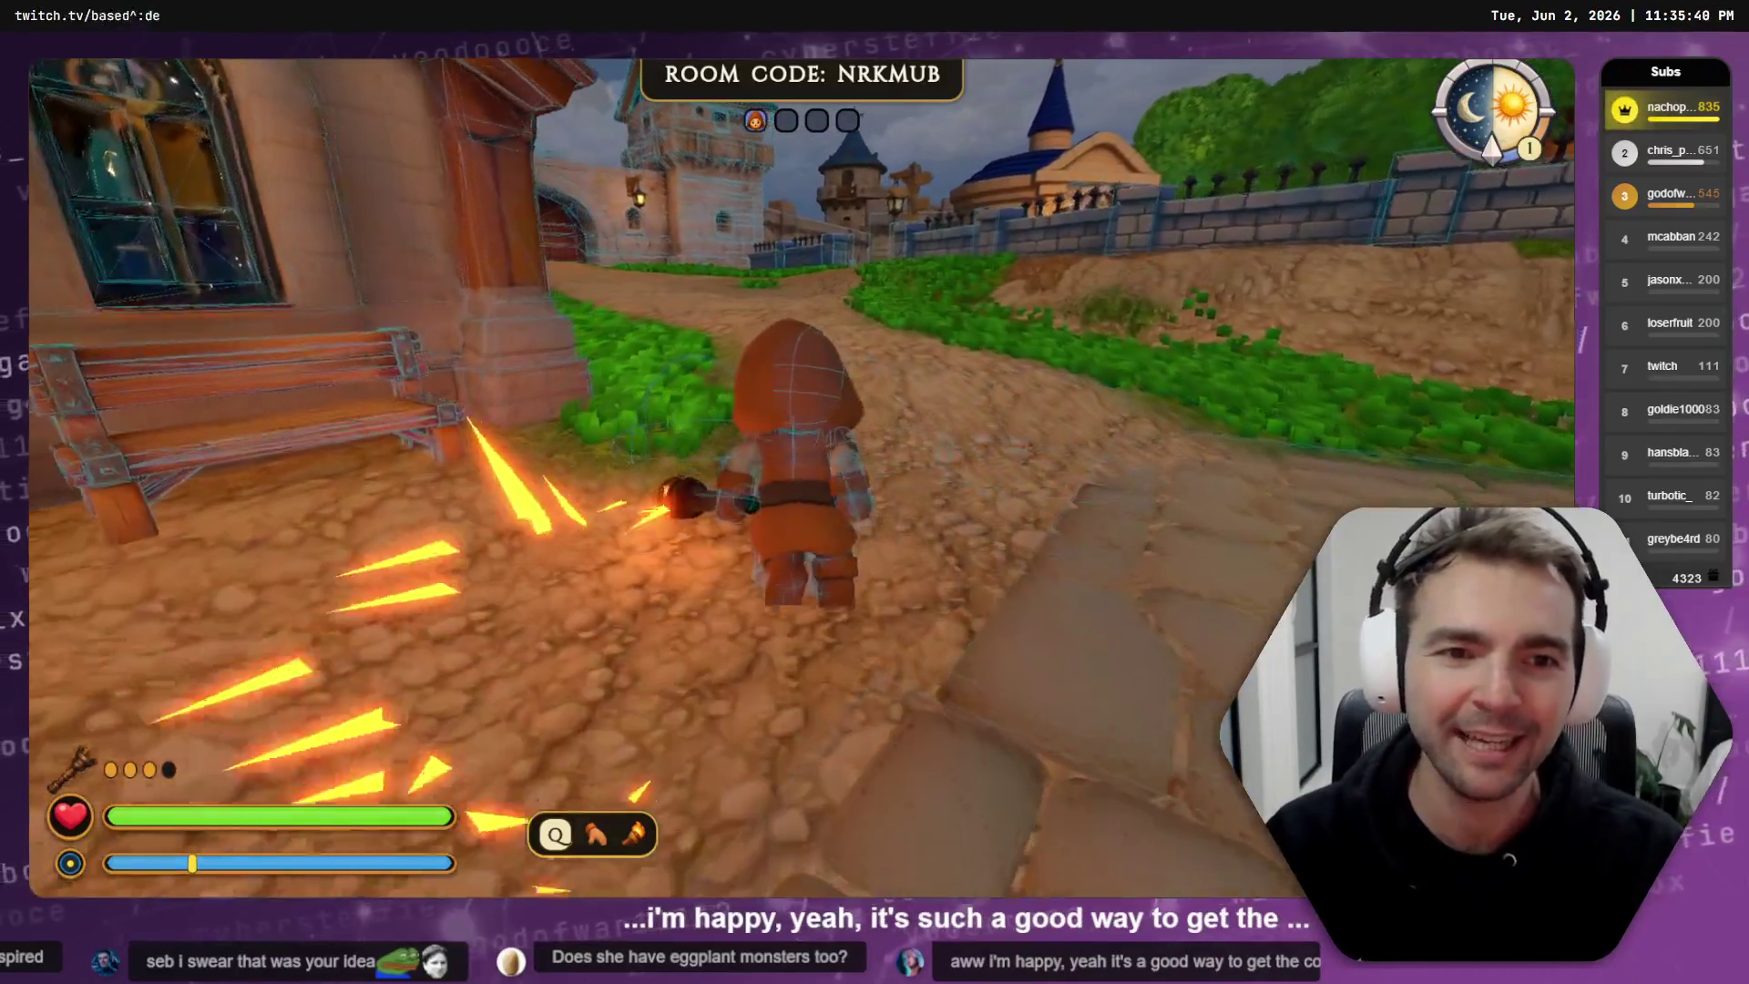
key("w")
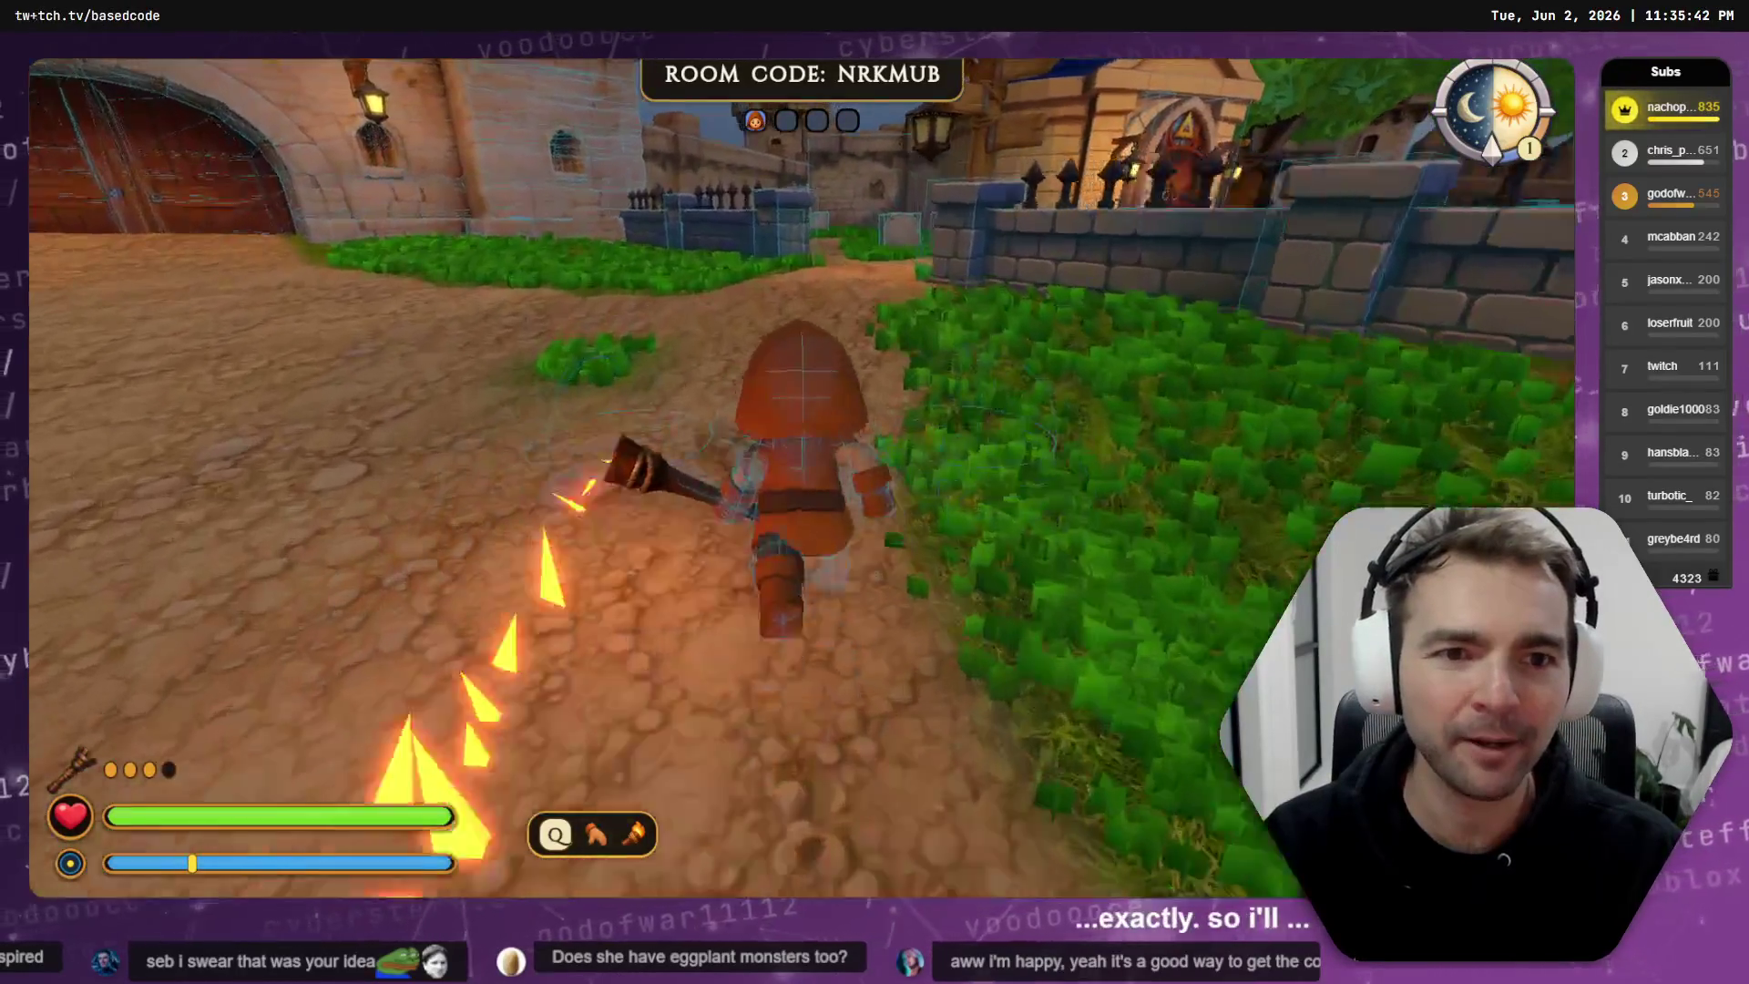
key("w")
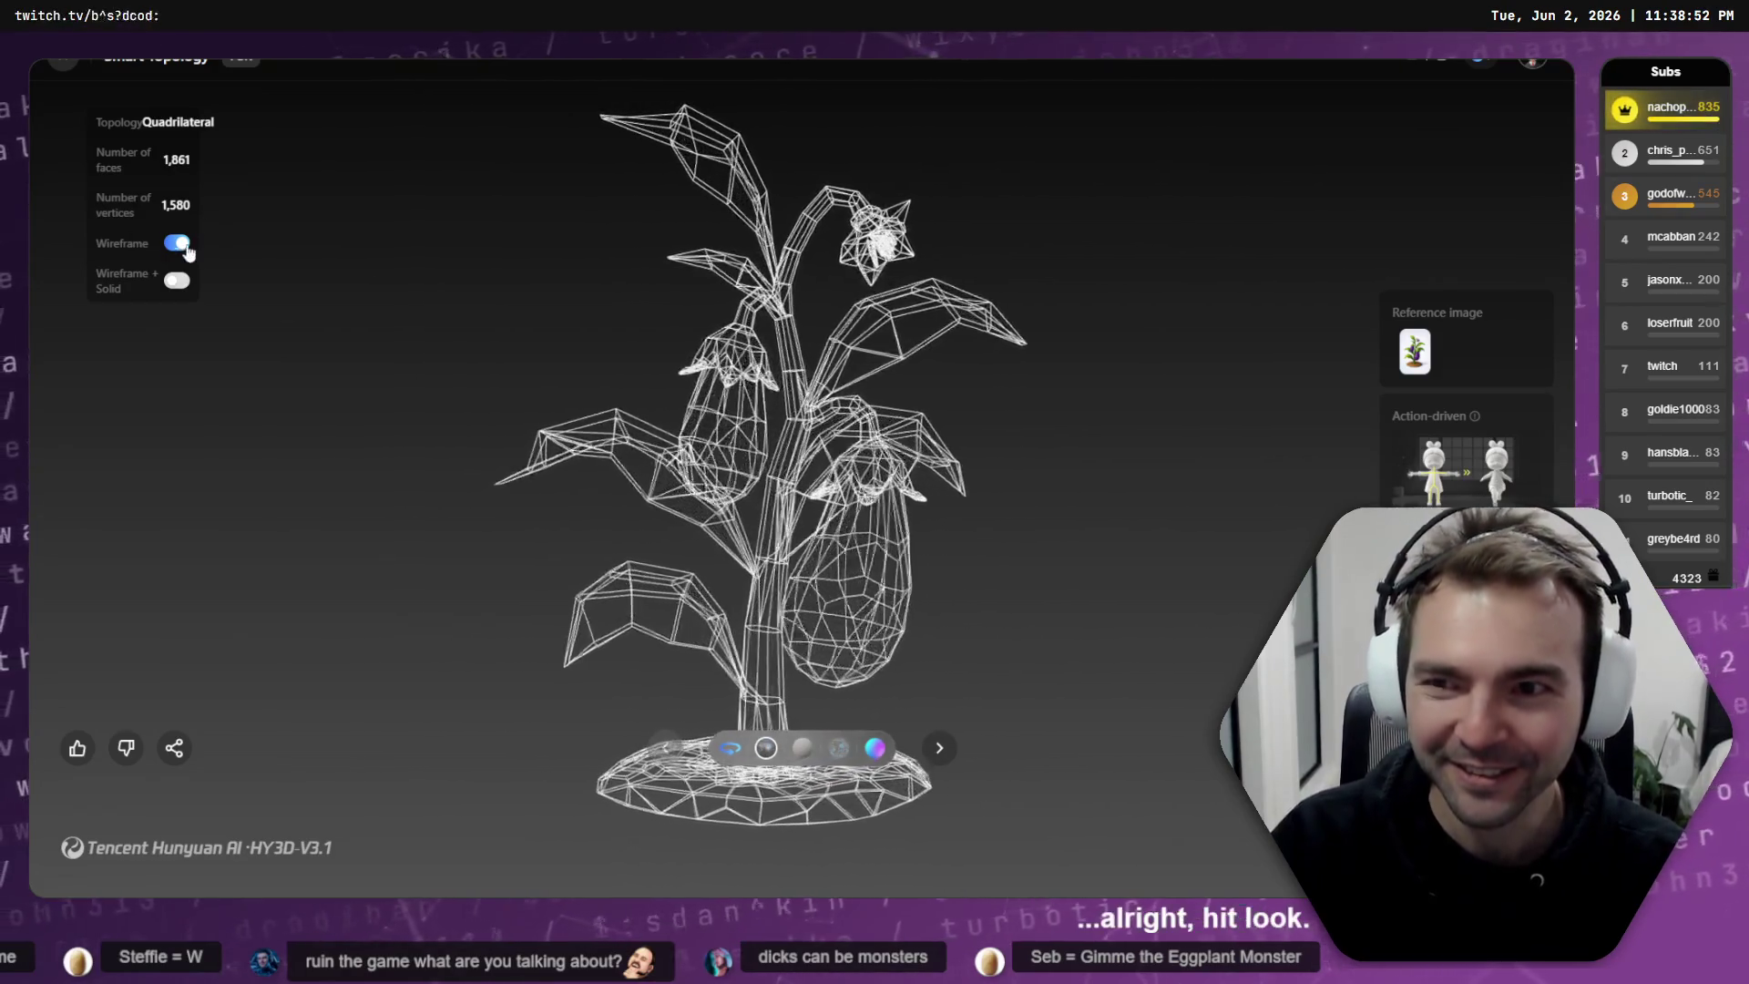
- Turn off Wireframe to show the eggplant textured, then return to the Godot editor's Granary scene
left_click(185, 246)
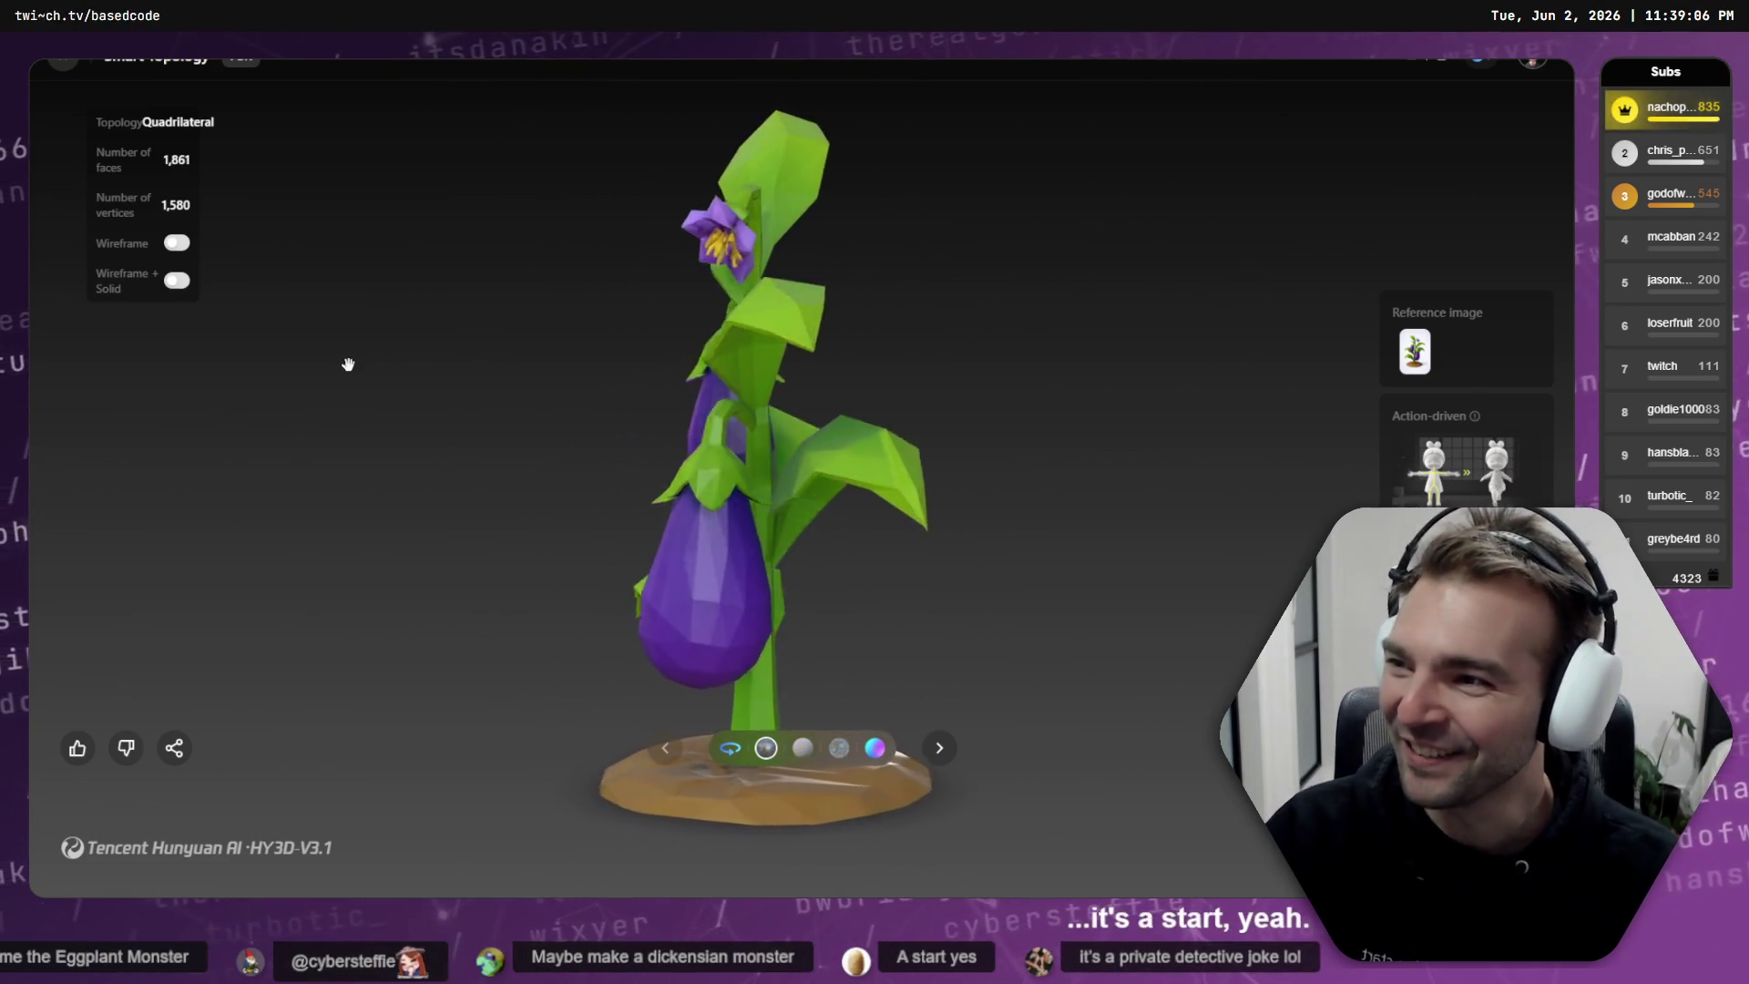
key("alt+Tab")
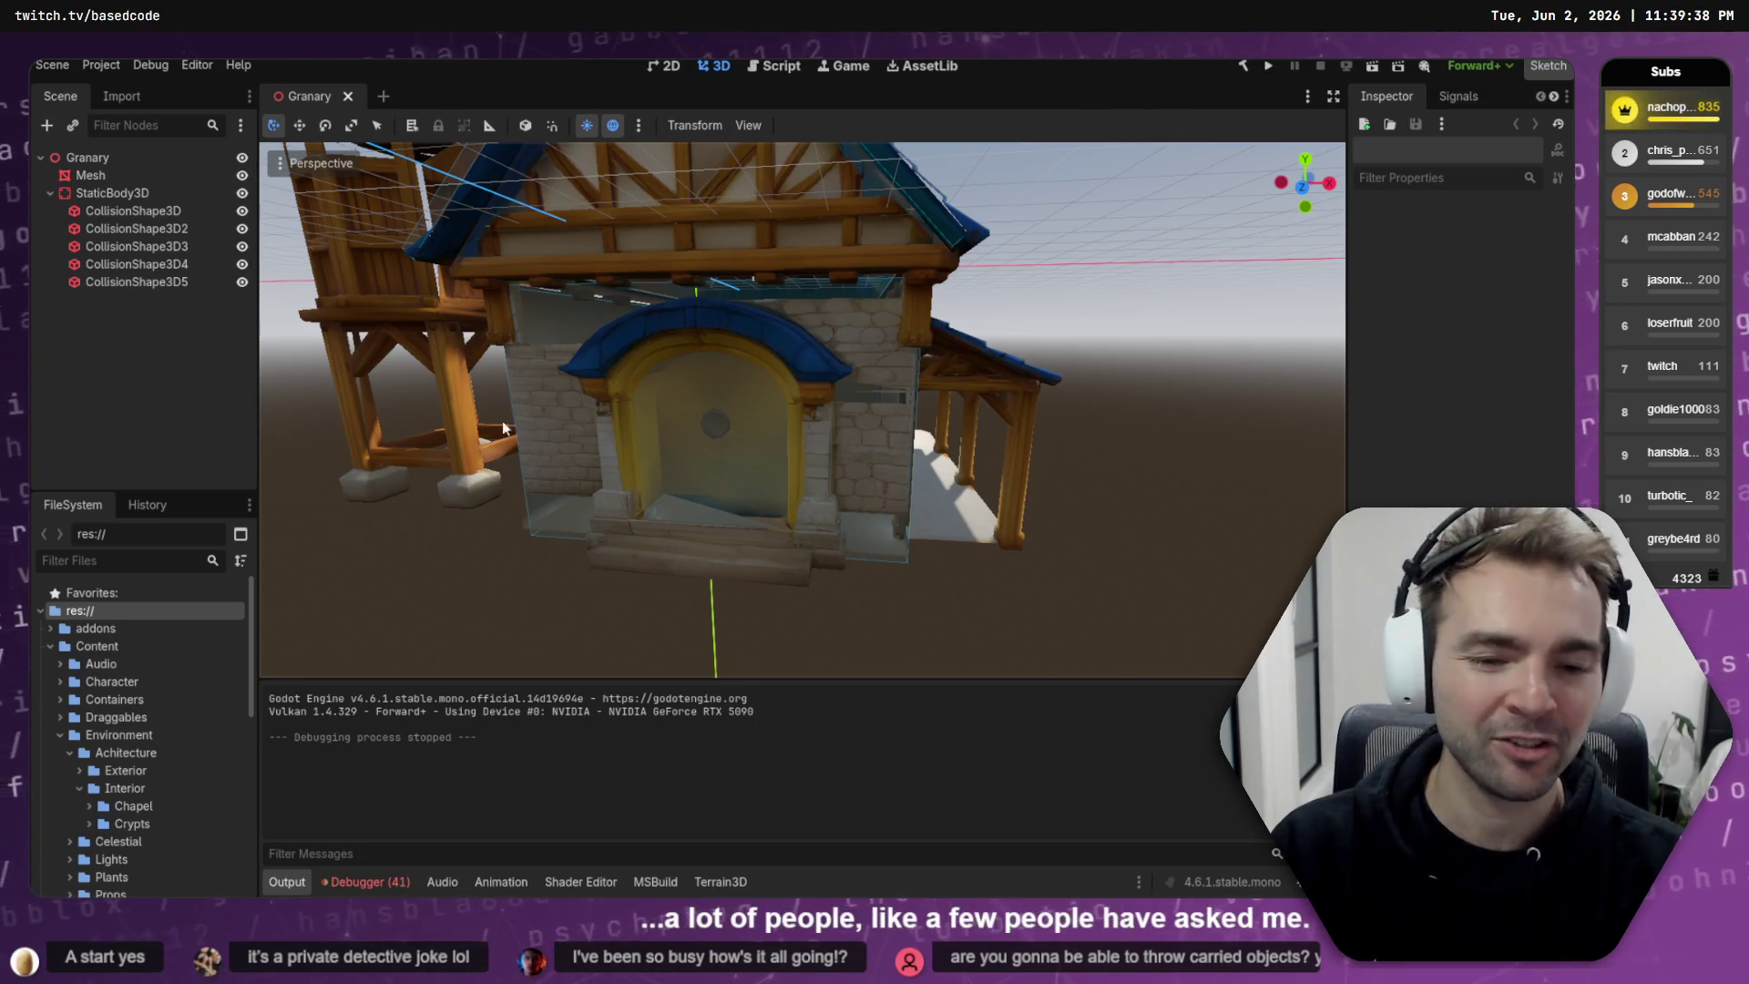
- Clear the debugger Errors list in each of Sessions 1, 2, 3 and 4
left_click(367, 882)
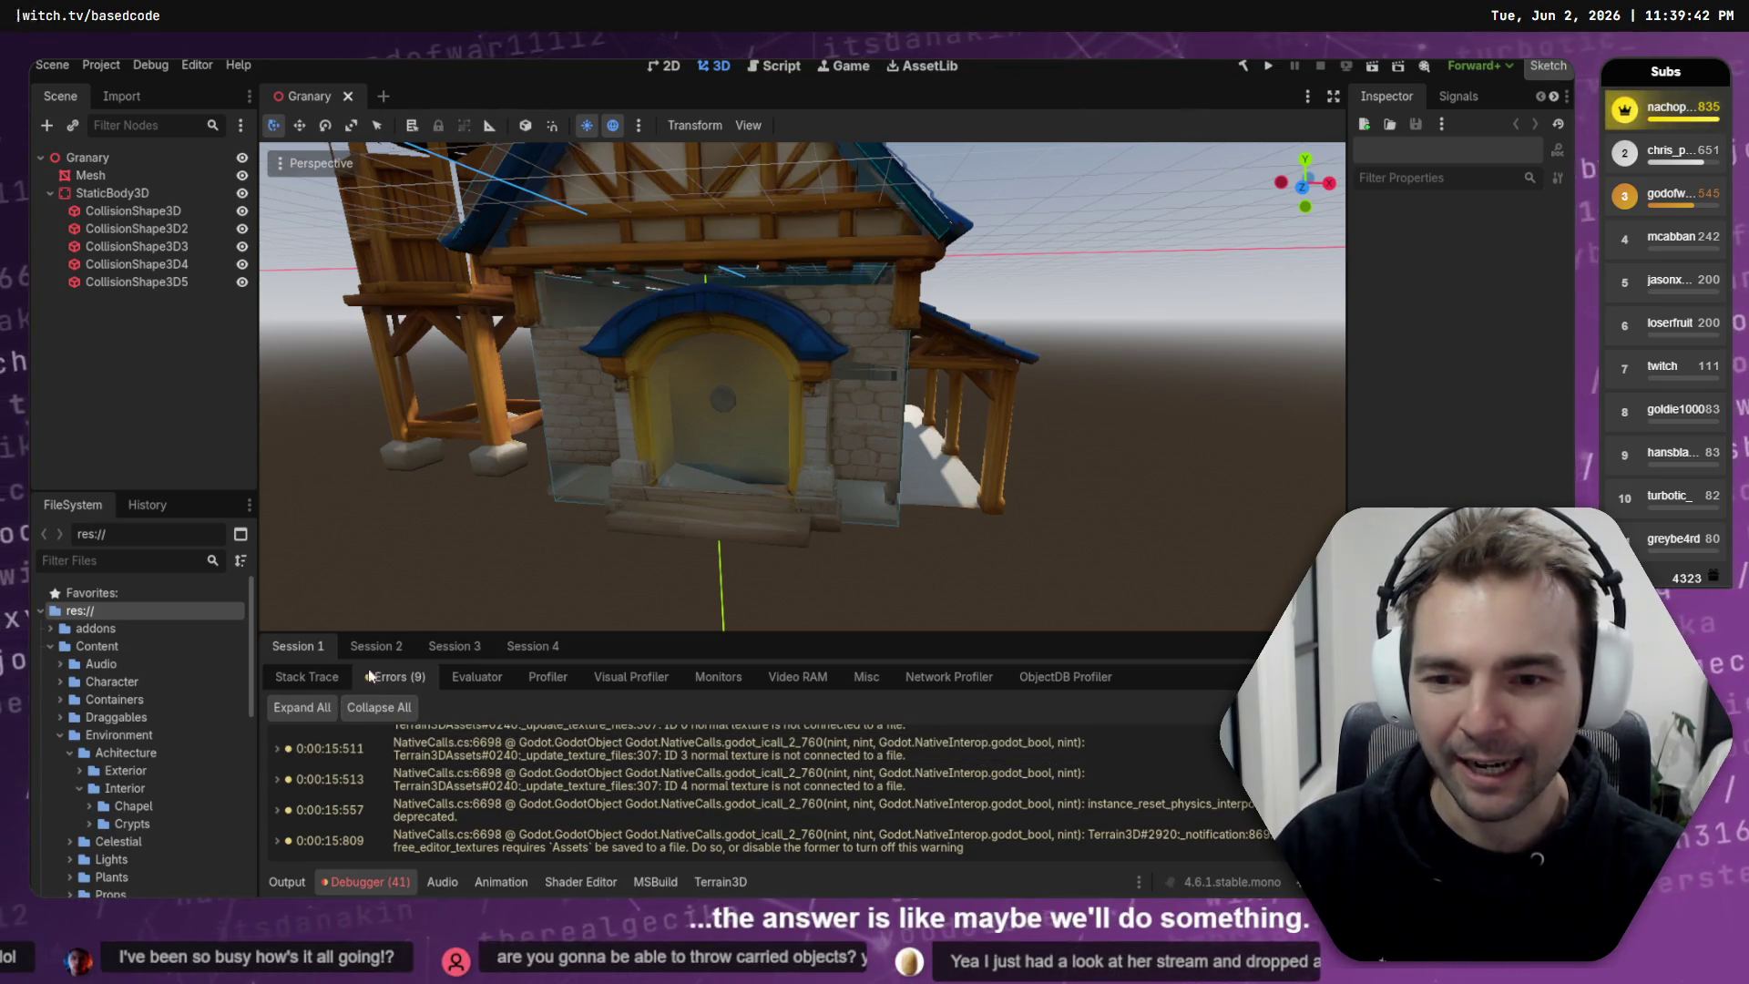
left_click(1116, 707)
left_click(392, 649)
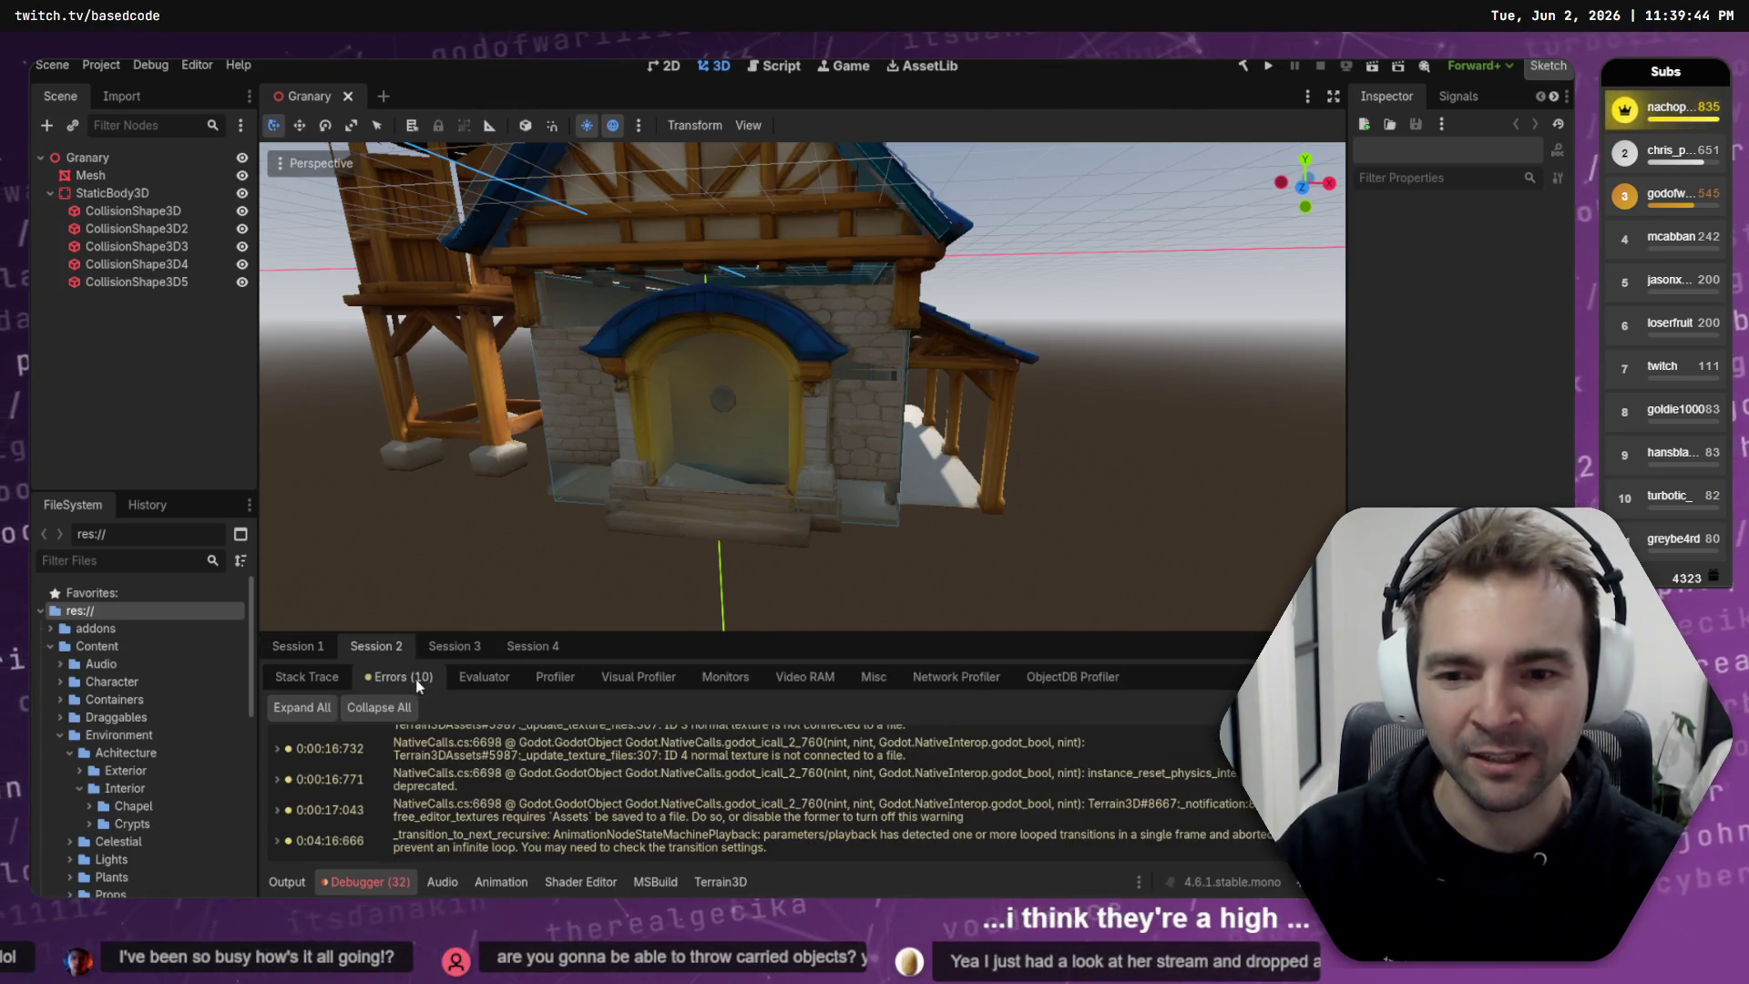
left_click(1218, 713)
left_click(454, 646)
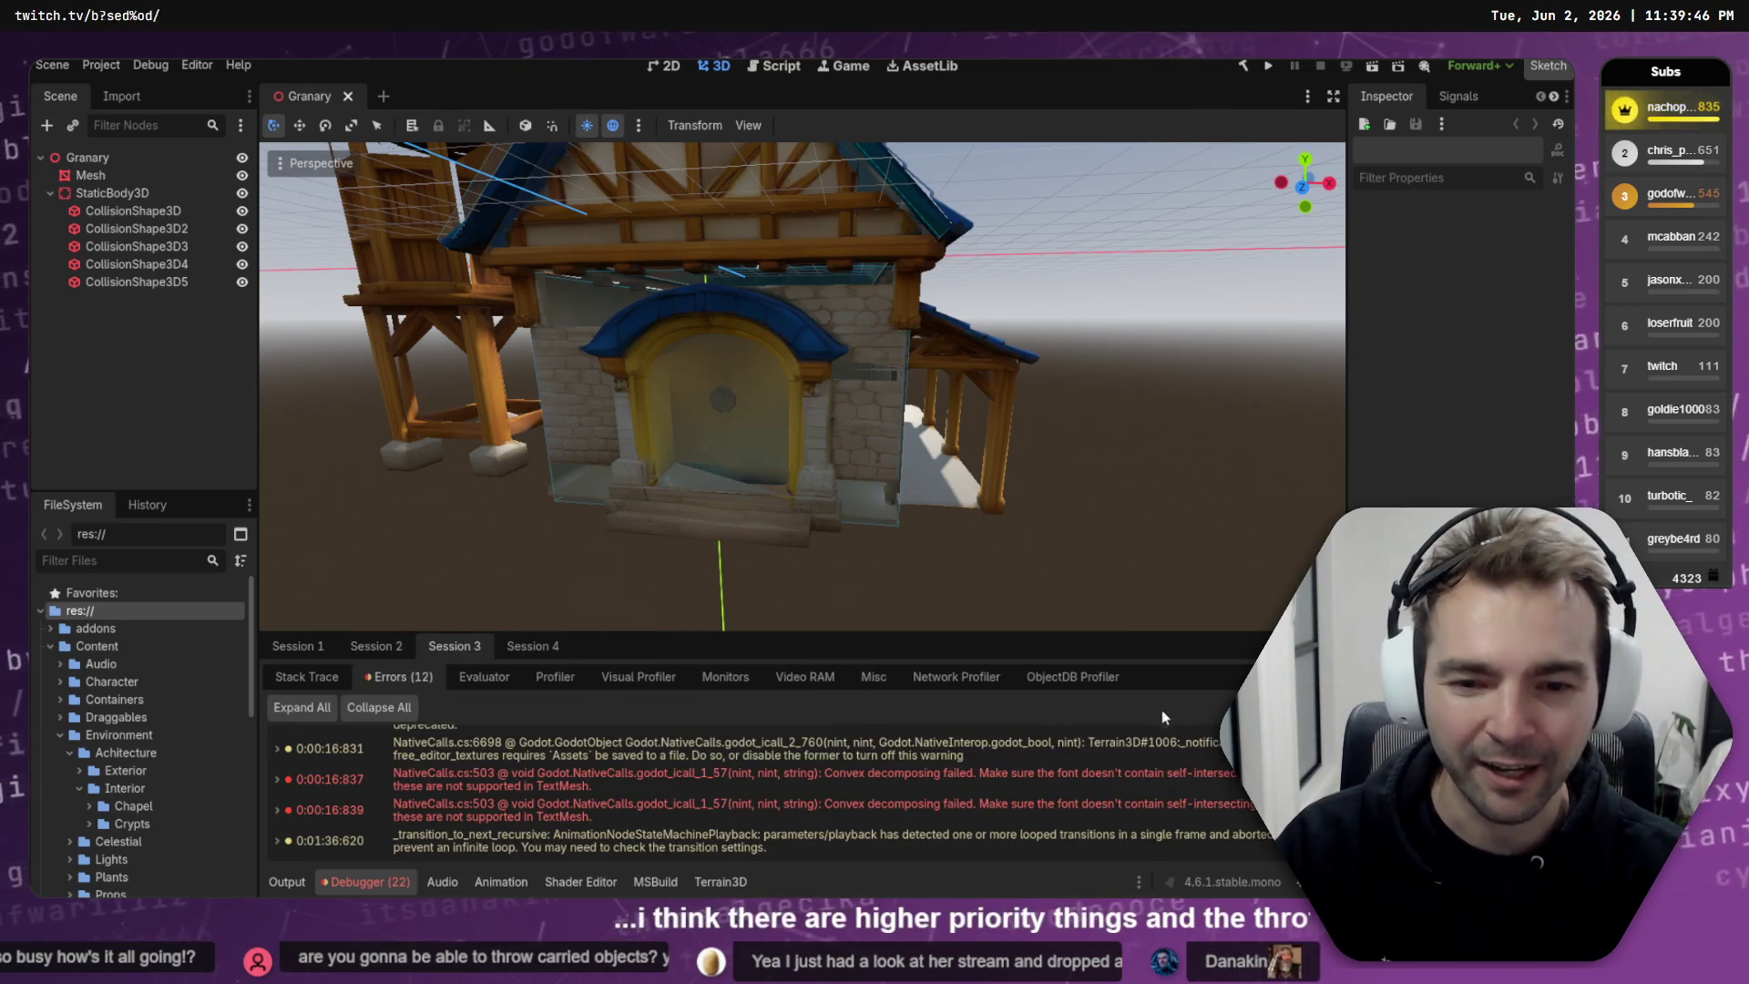
left_click(1221, 706)
left_click(533, 645)
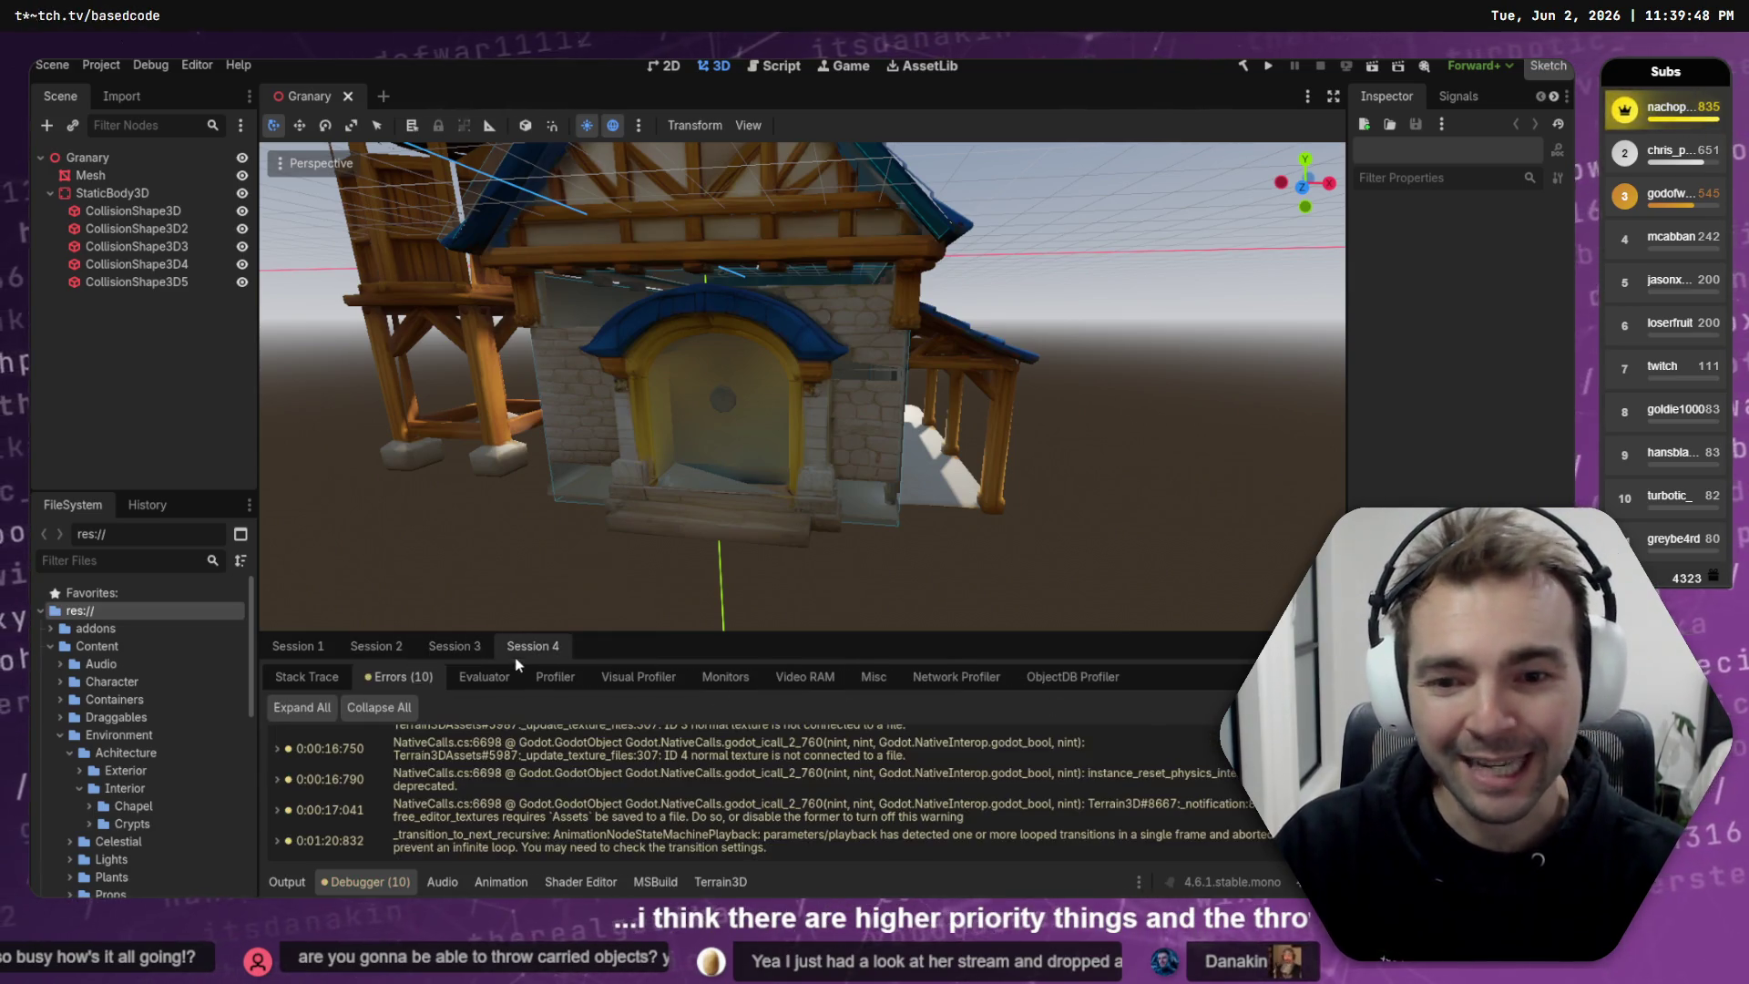
left_click(1220, 707)
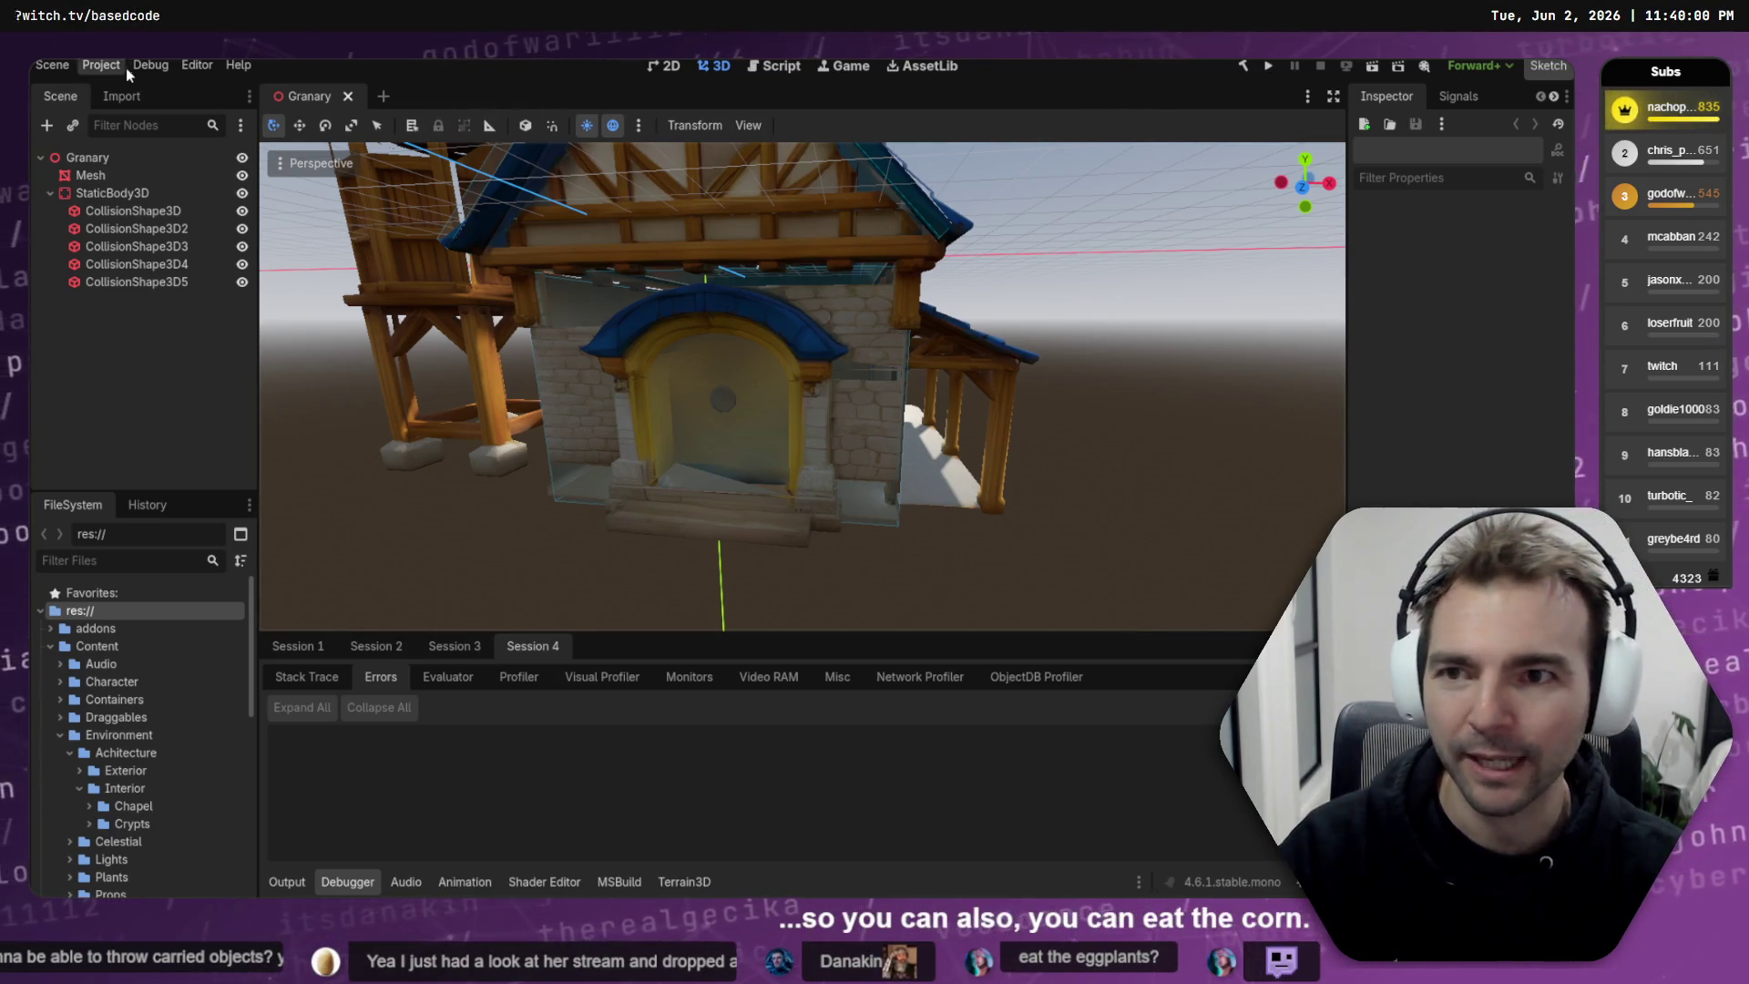
- Glance at the Debug menu, then go to the Codex terminal and focus the left session's input
left_click(150, 64)
mouse_move(200, 66)
key("Escape")
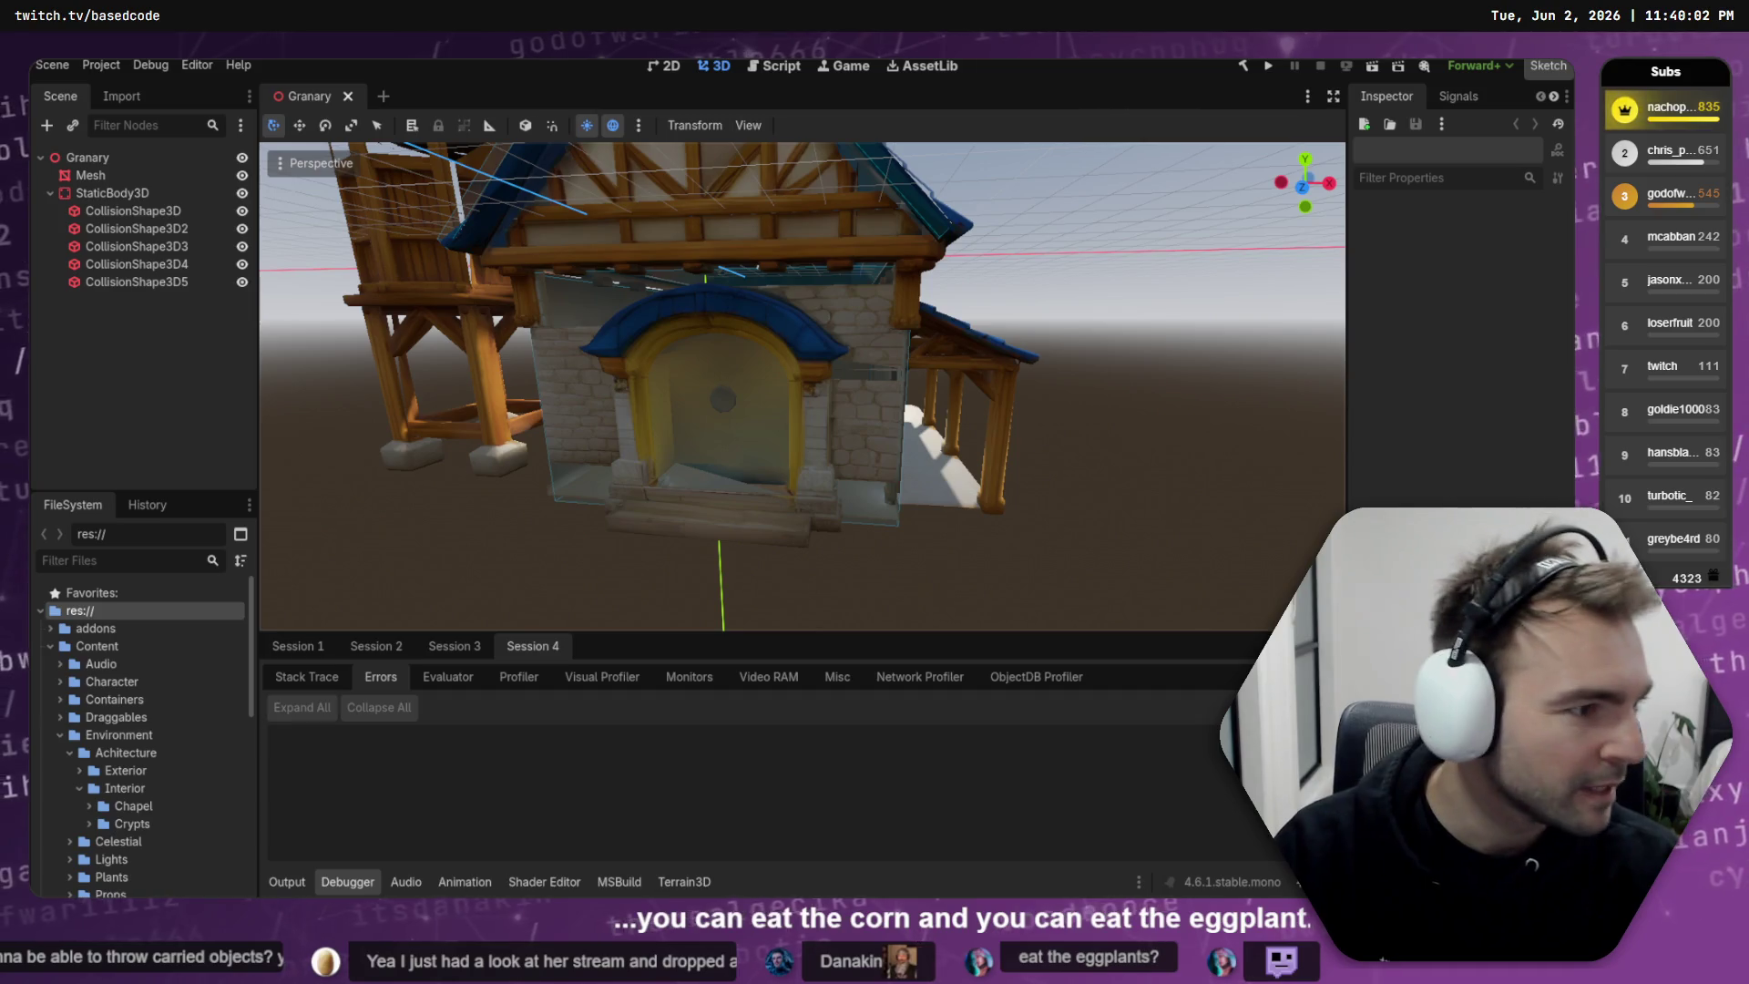
key("alt+Tab")
left_click(156, 394)
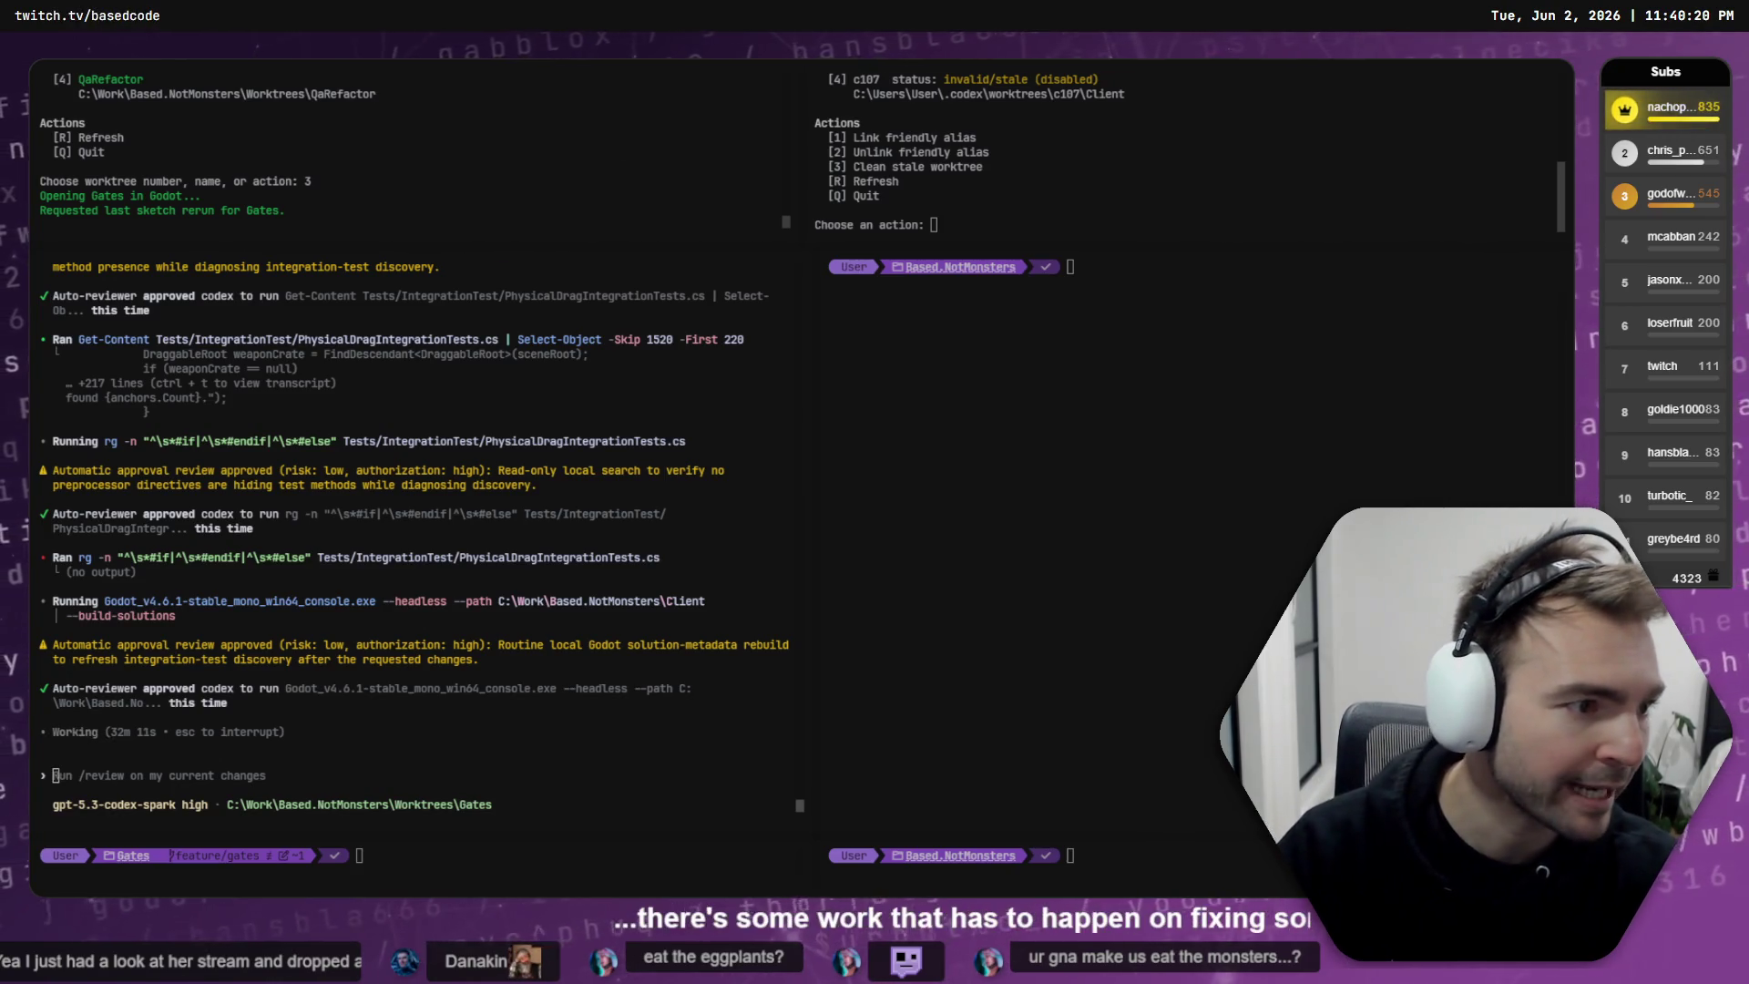
- In Fork's Client: Gates tab, review DraggableSpawnAdapter.cs and PhysicalDragIntegrationTests.cs, then stage all unstaged files
key("alt+Tab")
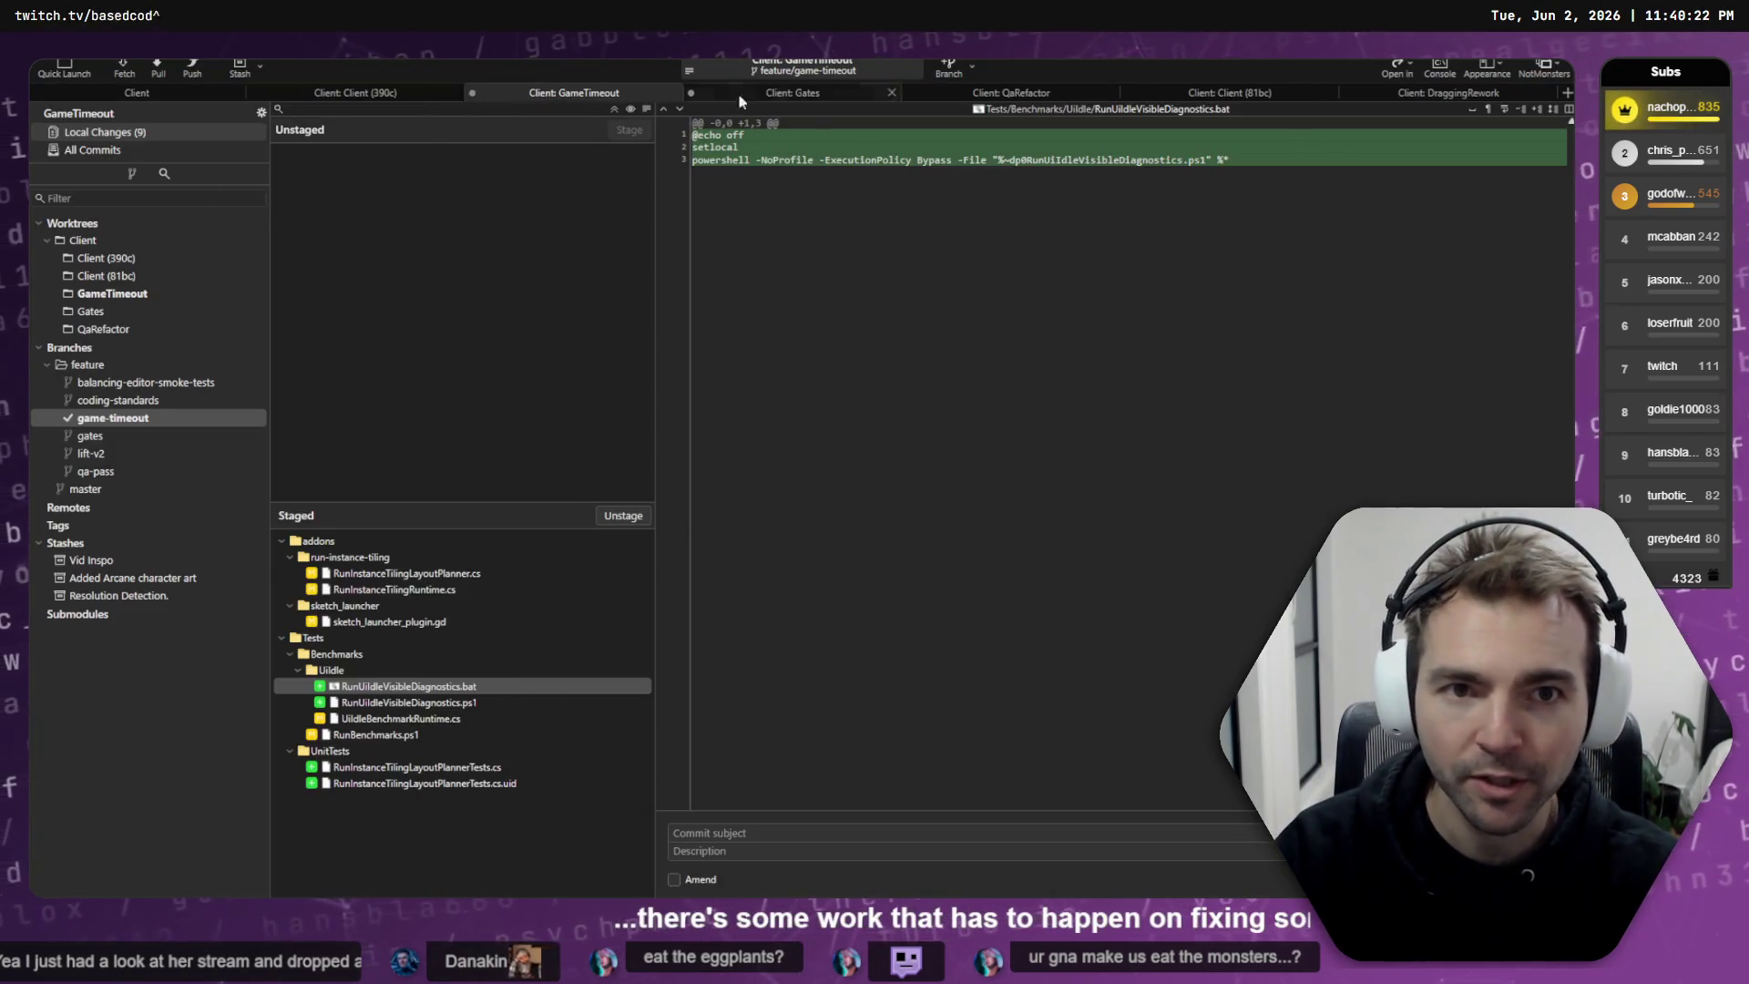
left_click(786, 93)
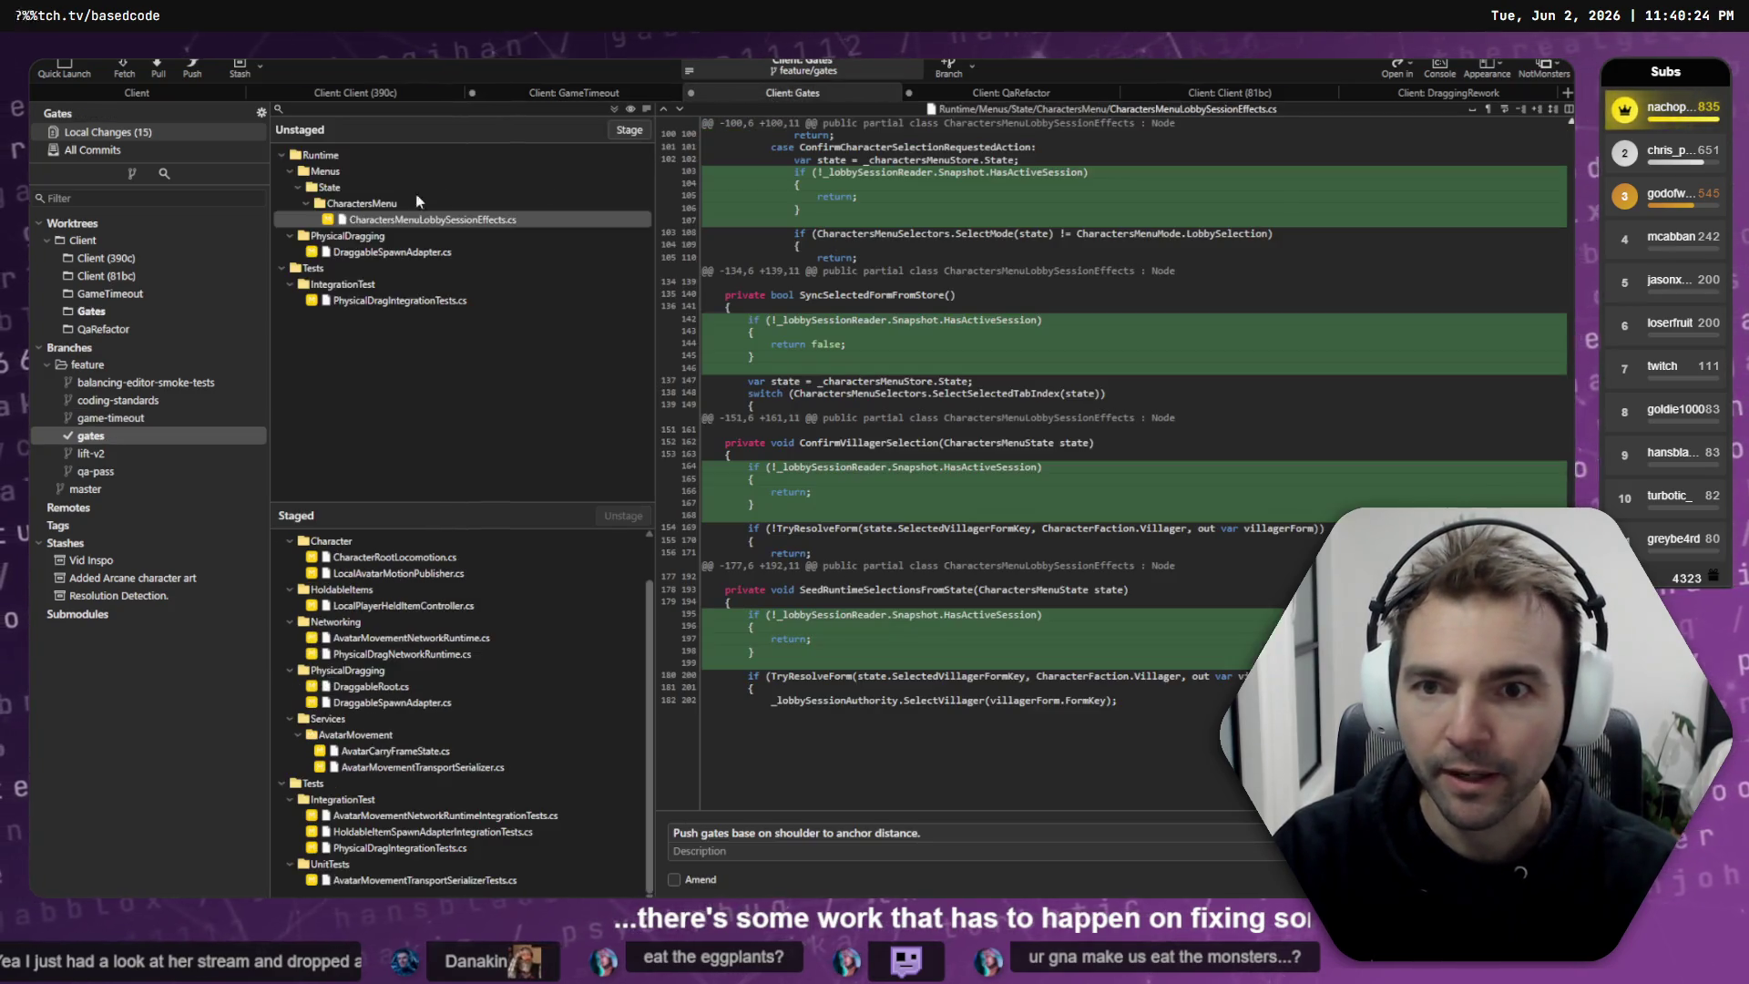
left_click(411, 254)
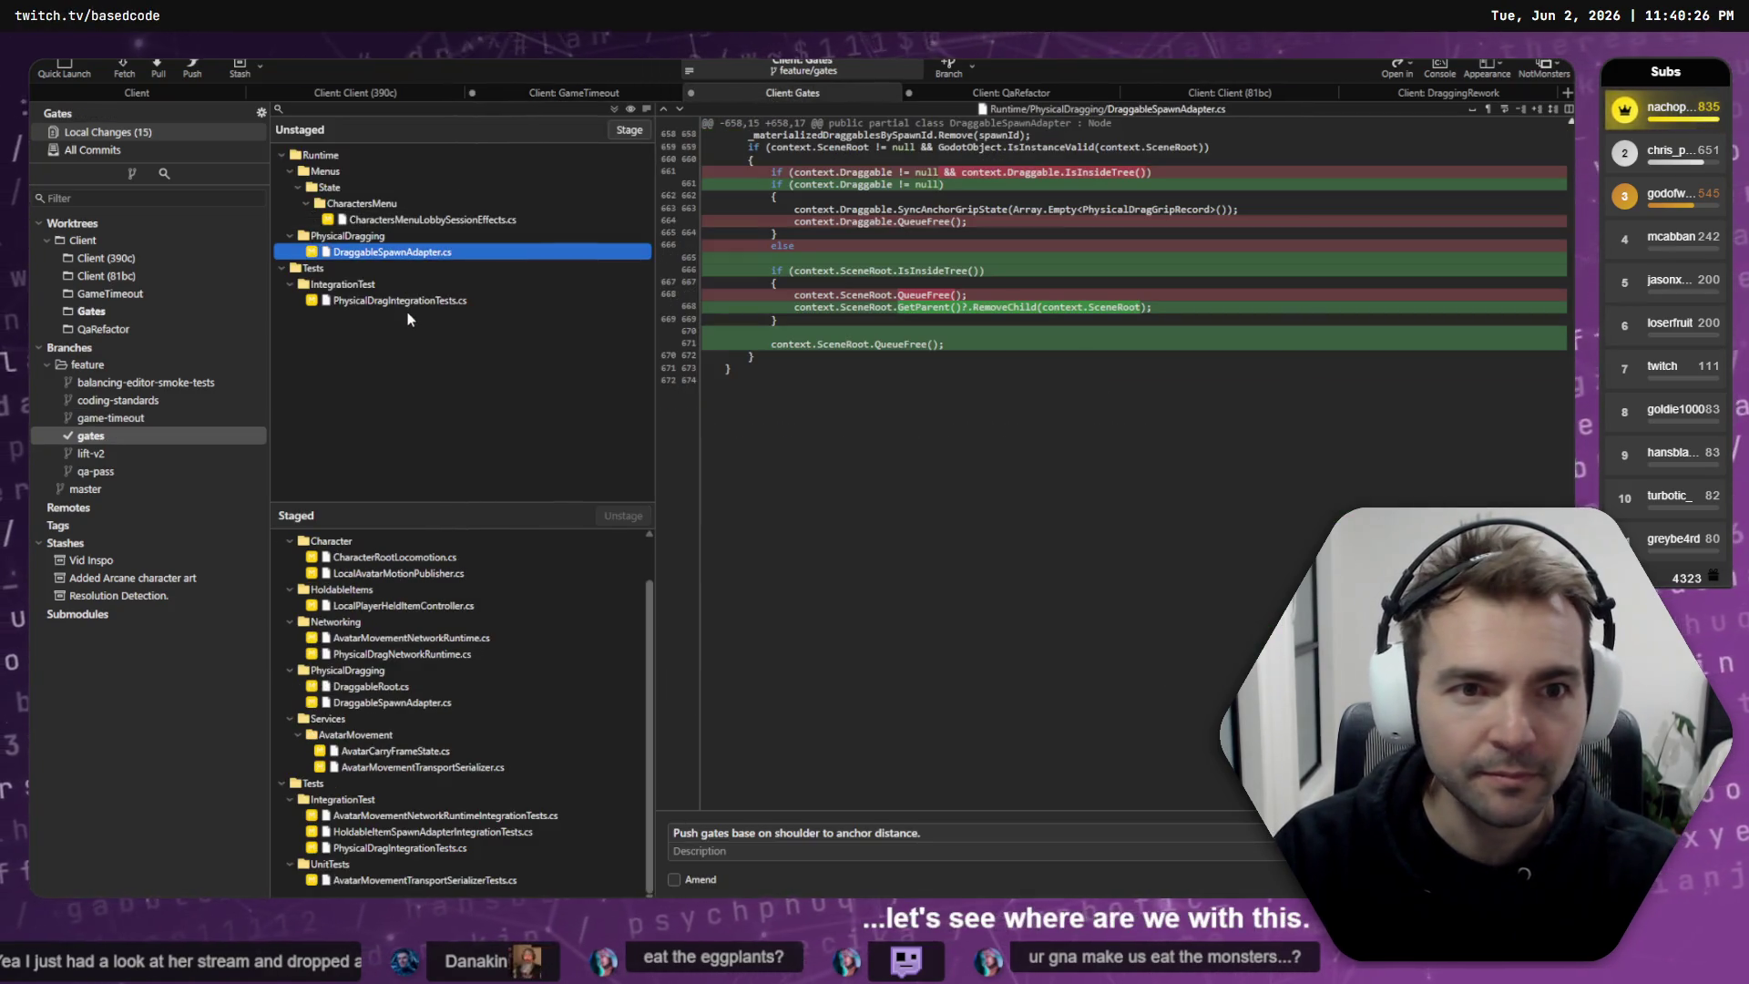
left_click(425, 300)
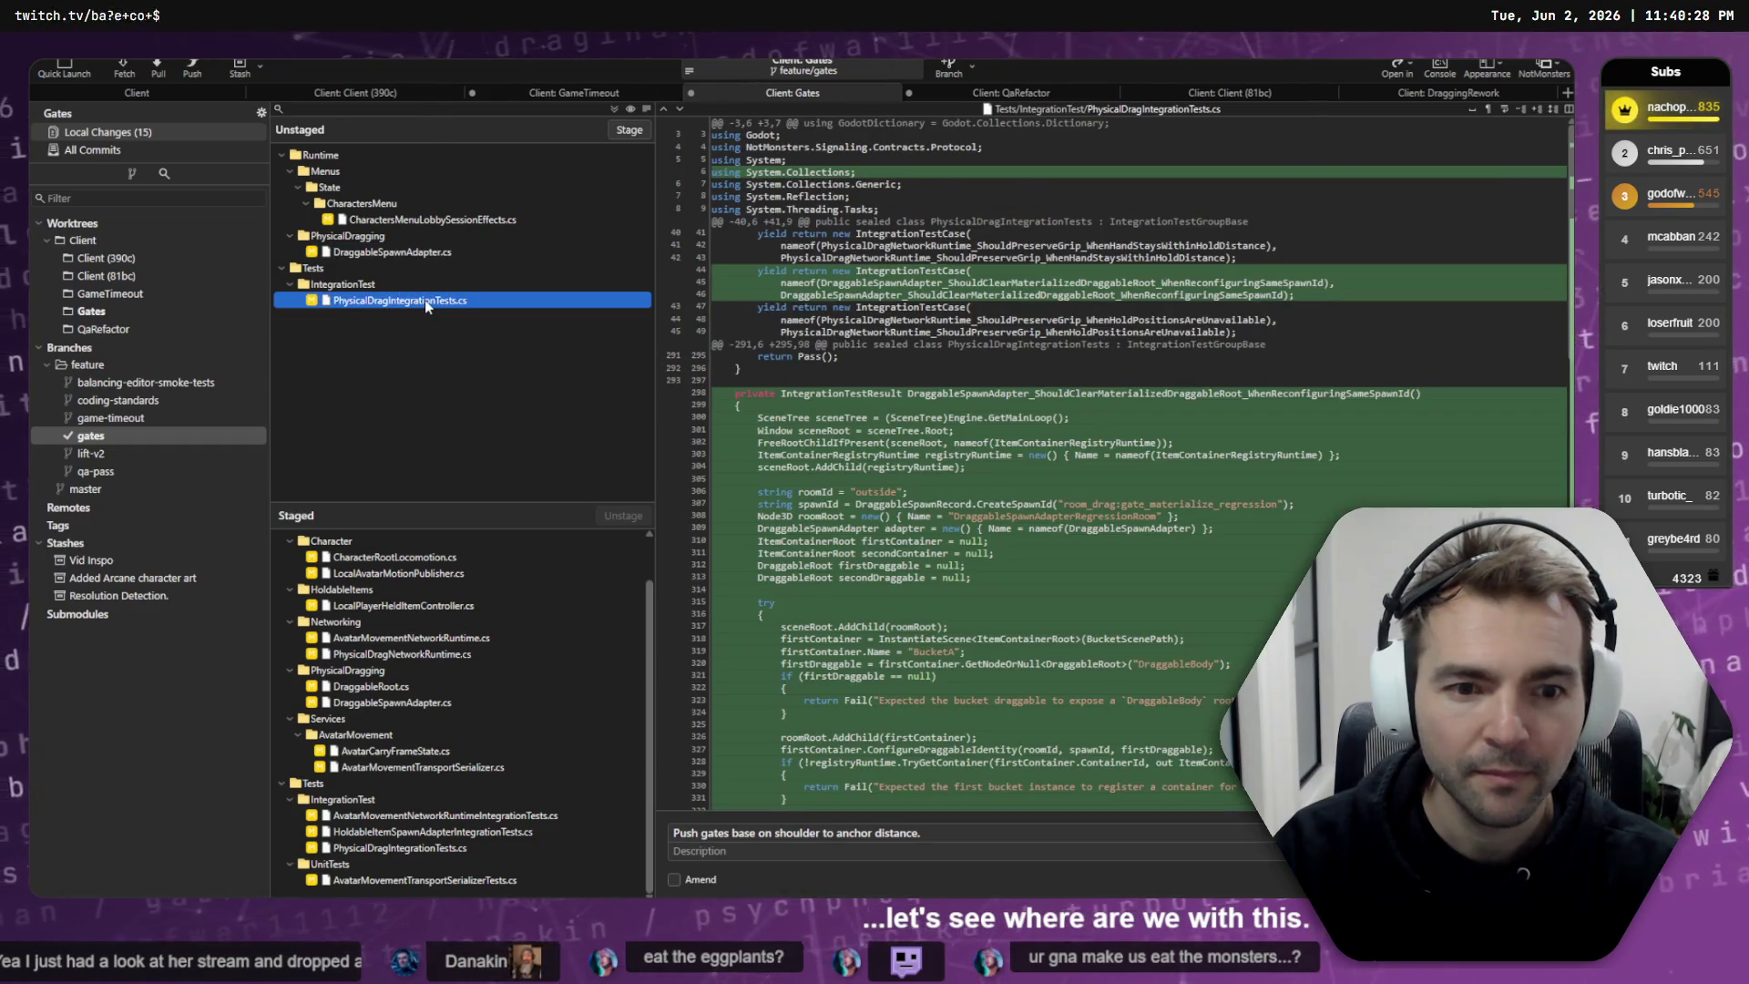
left_click(496, 220, "shift")
left_click(630, 130)
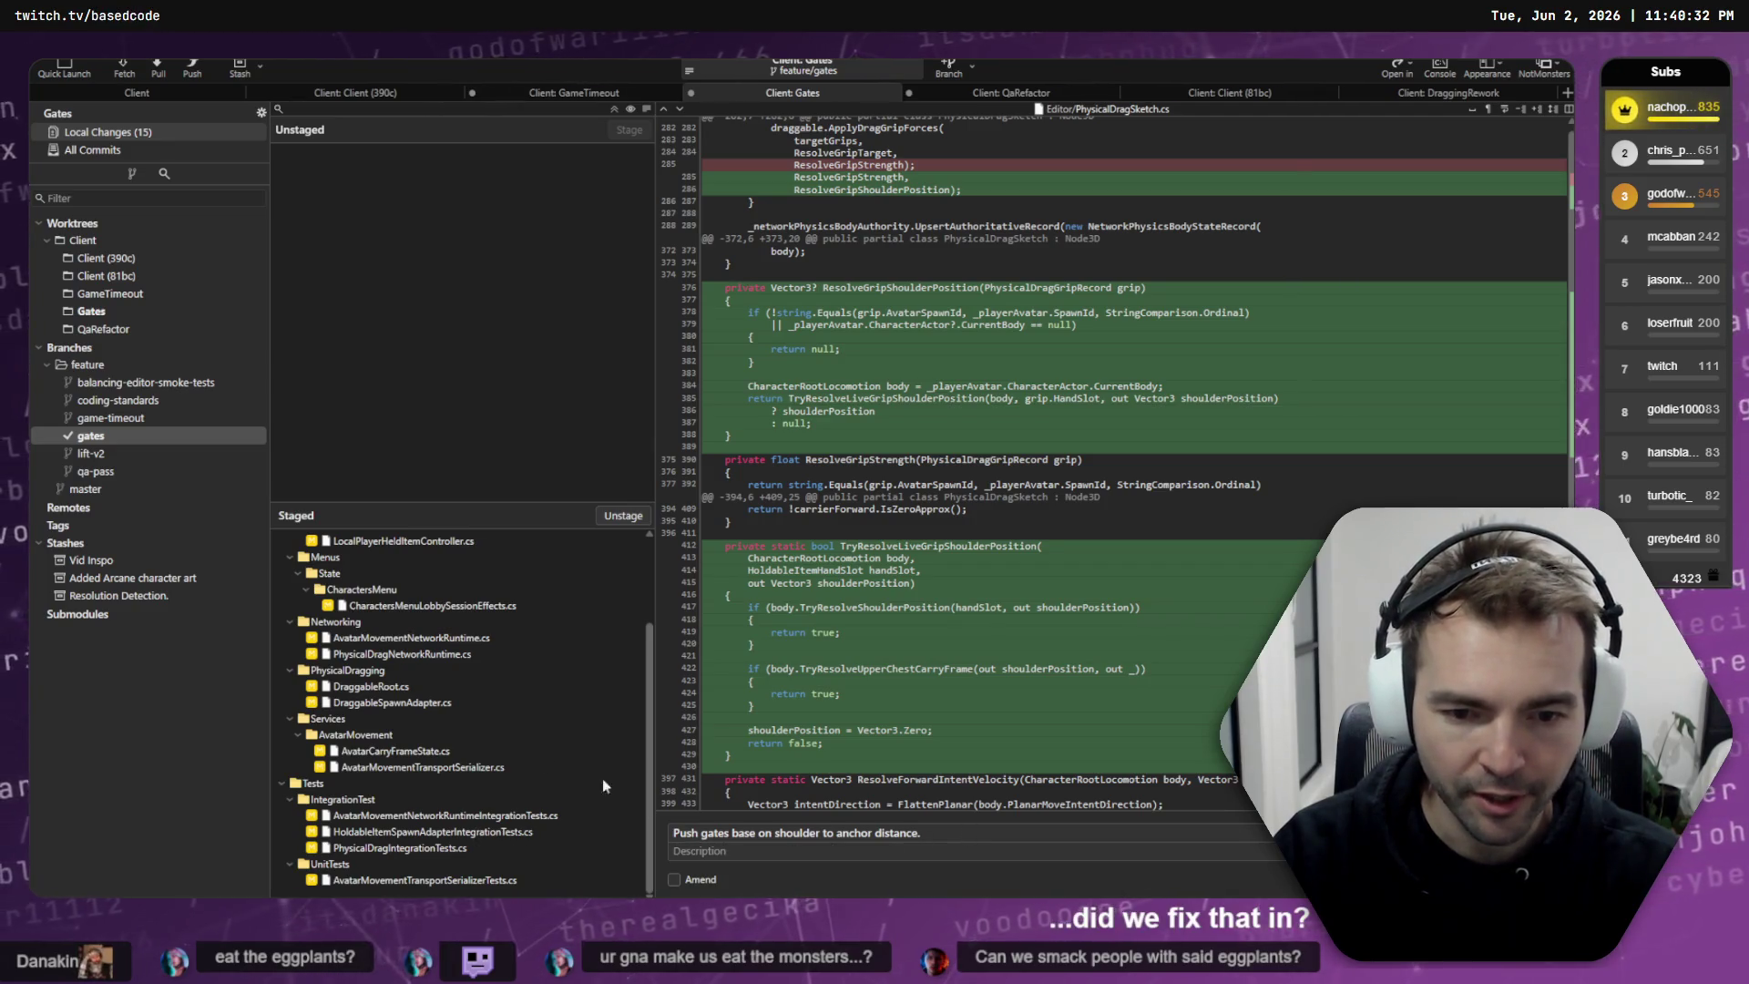
left_click(587, 606)
- Cycle through the open windows, including the Godot editor, ending at the Codex terminal
key("alt+Tab")
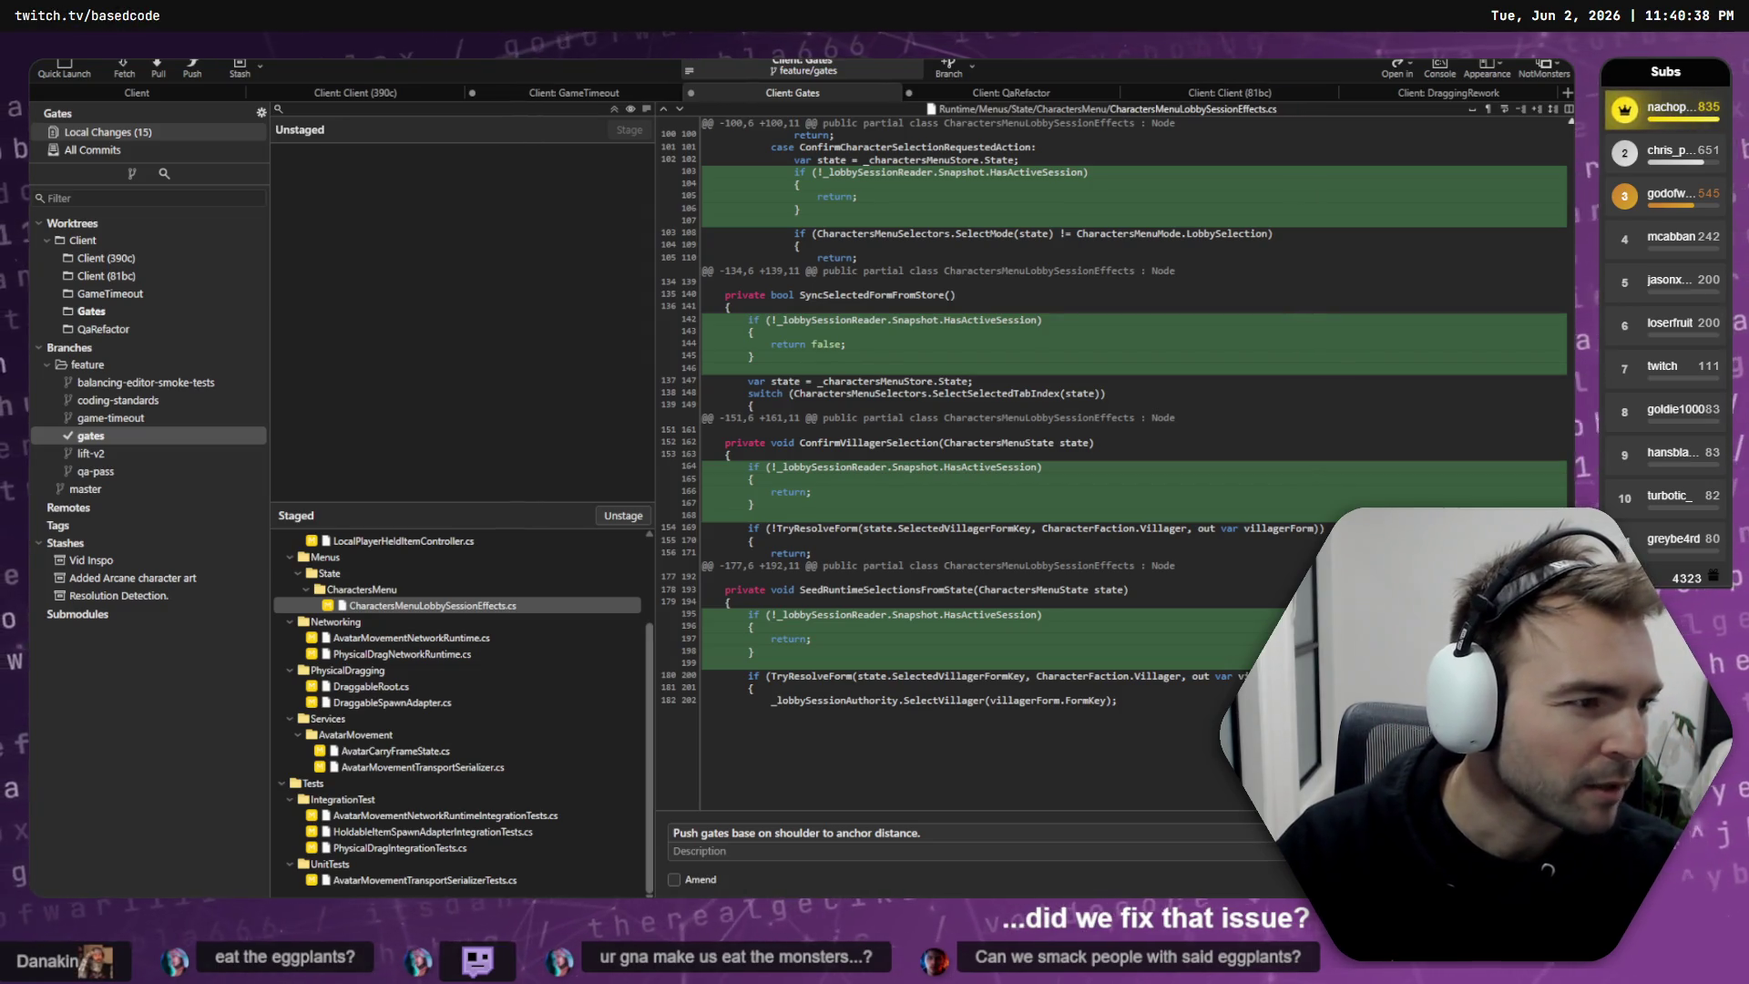
key("alt+Tab")
key("alt+Tab")
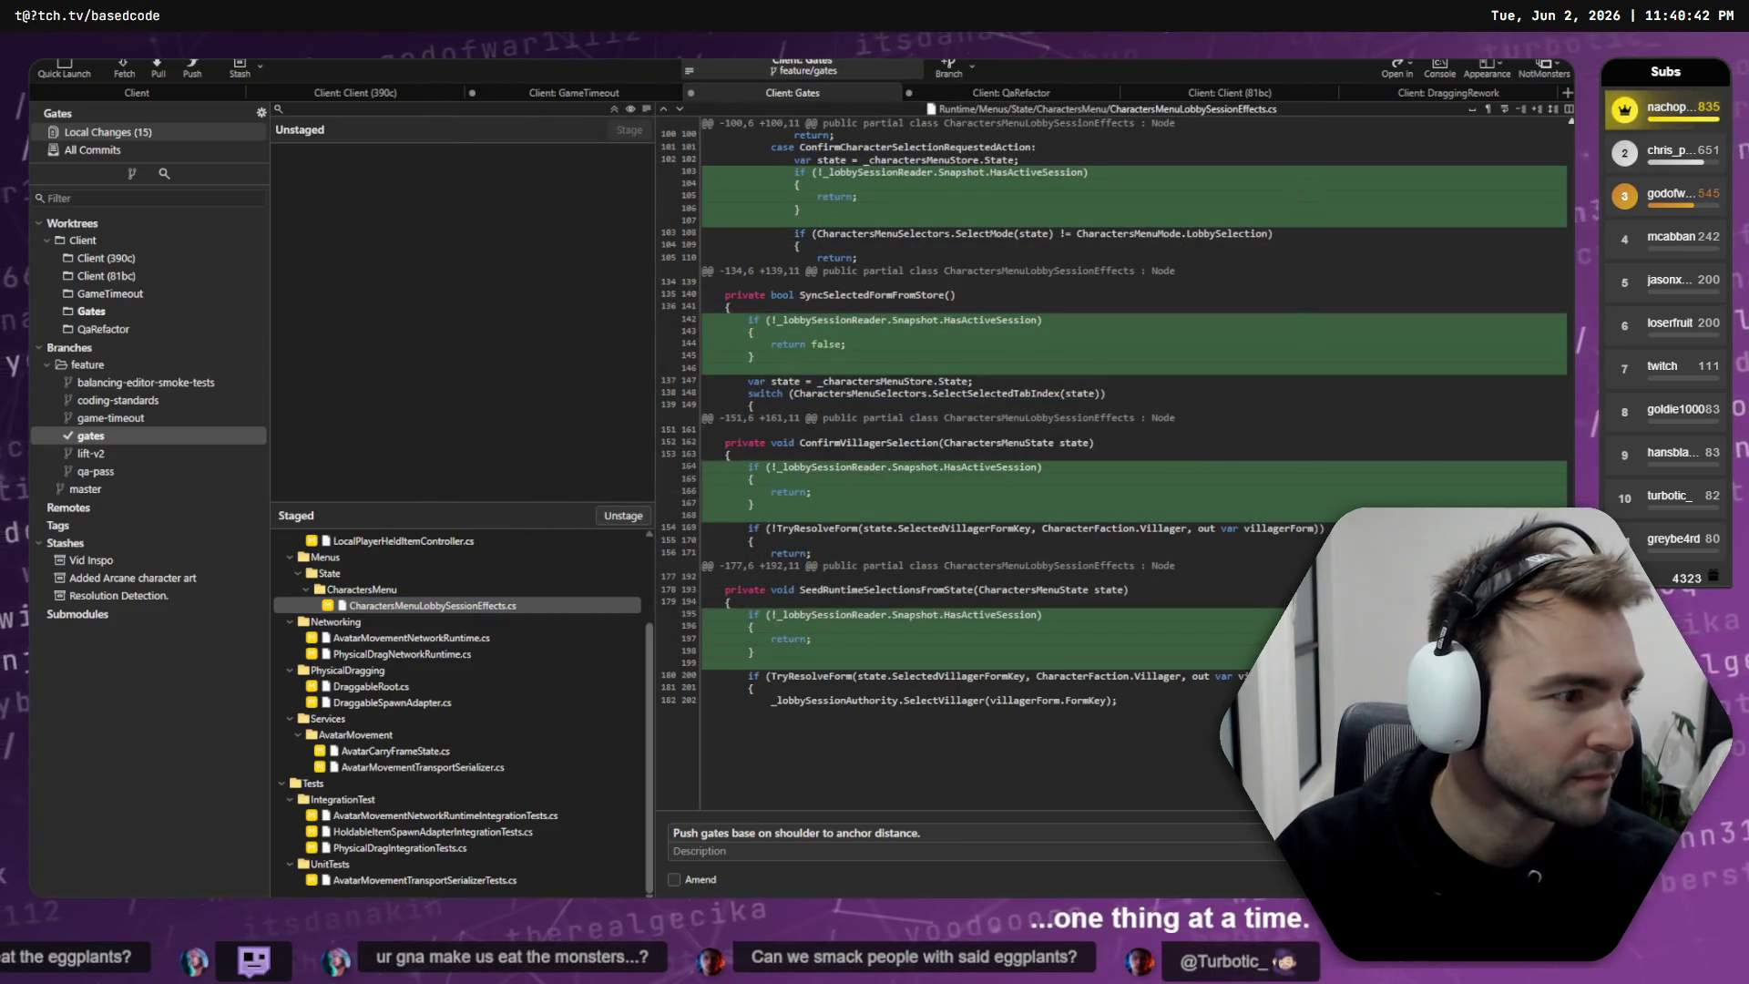
key("alt+Tab")
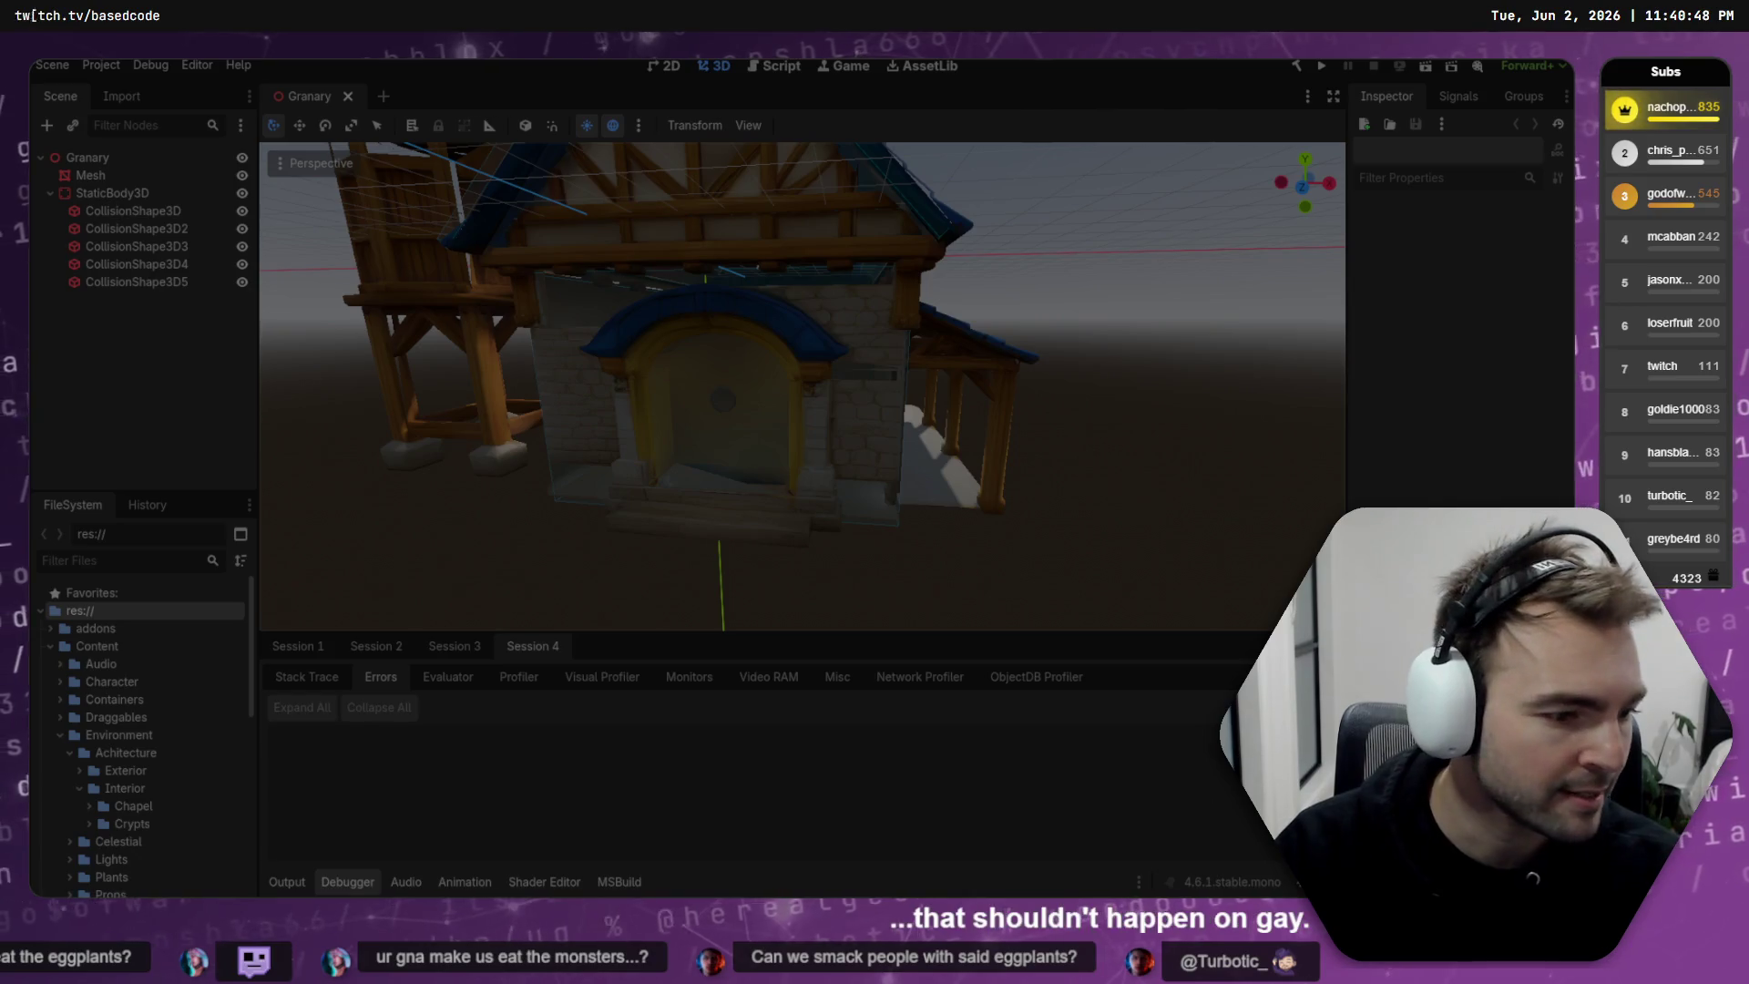
key("alt+Tab")
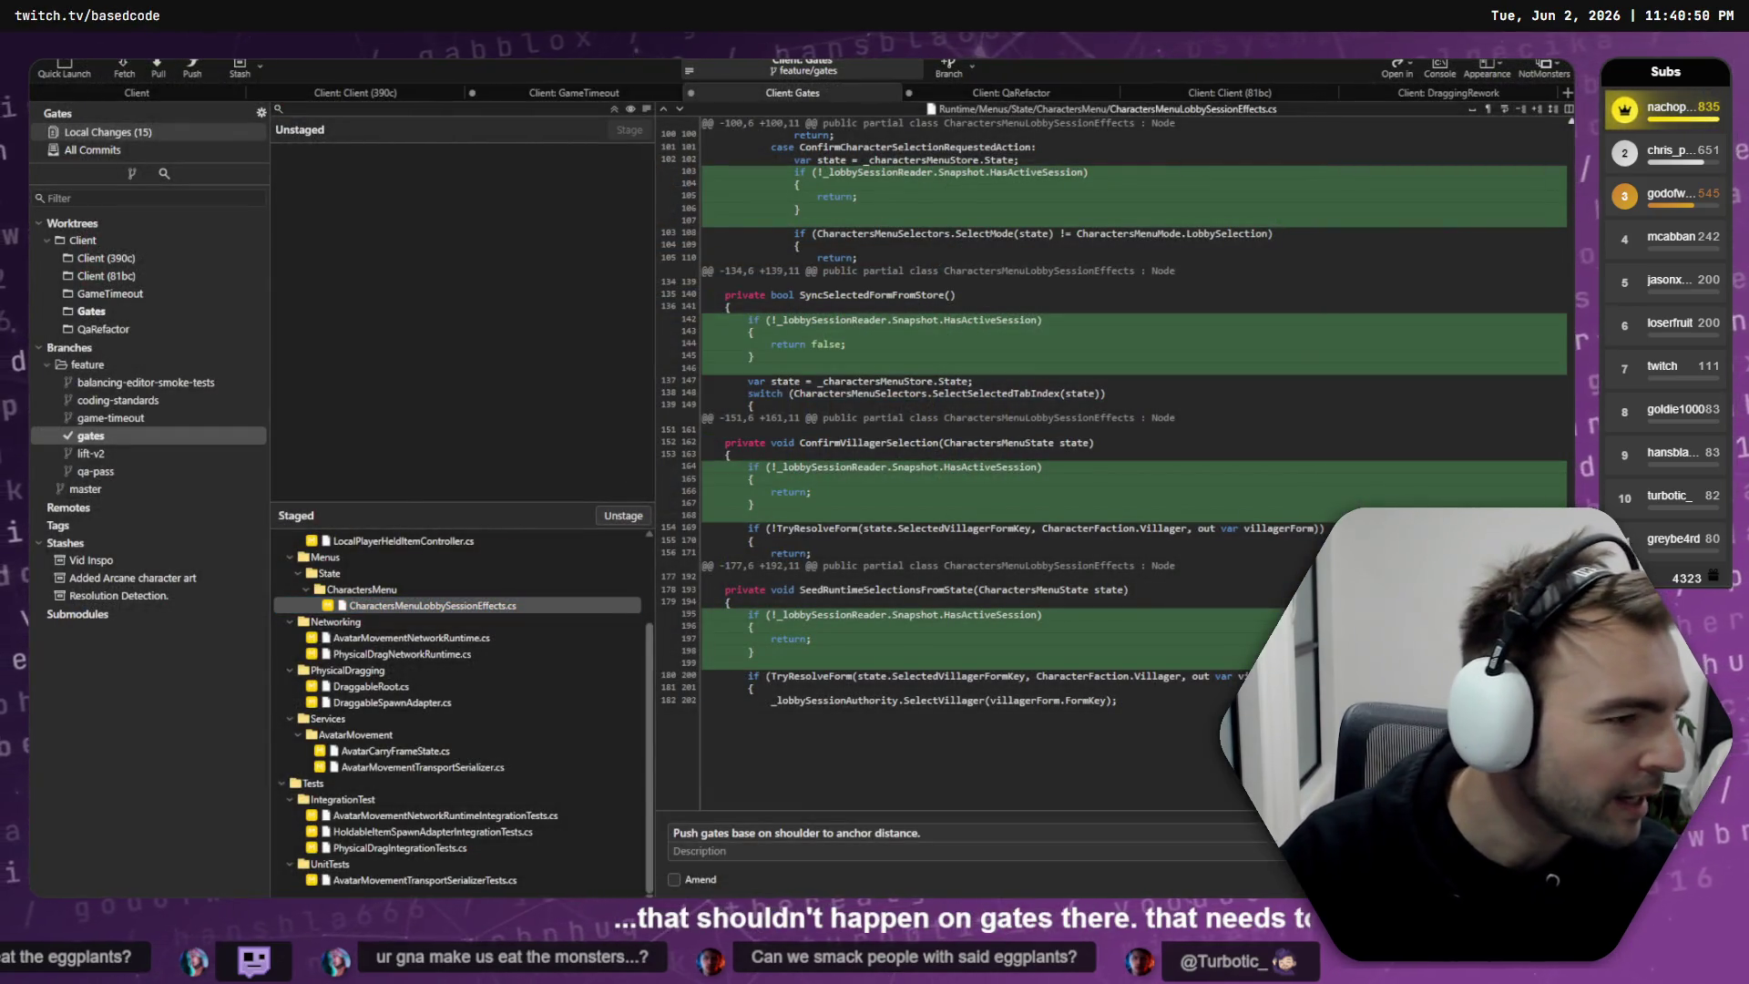
key("alt+Tab")
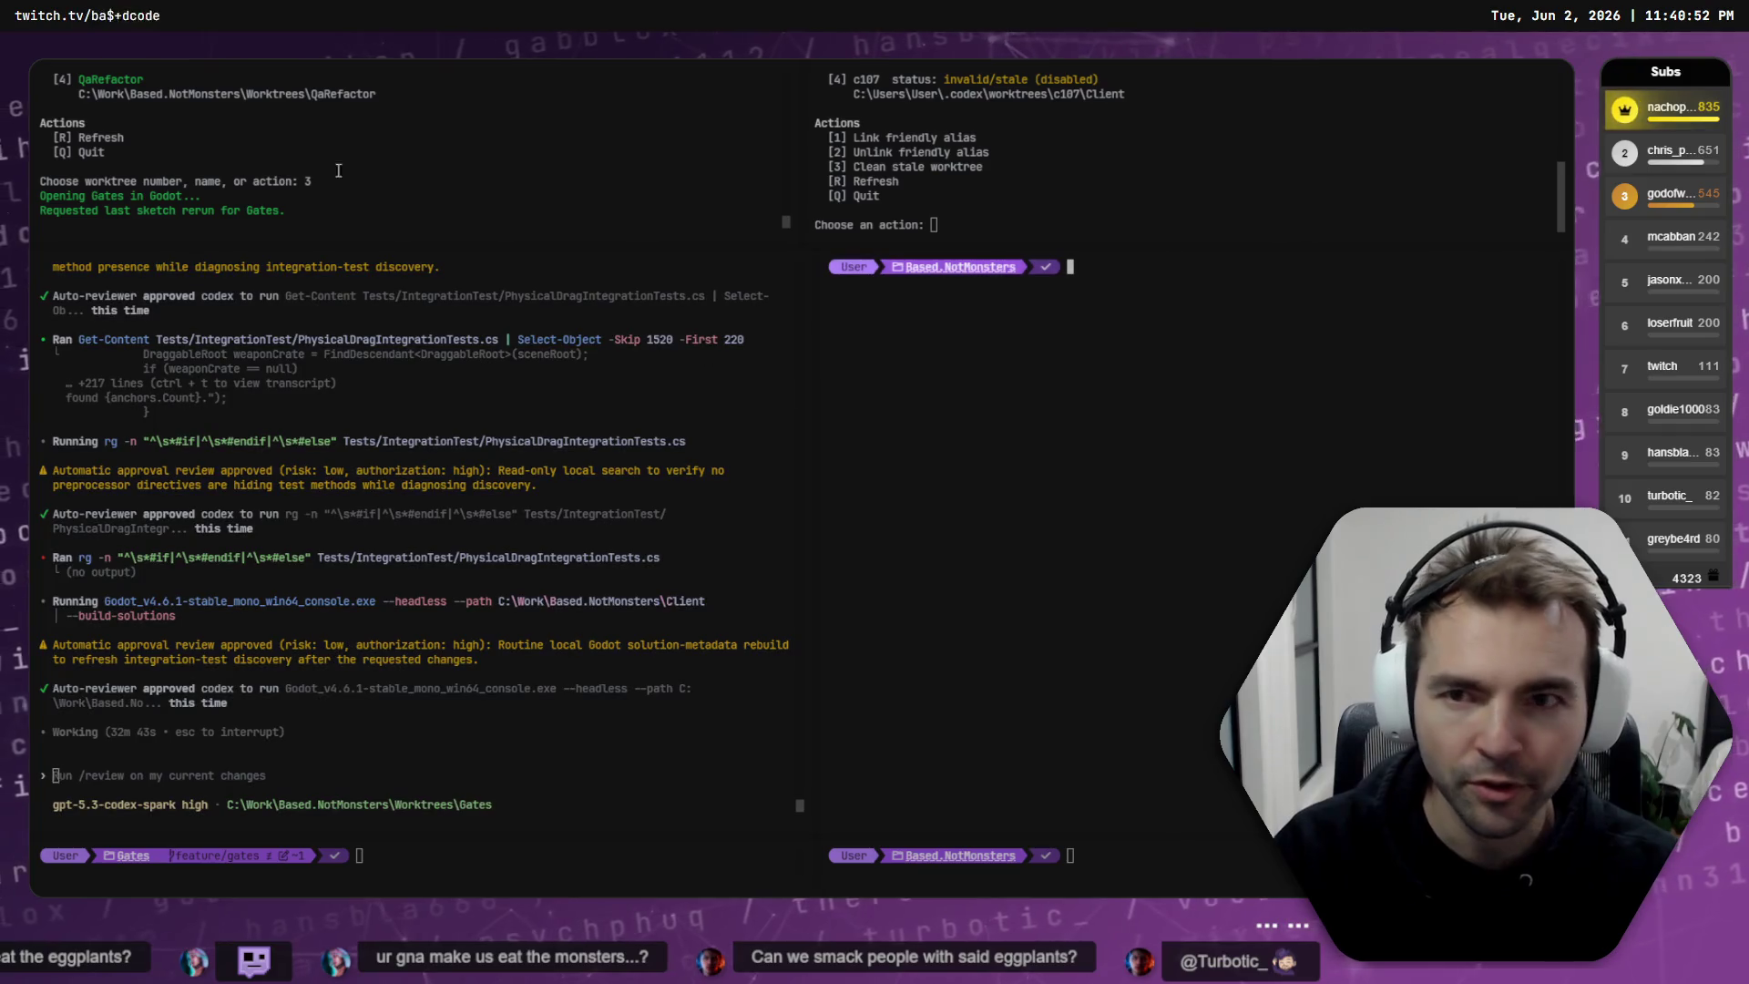
- In the QaRefactor Codex session, scroll through the worktree list, entering and then deleting choice 2
key("alt+Tab")
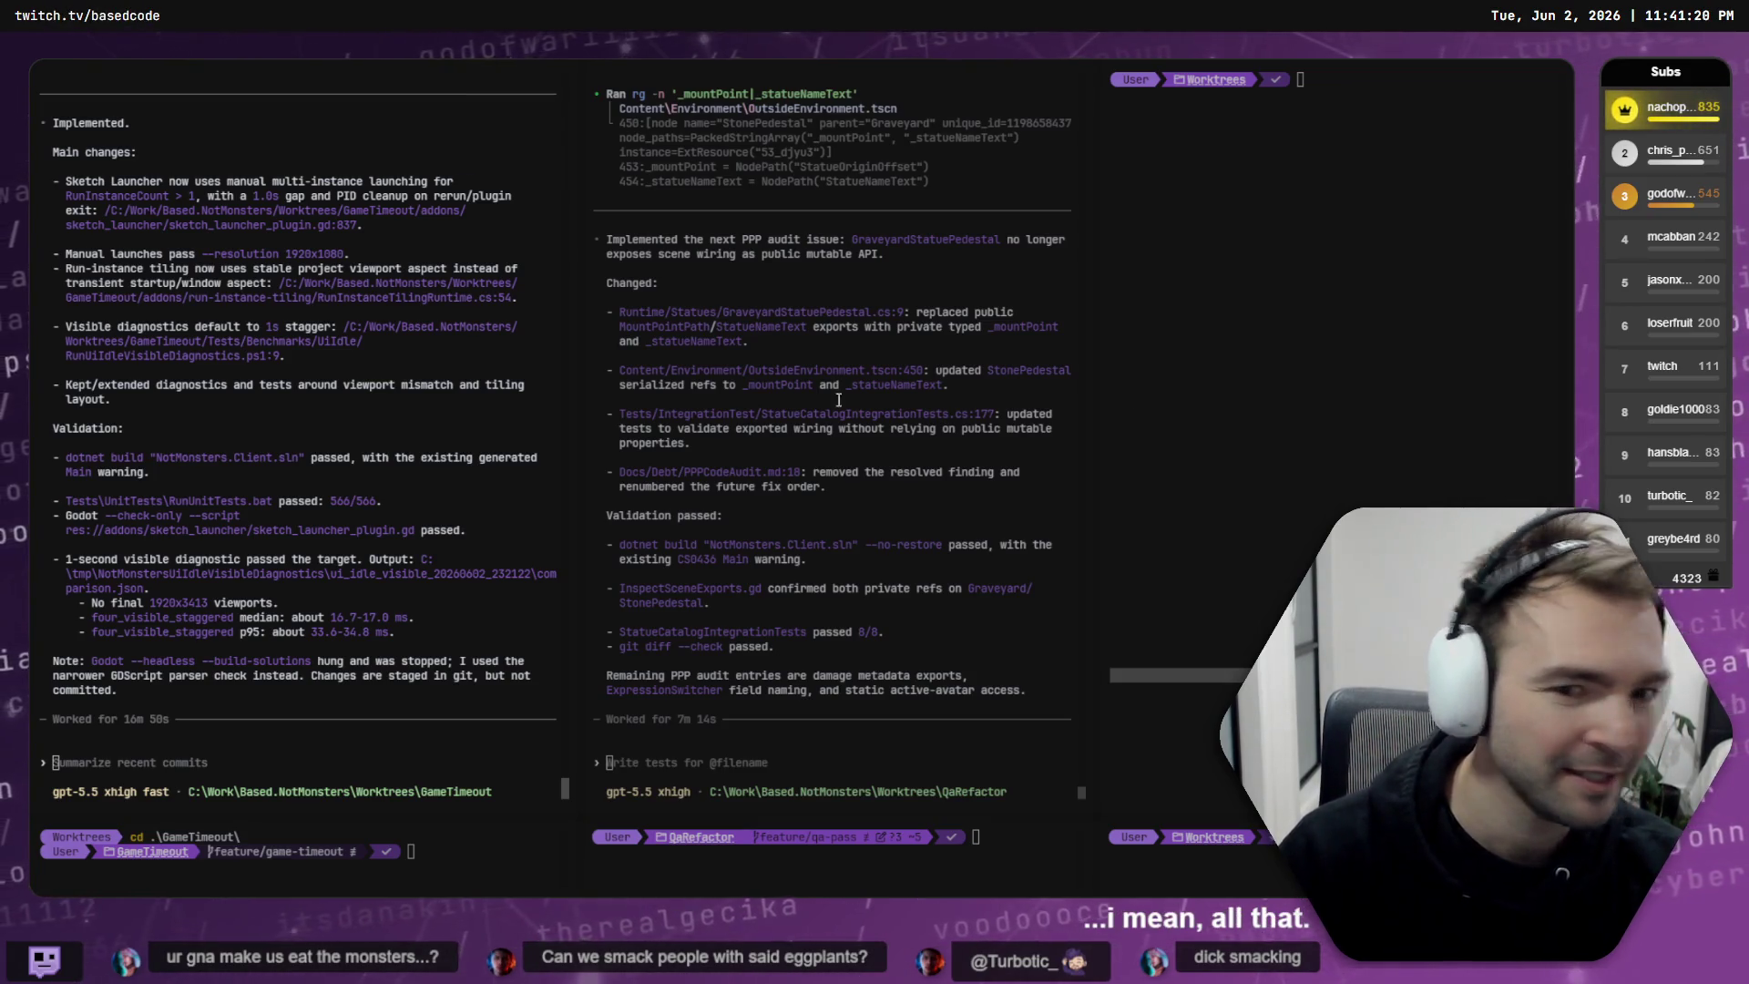
left_click(1052, 374)
type("o")
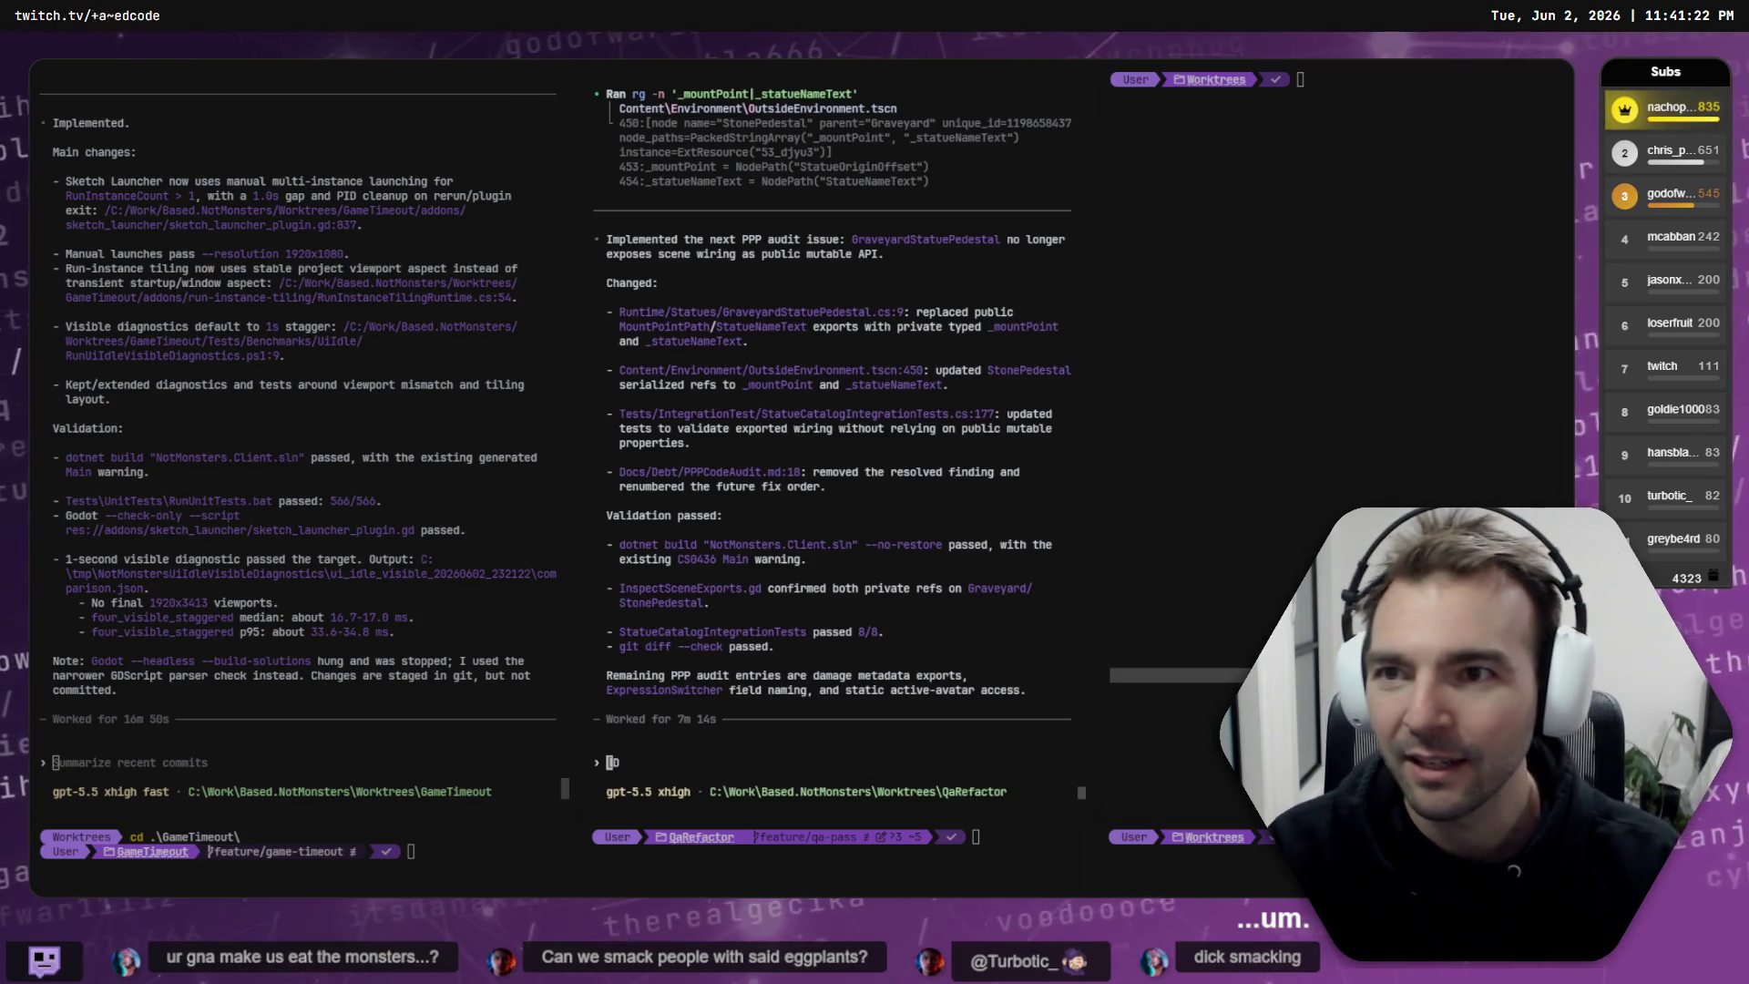
scroll(373, 155, "up", 4)
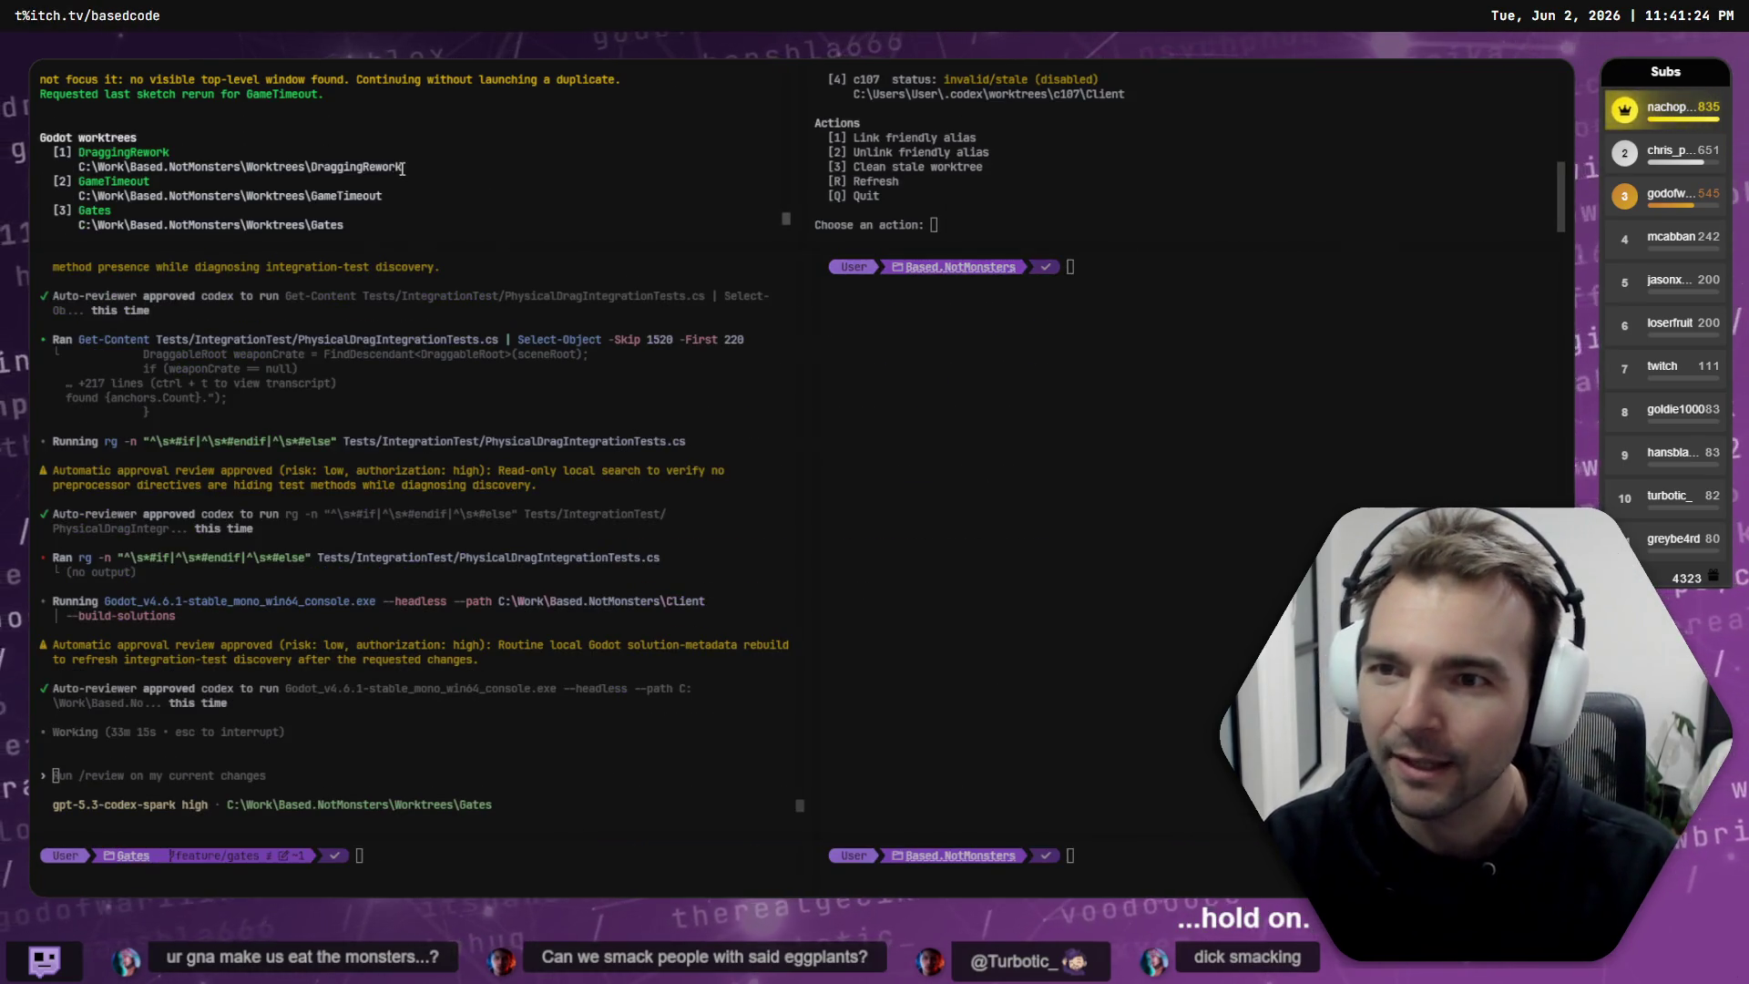
scroll(402, 167, "down", 2)
scroll(253, 163, "up", 2)
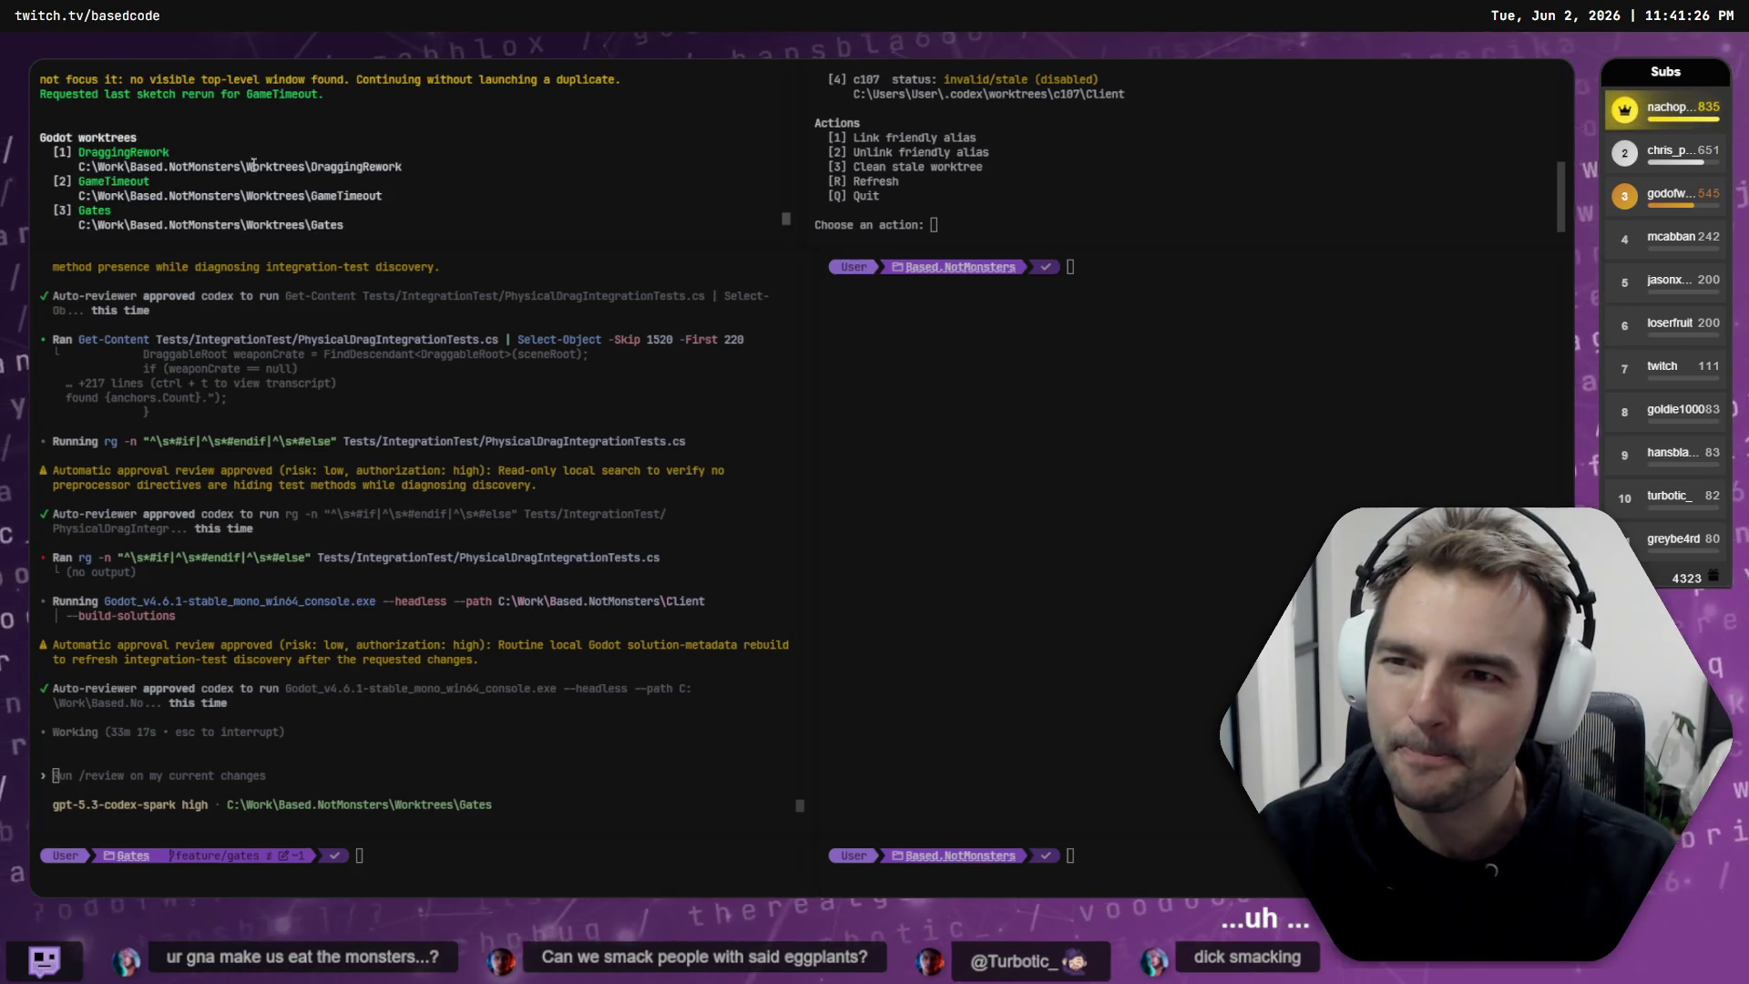
scroll(203, 189, "down", 2)
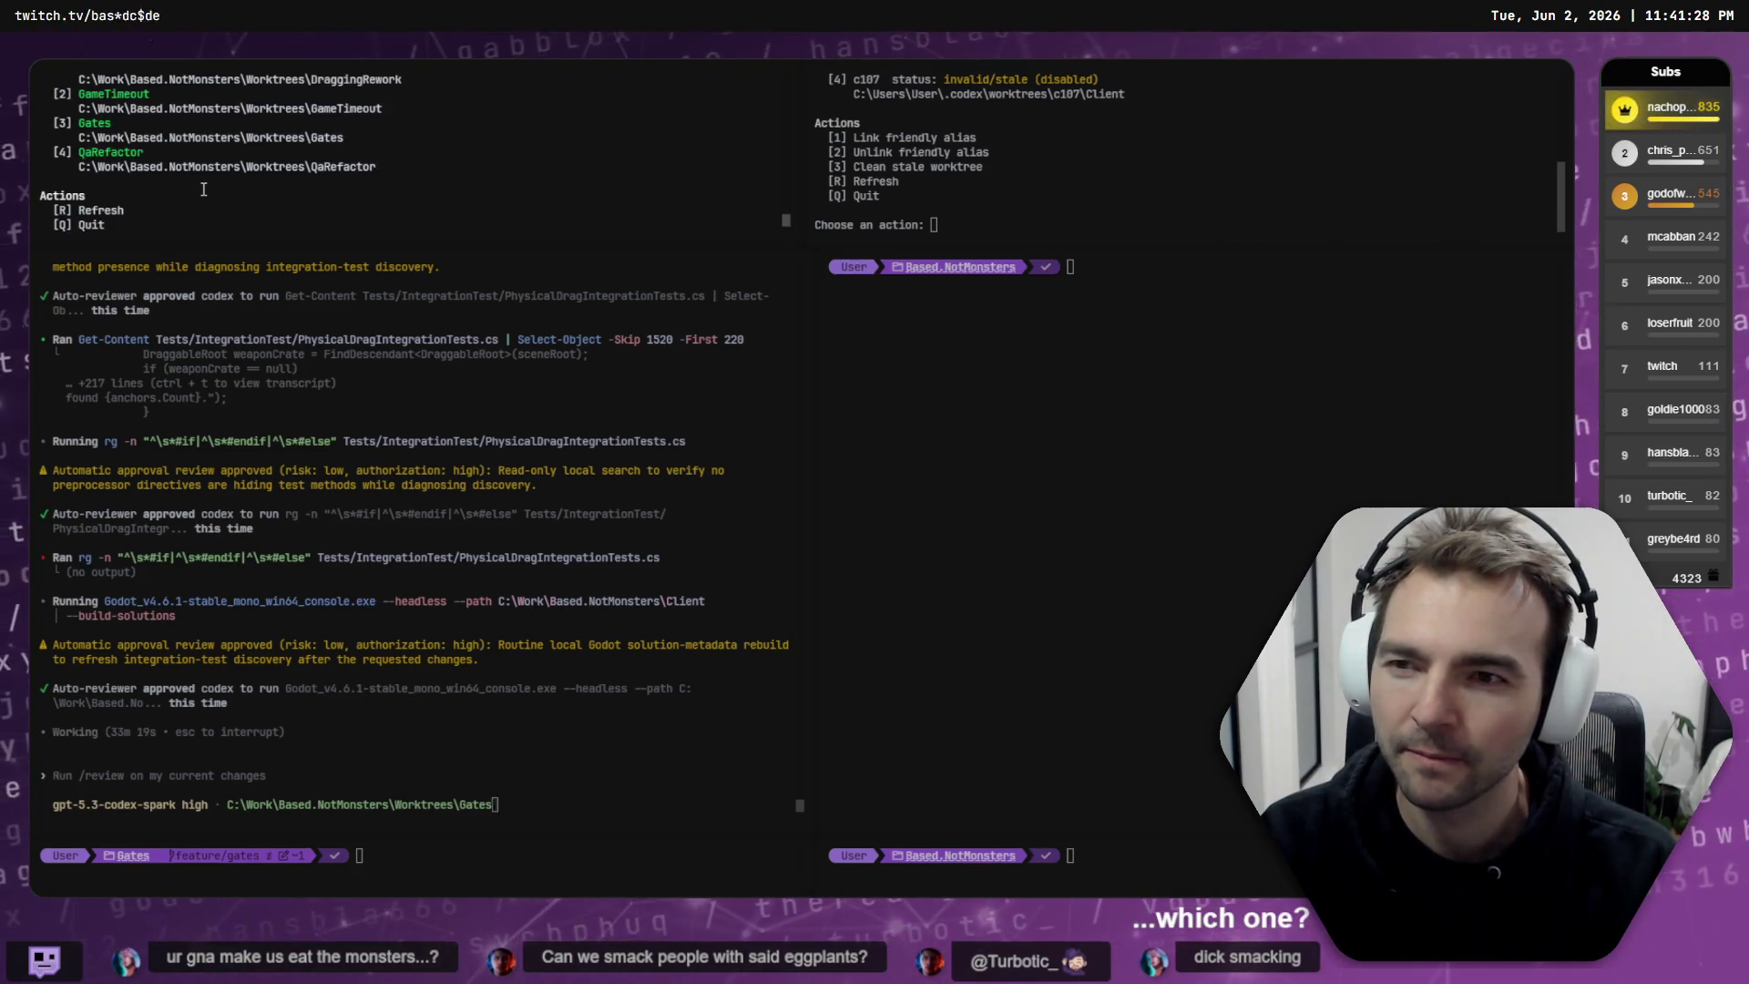
type("2")
key("BackSpace")
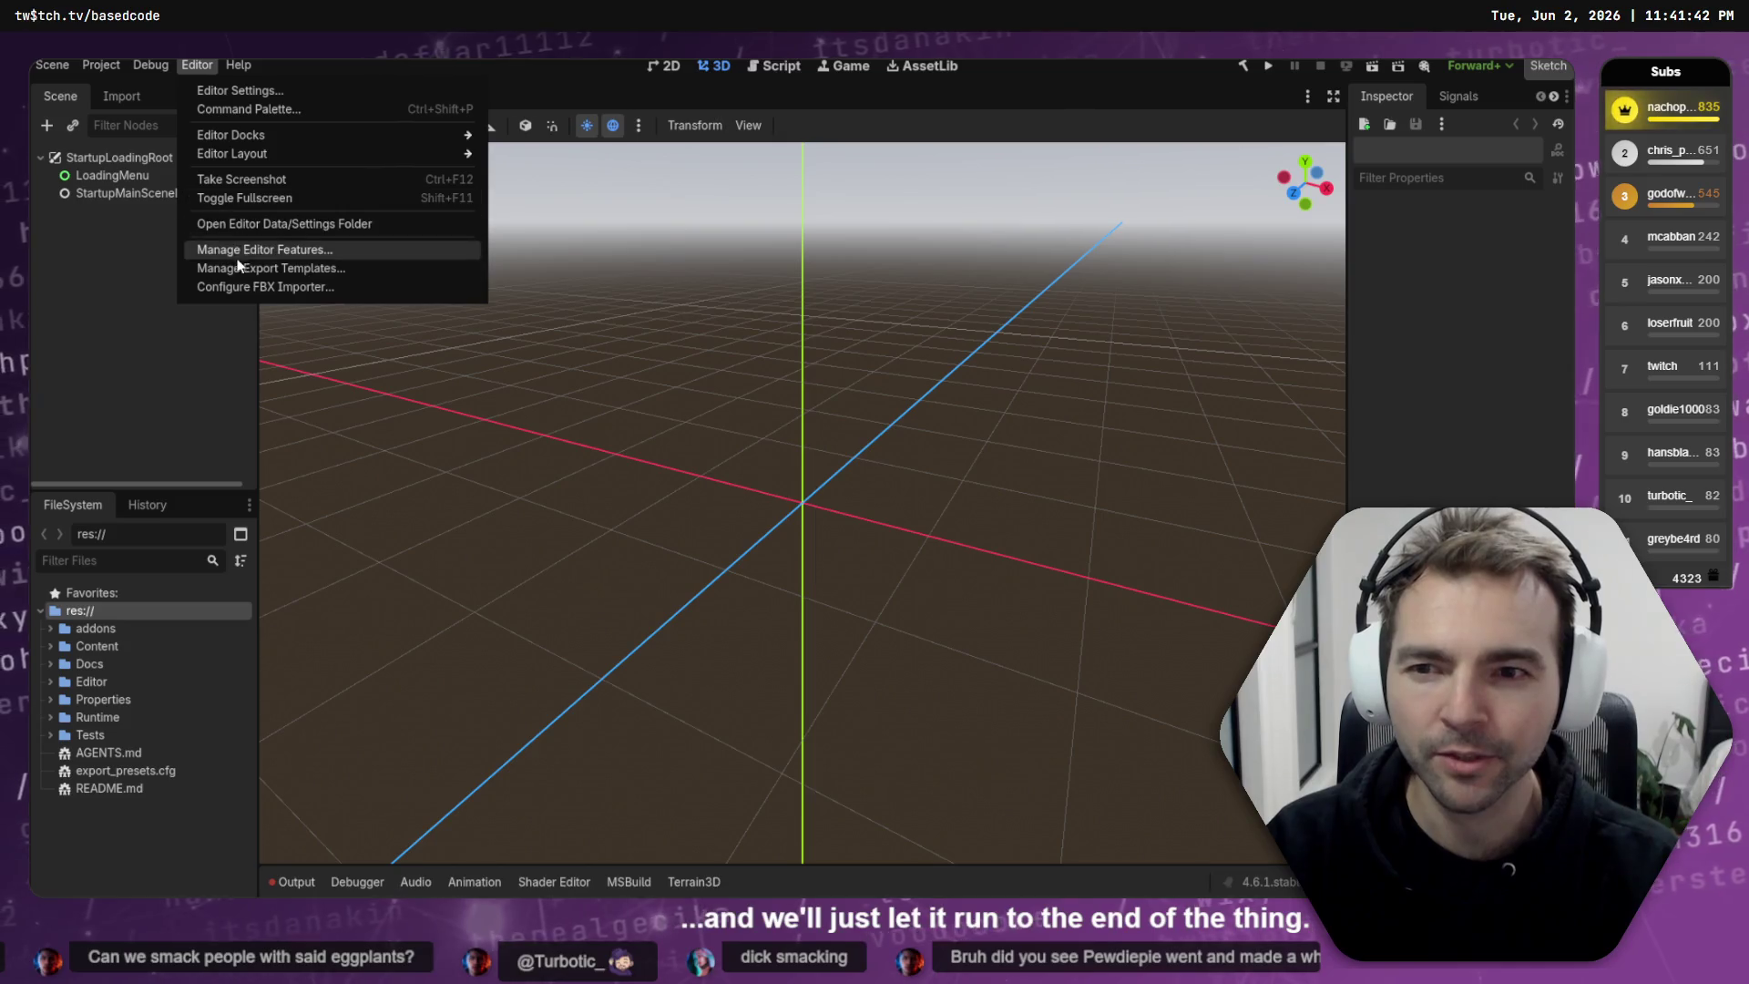
- Confirm the multiple run-instance settings with OK and build and launch the GameTimeout project
left_click(224, 303)
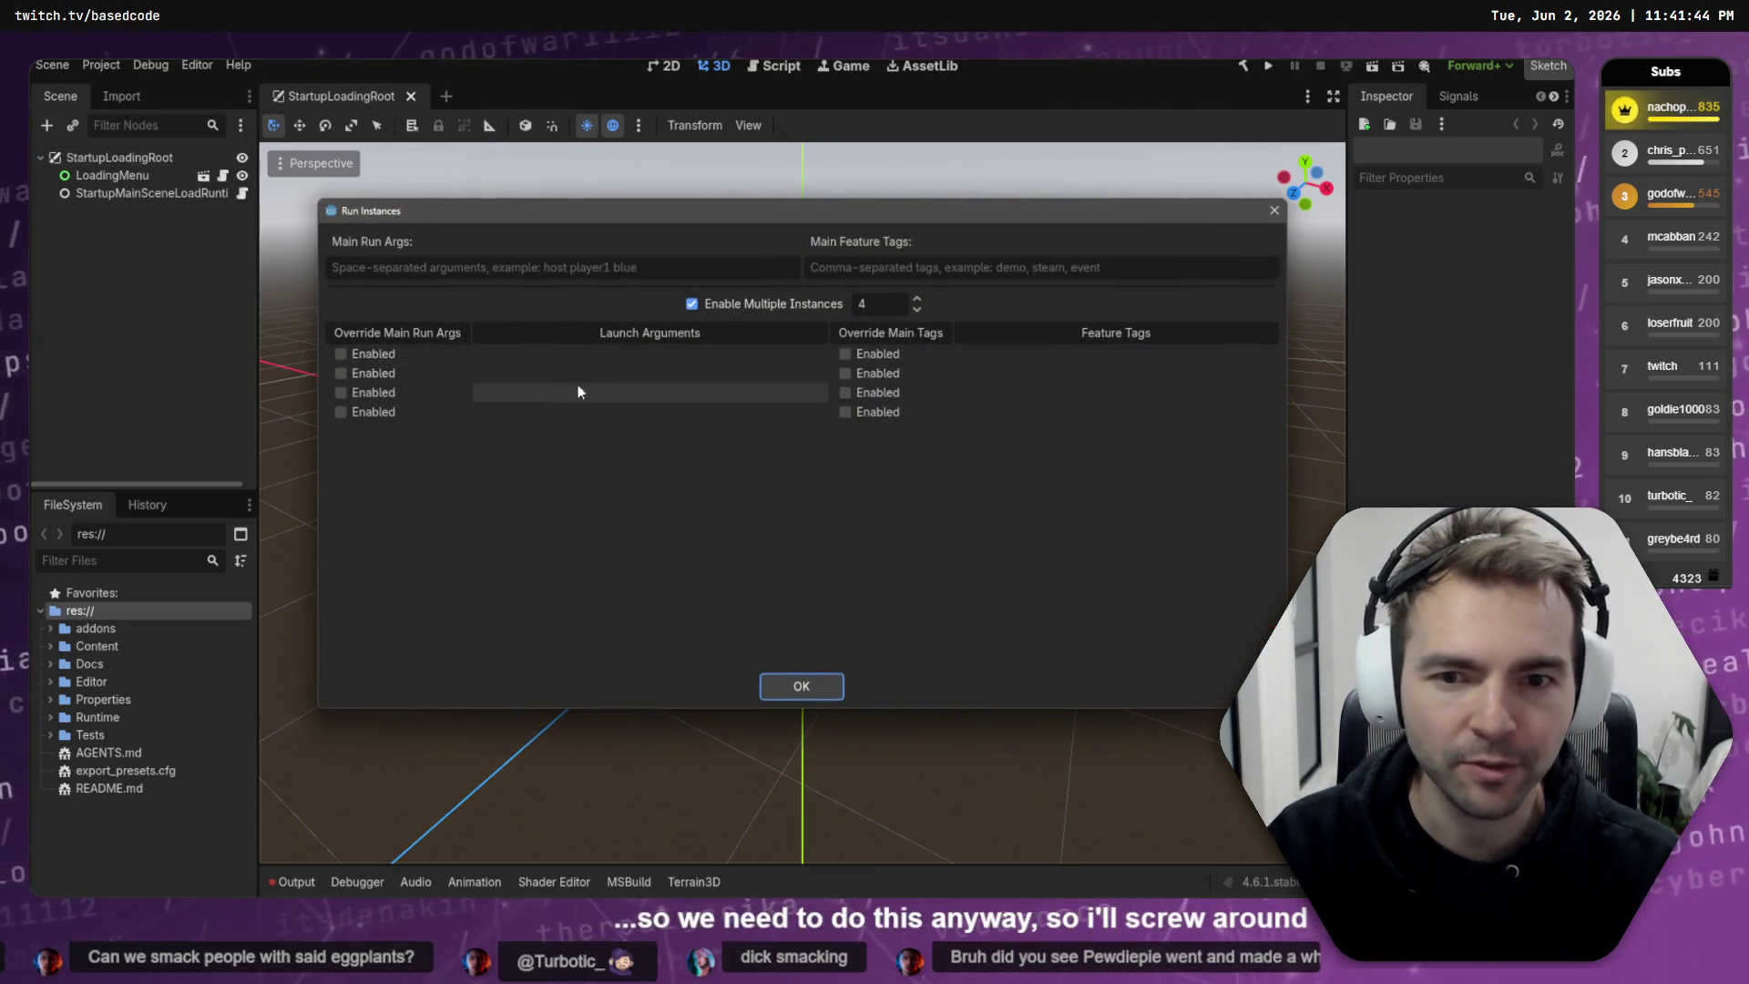
left_click(832, 694)
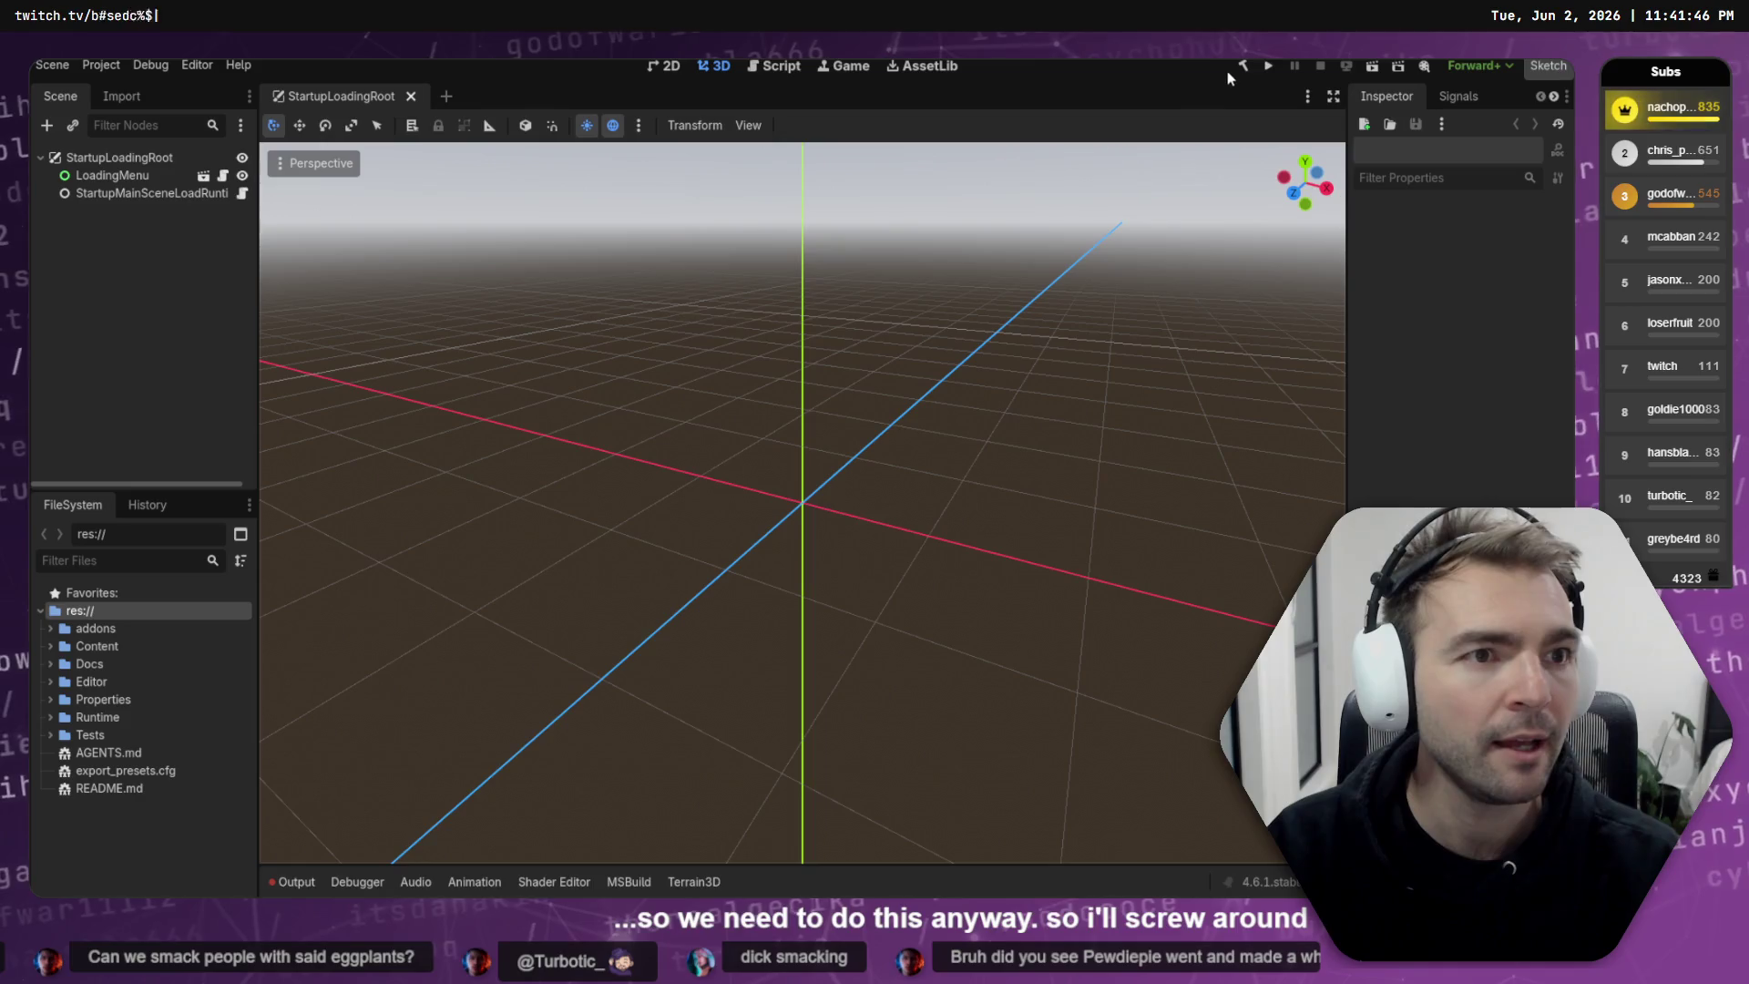
left_click(1274, 68)
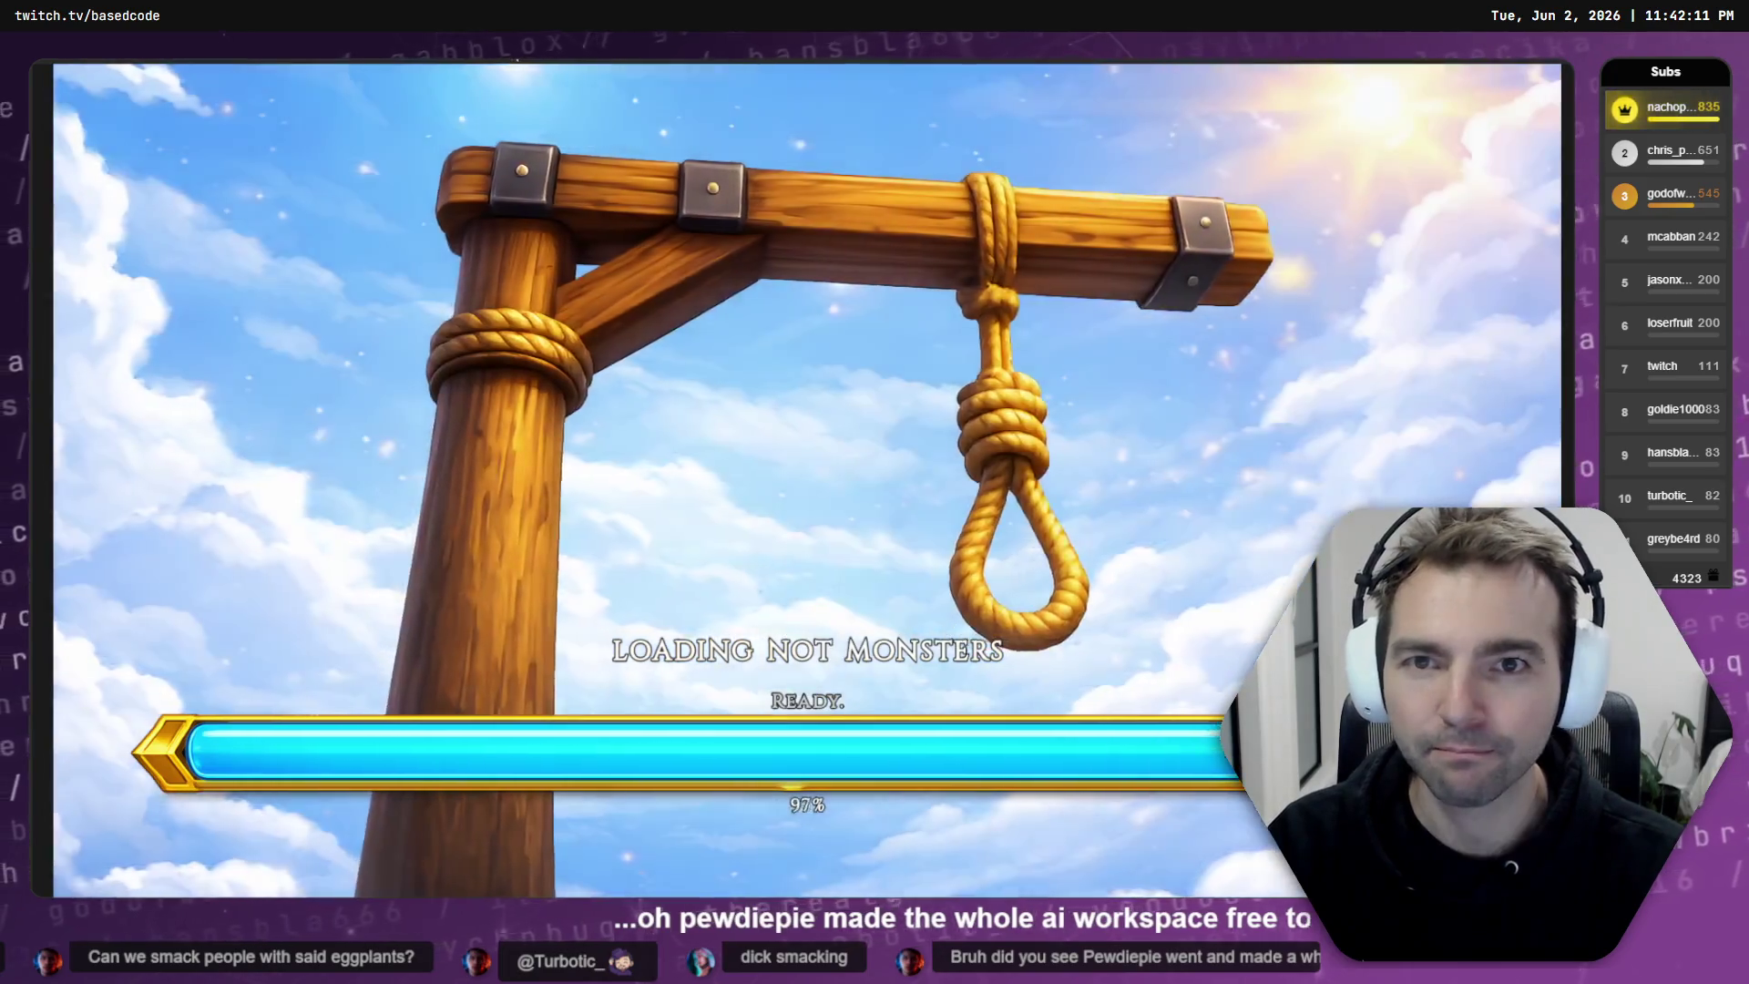
- Check the Game workspace camera options, then uncheck Embed Game on Next Play
left_click(521, 85)
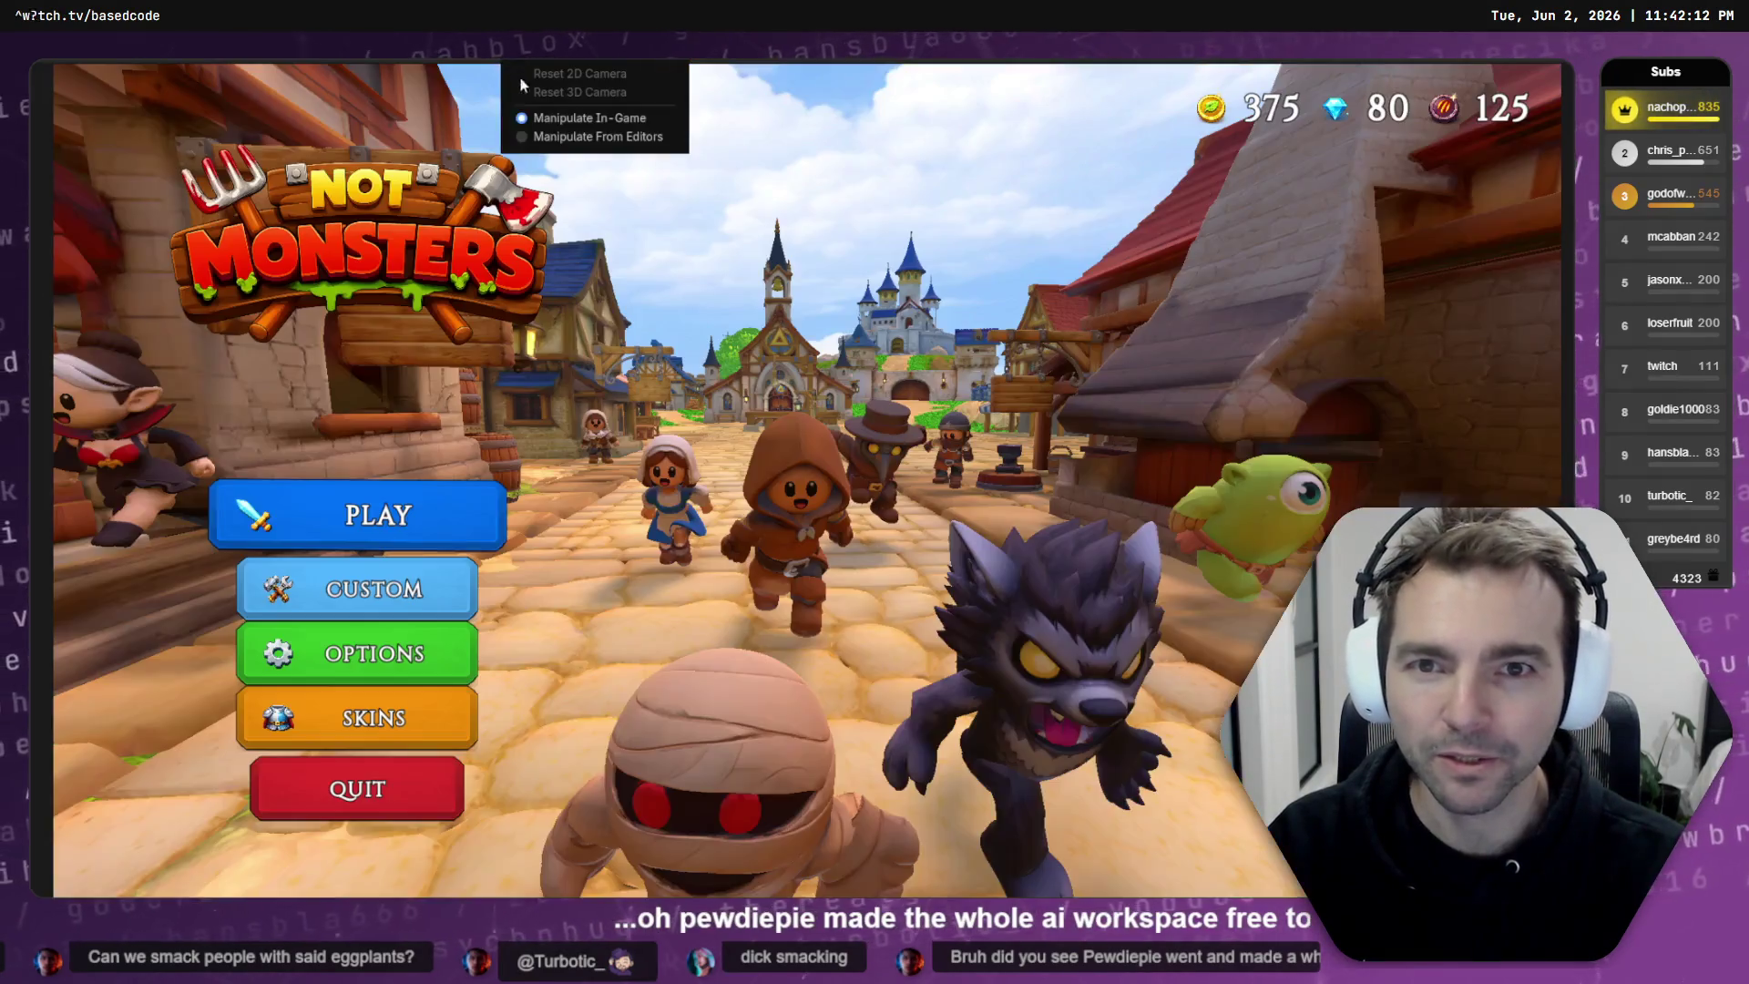
left_click(685, 253)
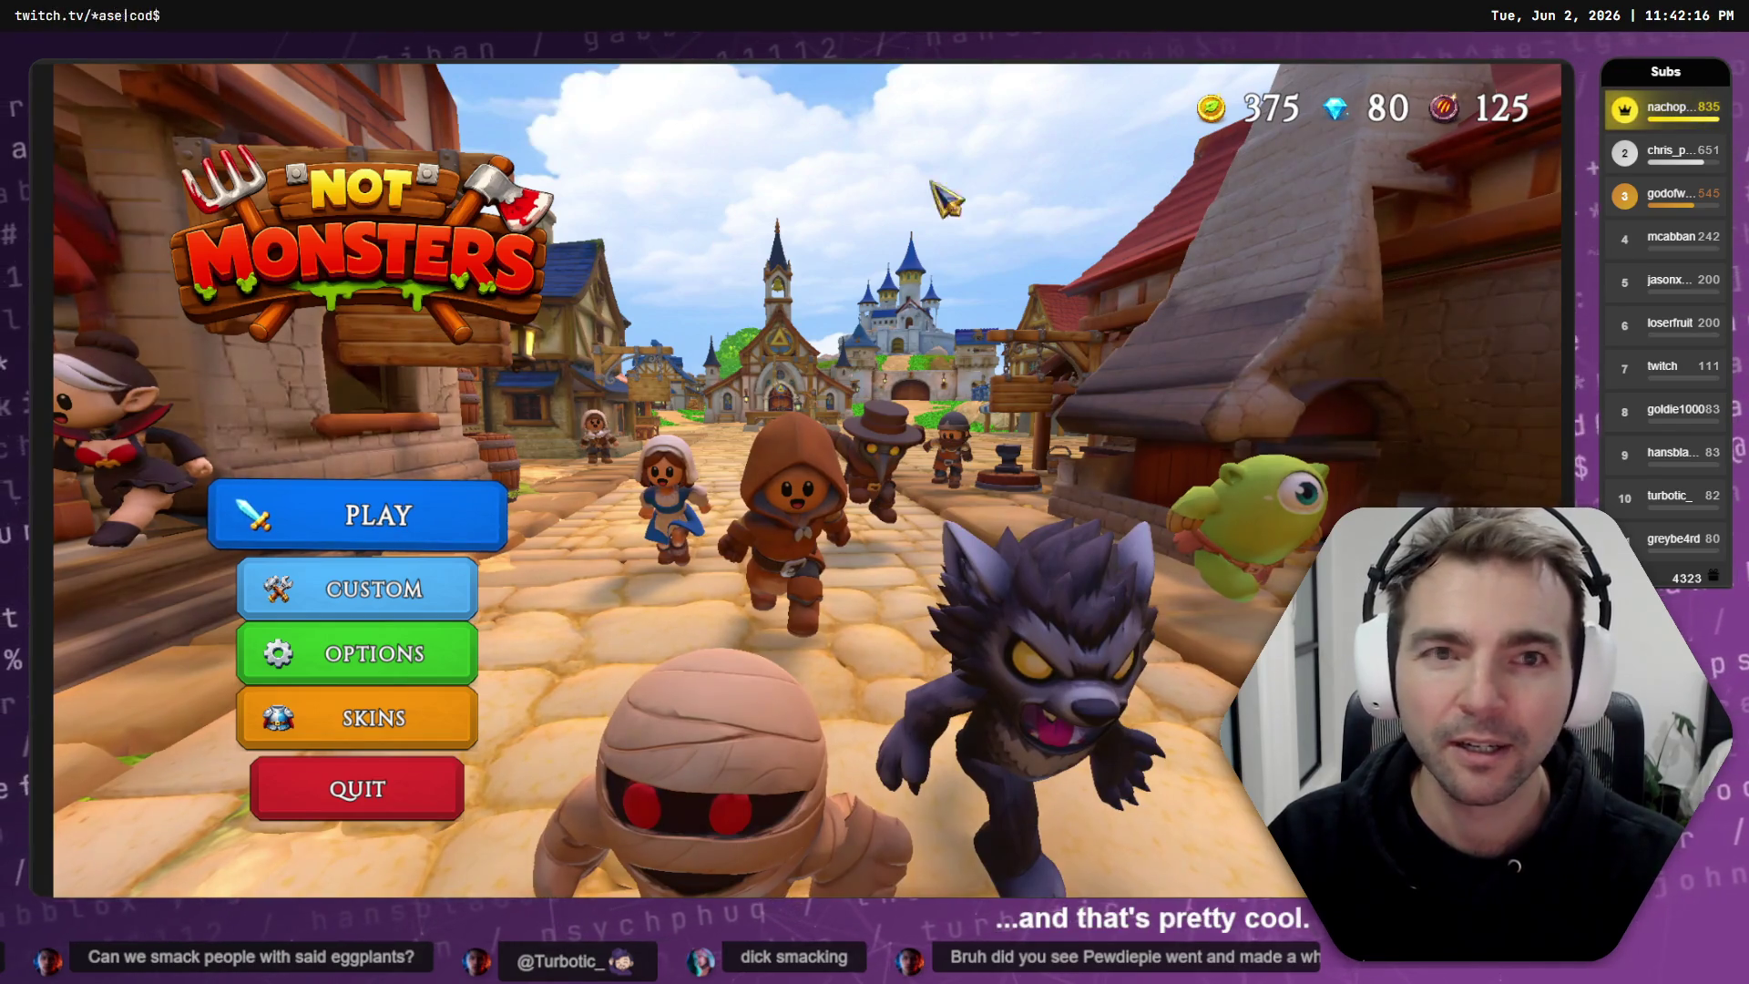
left_click(504, 66)
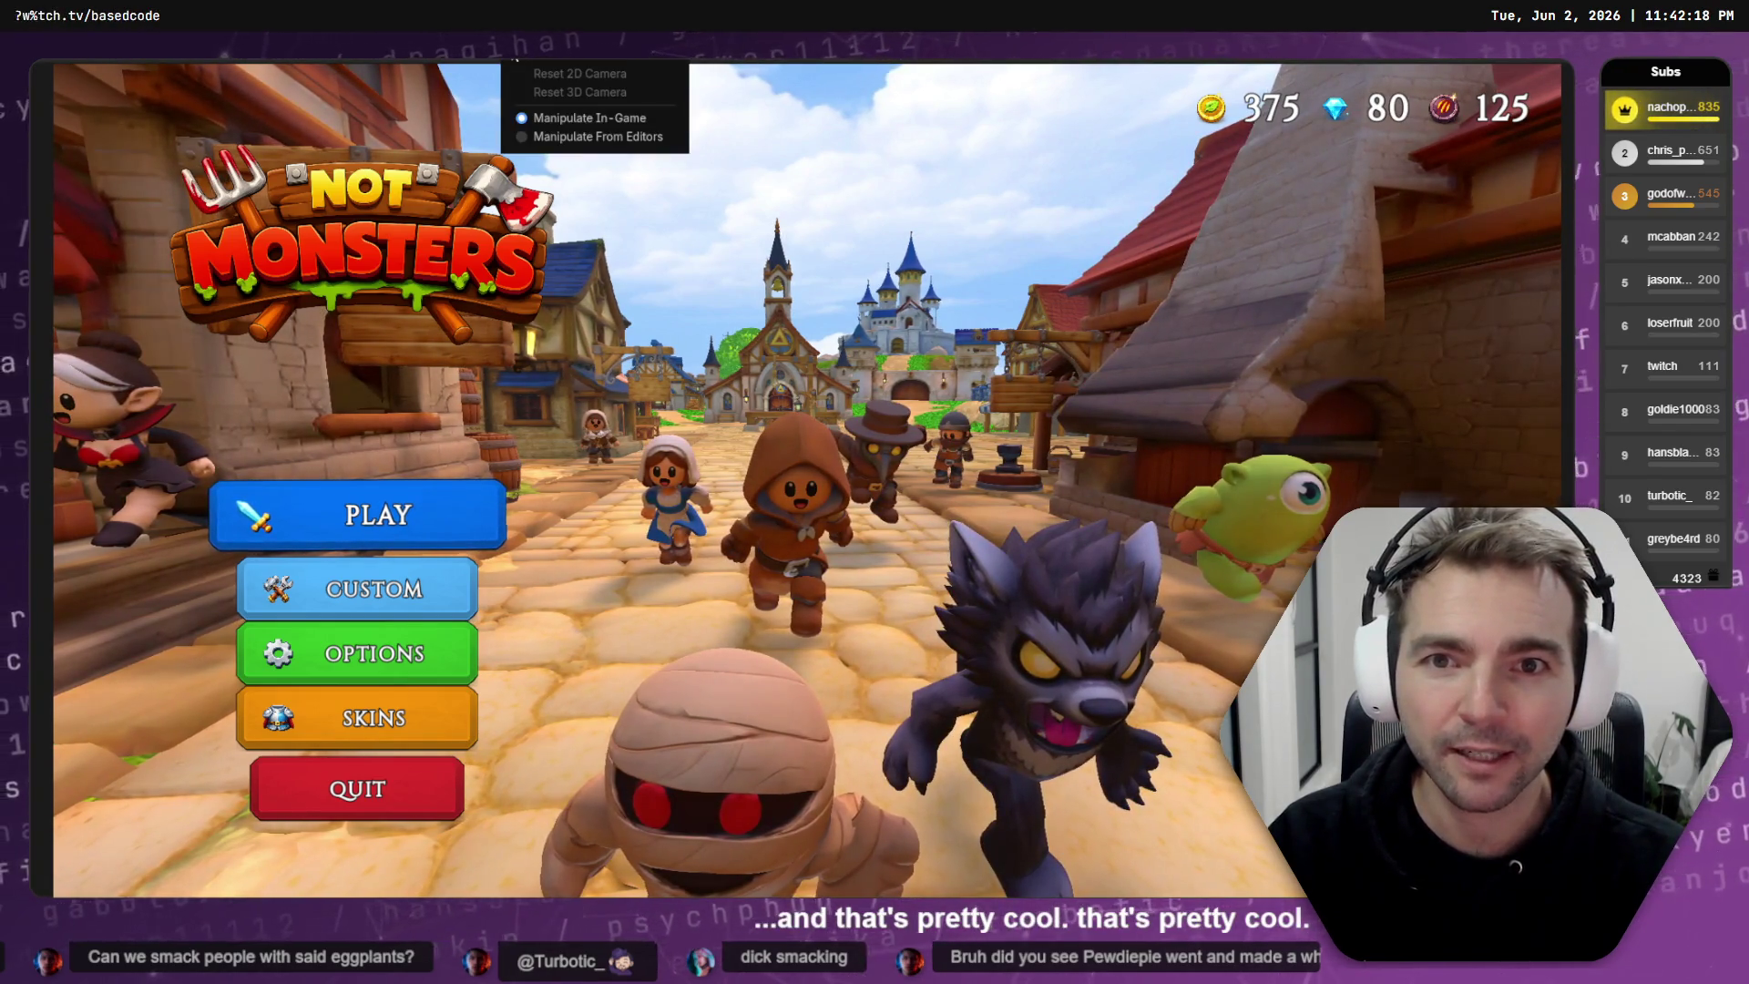
left_click(554, 62)
left_click(555, 61)
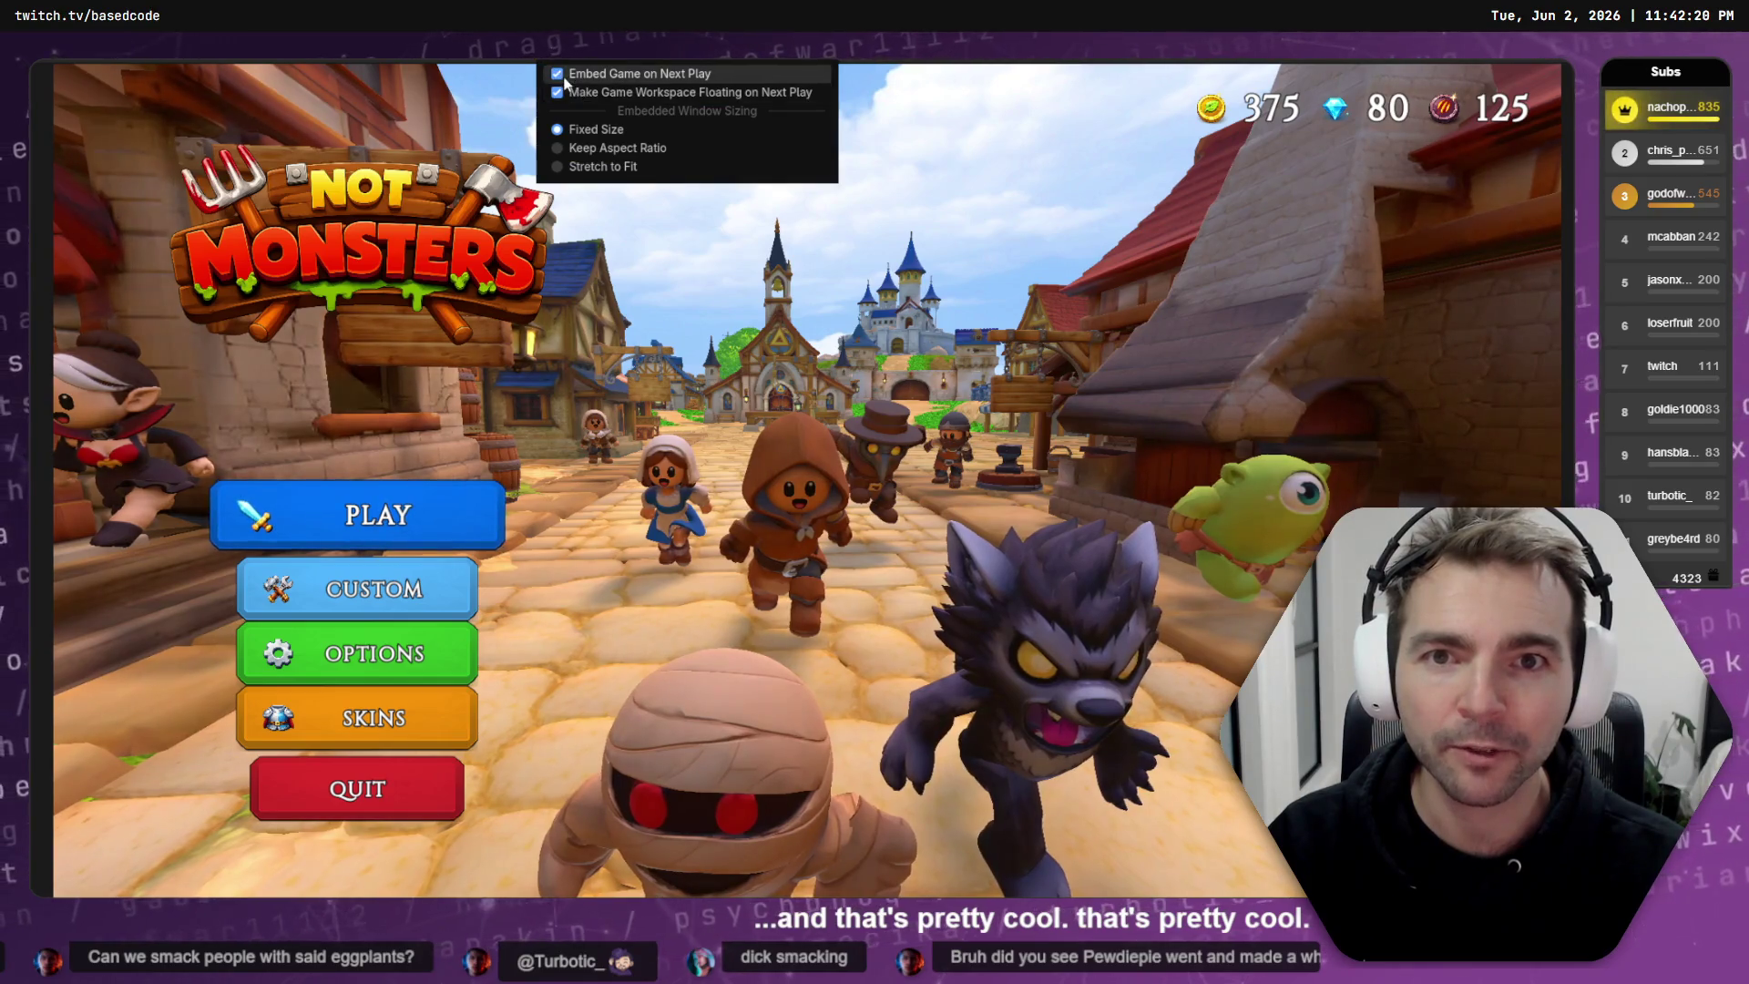
left_click(664, 144)
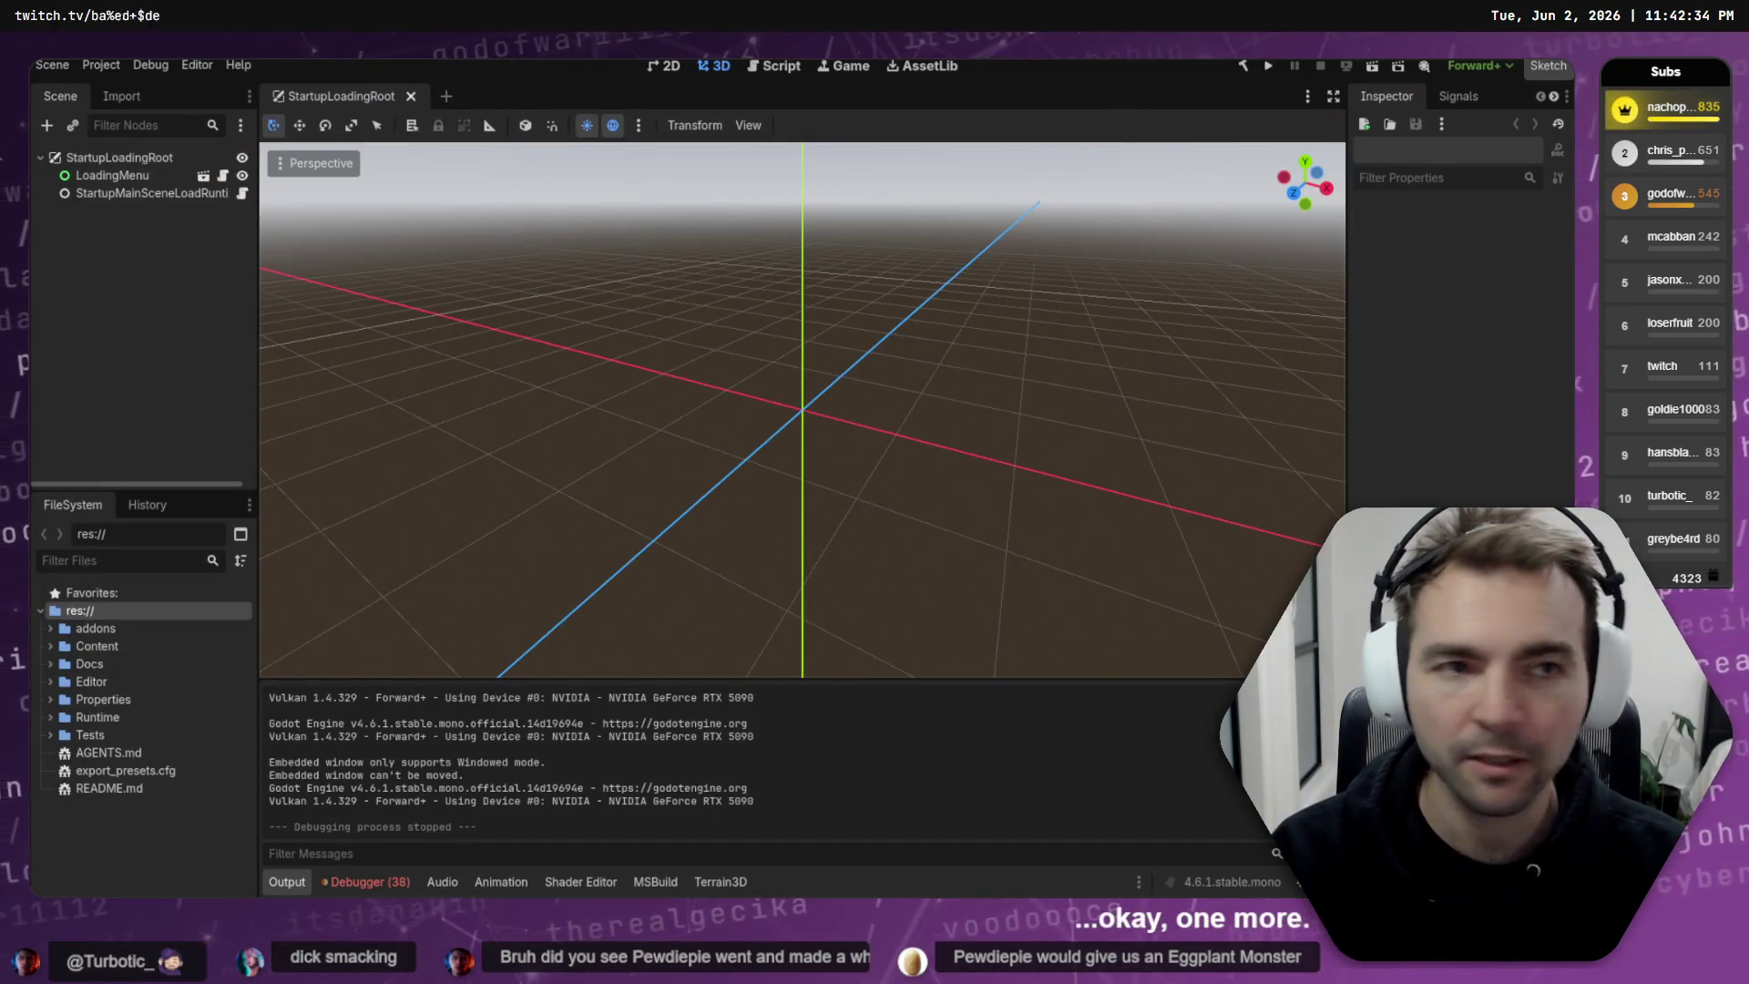
- Run the project again to launch four separate debug instances tiled in a 2×2 grid
left_click(1268, 67)
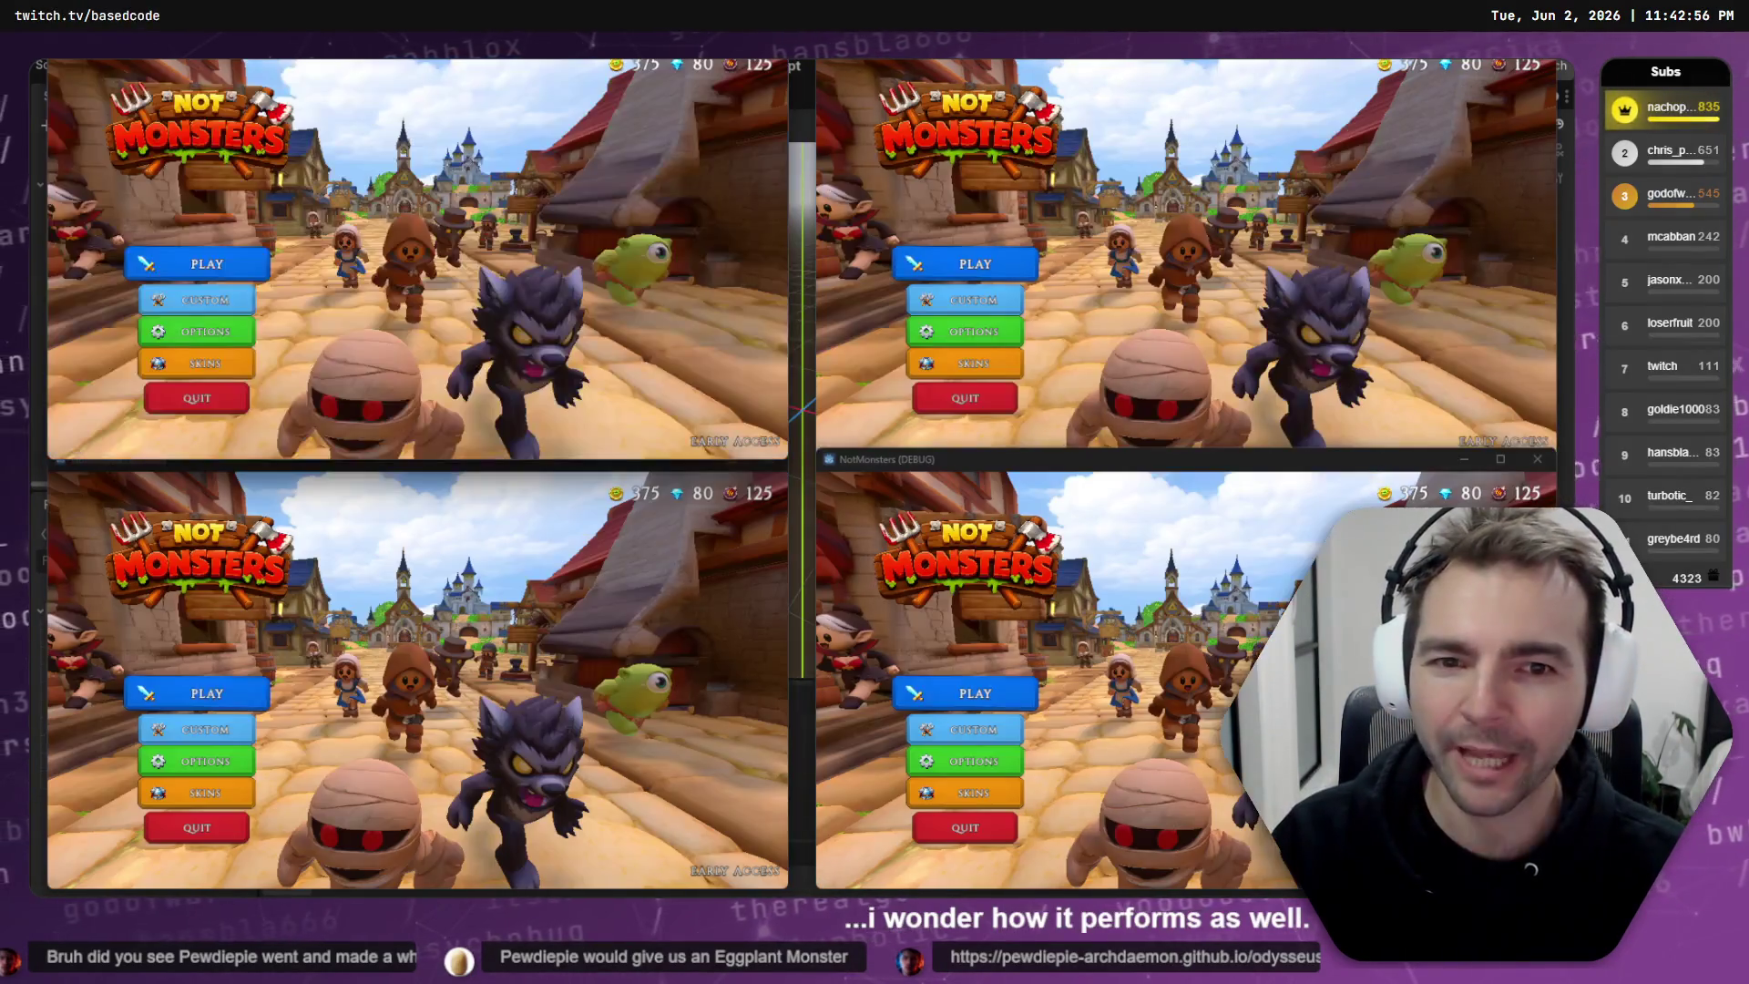
- Create four-player room 4TR8J8 top-left, then join it from the top-right and bottom-left windows
left_click(206, 263)
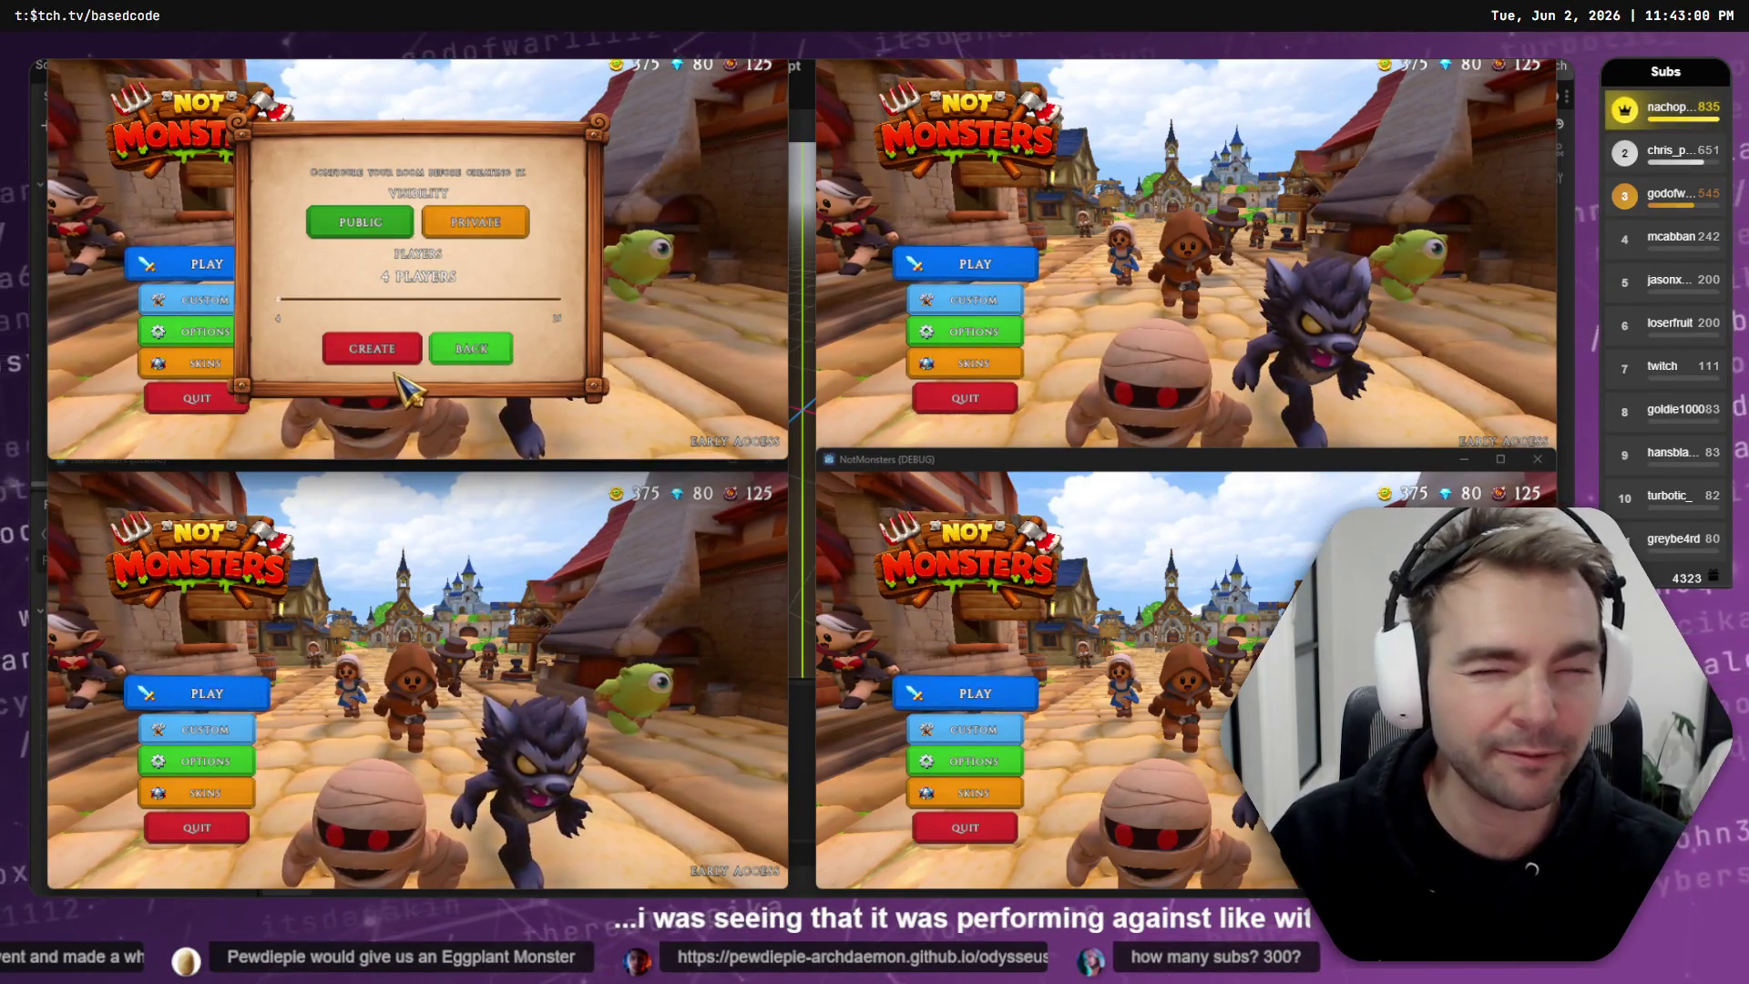
left_click(387, 351)
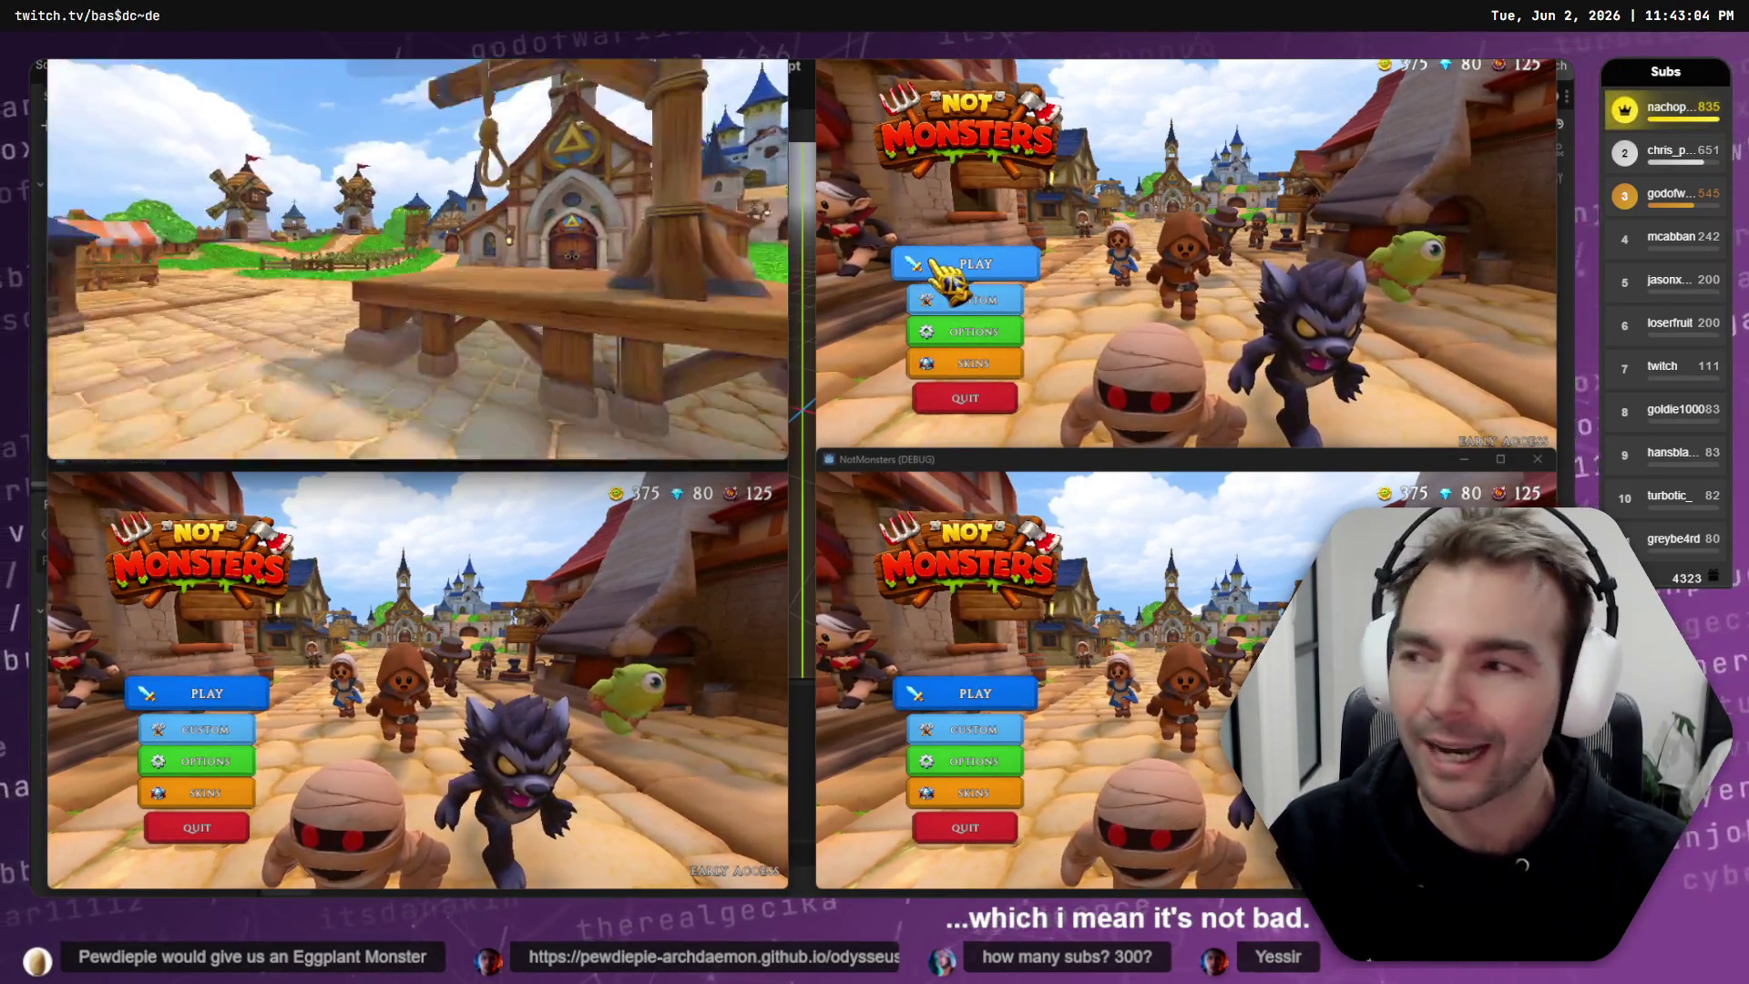
left_click(938, 268)
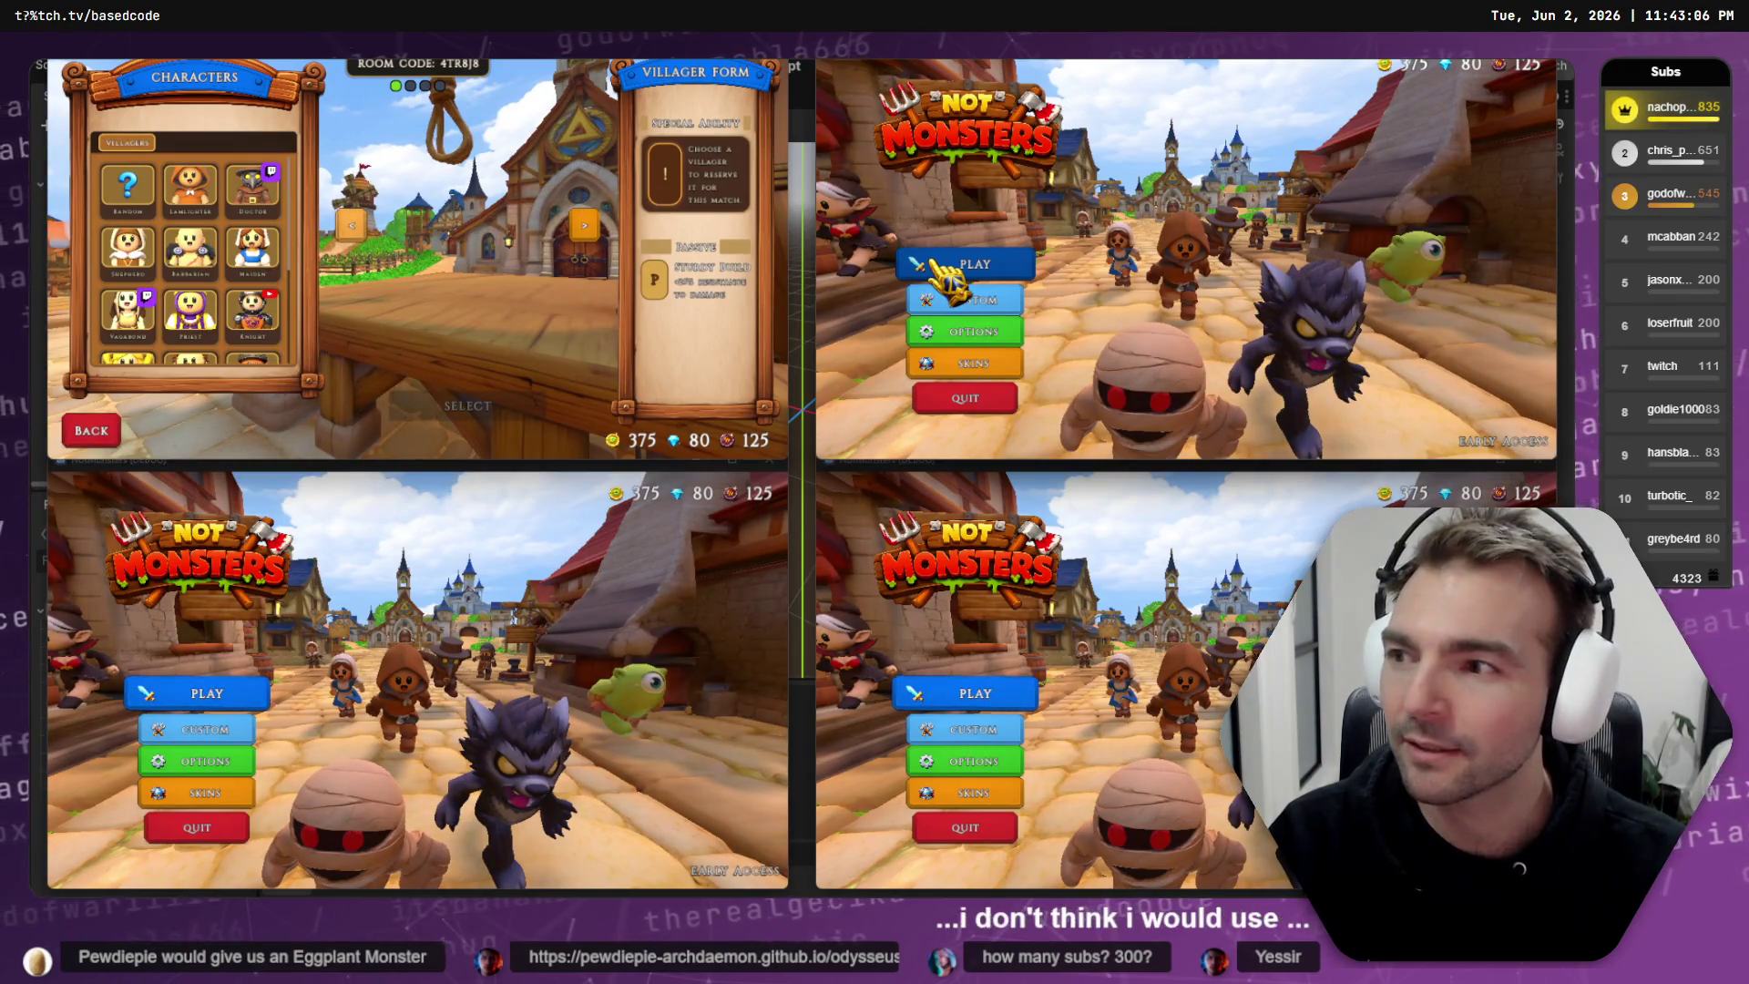
left_click(942, 274)
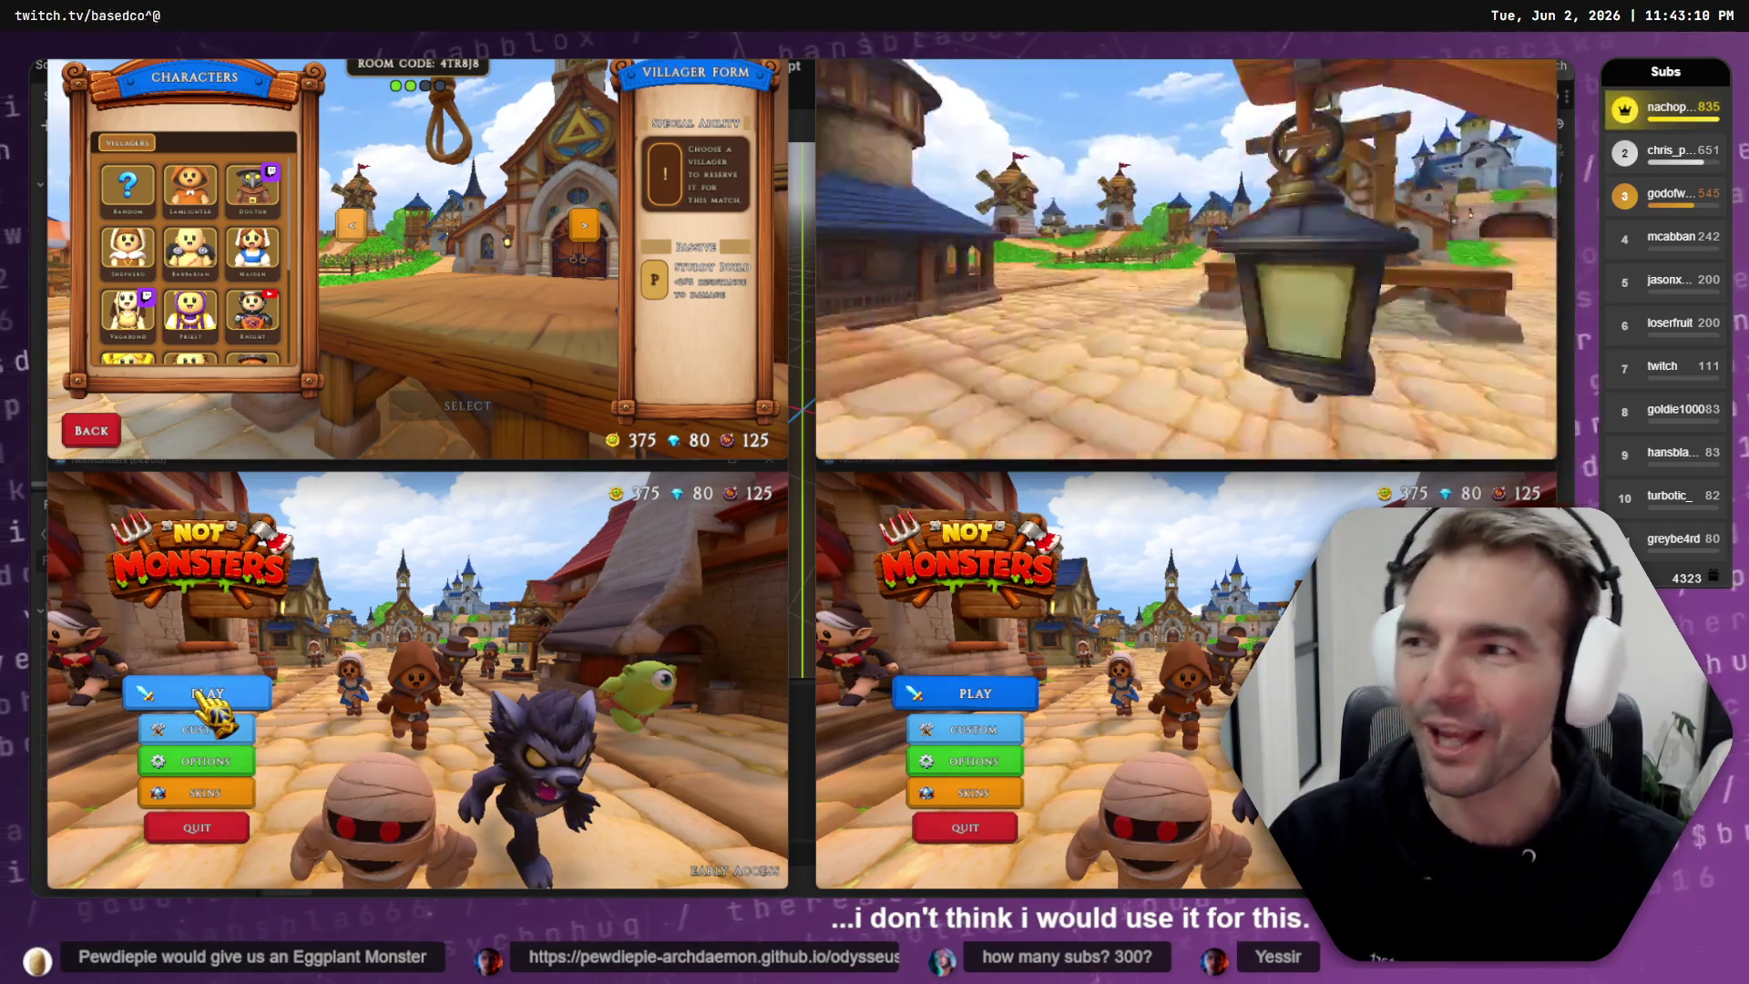
left_click(226, 699)
left_click(232, 699)
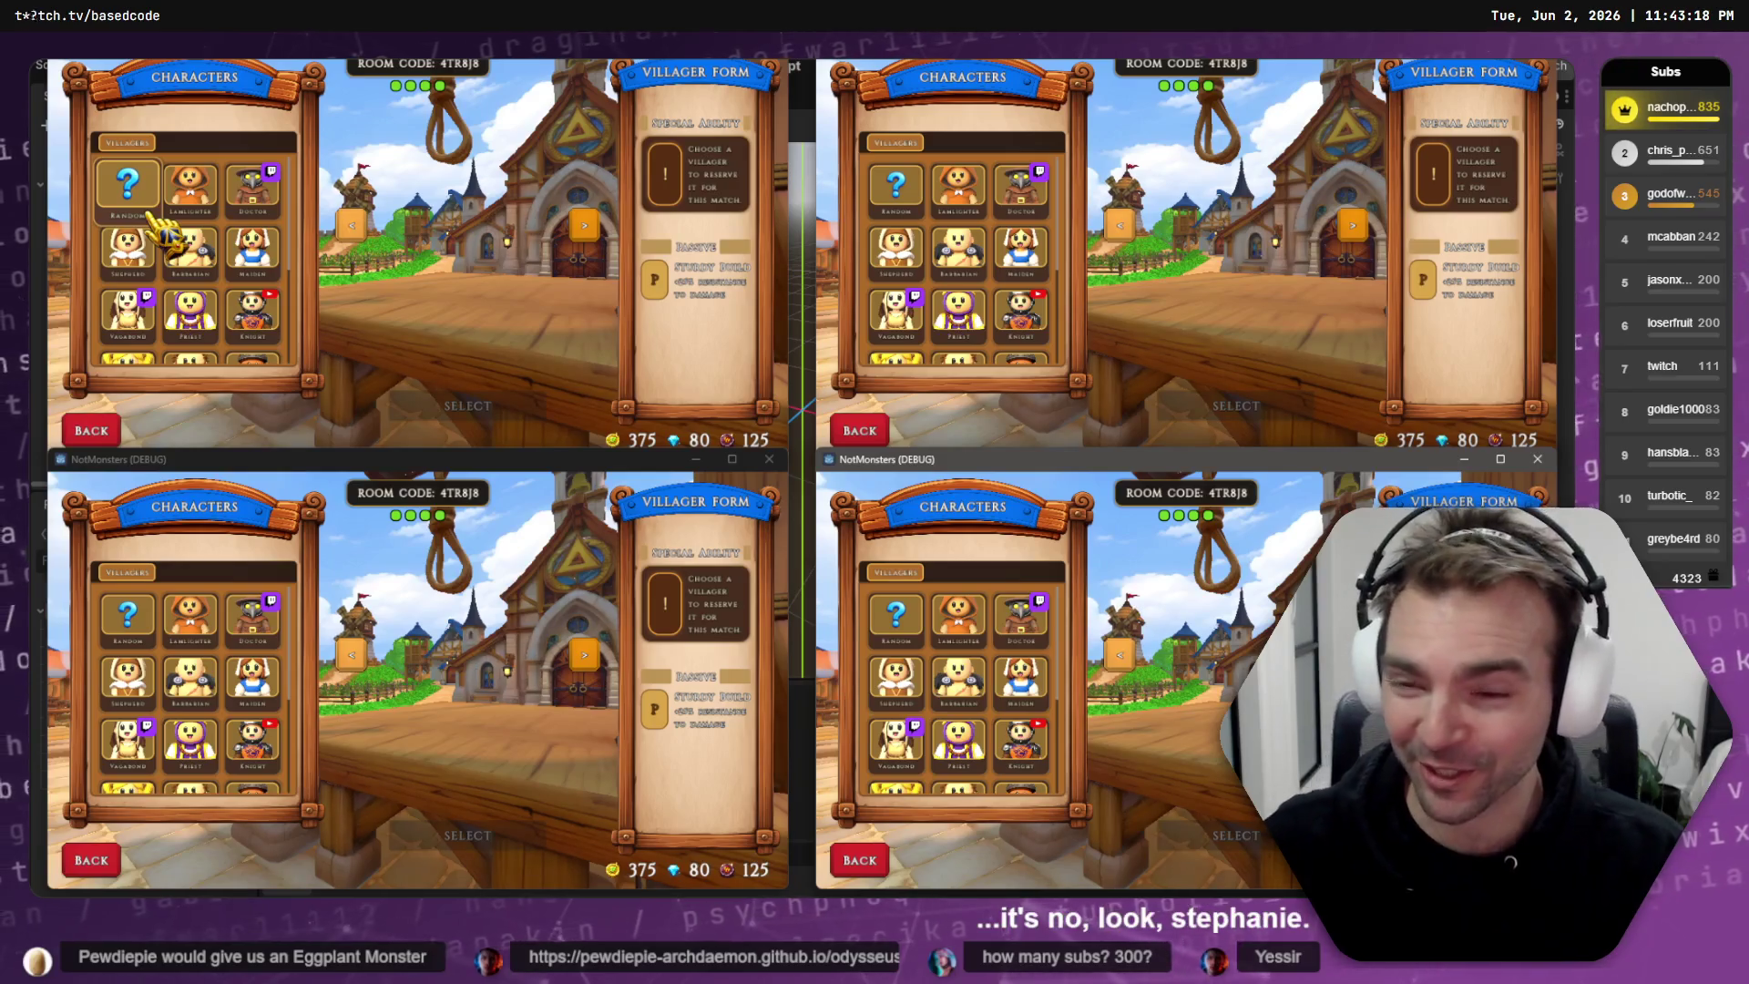
- Pick Vagabond top-left, roll King, Fruitseller and Maiden elsewhere, then lock in Vagabond
left_click(128, 310)
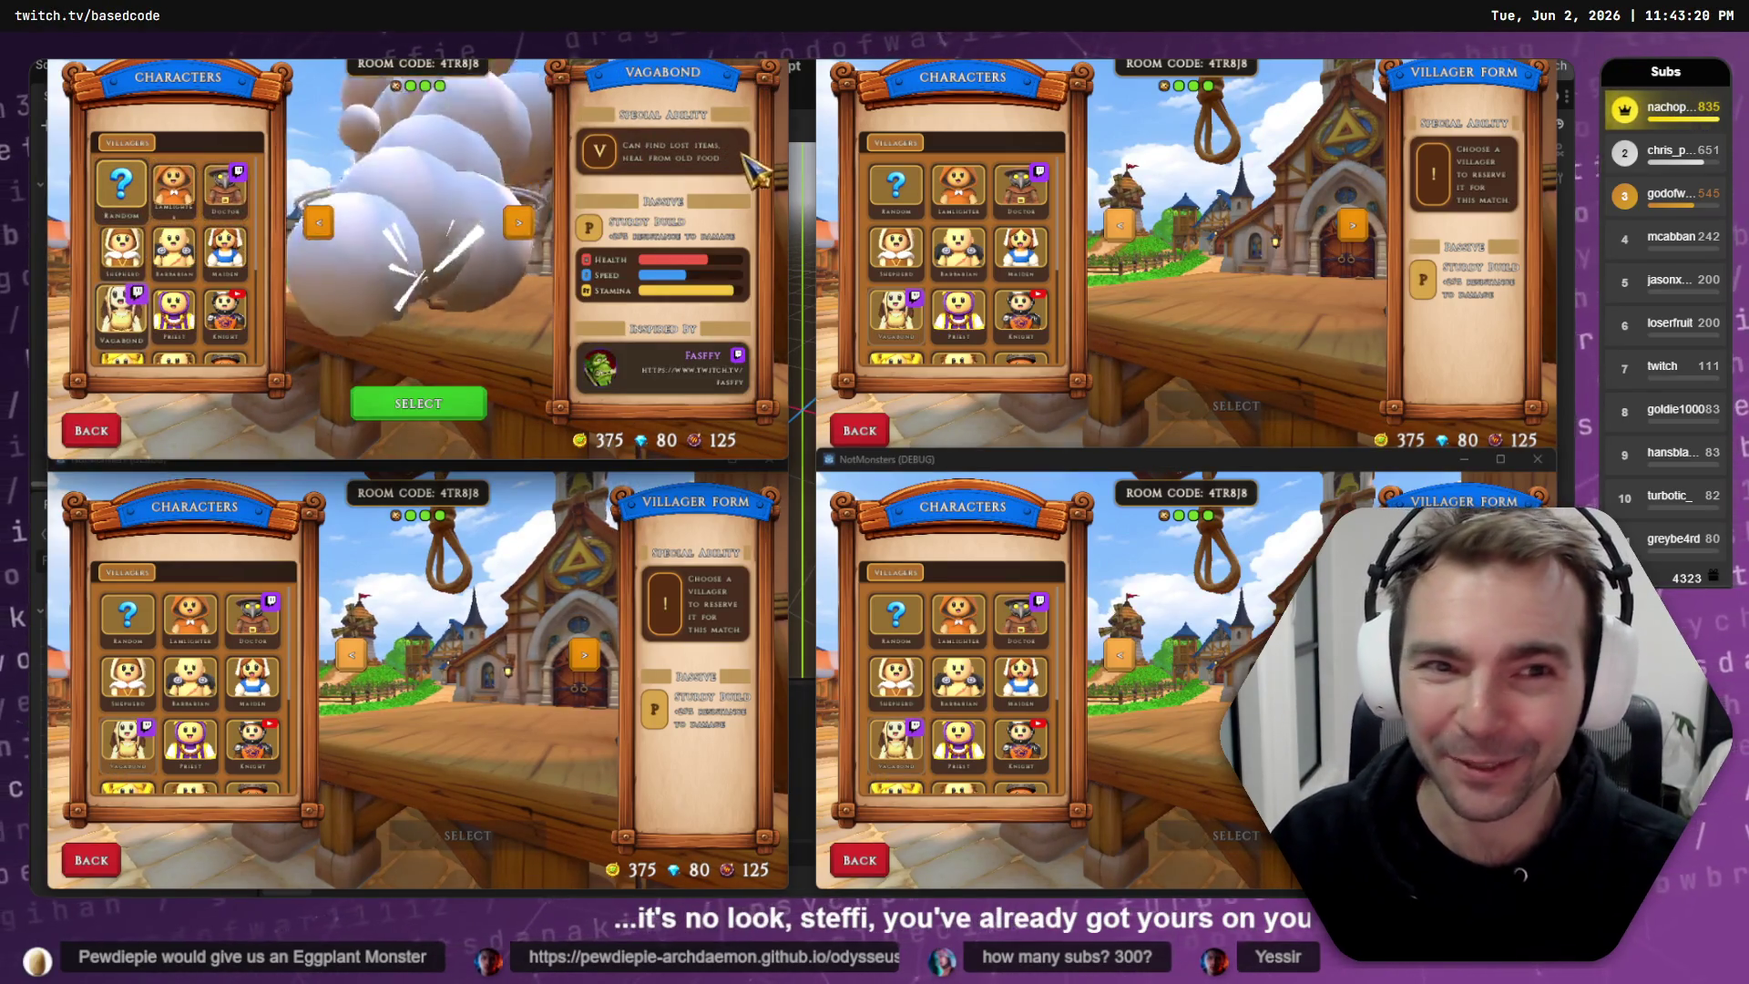
left_click(896, 186)
left_click(128, 620)
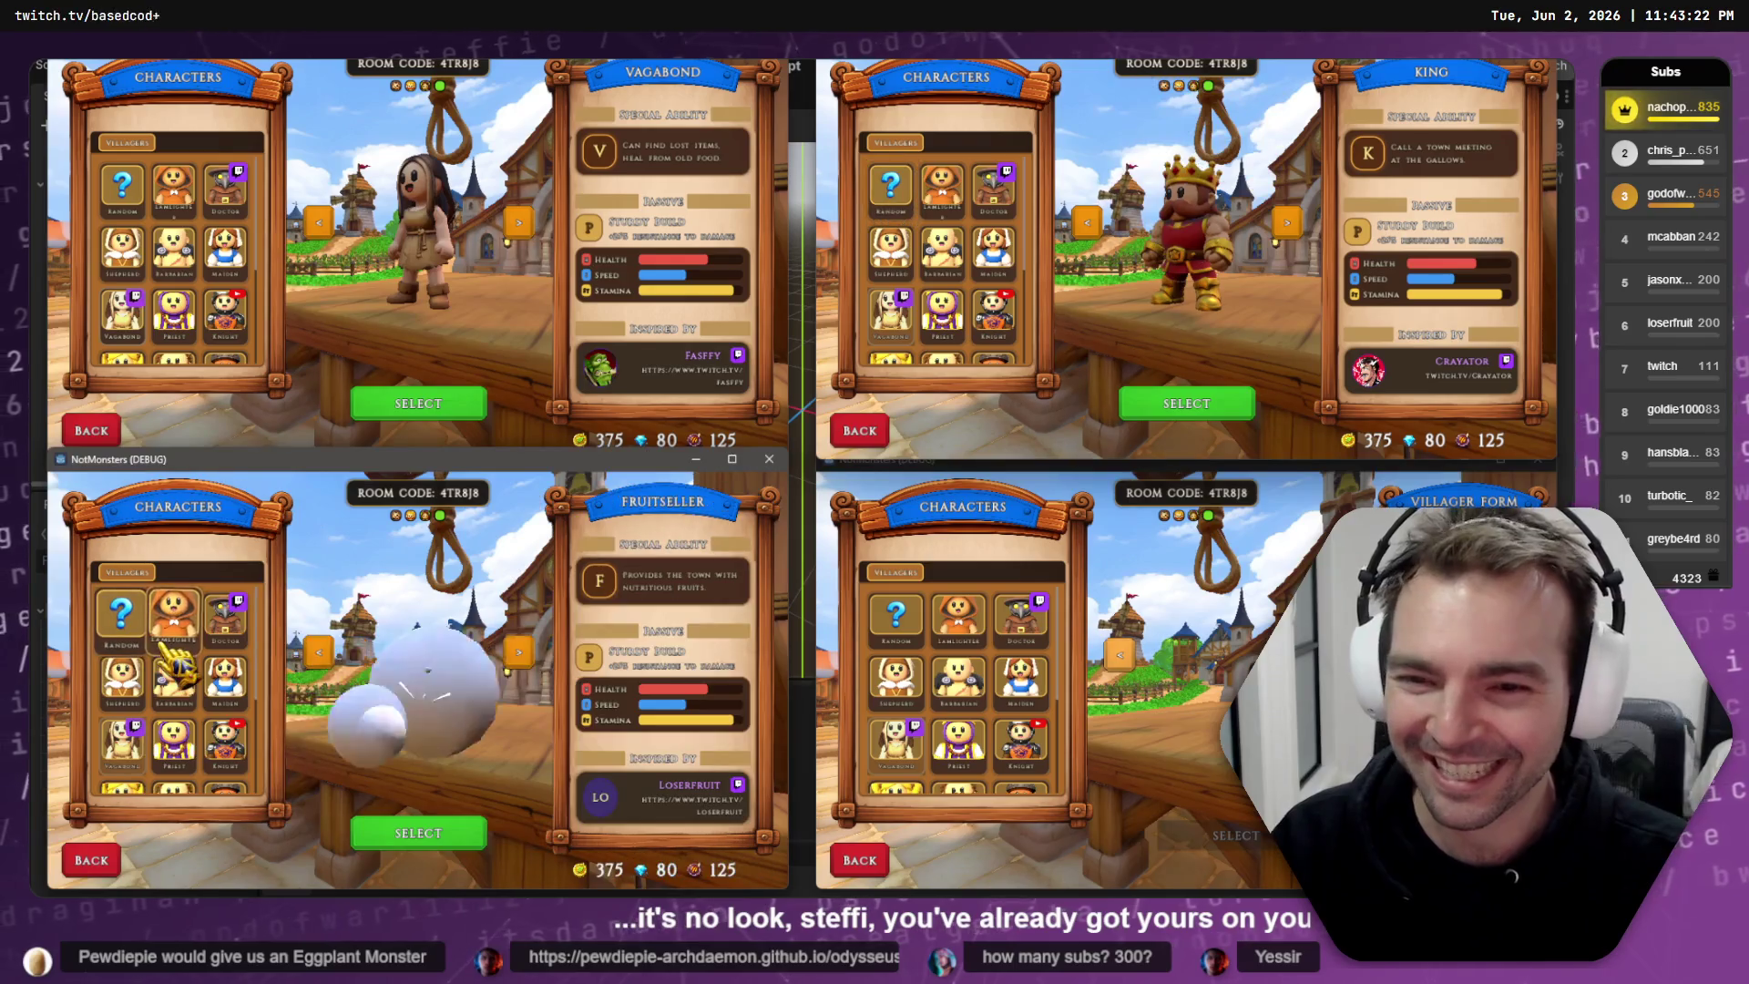
left_click(890, 624)
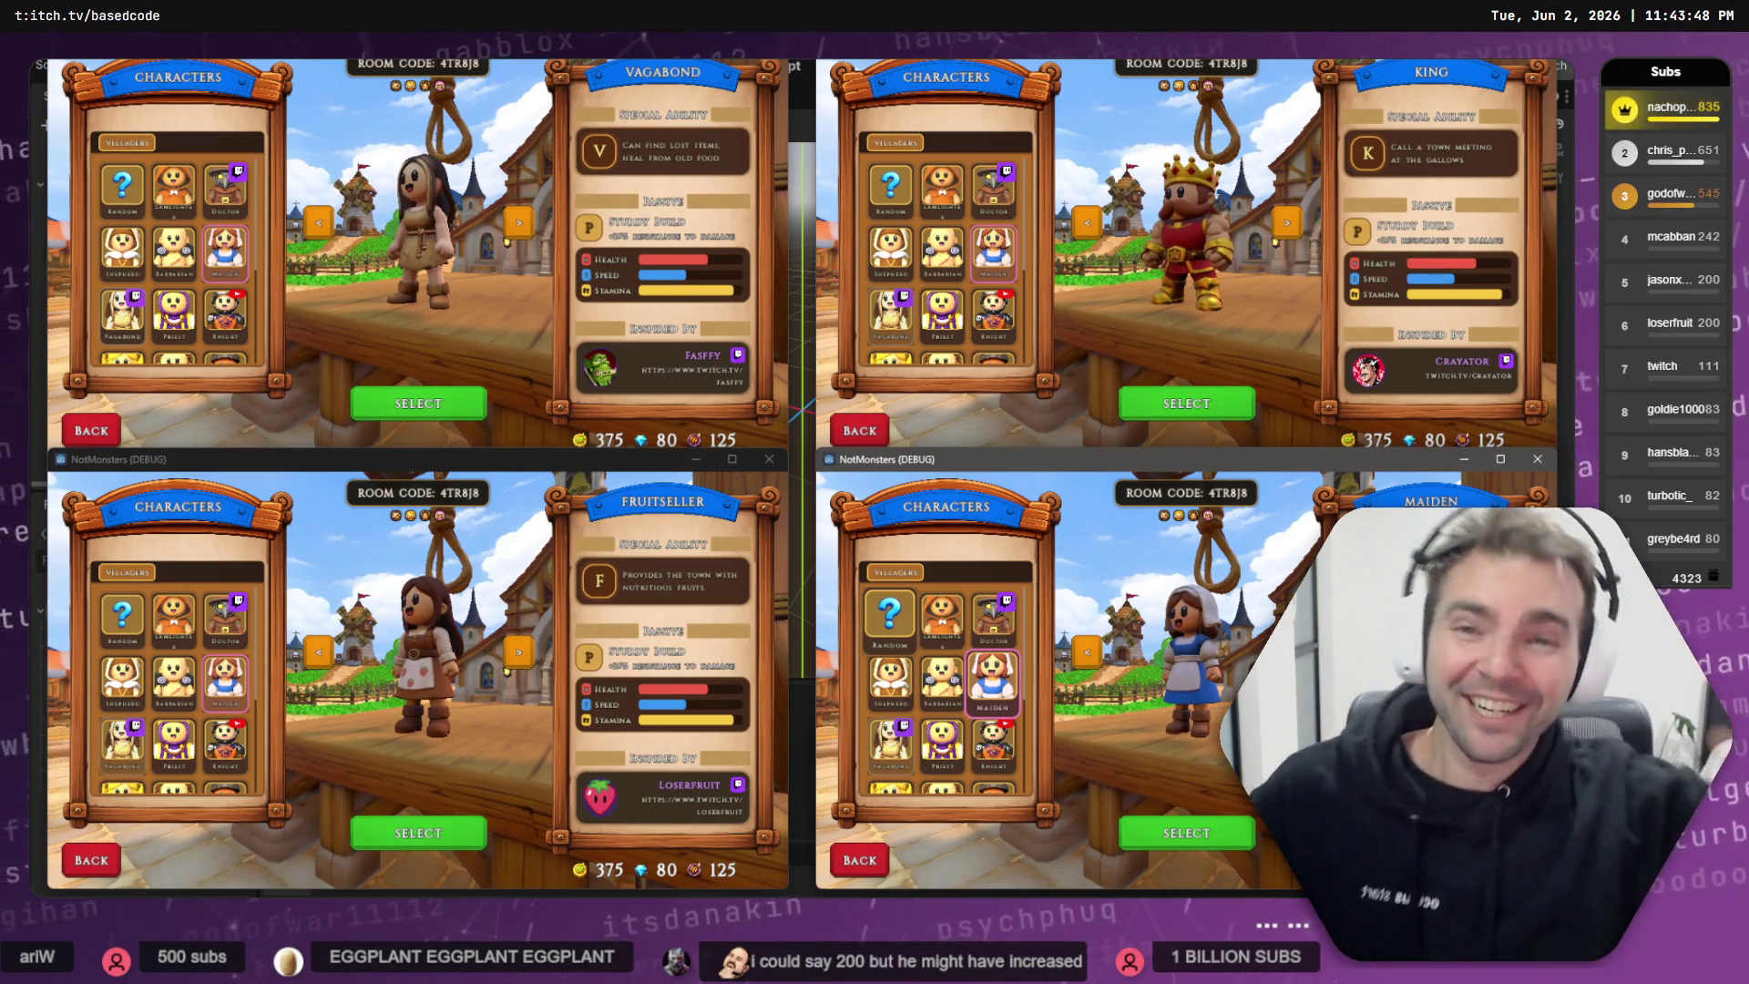
left_click(460, 403)
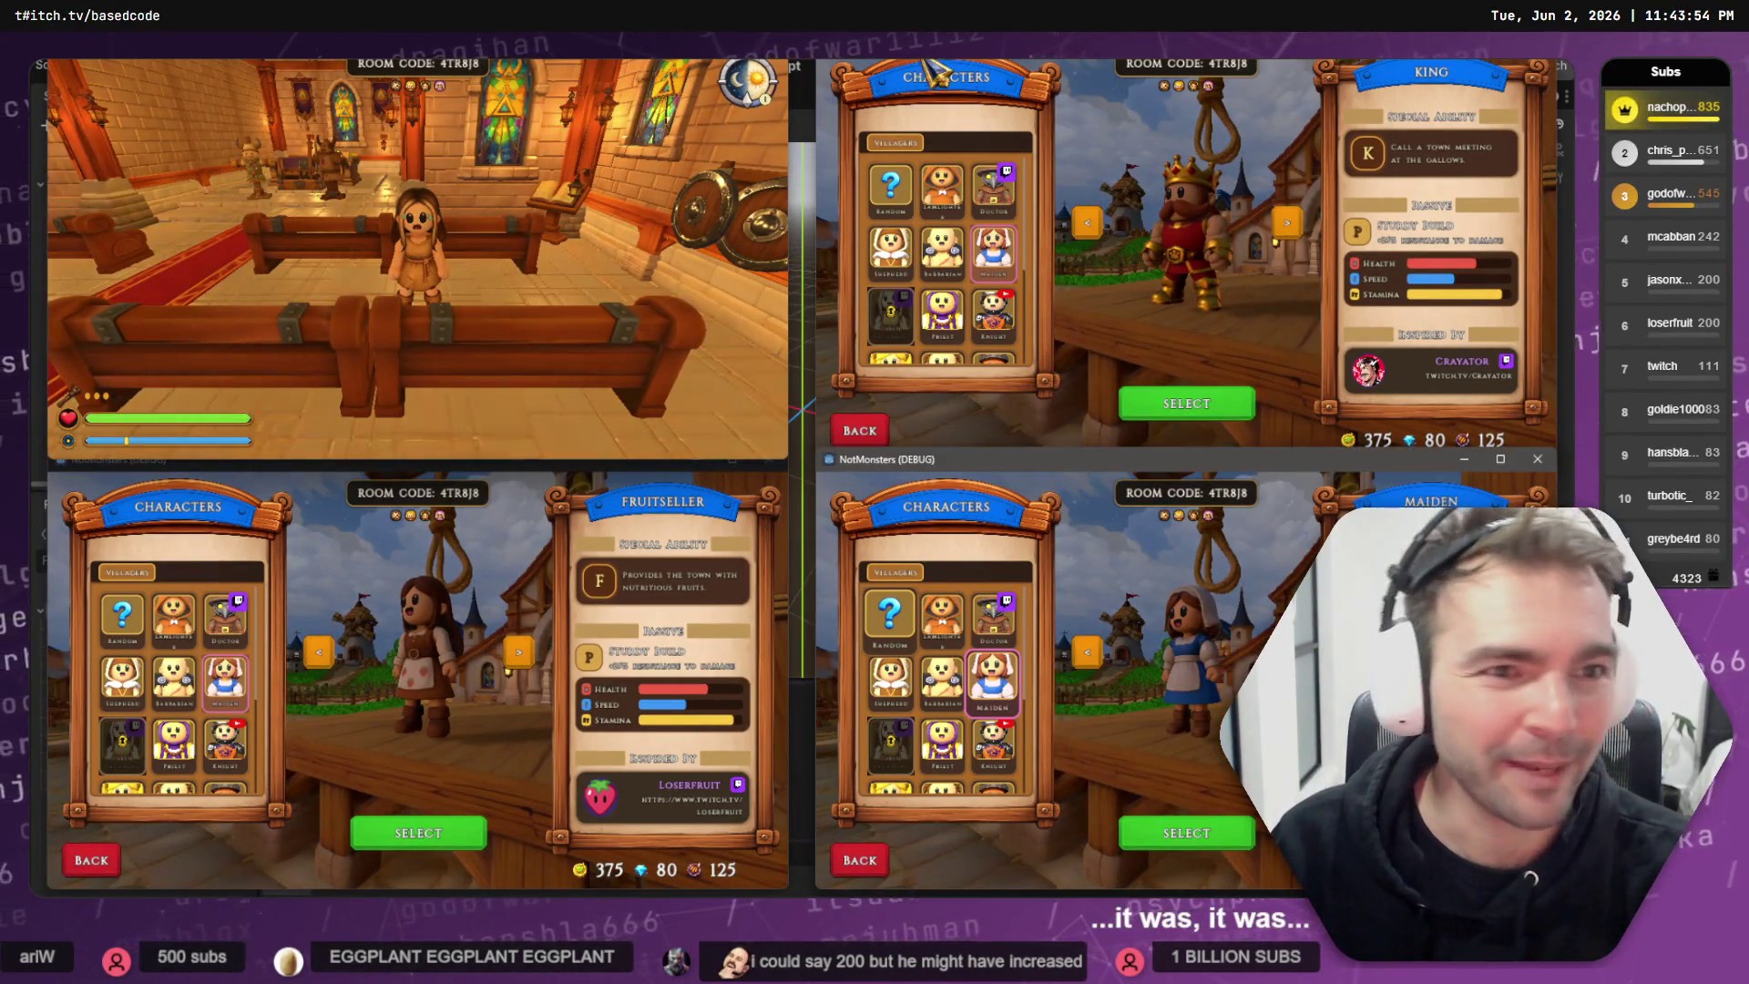
- Lock in King, Fruitseller and Maiden, then make the top-right player the Worm monster
left_click(1175, 403)
left_click(417, 831)
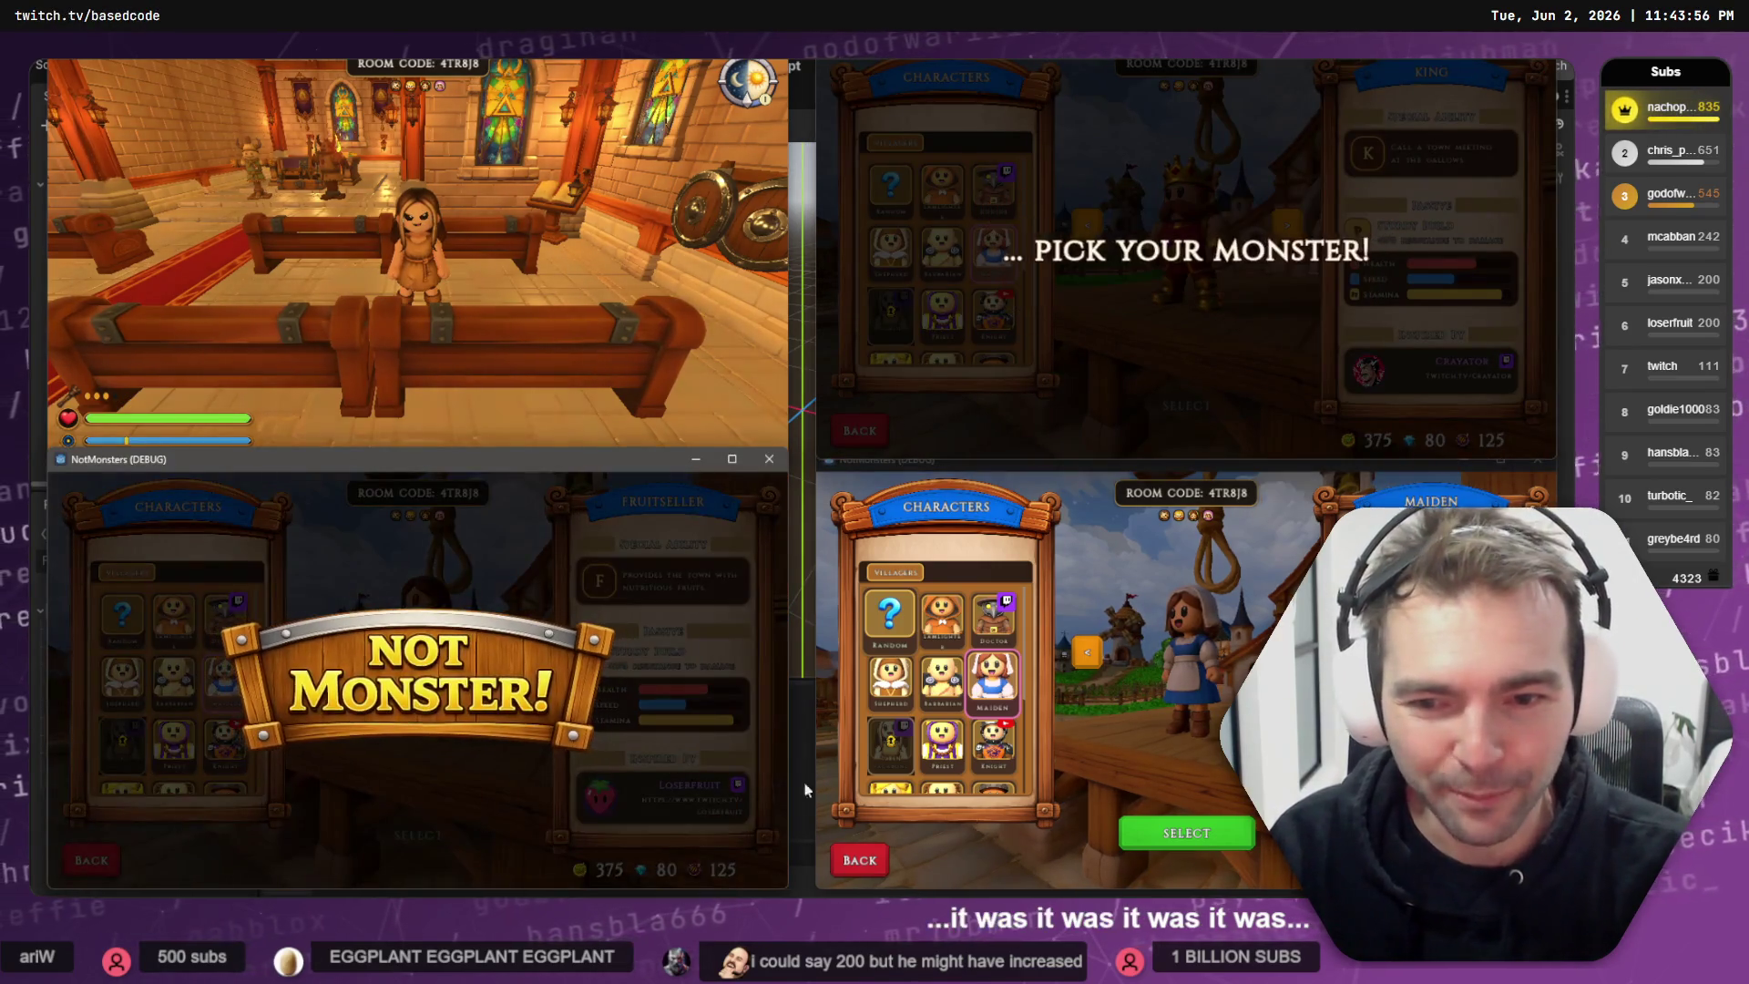
left_click(1219, 840)
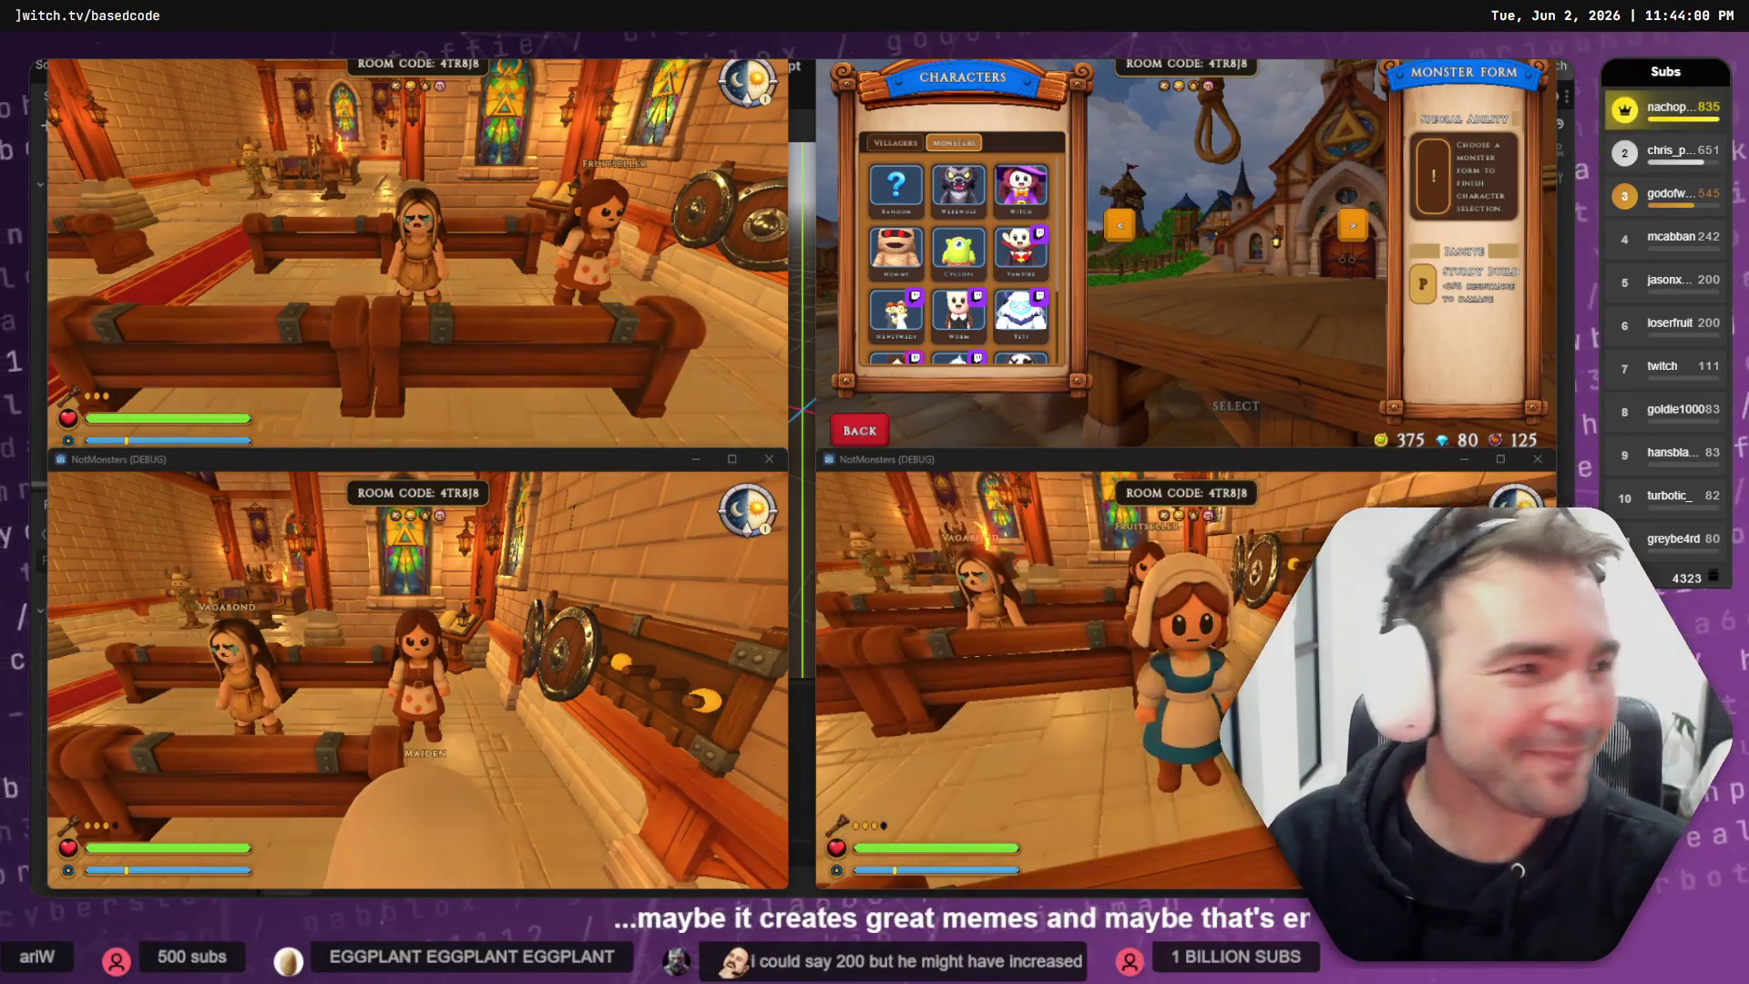
left_click(958, 312)
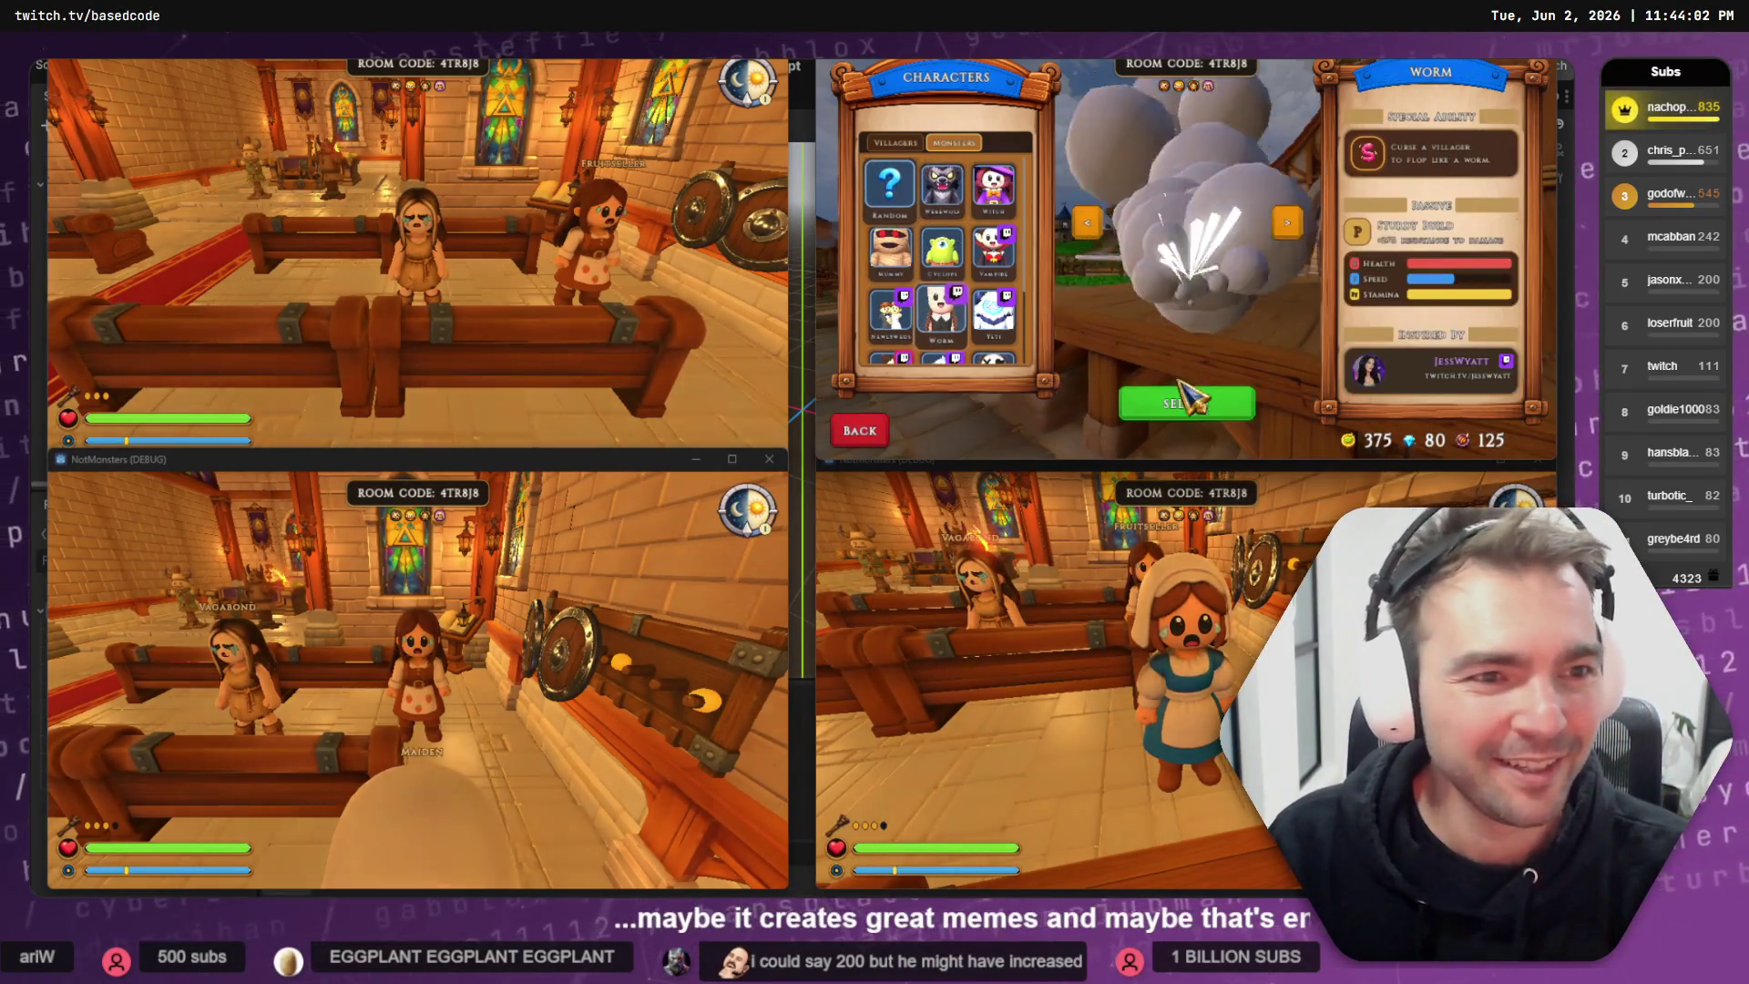
left_click(1188, 404)
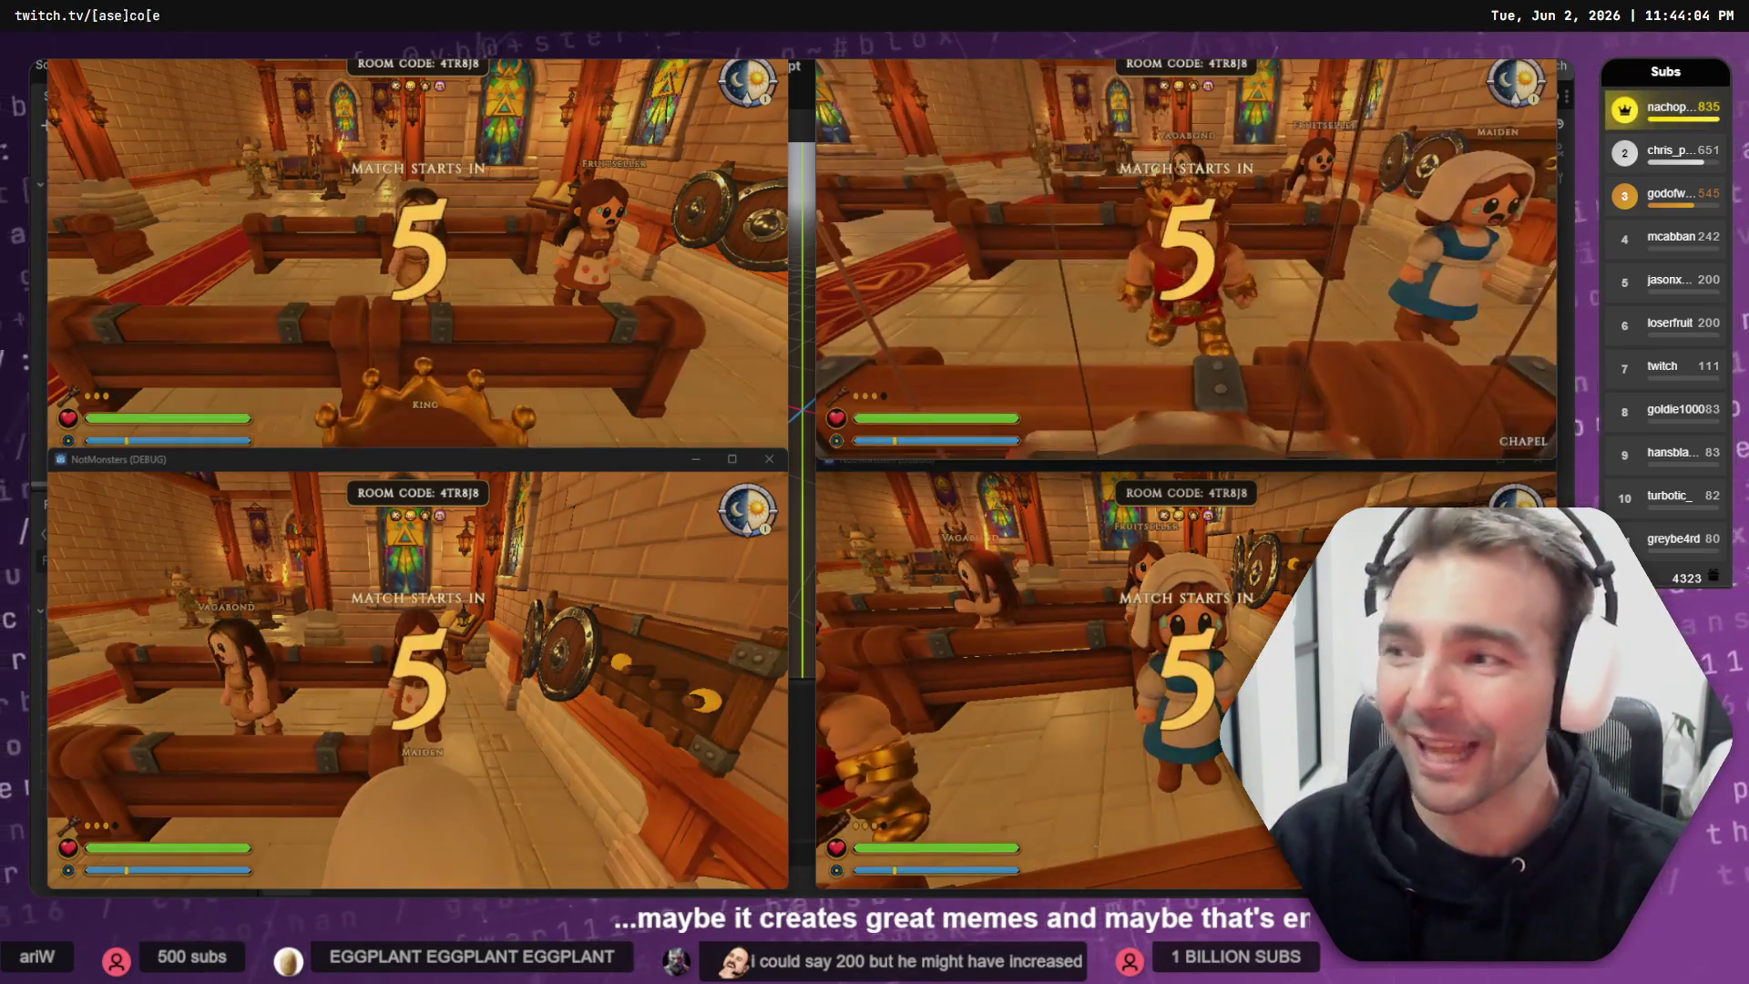
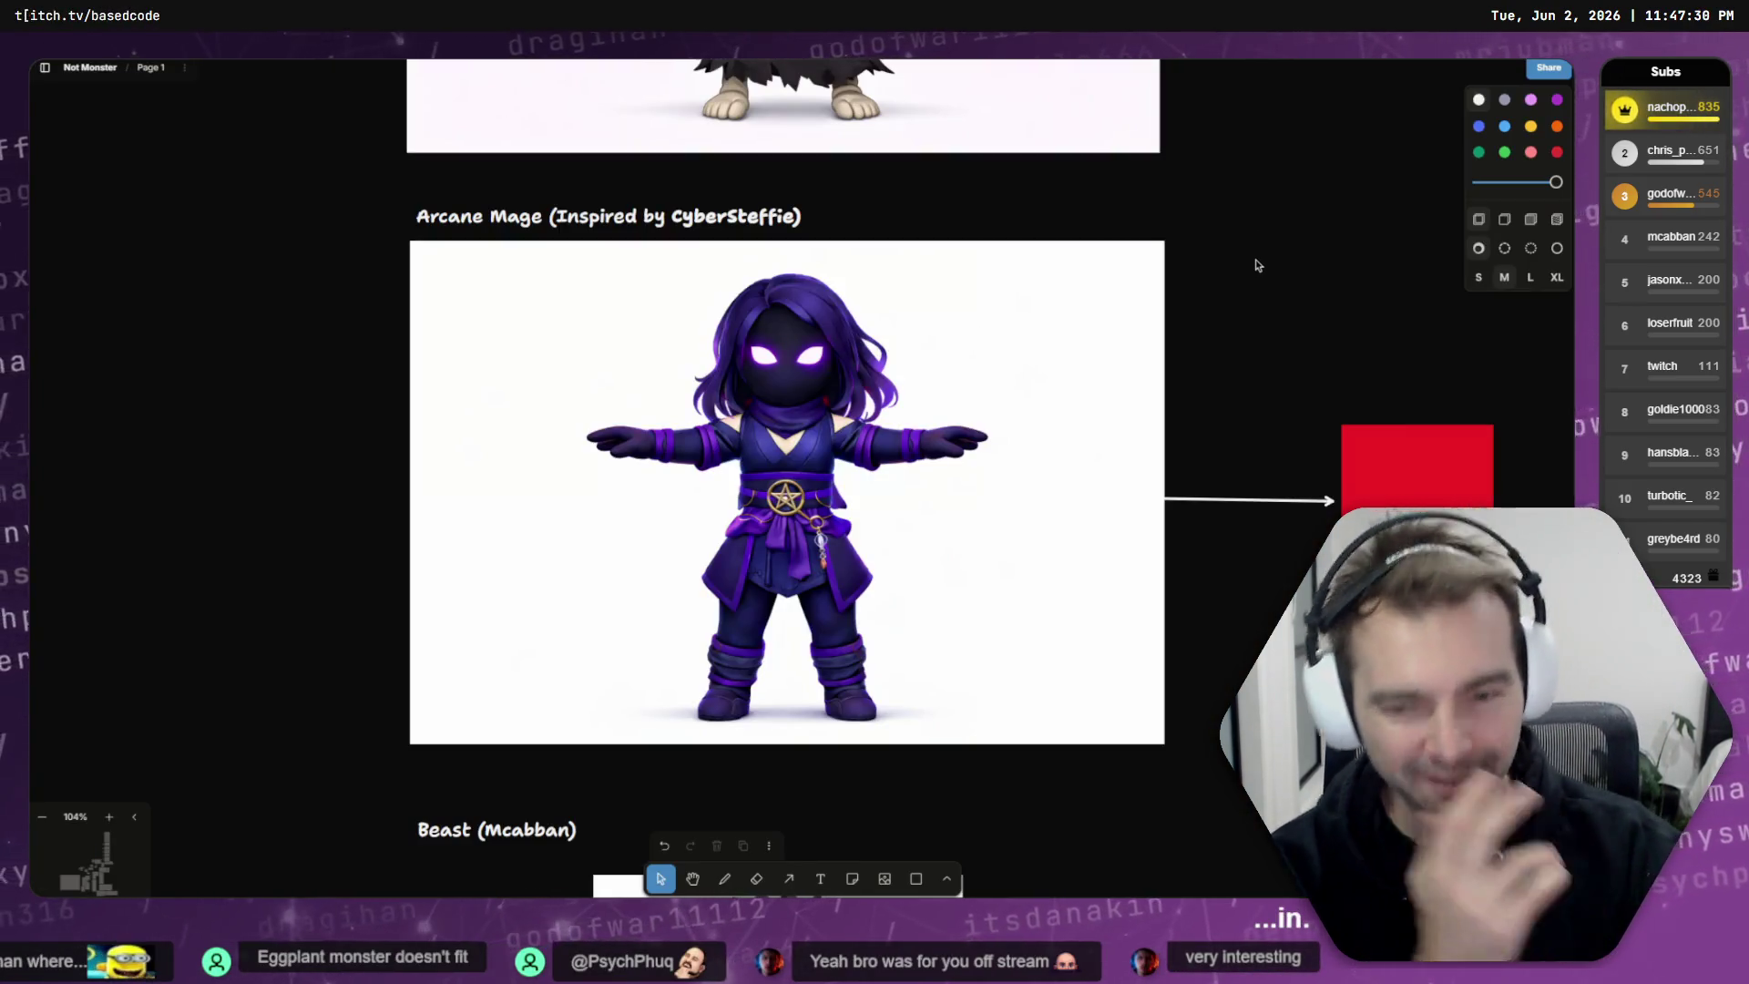
- Zoom and pan the board to centre the #31 Voodoo Eggplant statue, then select it
scroll(1255, 265, "down", 2)
scroll(1254, 270, "down", 5)
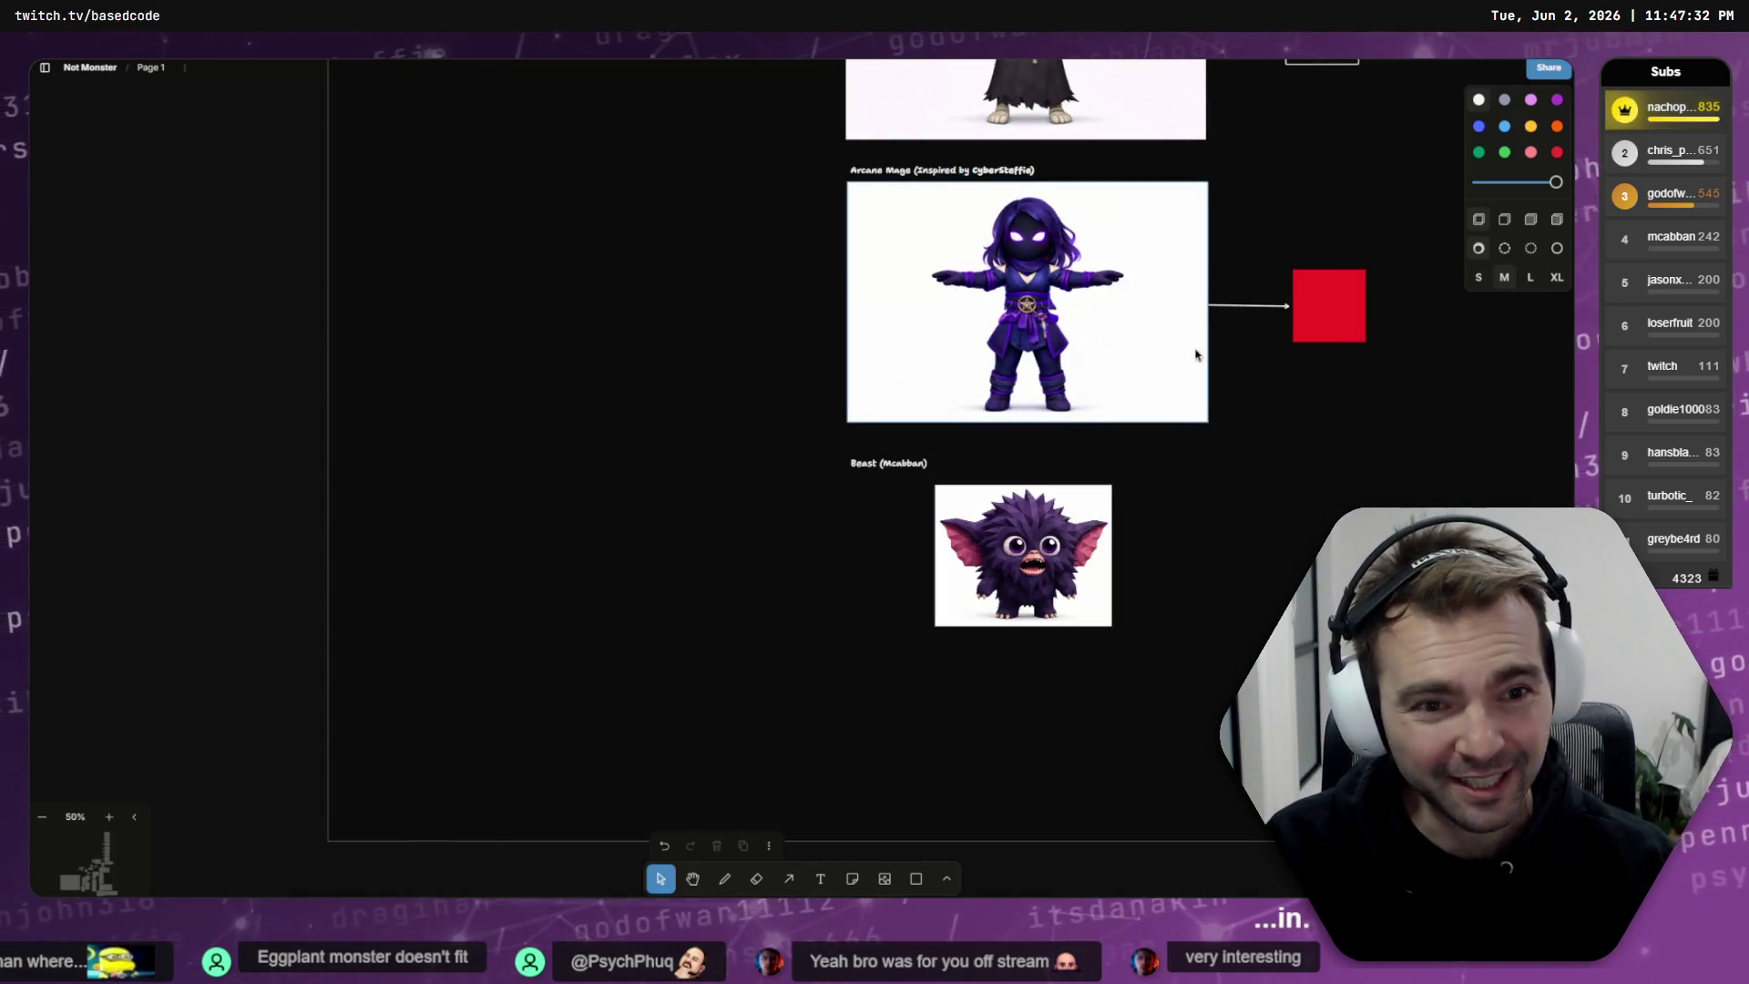
scroll(1257, 438, "up", 4)
left_click_drag(1137, 572, 1109, 679)
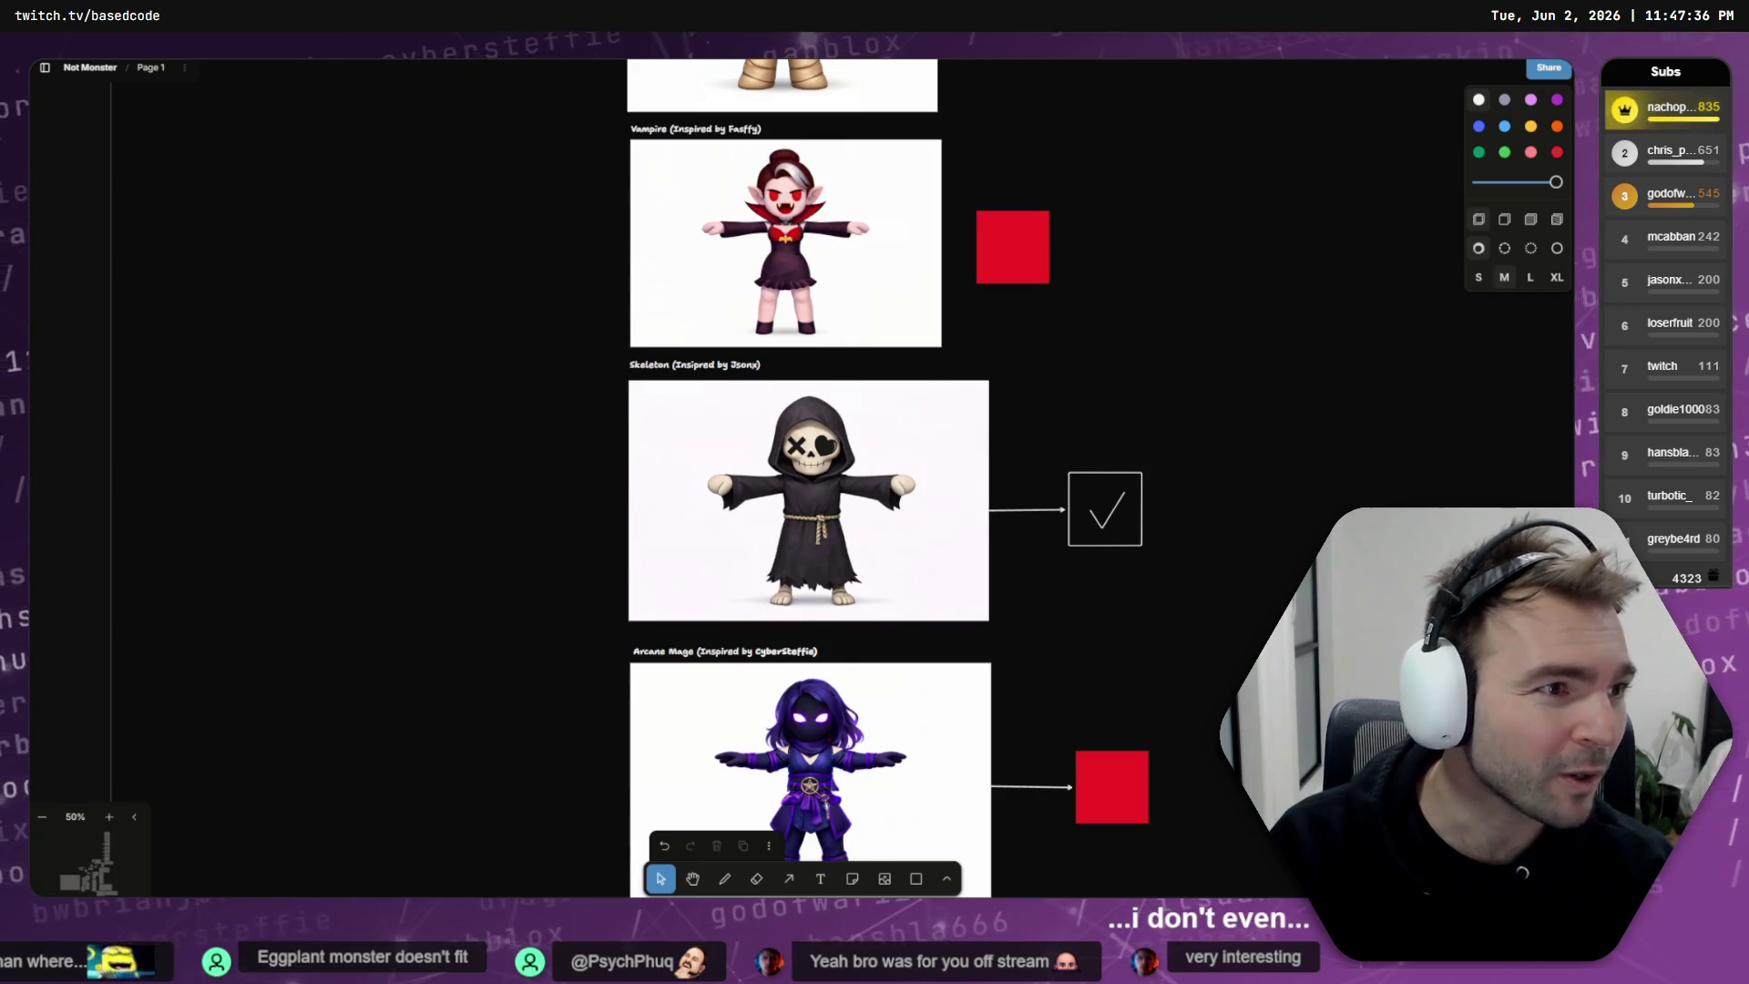
scroll(1257, 334, "down", 5)
scroll(911, 346, "right", 10)
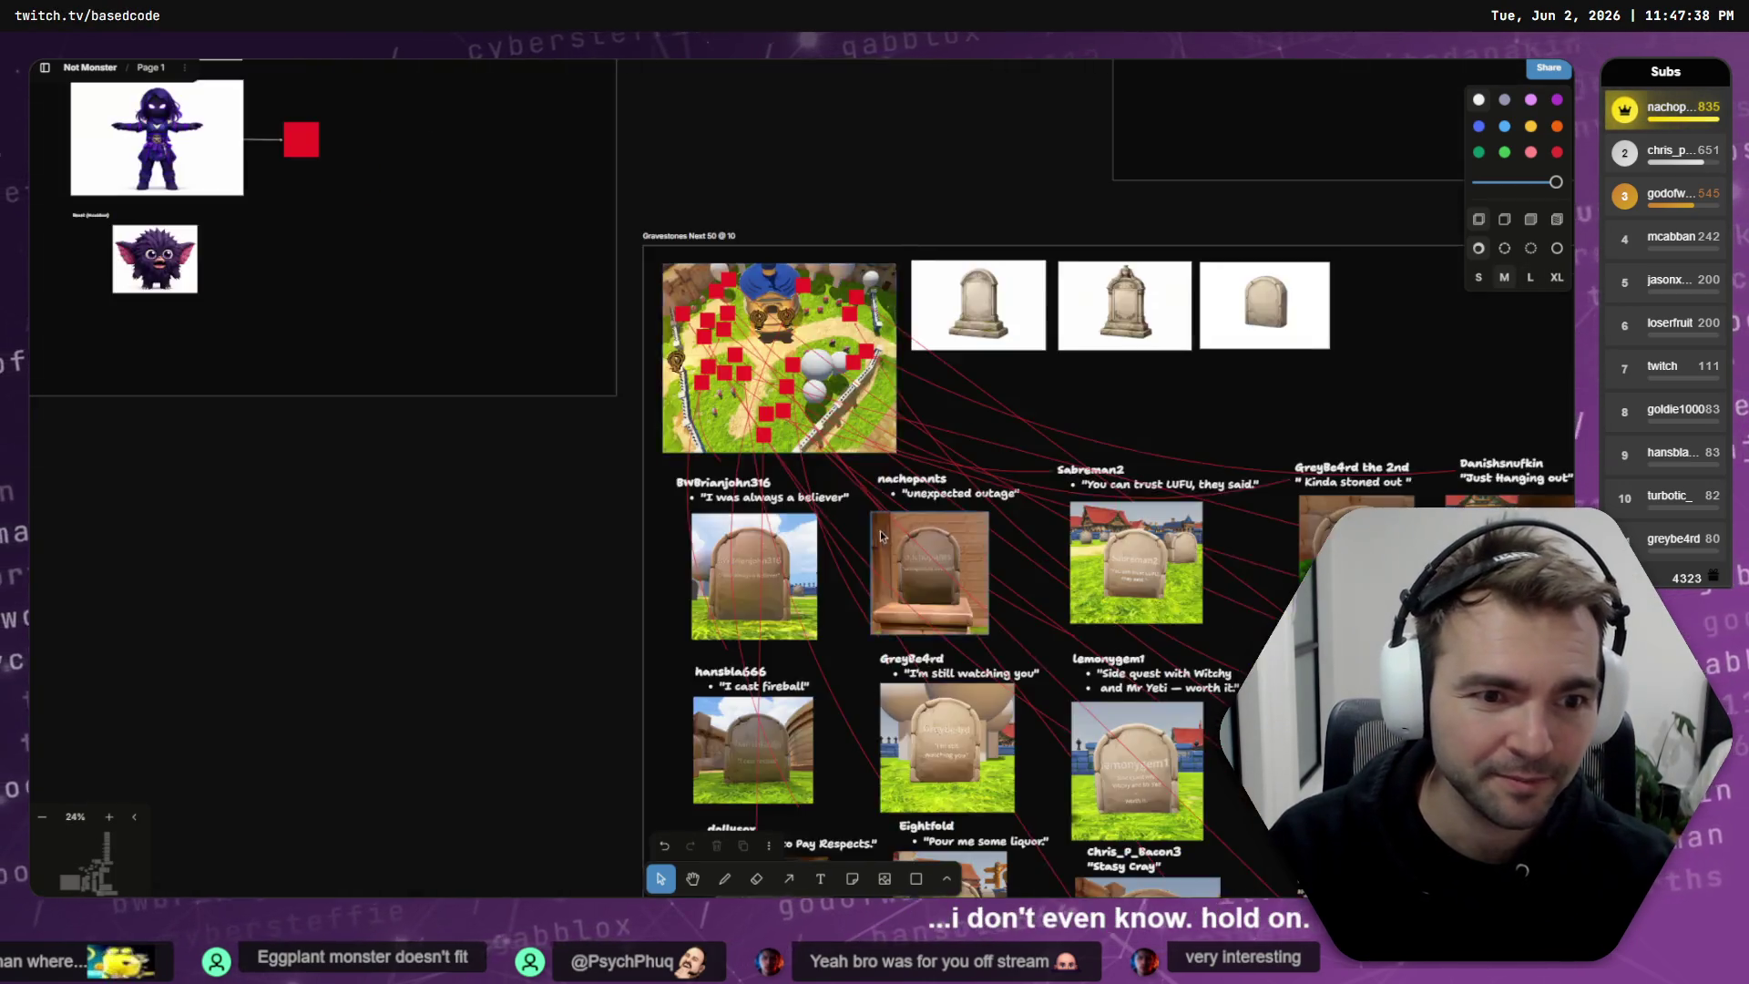
scroll(517, 356, "up", 10)
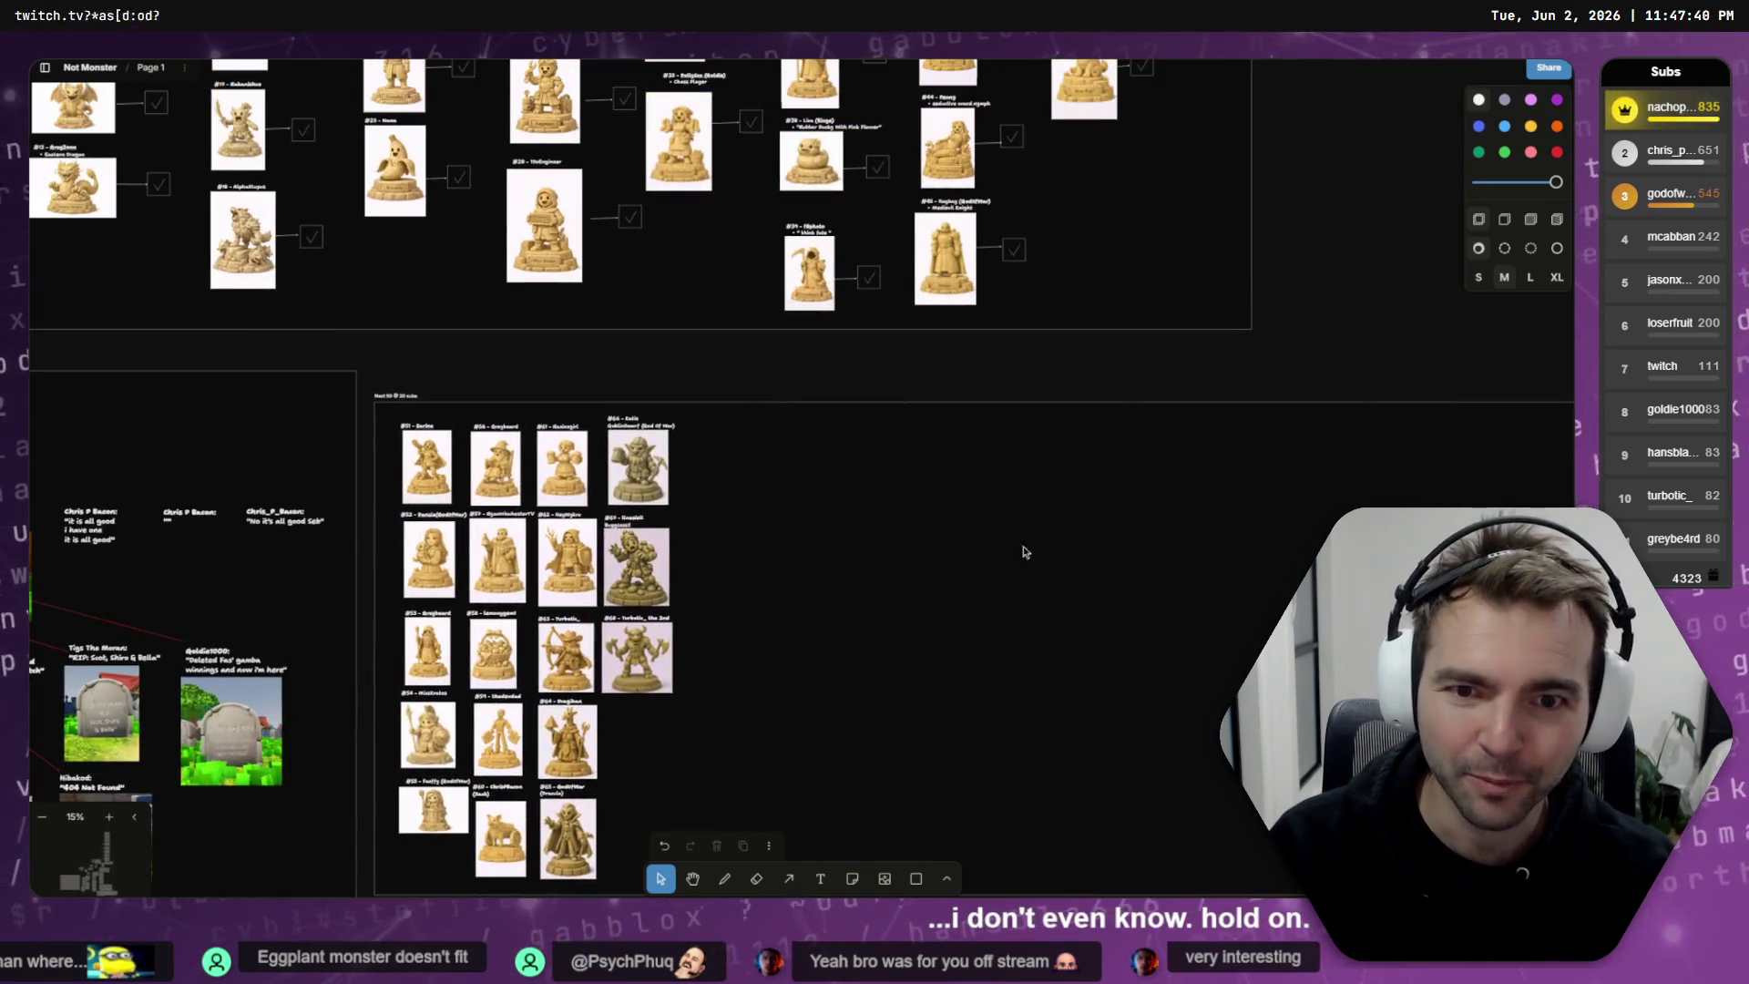
mouse_move(653, 503)
left_mouse_down()
mouse_move(651, 559)
mouse_move(986, 573)
left_mouse_up()
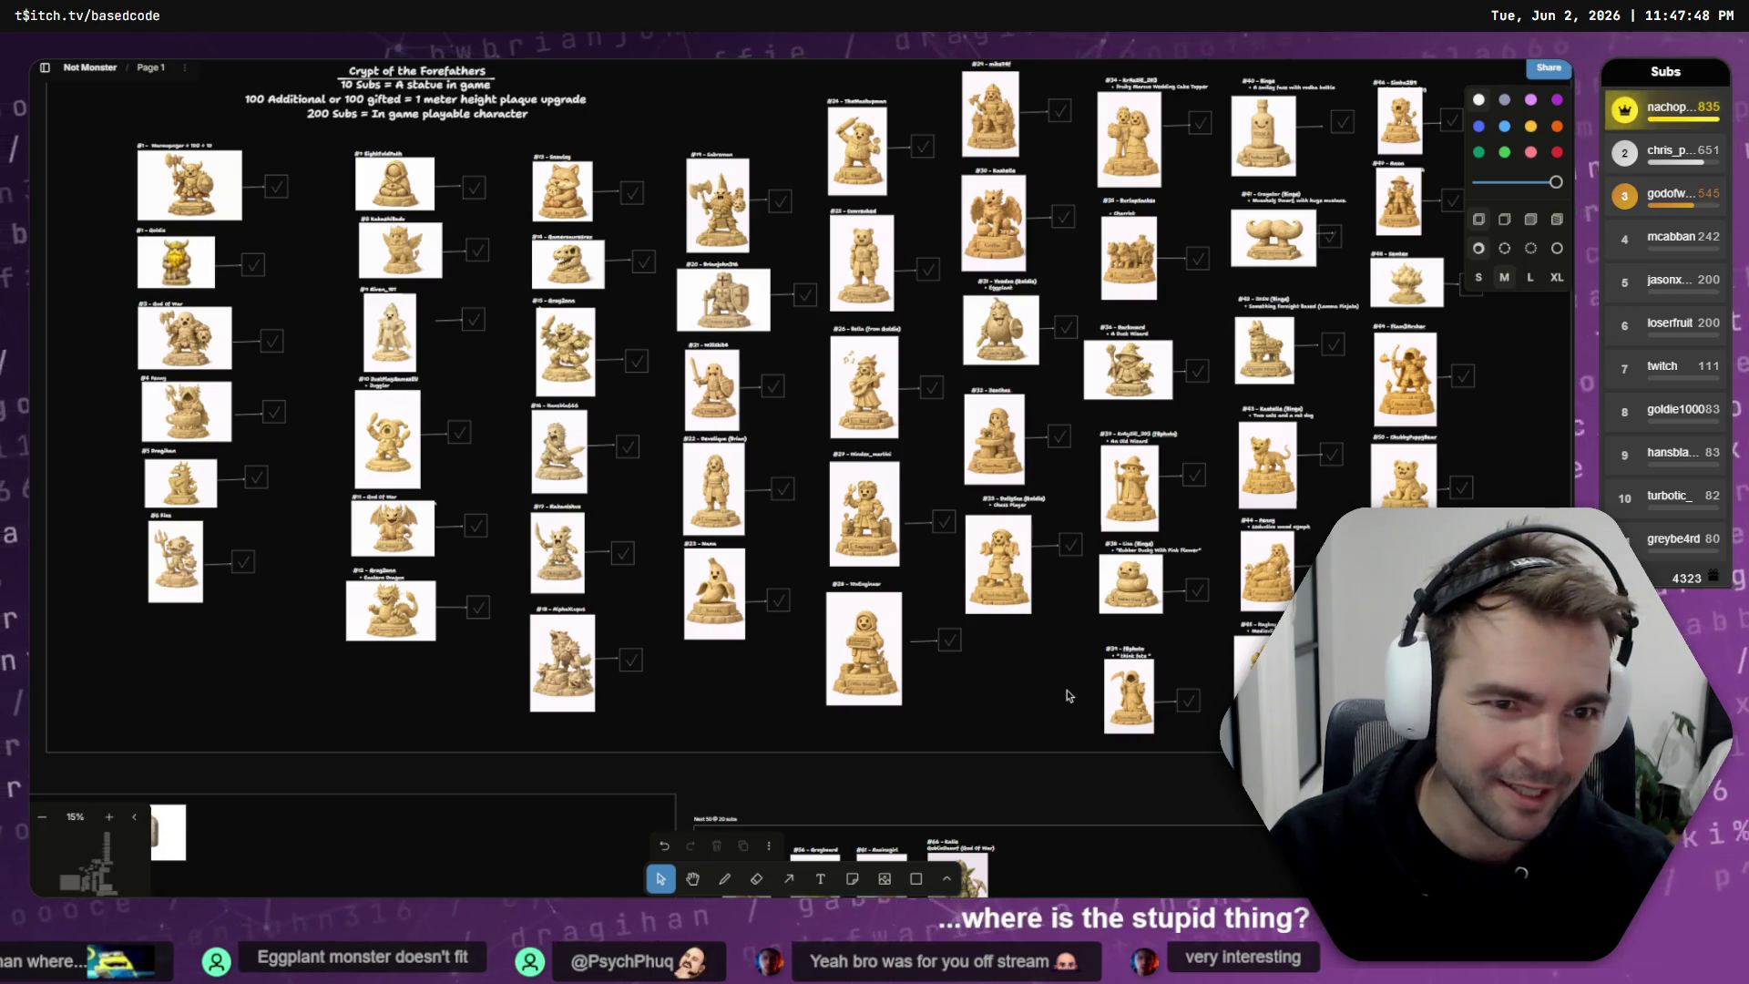
scroll(1002, 291, "up", 10)
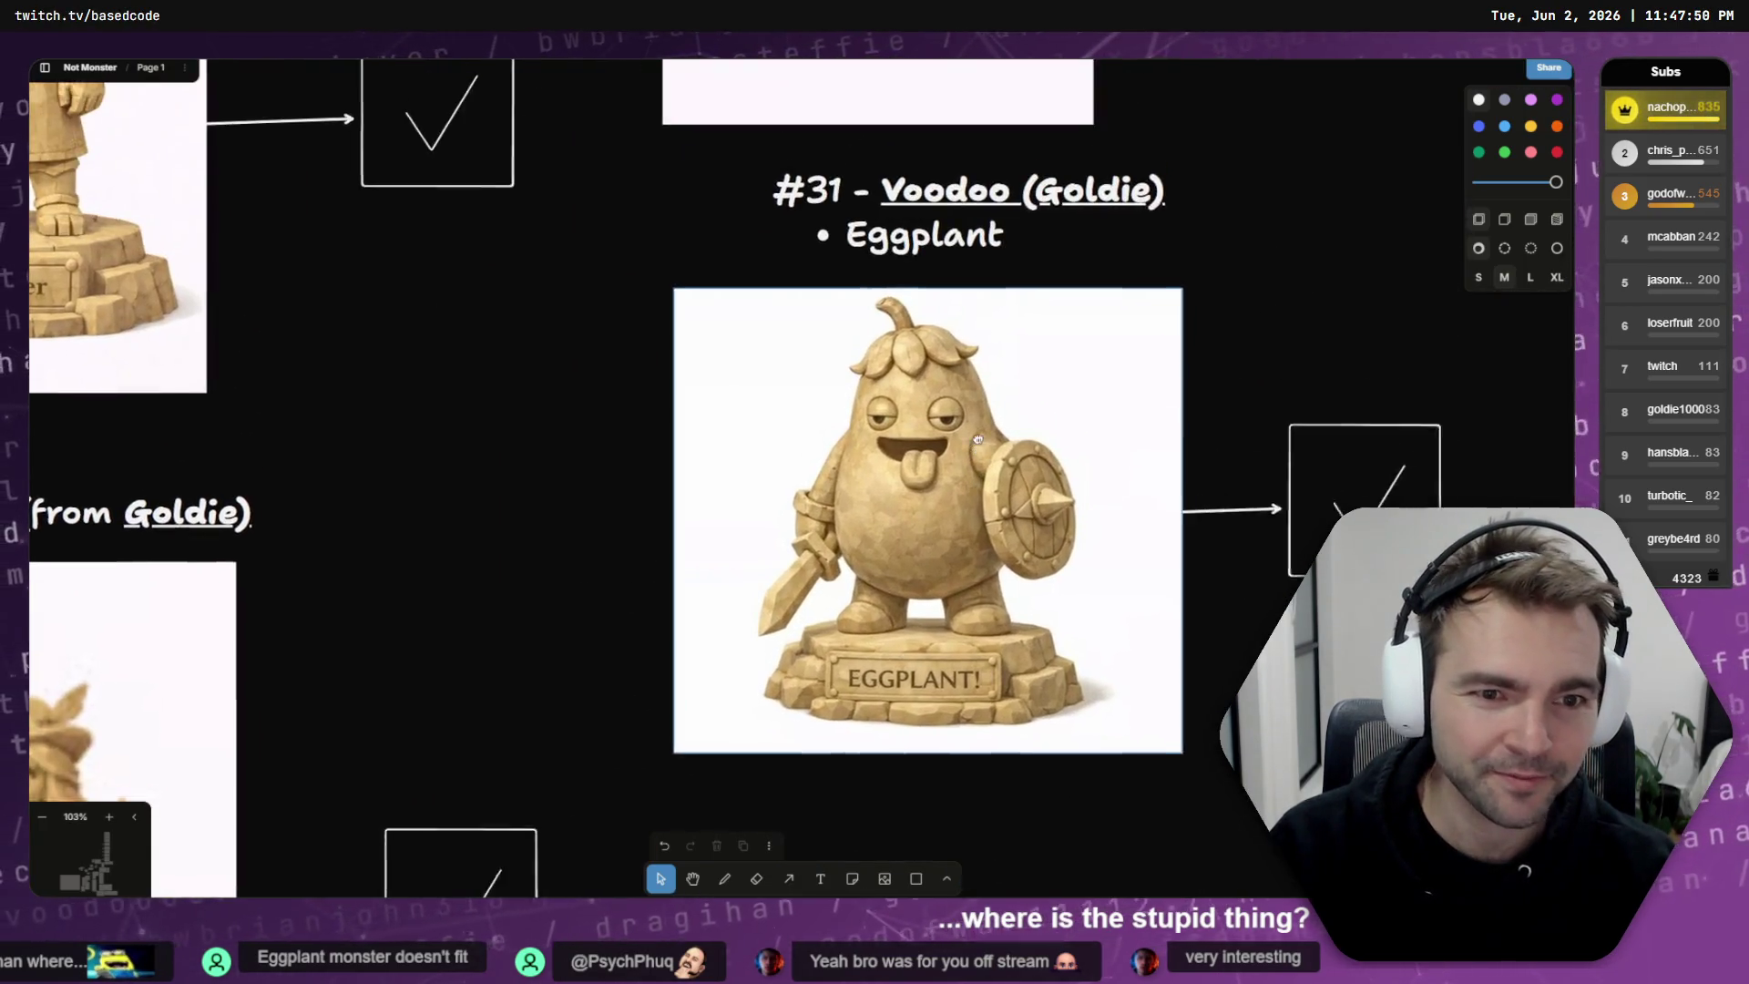
scroll(977, 440, "up", 2)
left_click(944, 446)
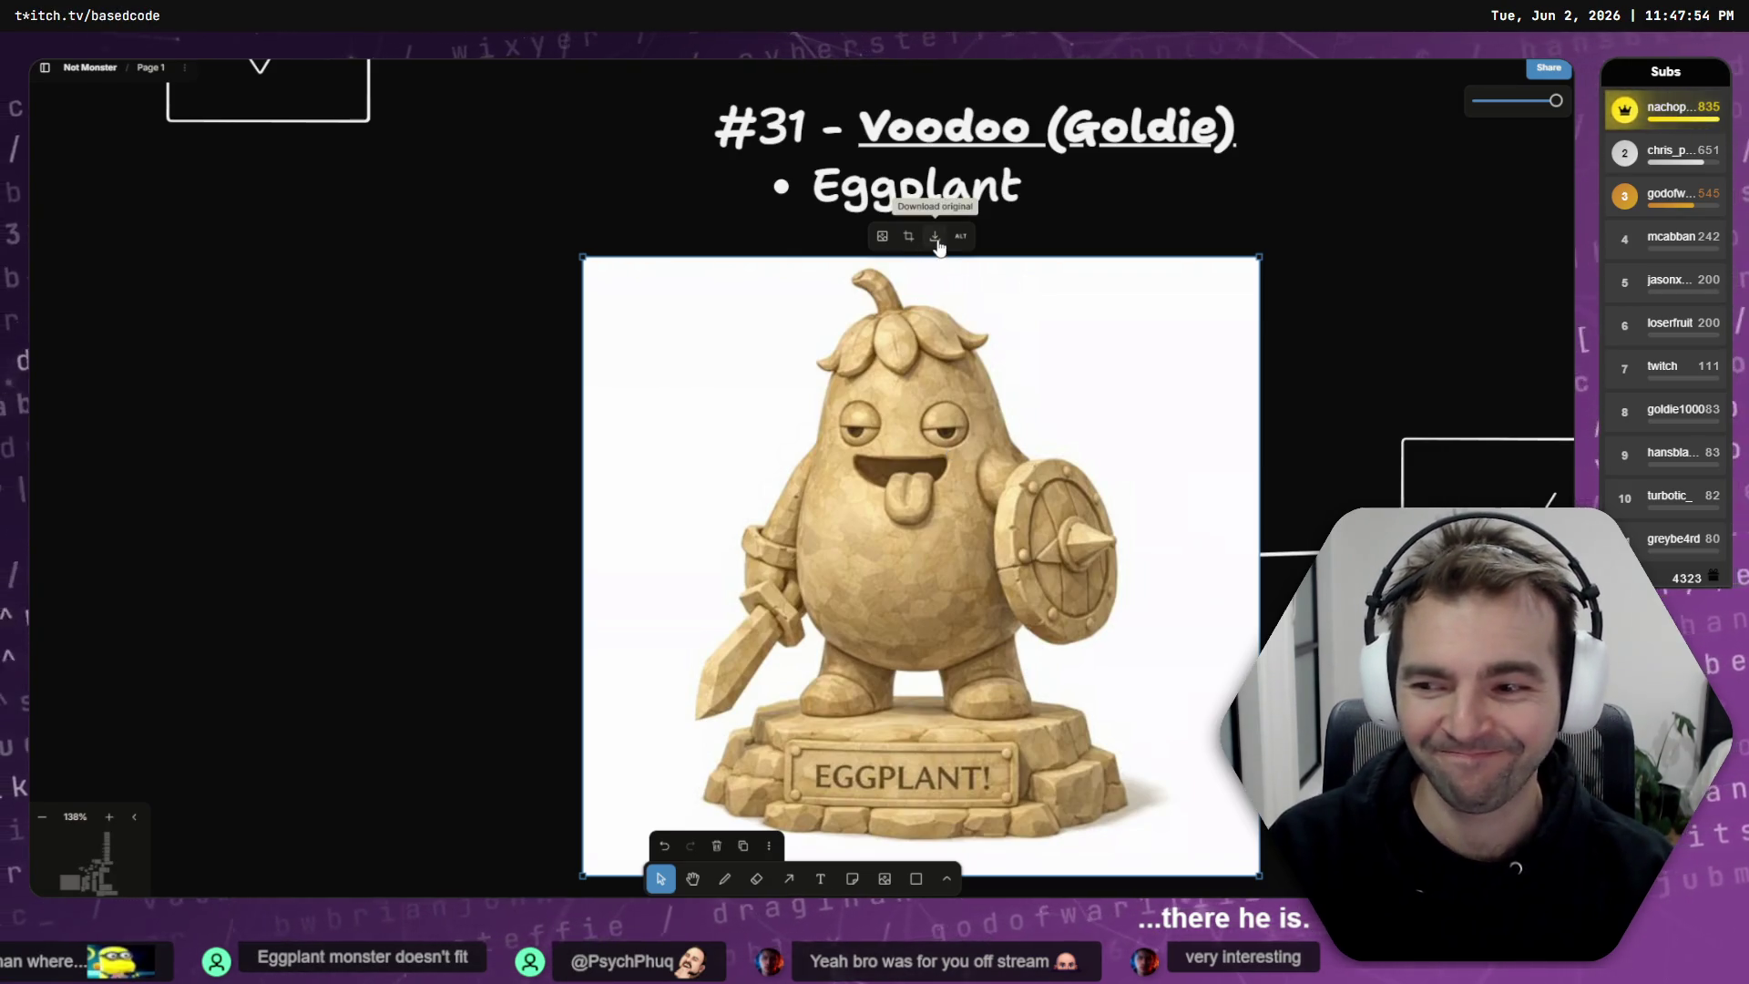
- Download the original eggplant statue image as a PNG and move the ChatGPT Images window over the board
scroll(718, 544, "down", 3)
scroll(718, 544, "right", 3)
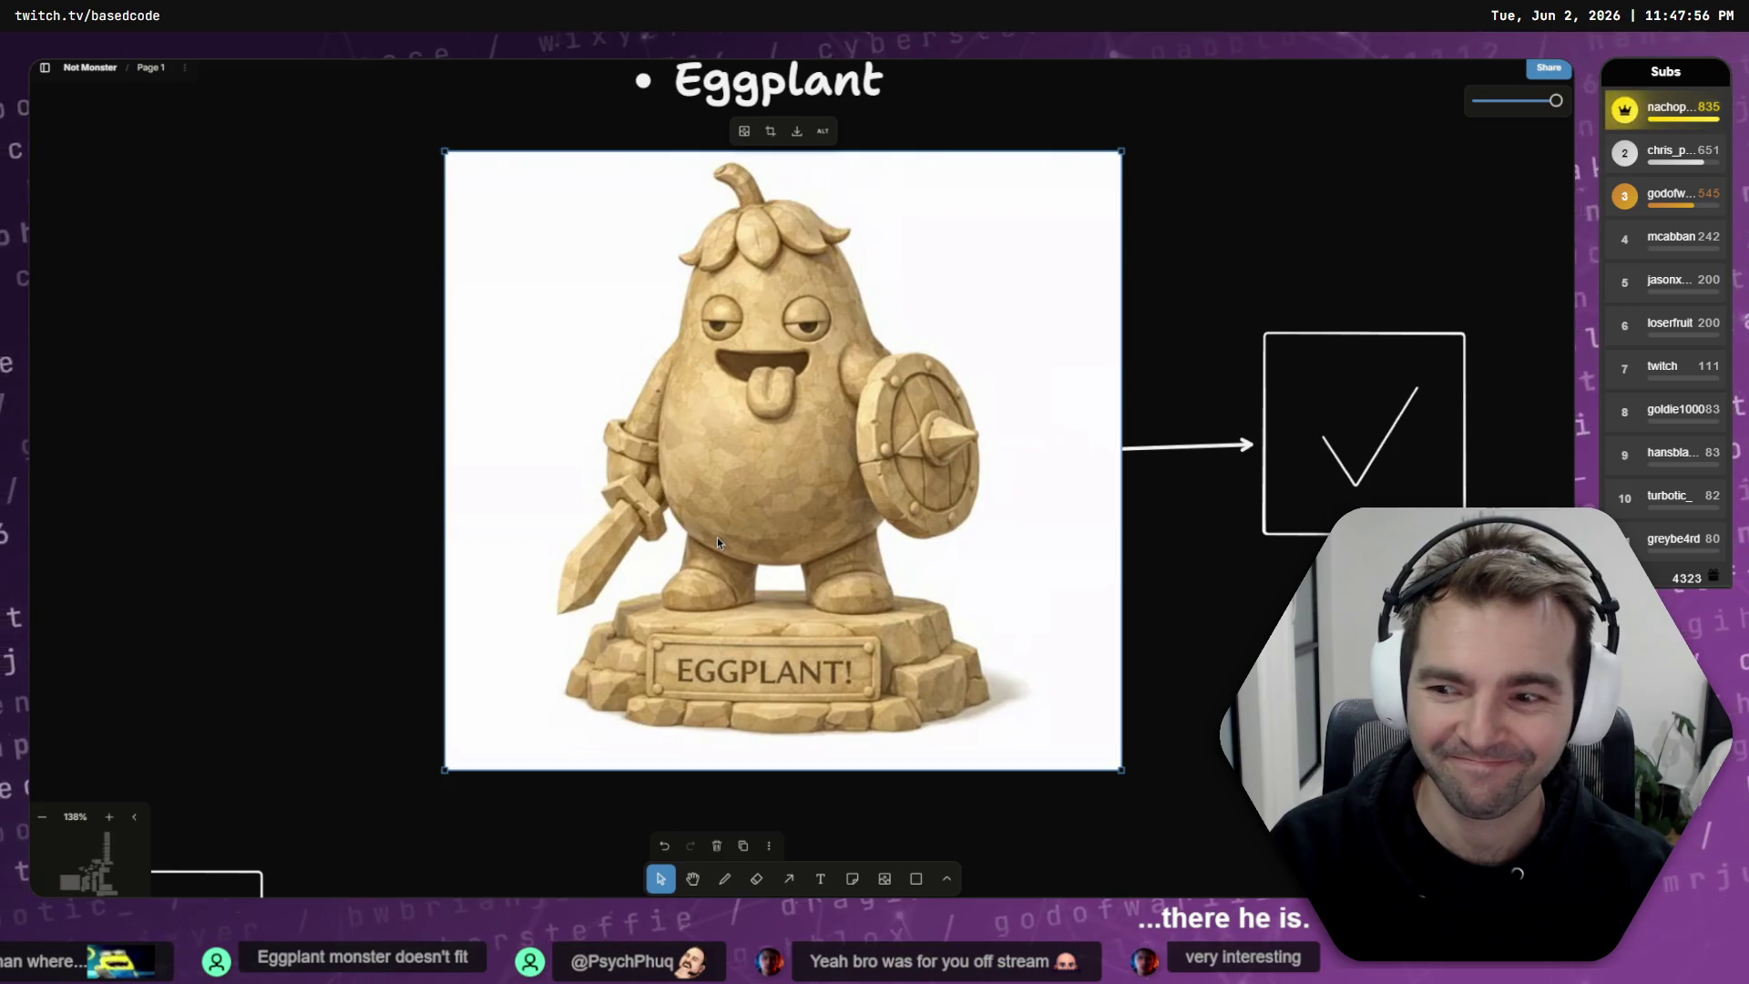
left_click(793, 132)
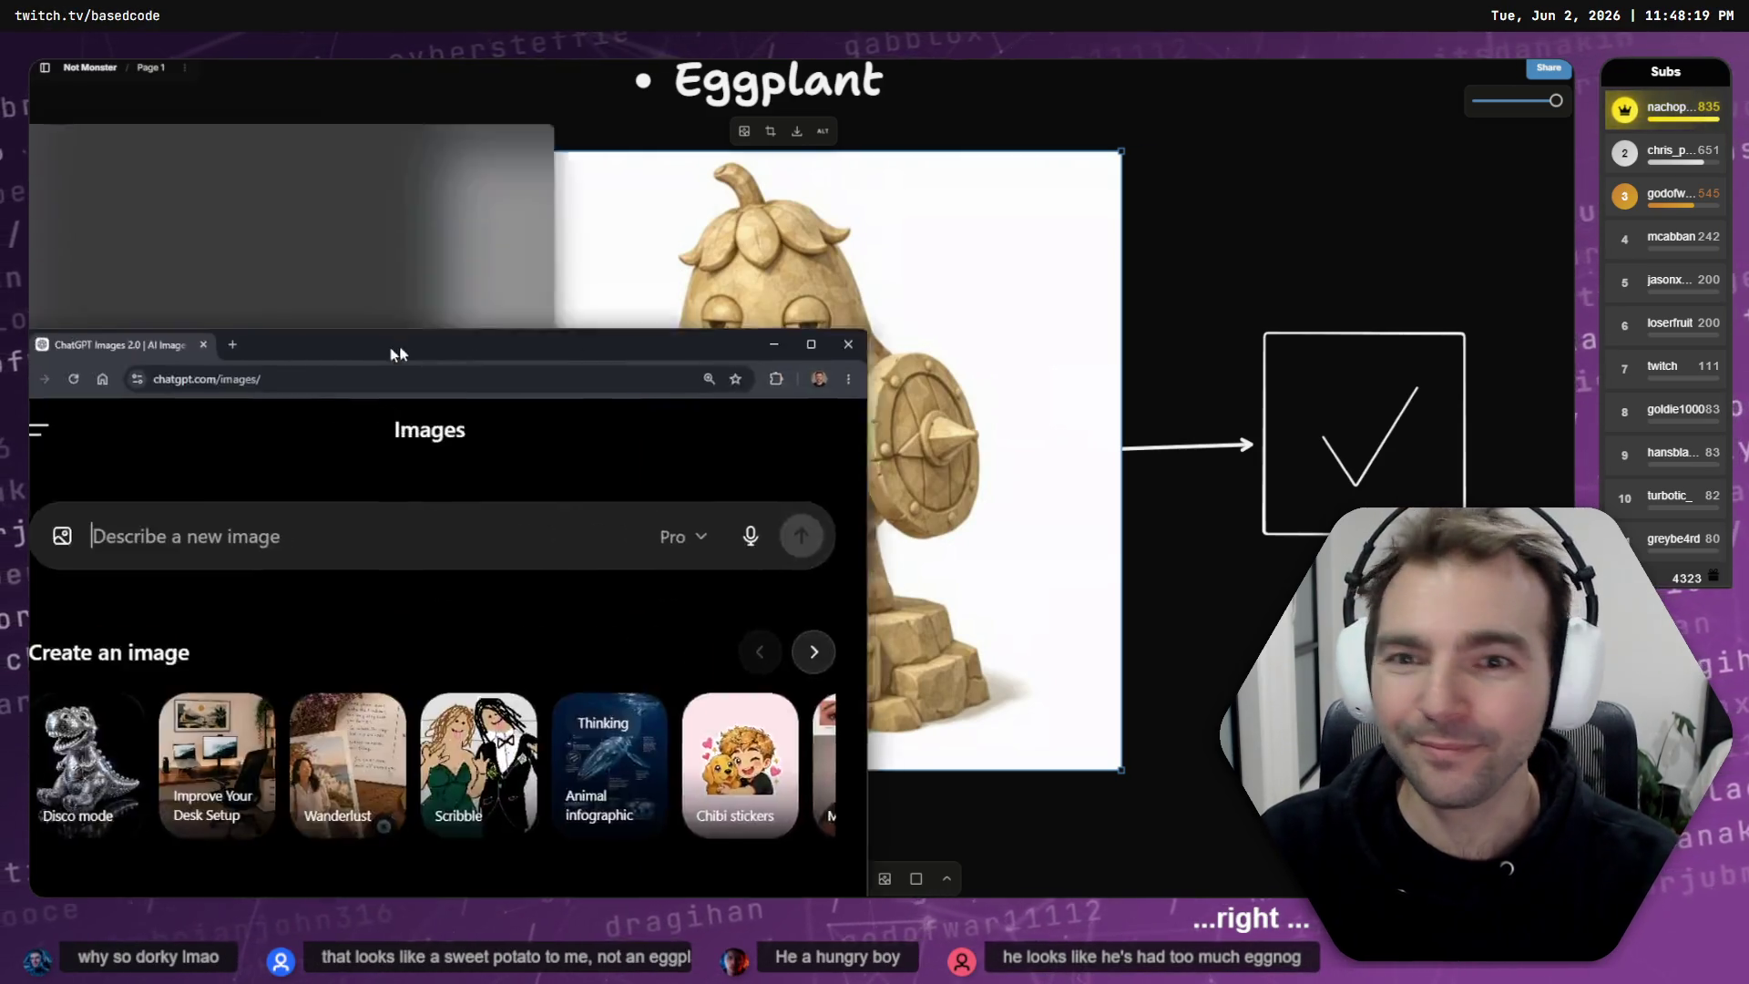
left_click_drag(399, 345, 652, 170)
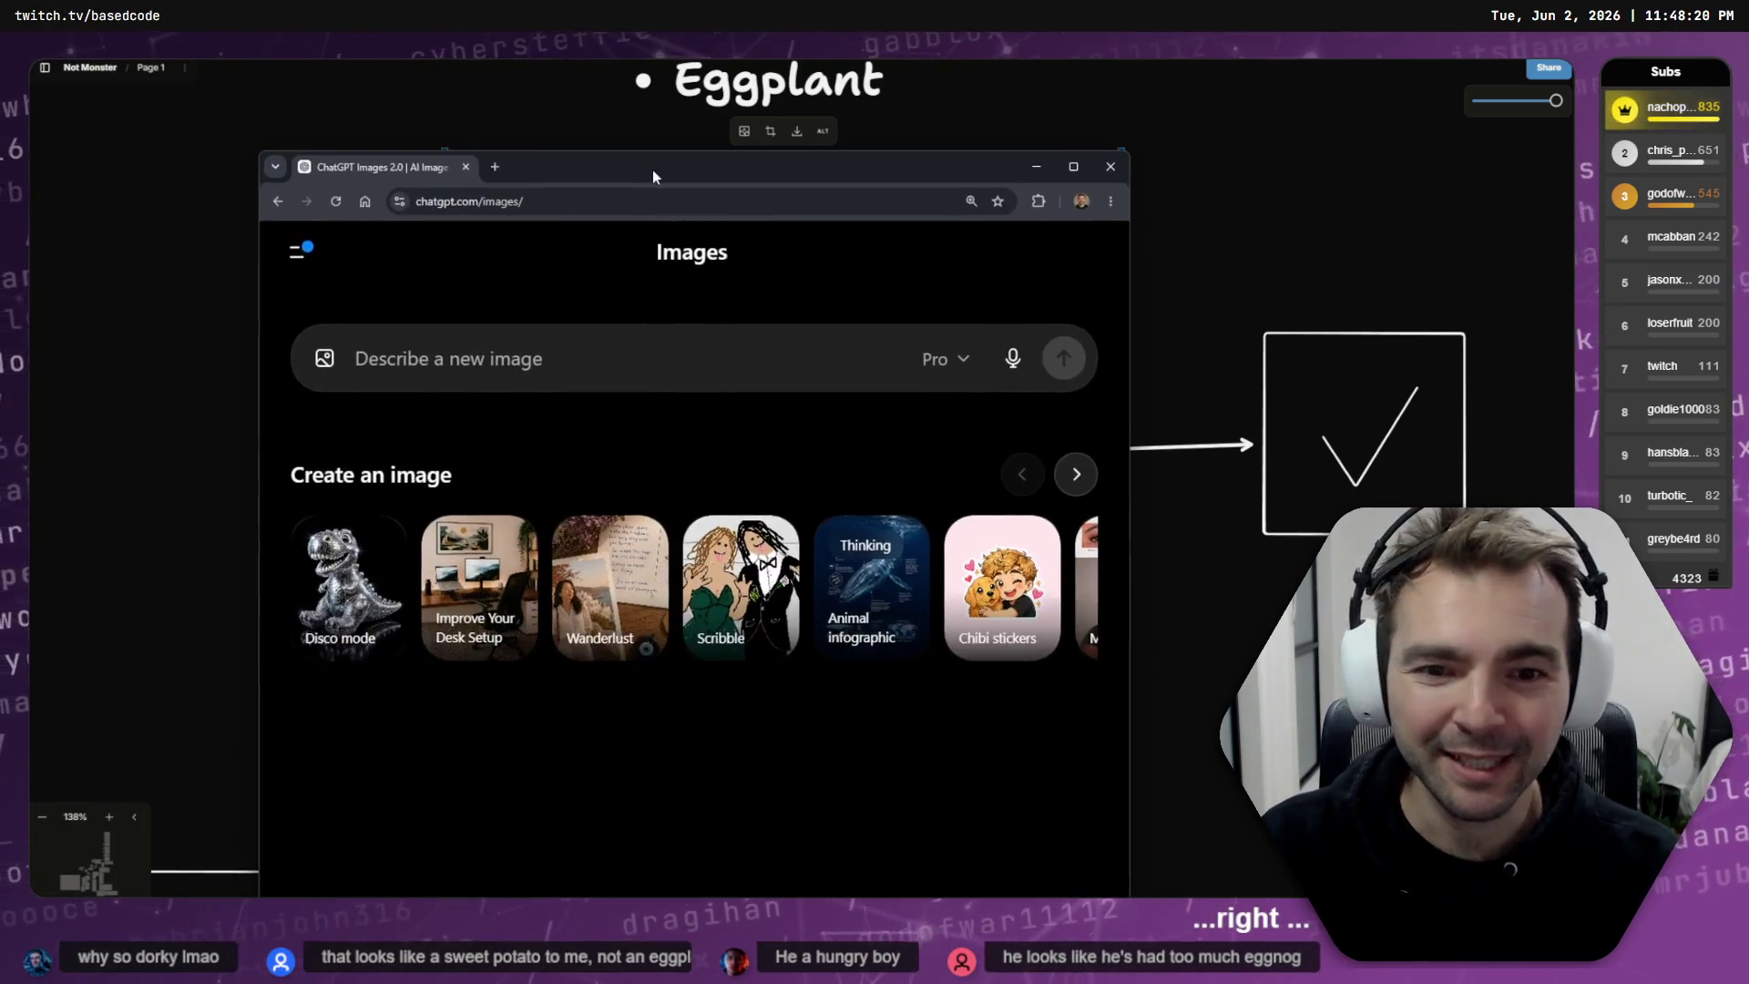
- Open the ChatGPT sidebar and maximize the browser window, then switch to the Twitch stream manager
left_click(288, 226)
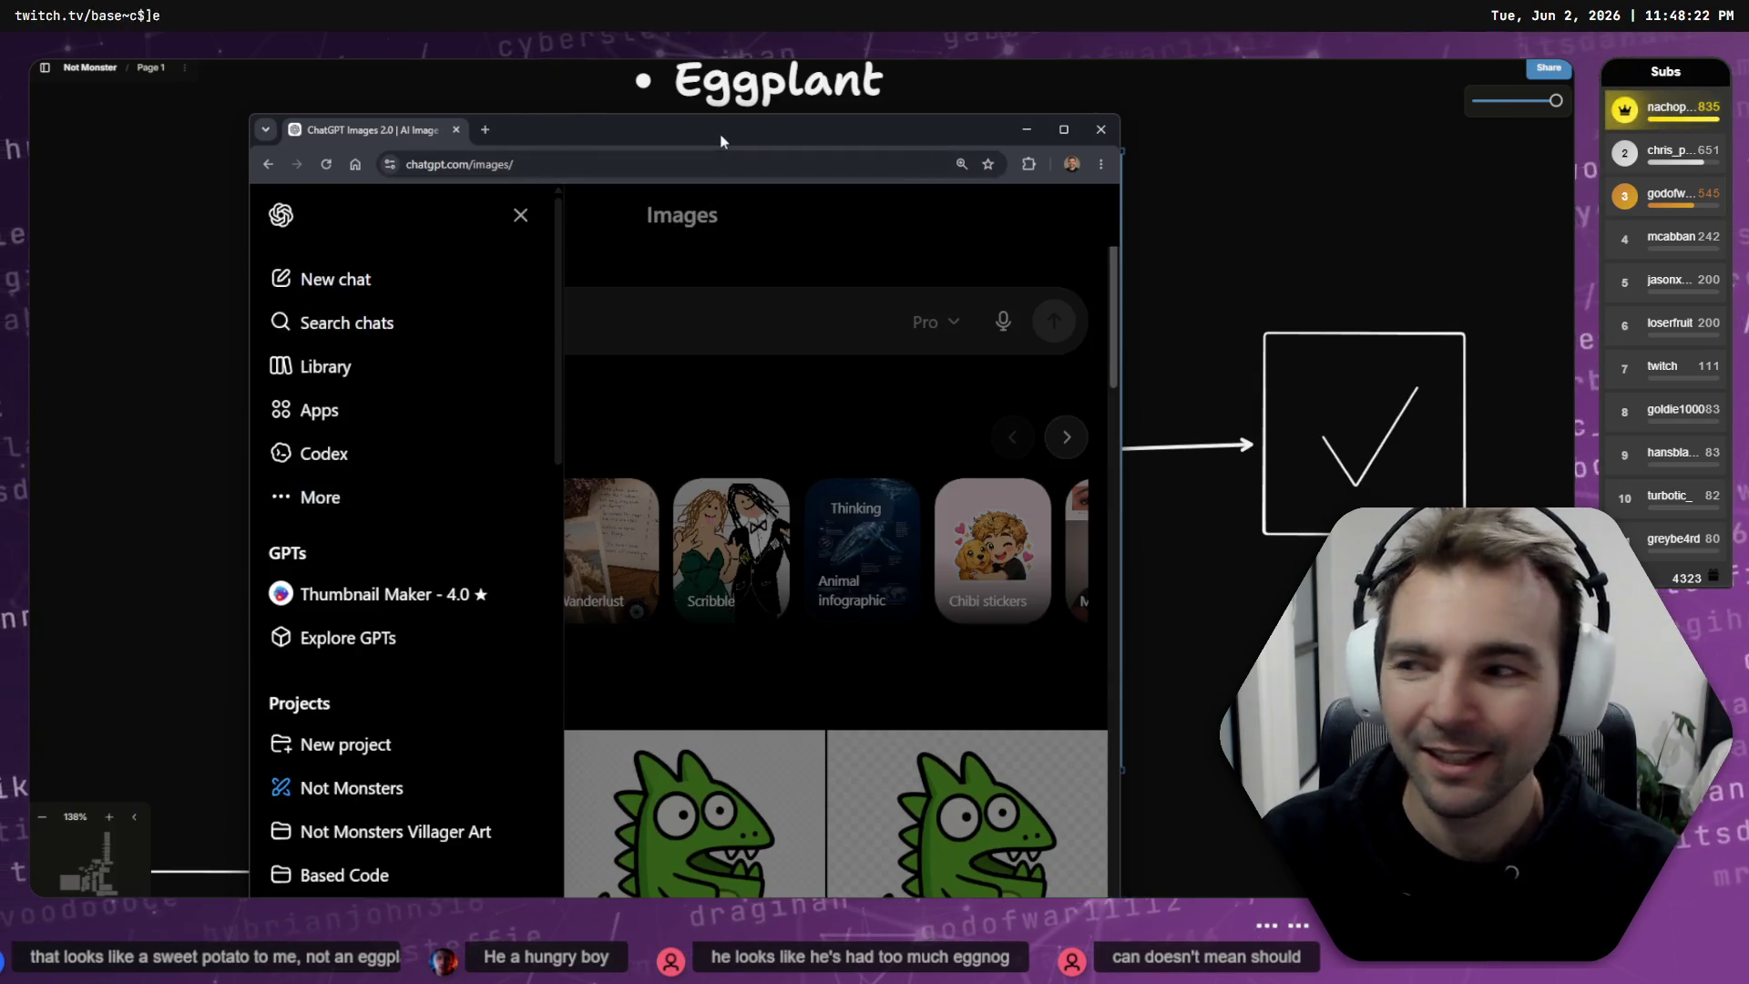
key("super+Up")
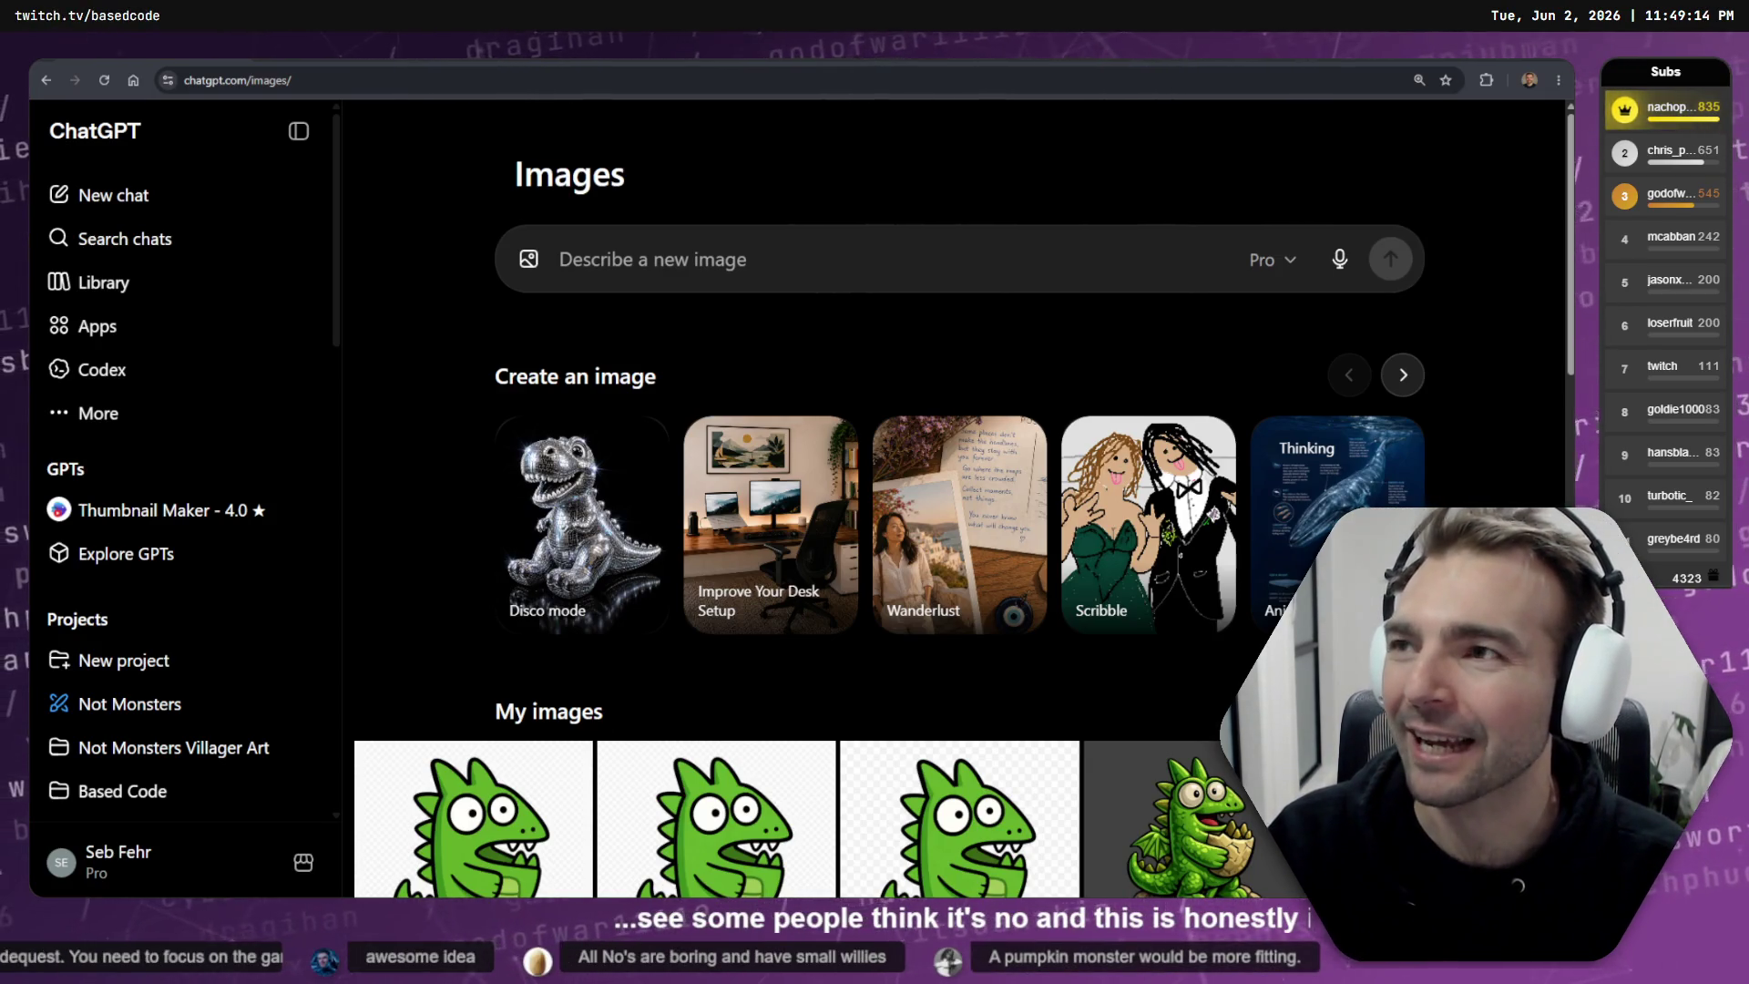
key("alt+Tab")
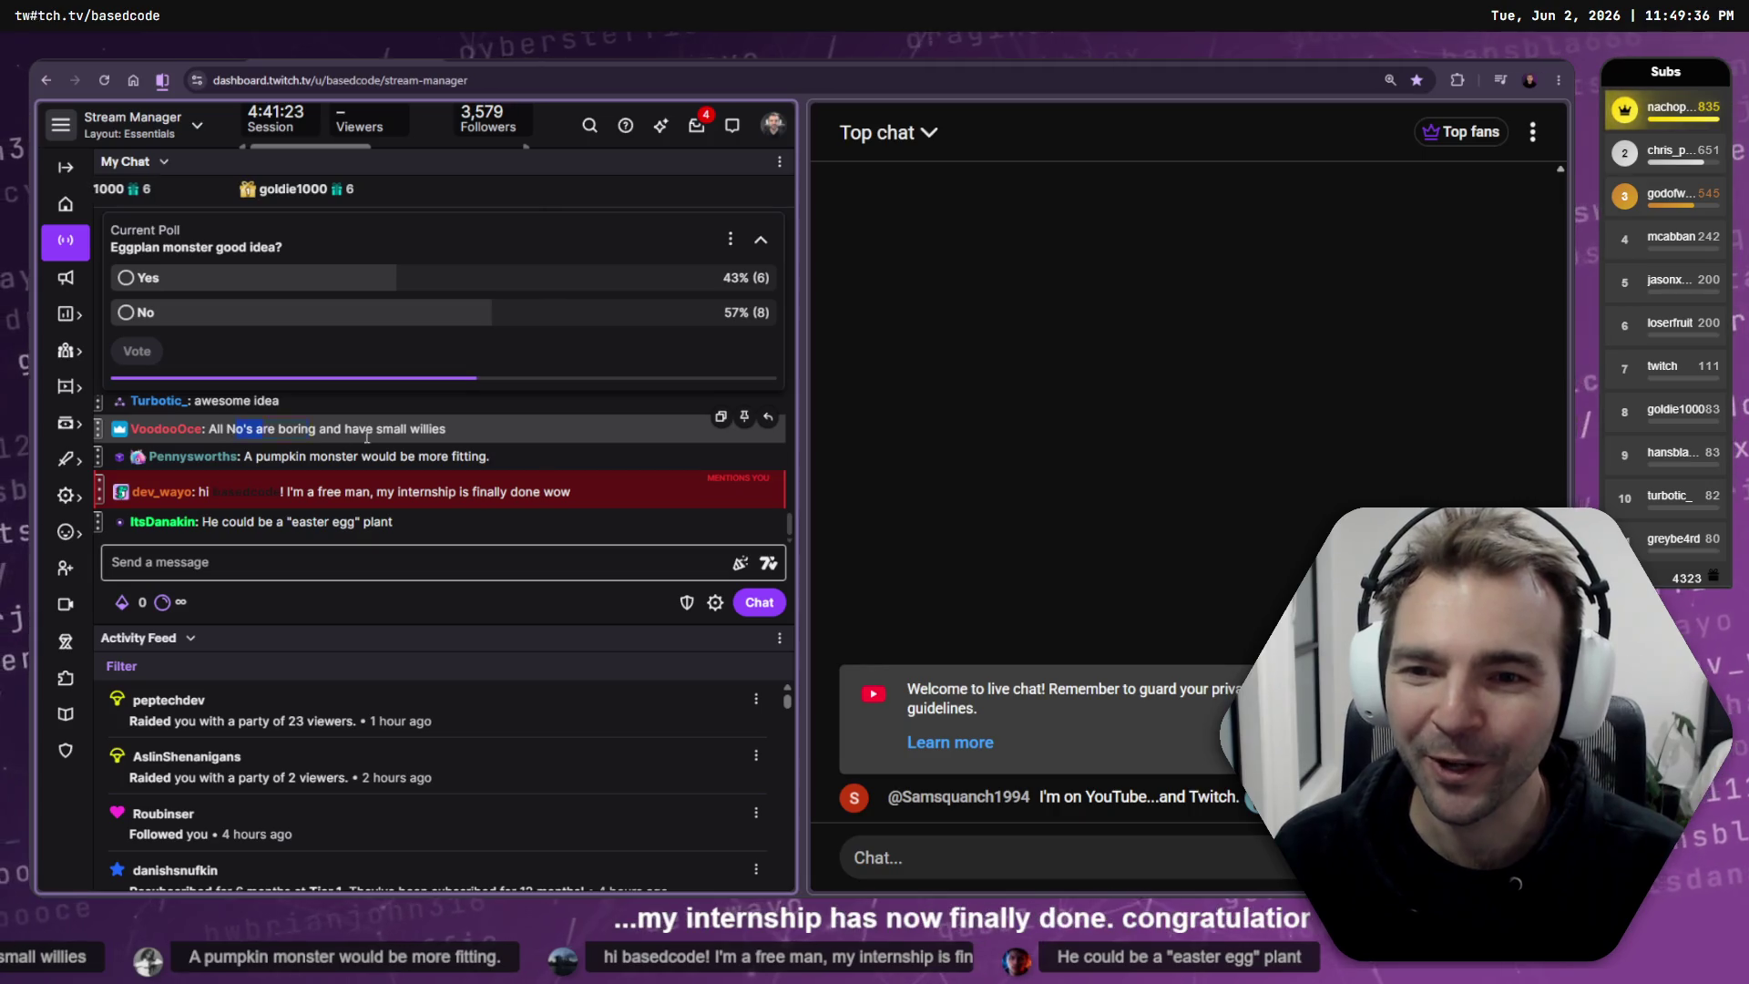
left_click(433, 427)
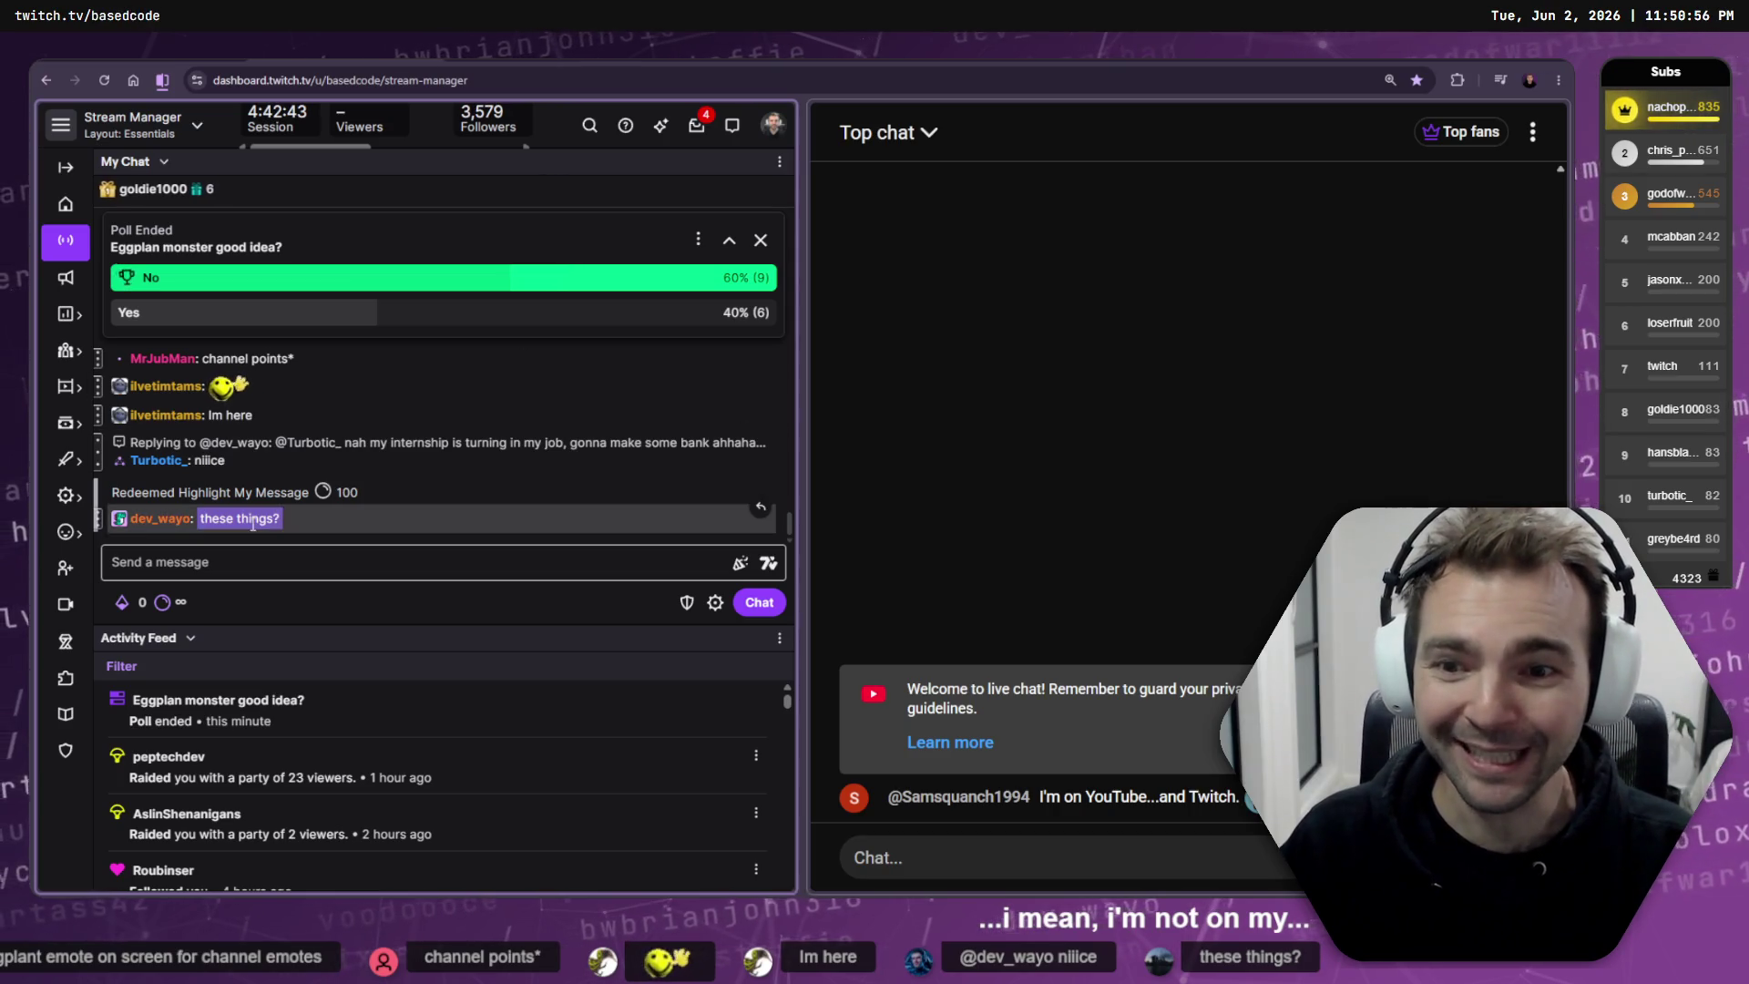
key("alt+Tab")
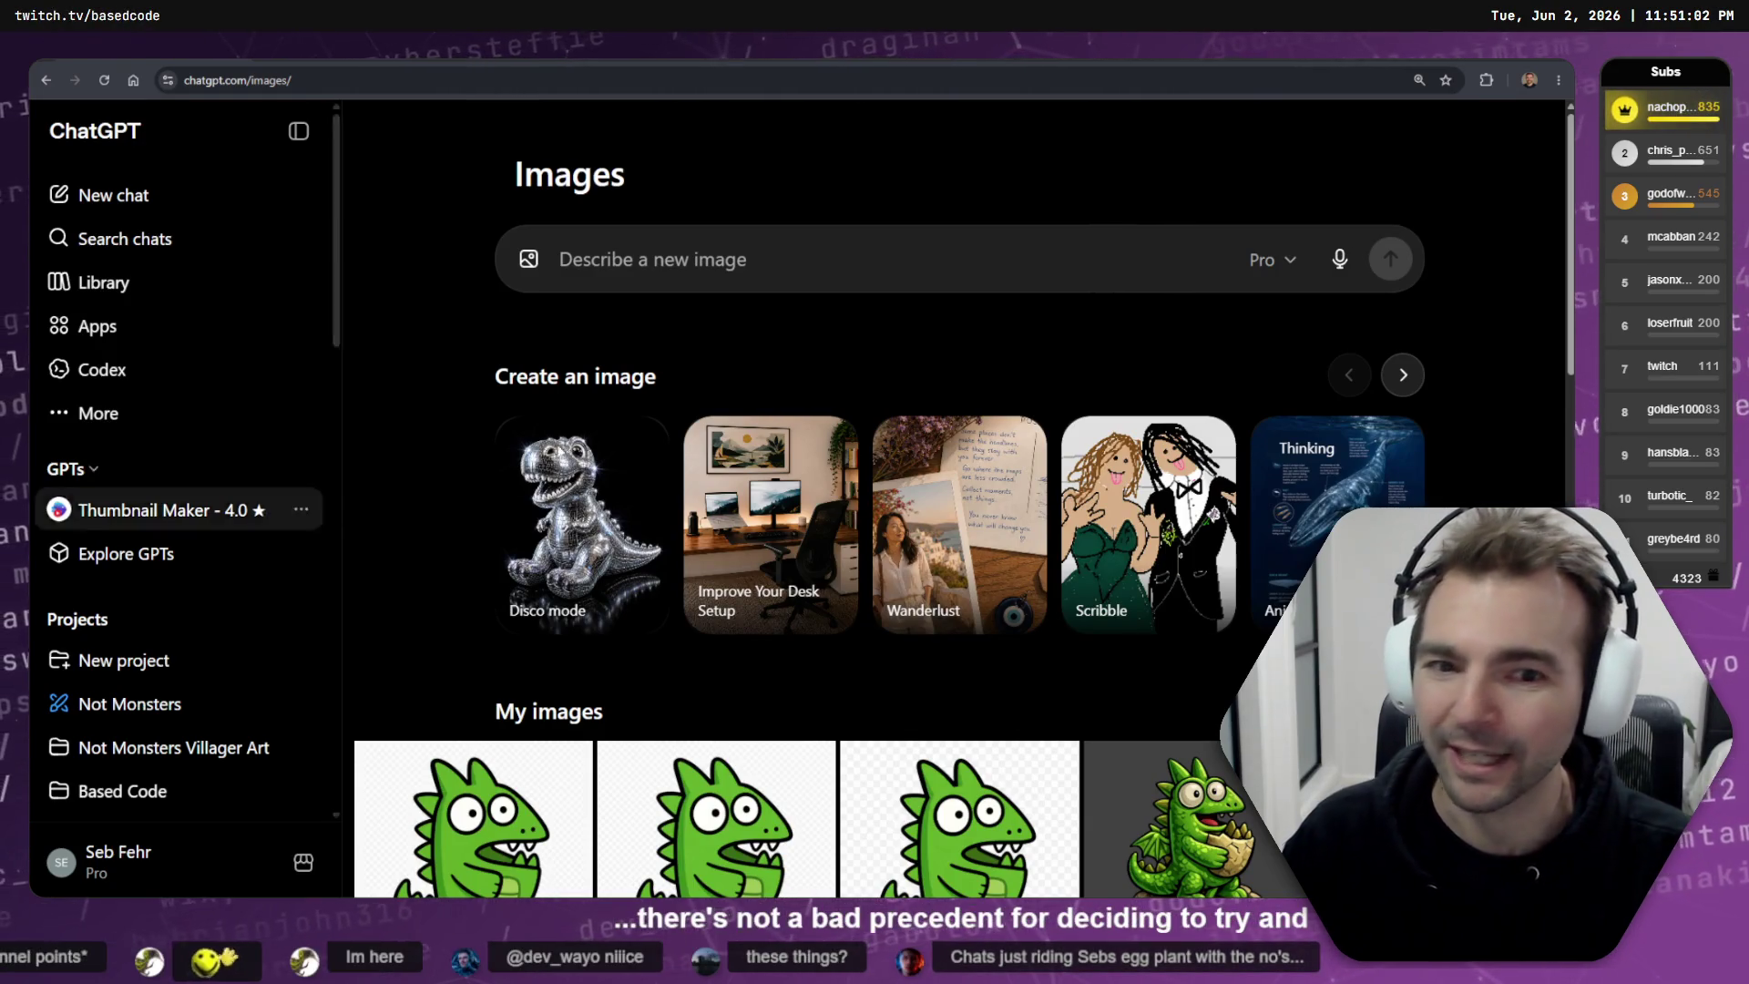
- Start attaching a photo in the current chat, then cancel the file picker
scroll(720, 202, "down", 10)
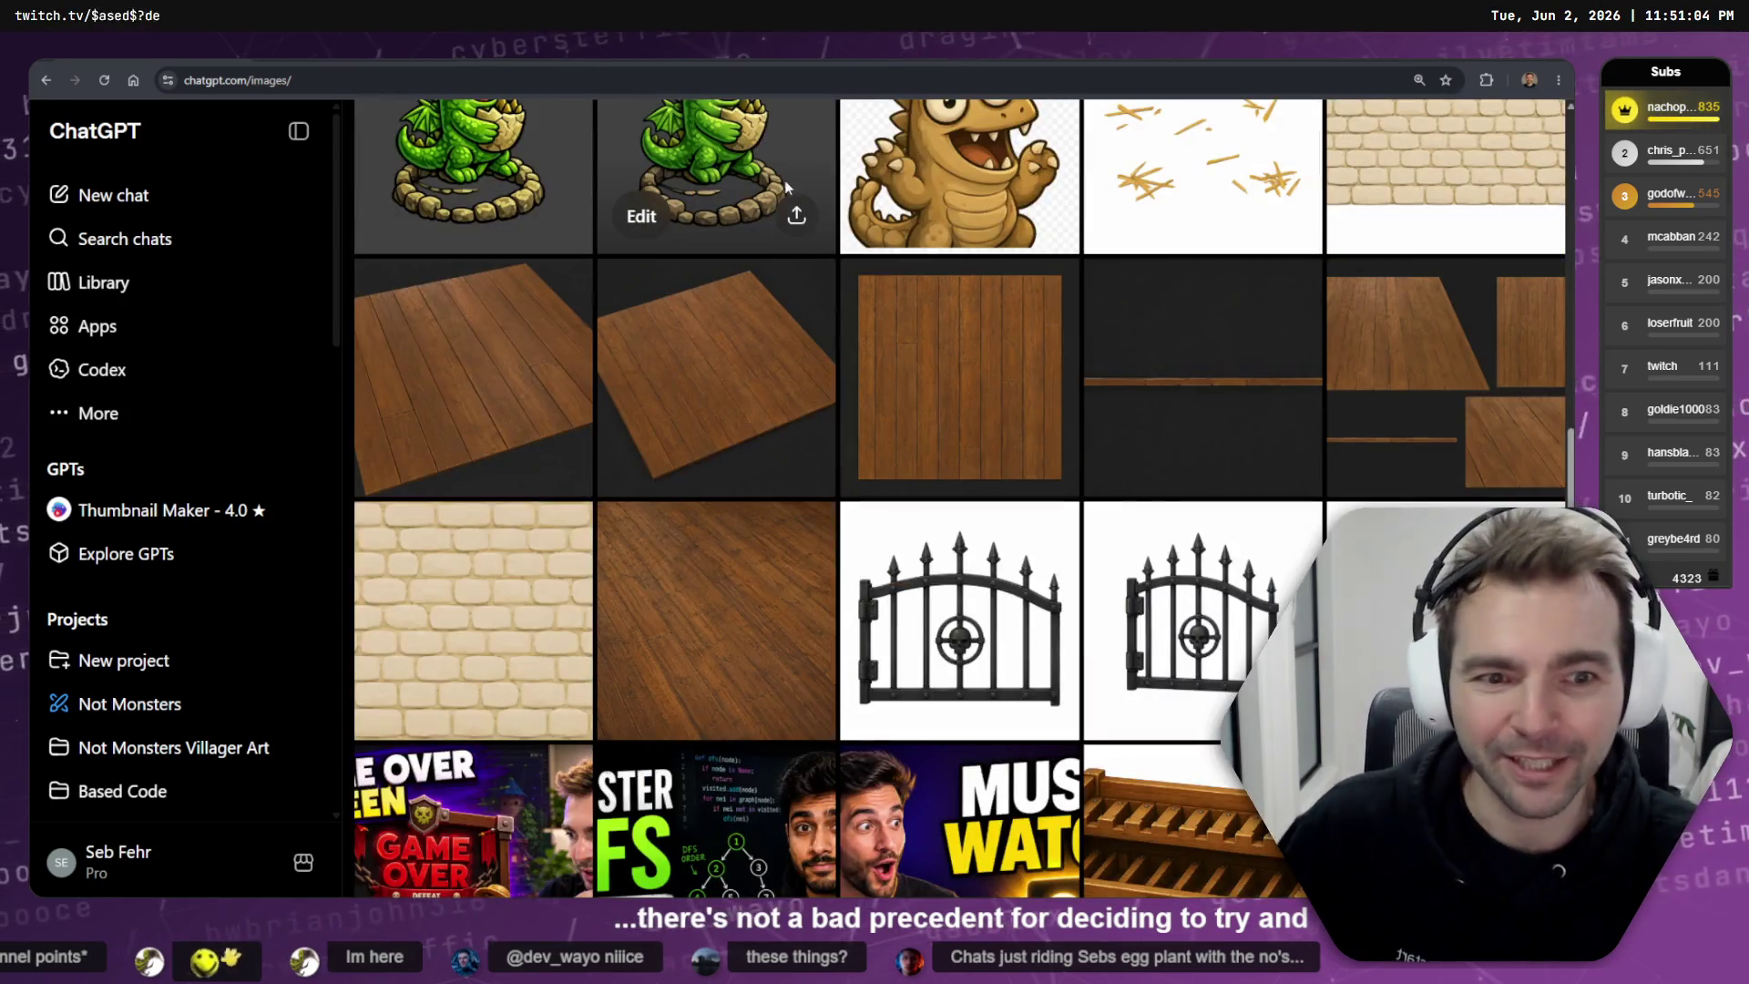
scroll(720, 202, "down", 5)
scroll(468, 265, "up", 15)
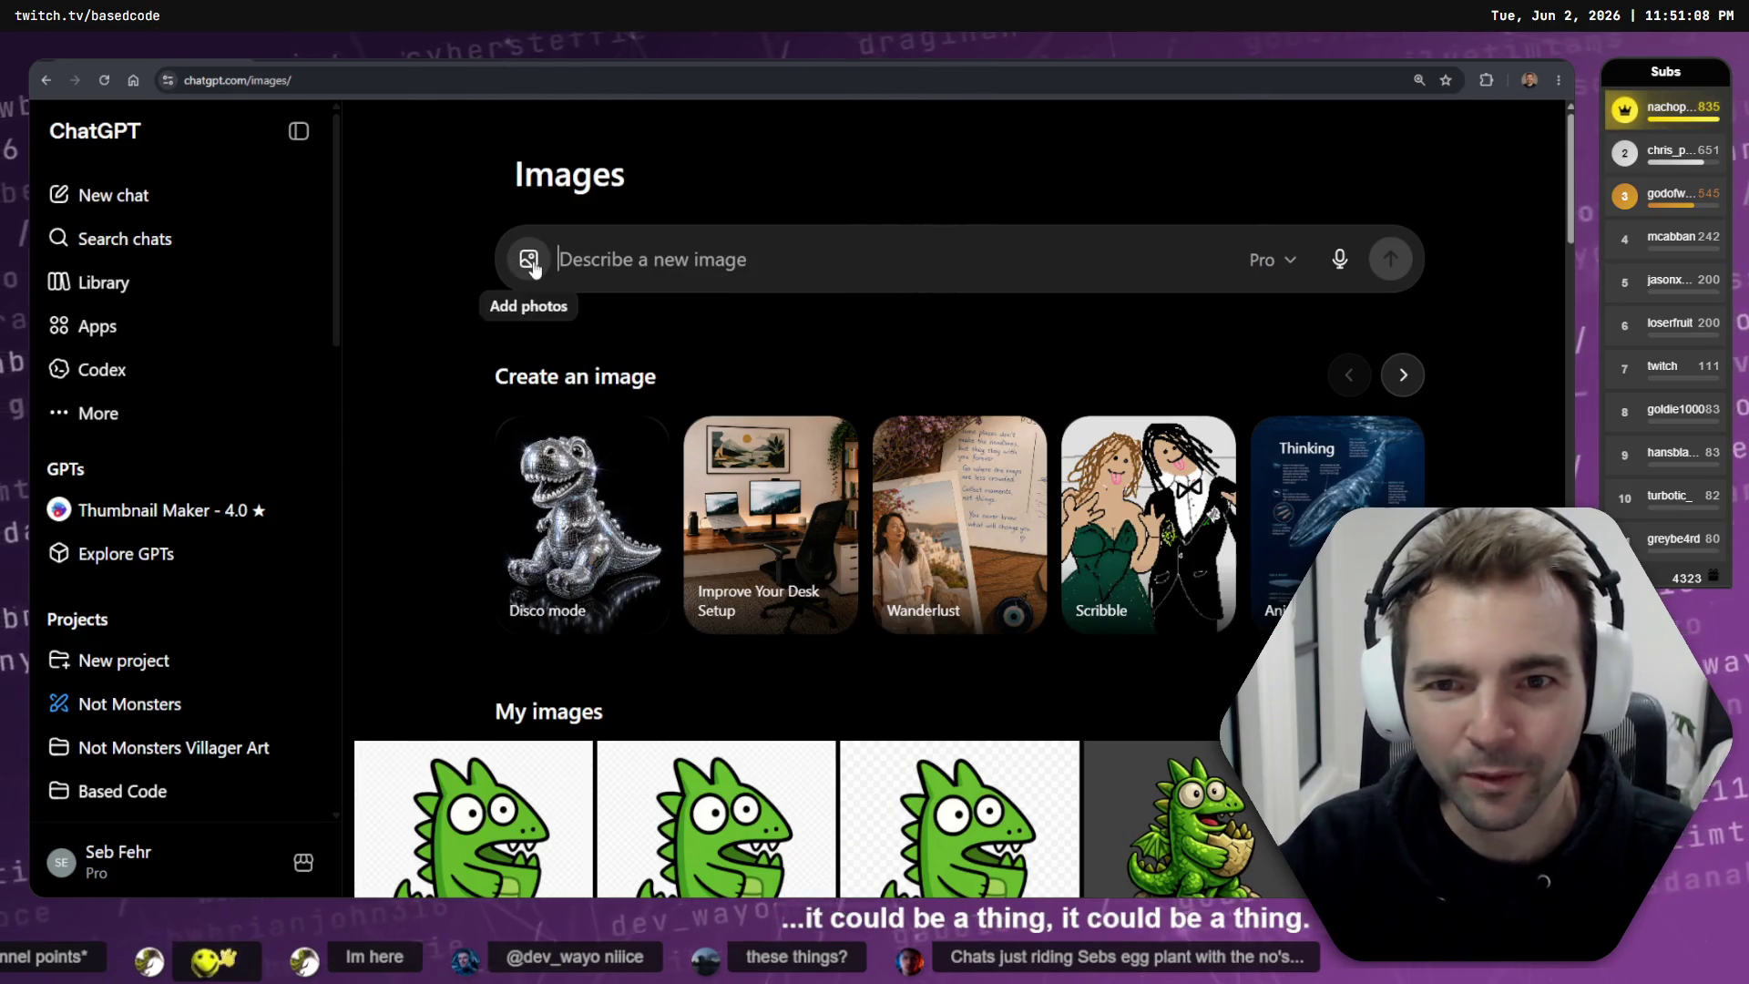
left_click(534, 266)
key("Escape")
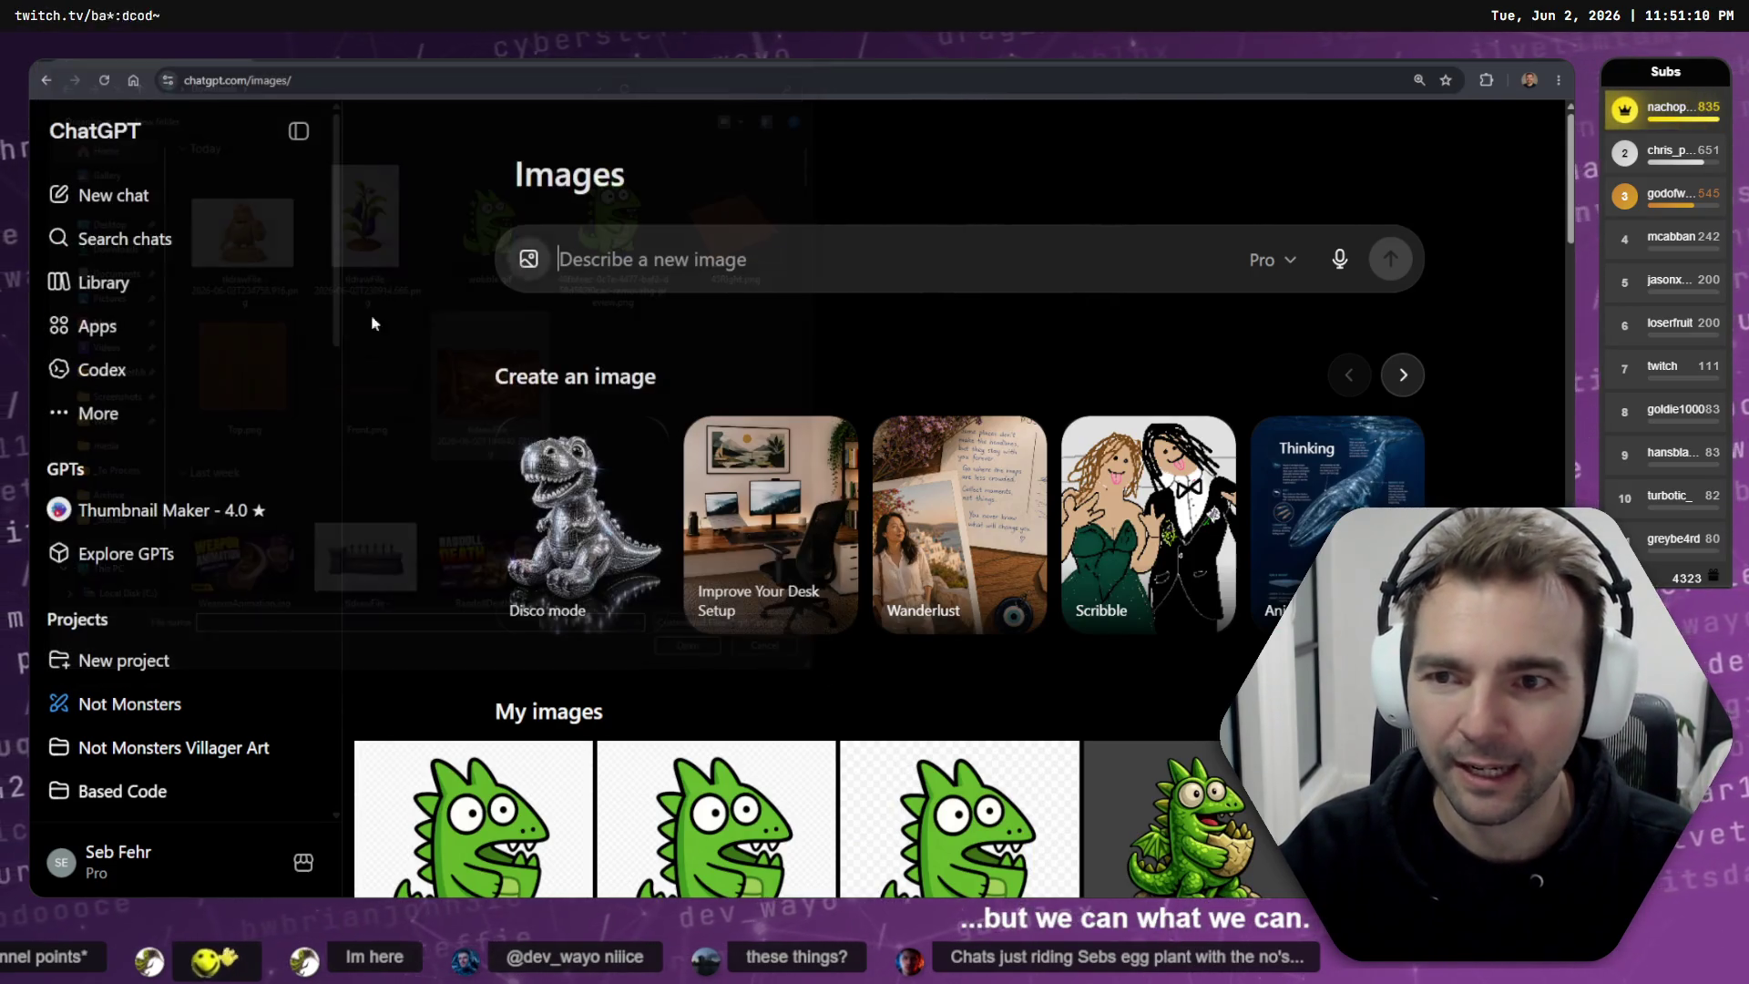
- Open the Not Monsters project, search its page for 'Monster', and open a chat from it
left_click(136, 704)
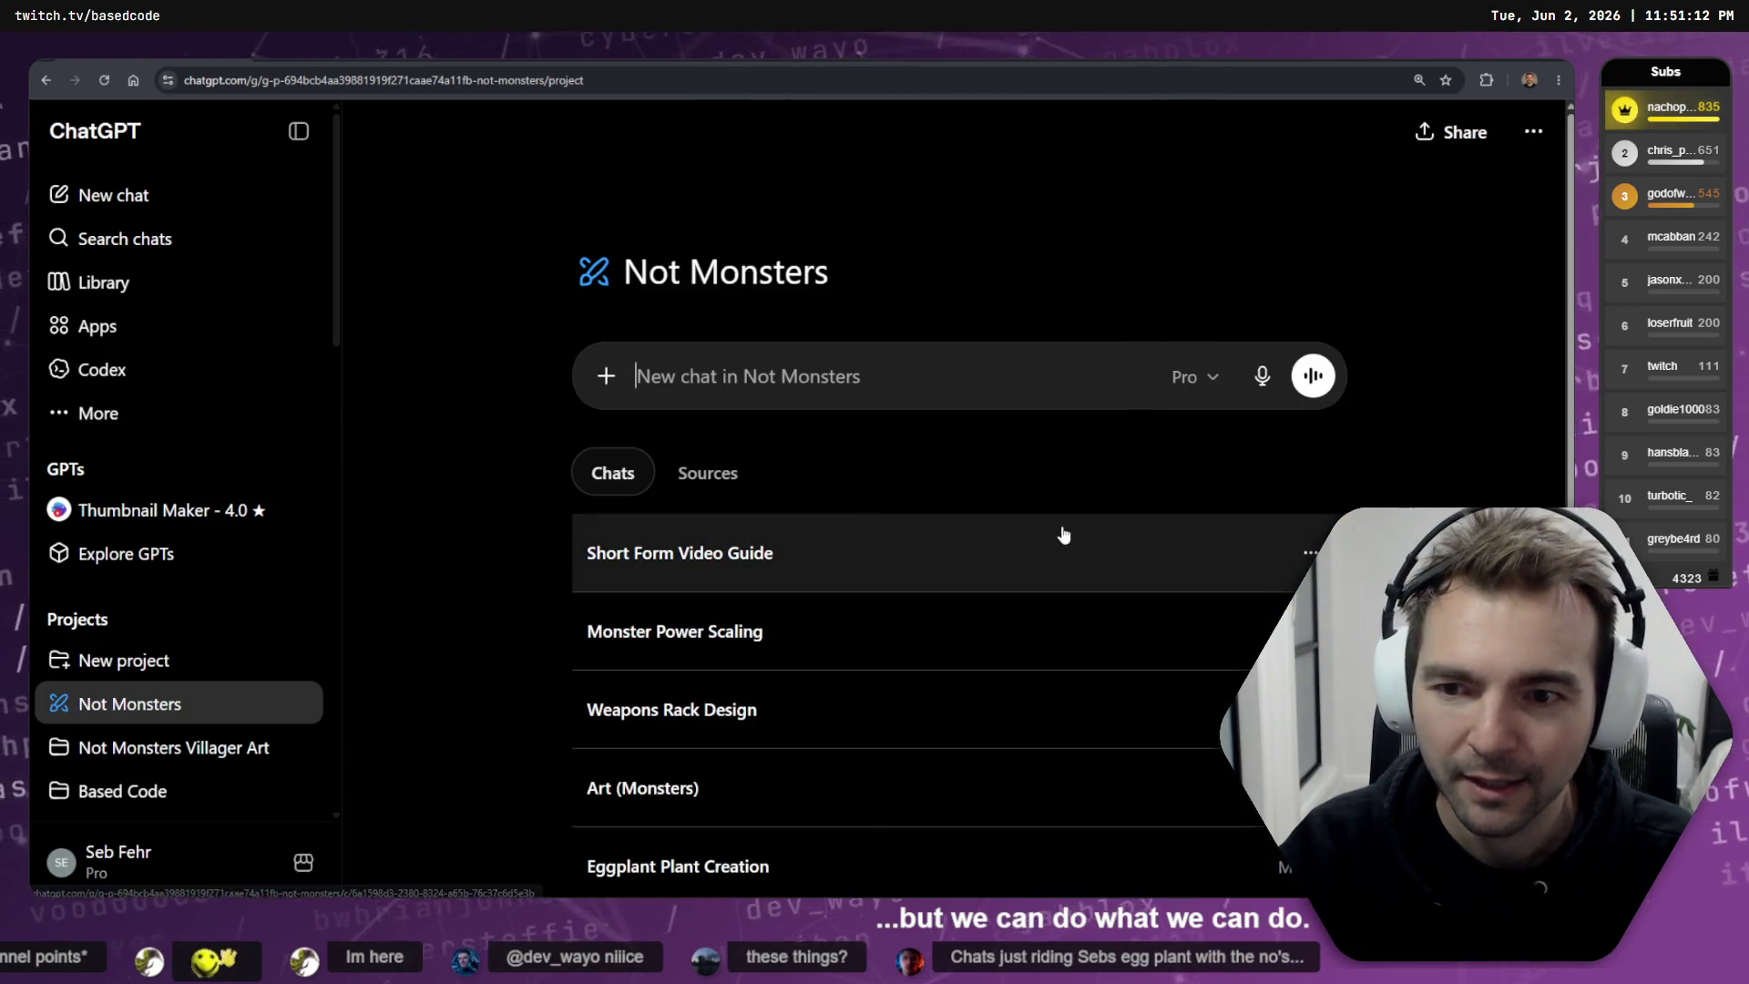
scroll(944, 491, "down", 10)
scroll(979, 505, "up", 9)
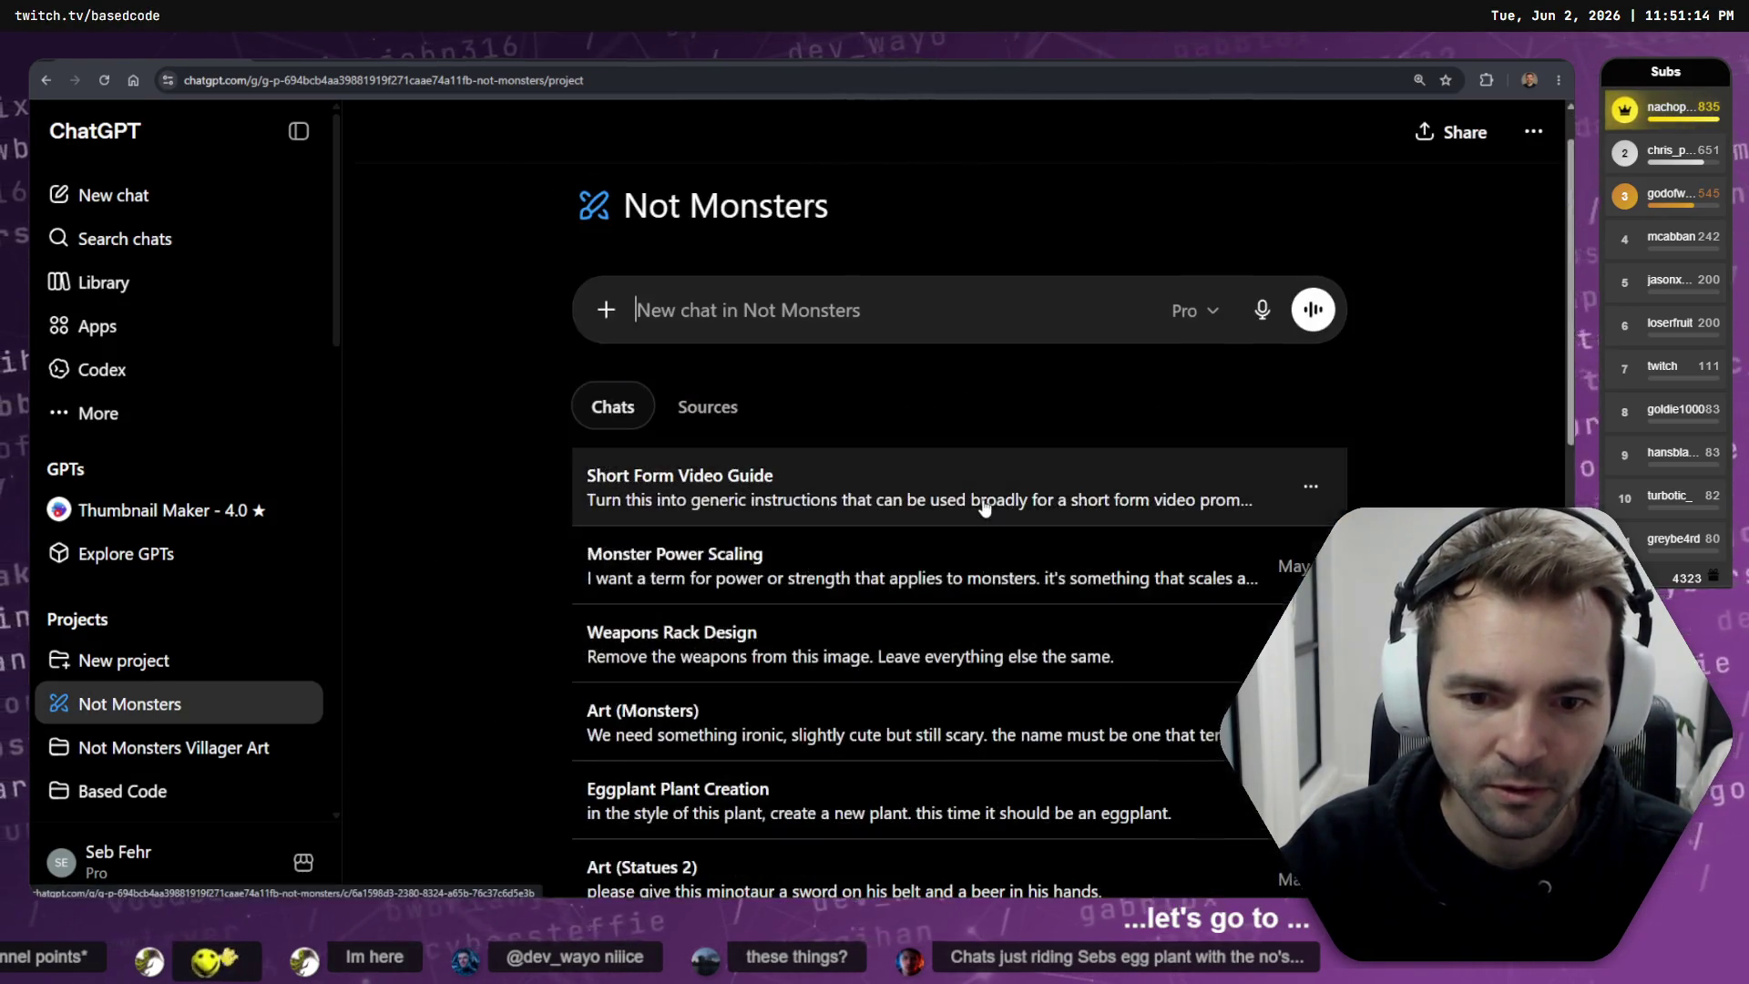
scroll(992, 528, "down", 7)
scroll(975, 537, "up", 8)
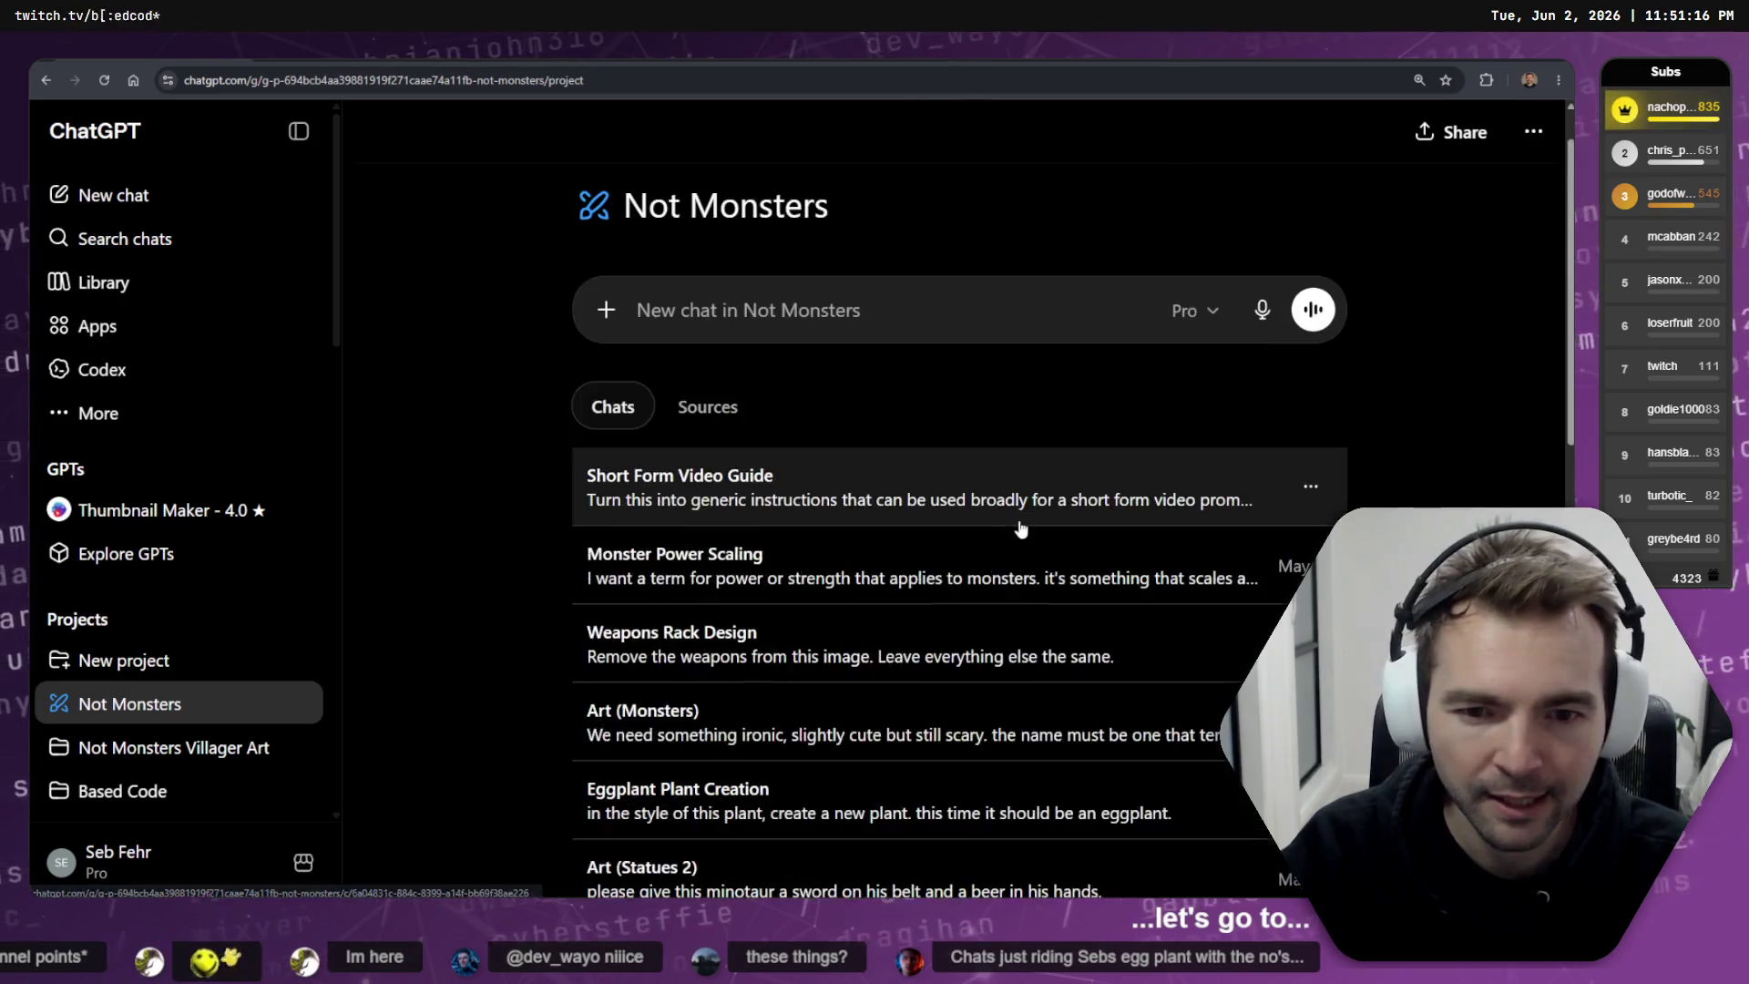
key("ctrl+f")
type("Monster")
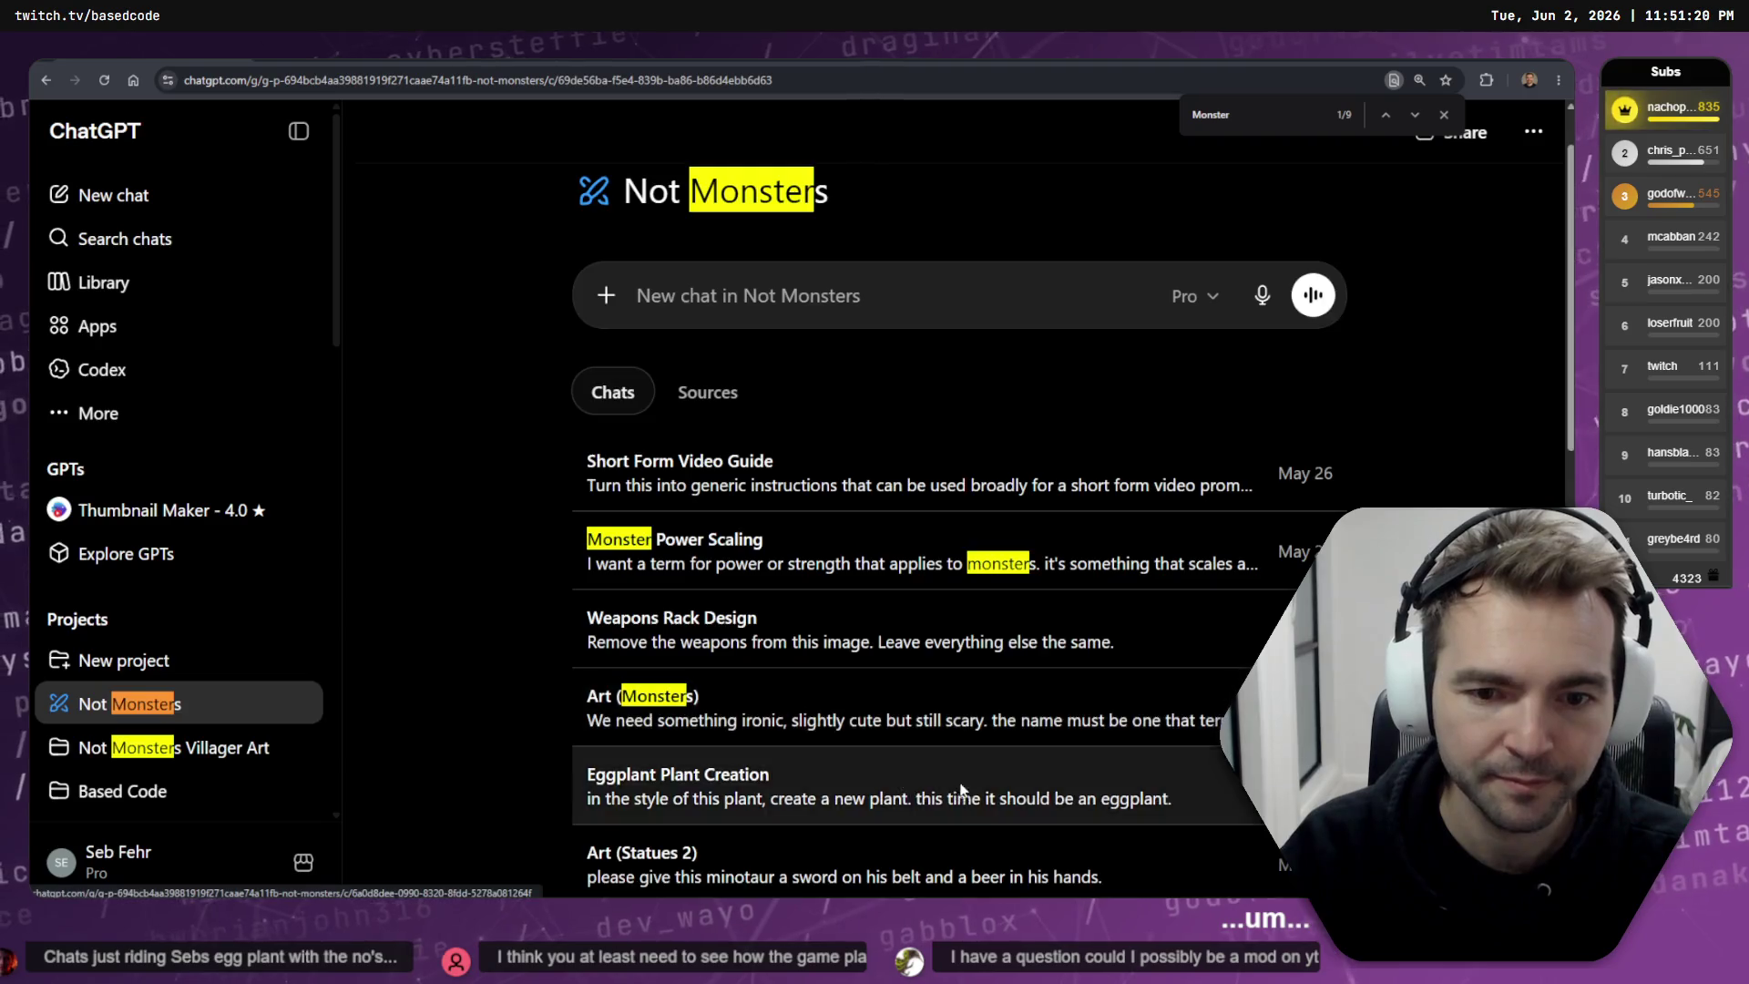
left_click(652, 653)
- Attach the exported tldrawFile eggplant statue PNG from Downloads to the message
left_click(606, 829)
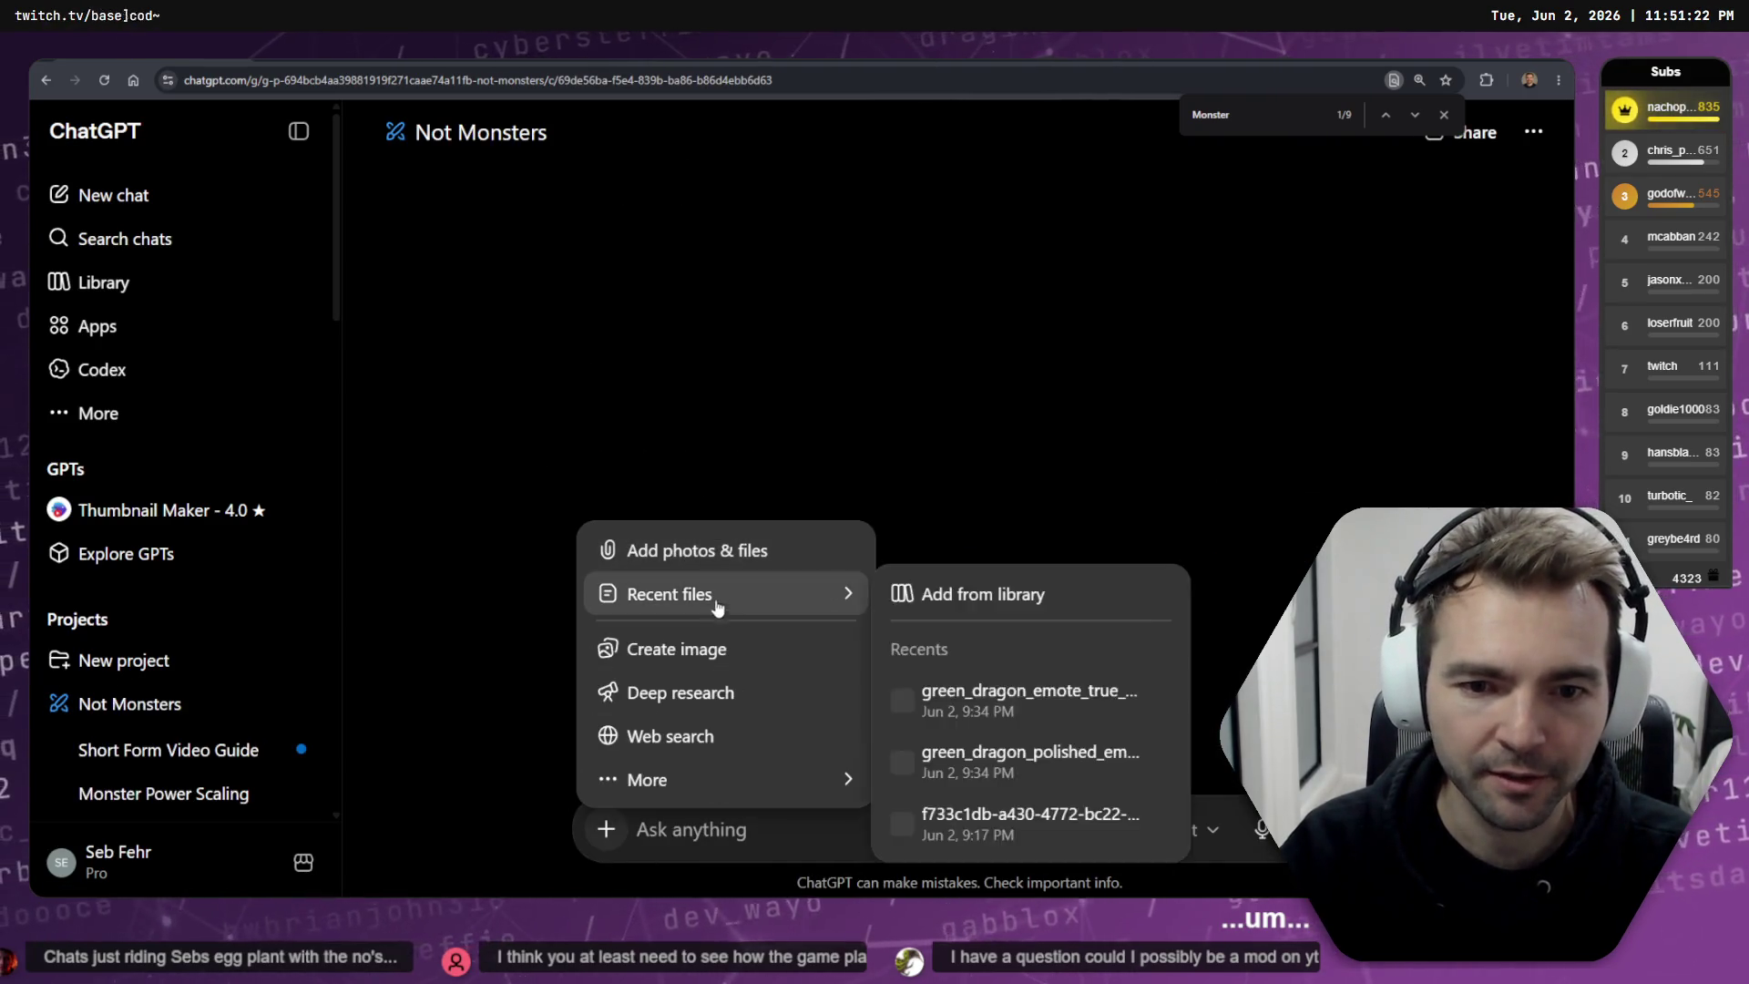
left_click(712, 550)
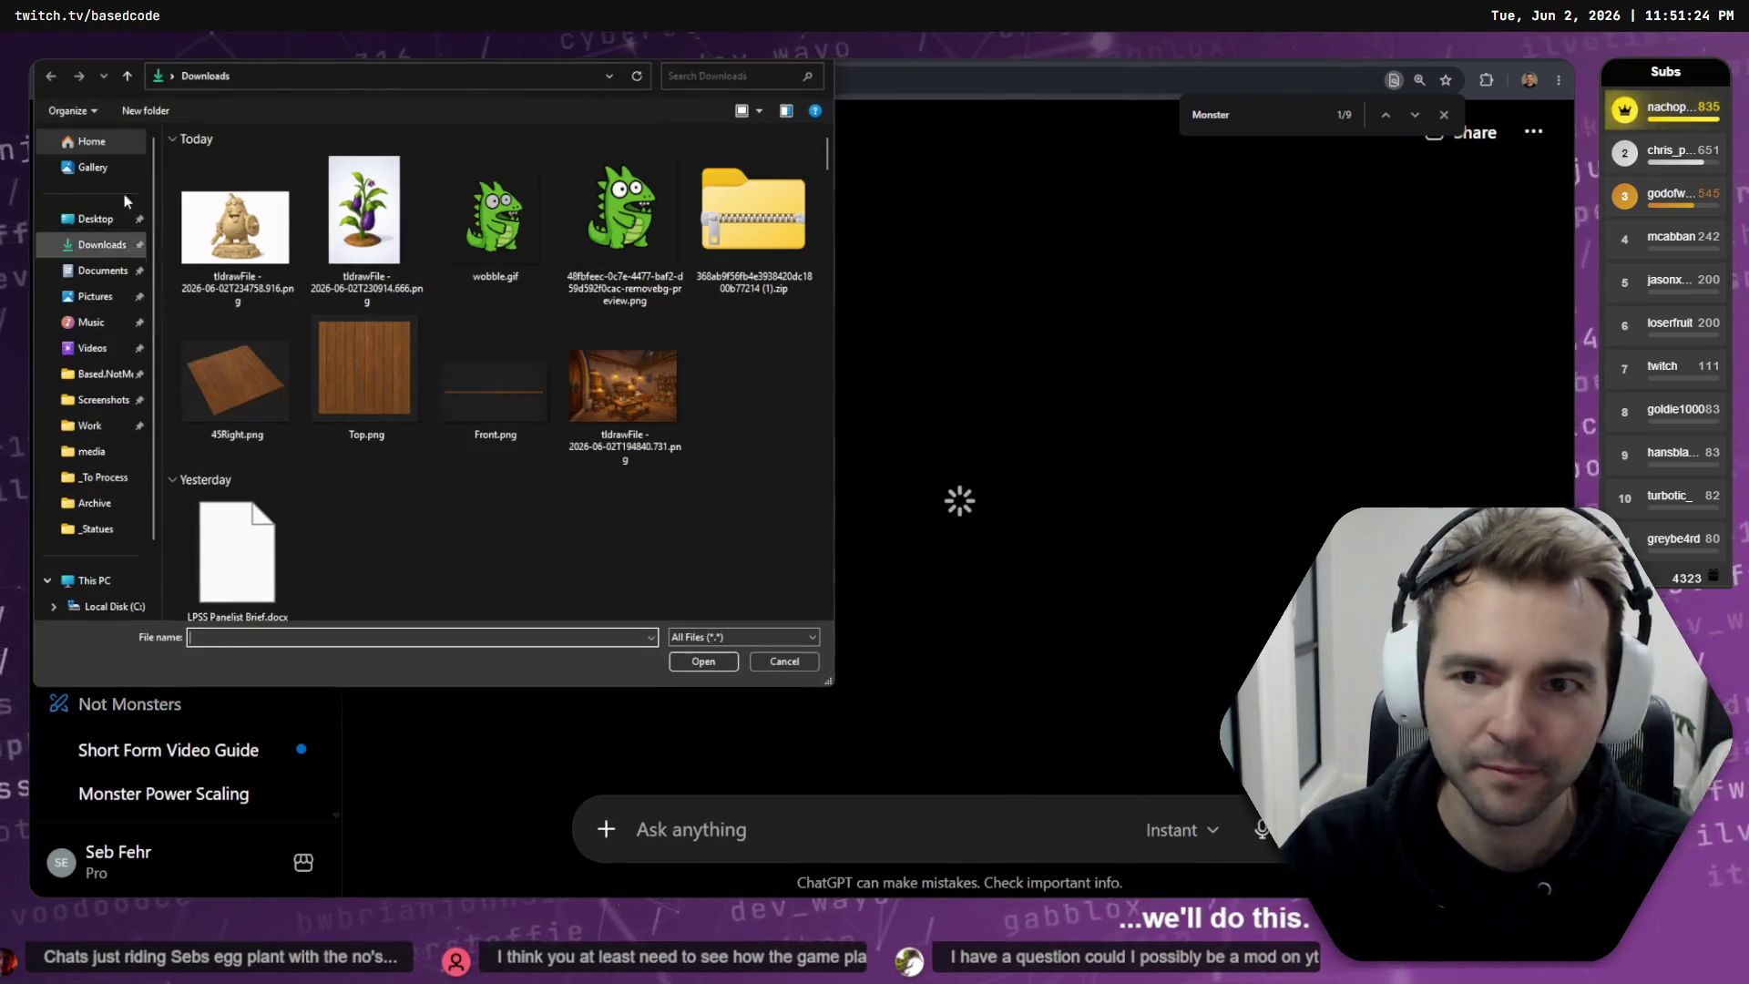
double_click(238, 199)
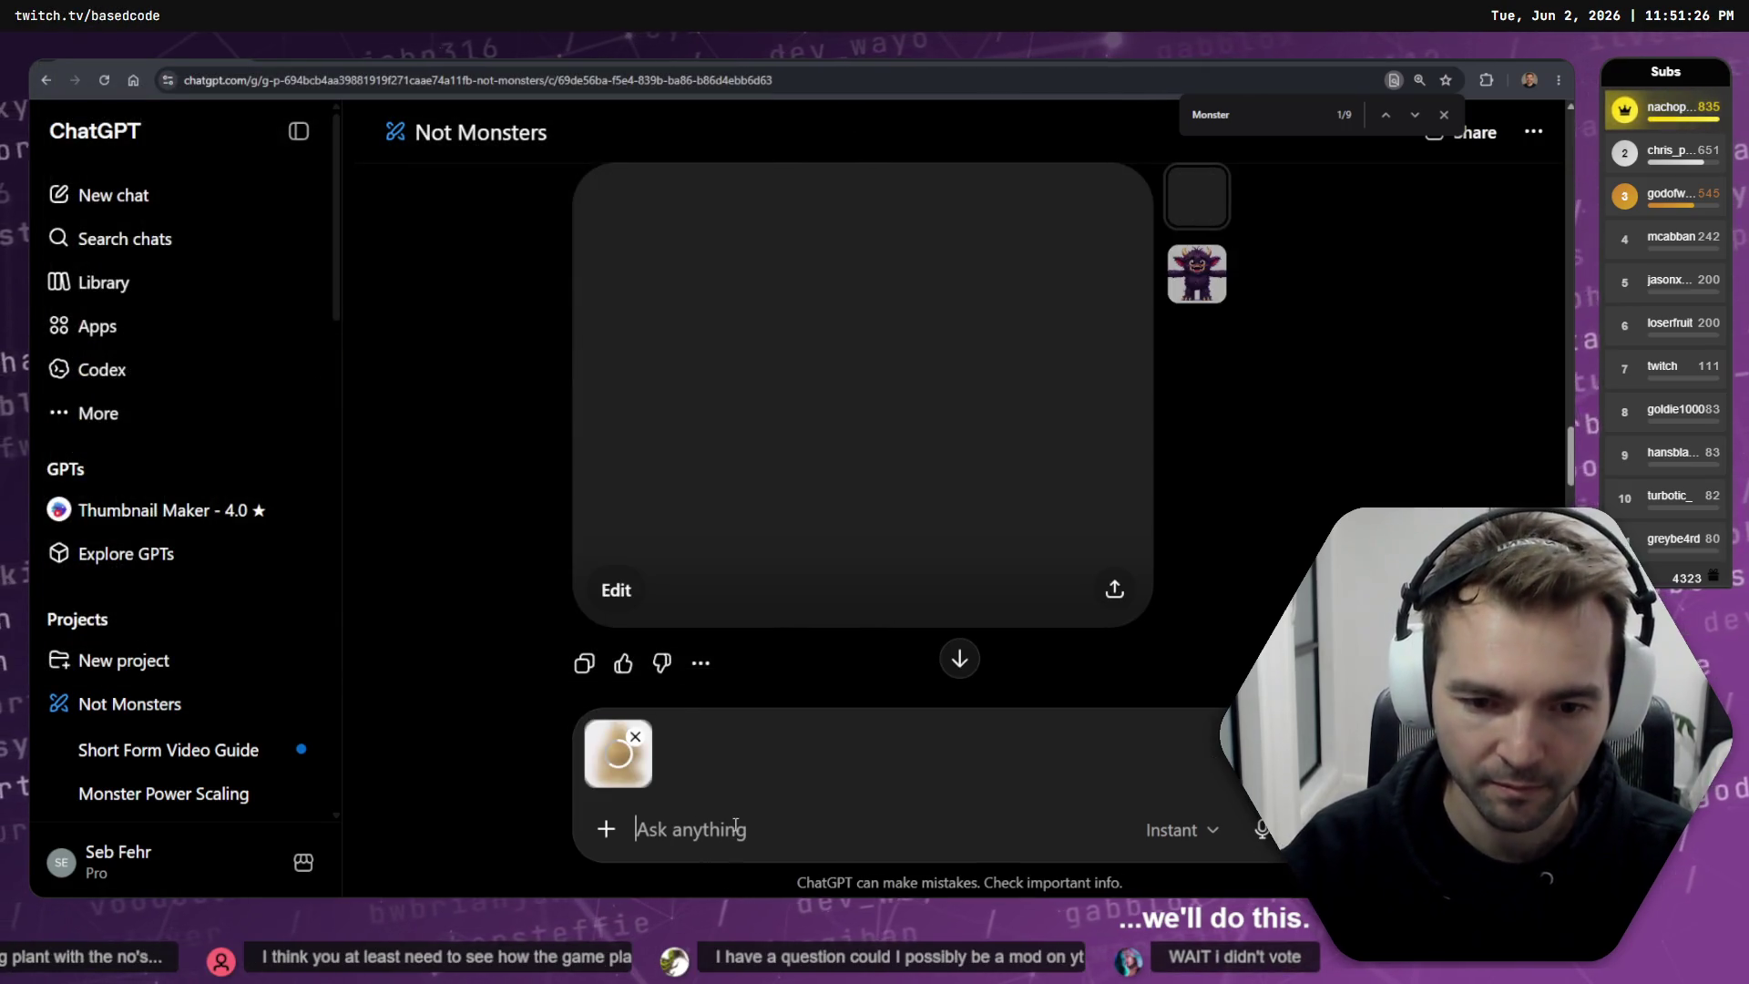
- Dictate a prompt asking to render the attached statue image as a monster instead of a statue
key("ctrl+super")
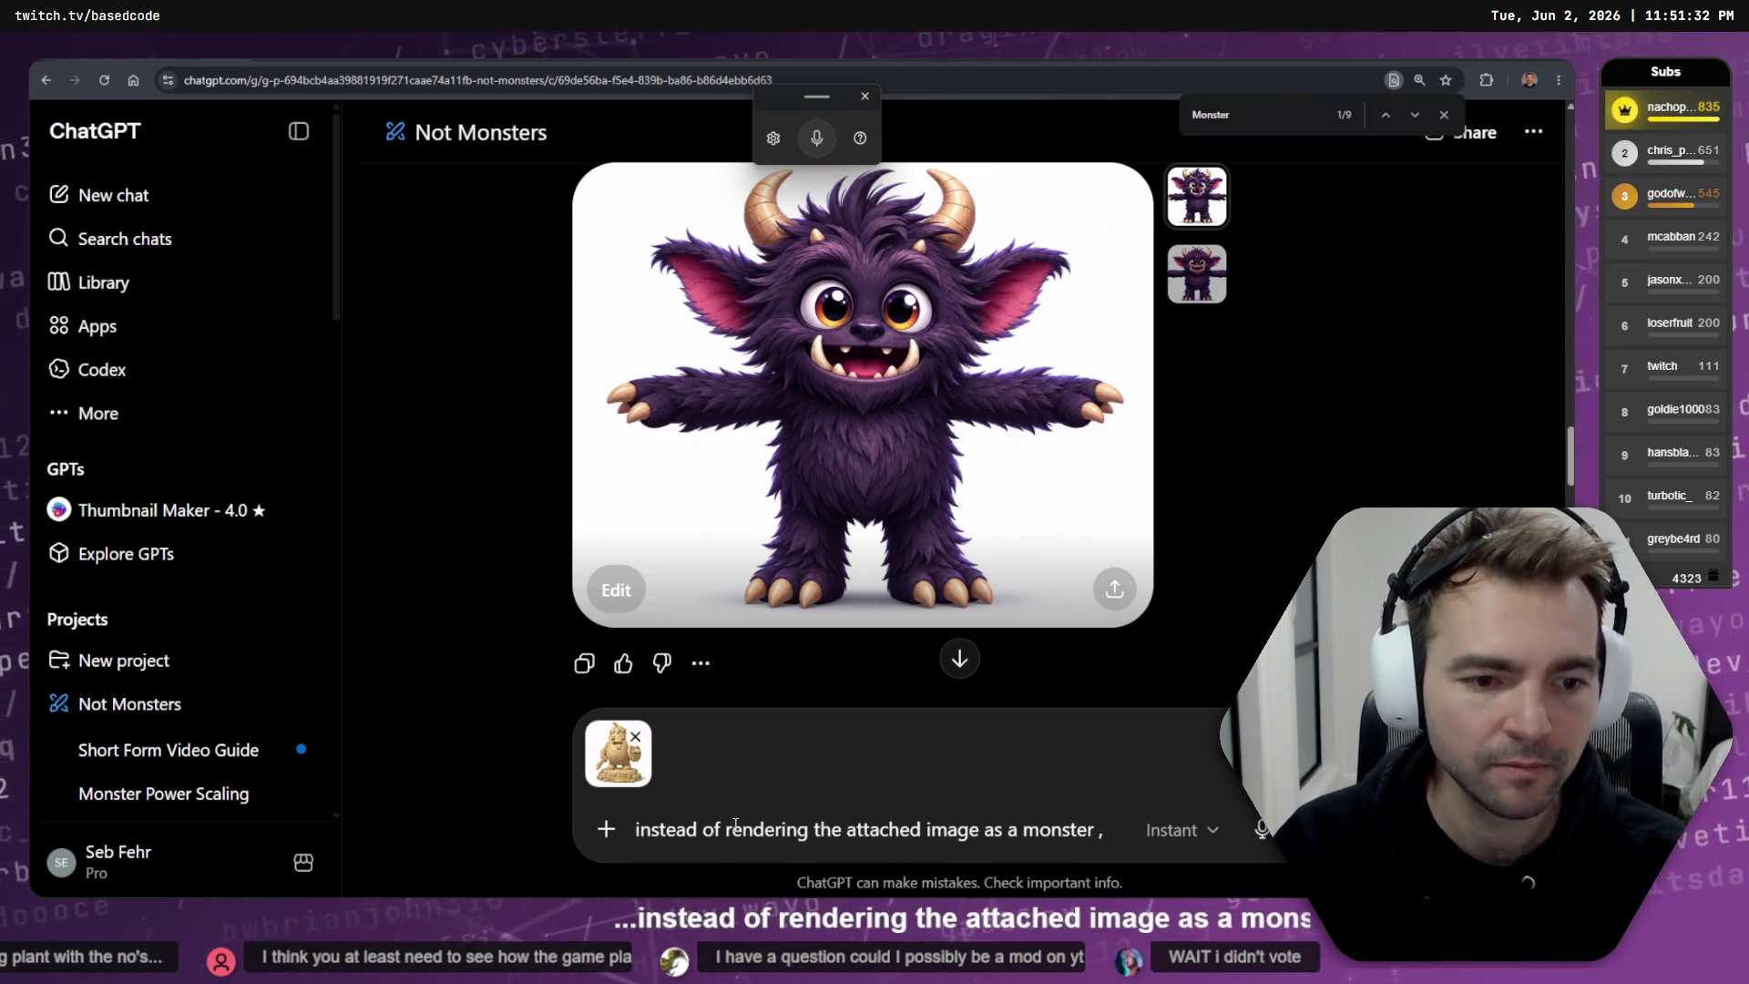
type("statu")
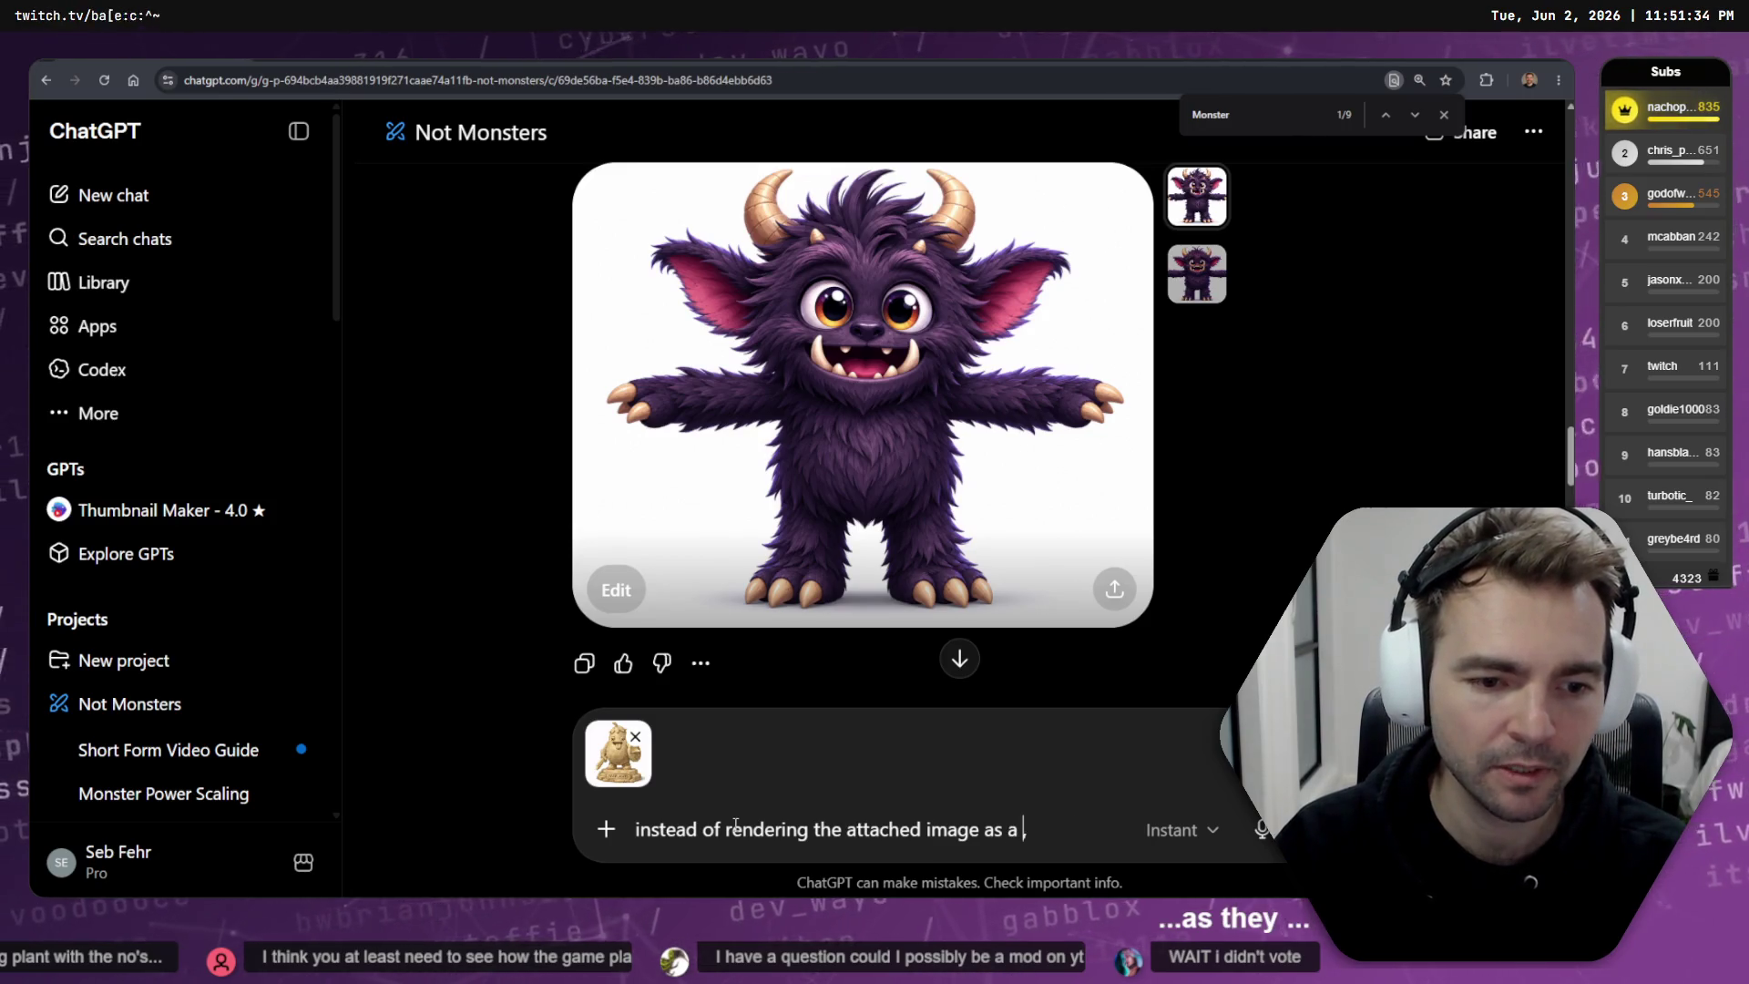
key("super+h")
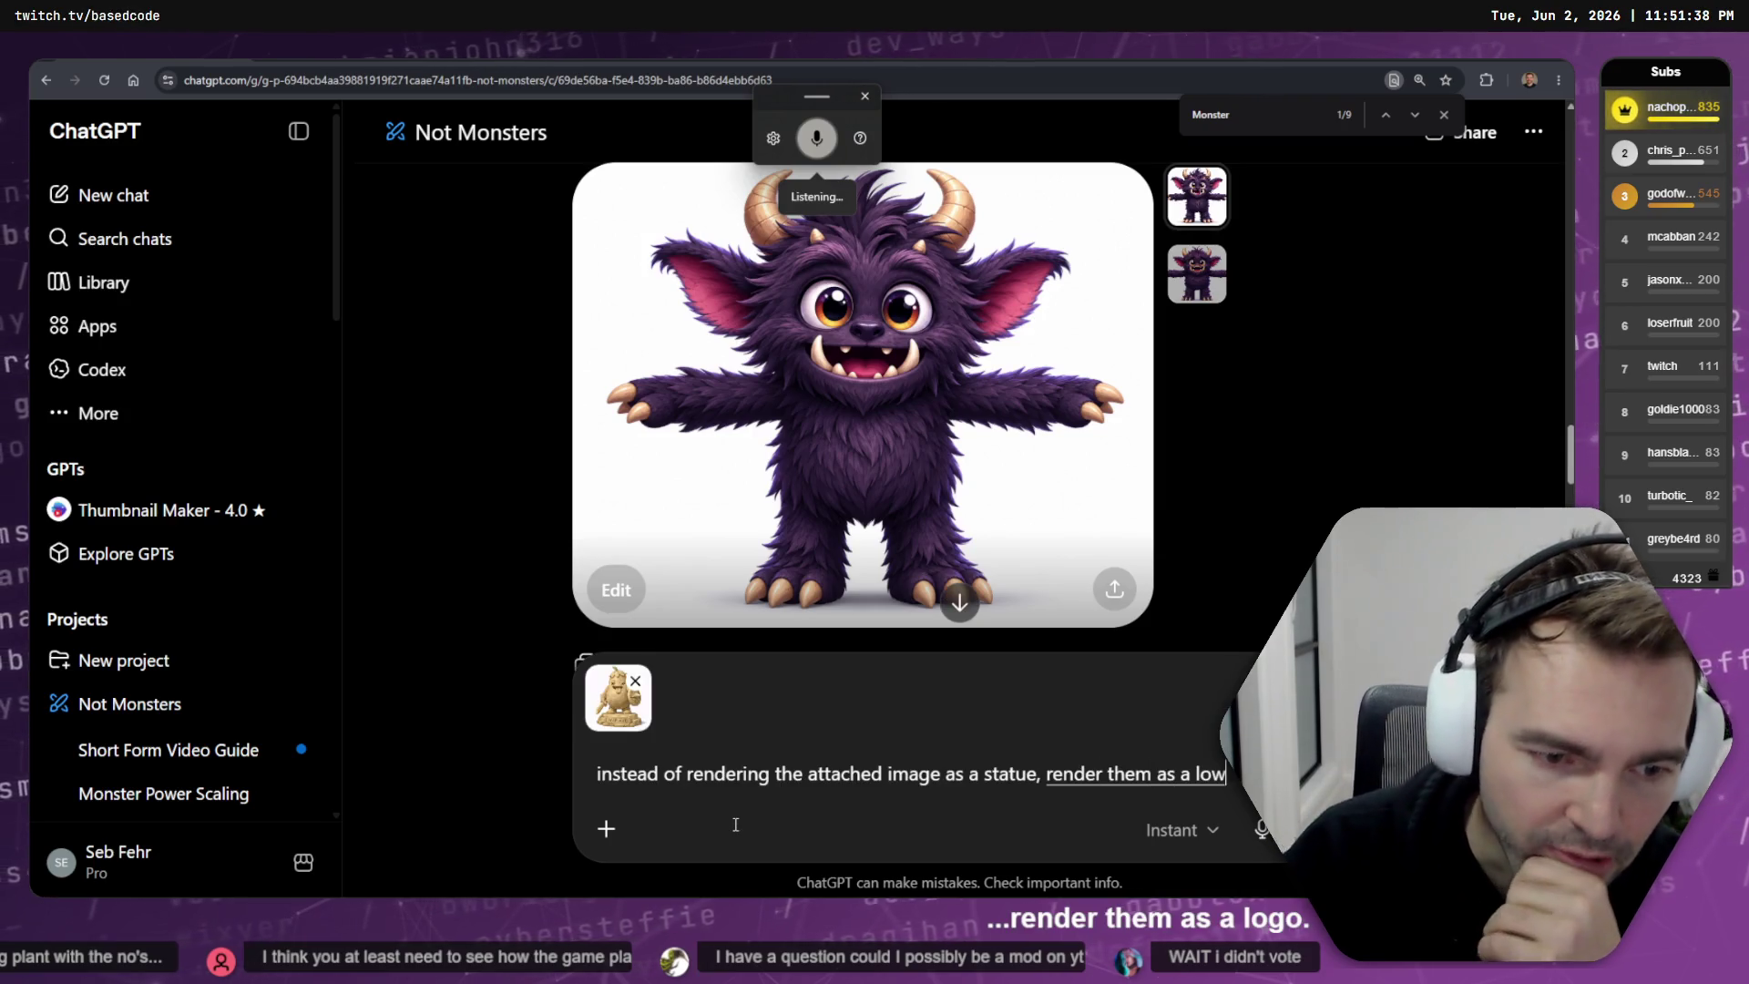
- Capitalize 'Instead' and delete the 'low poly' wording before 'eggplant monster'
key("Up")
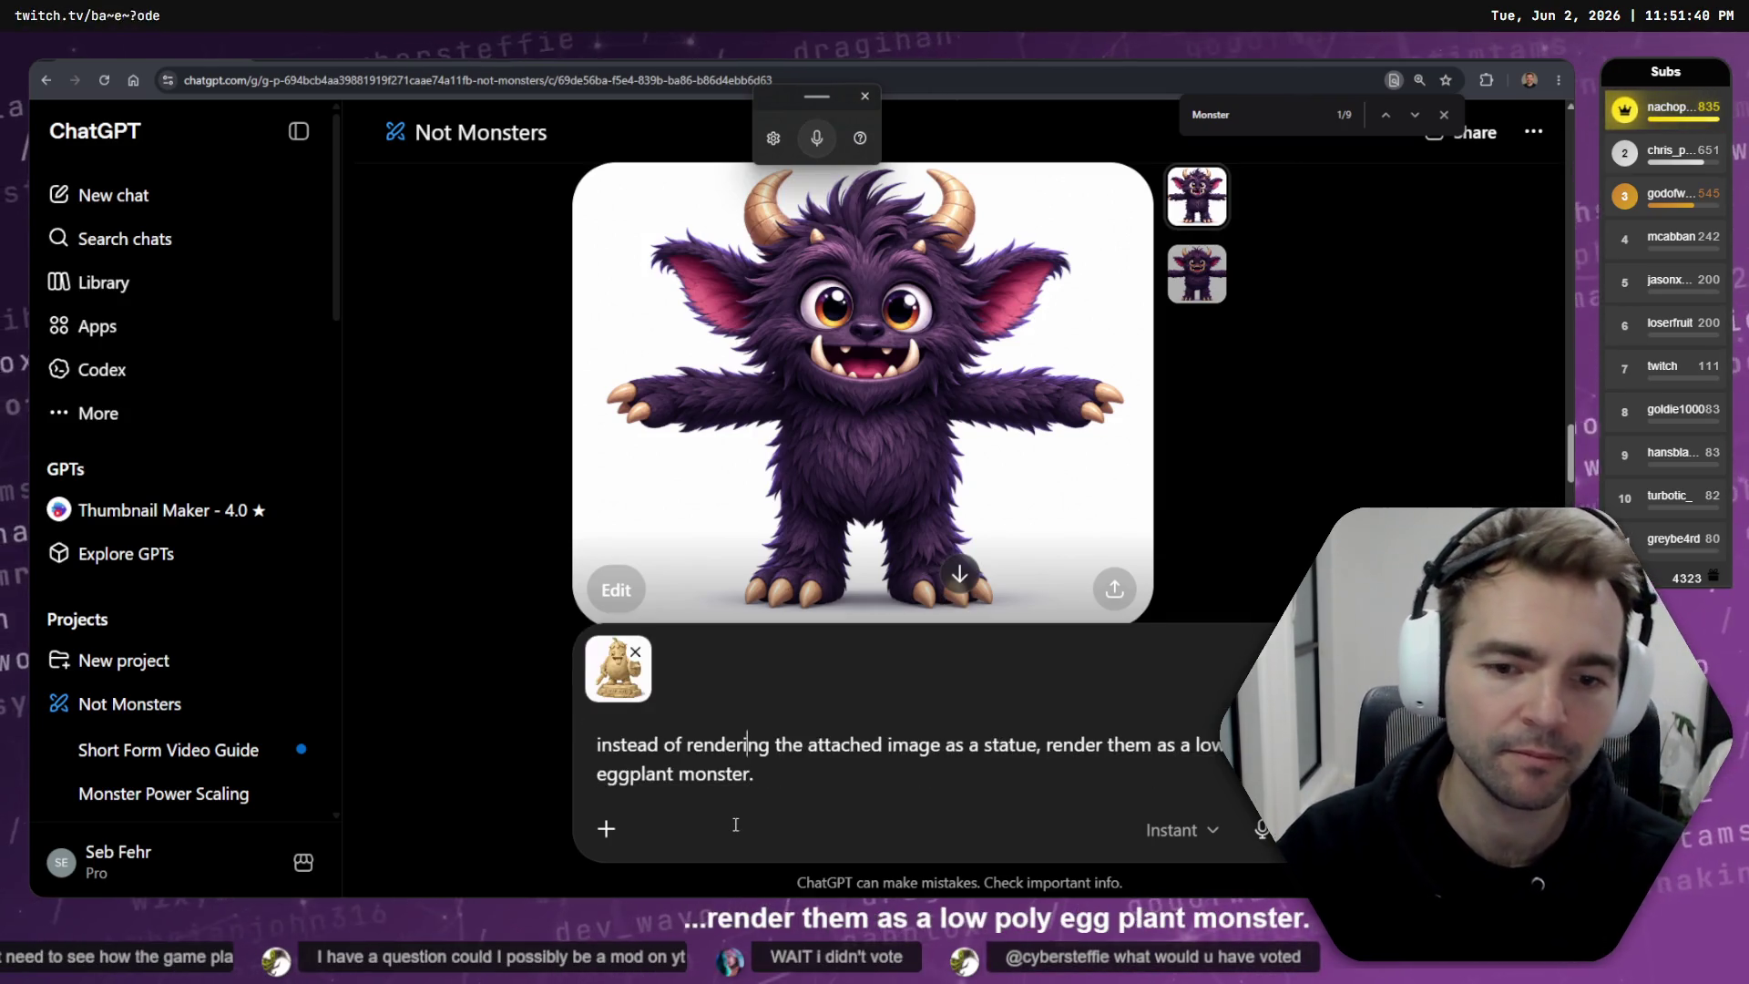
key("Delete")
type("I")
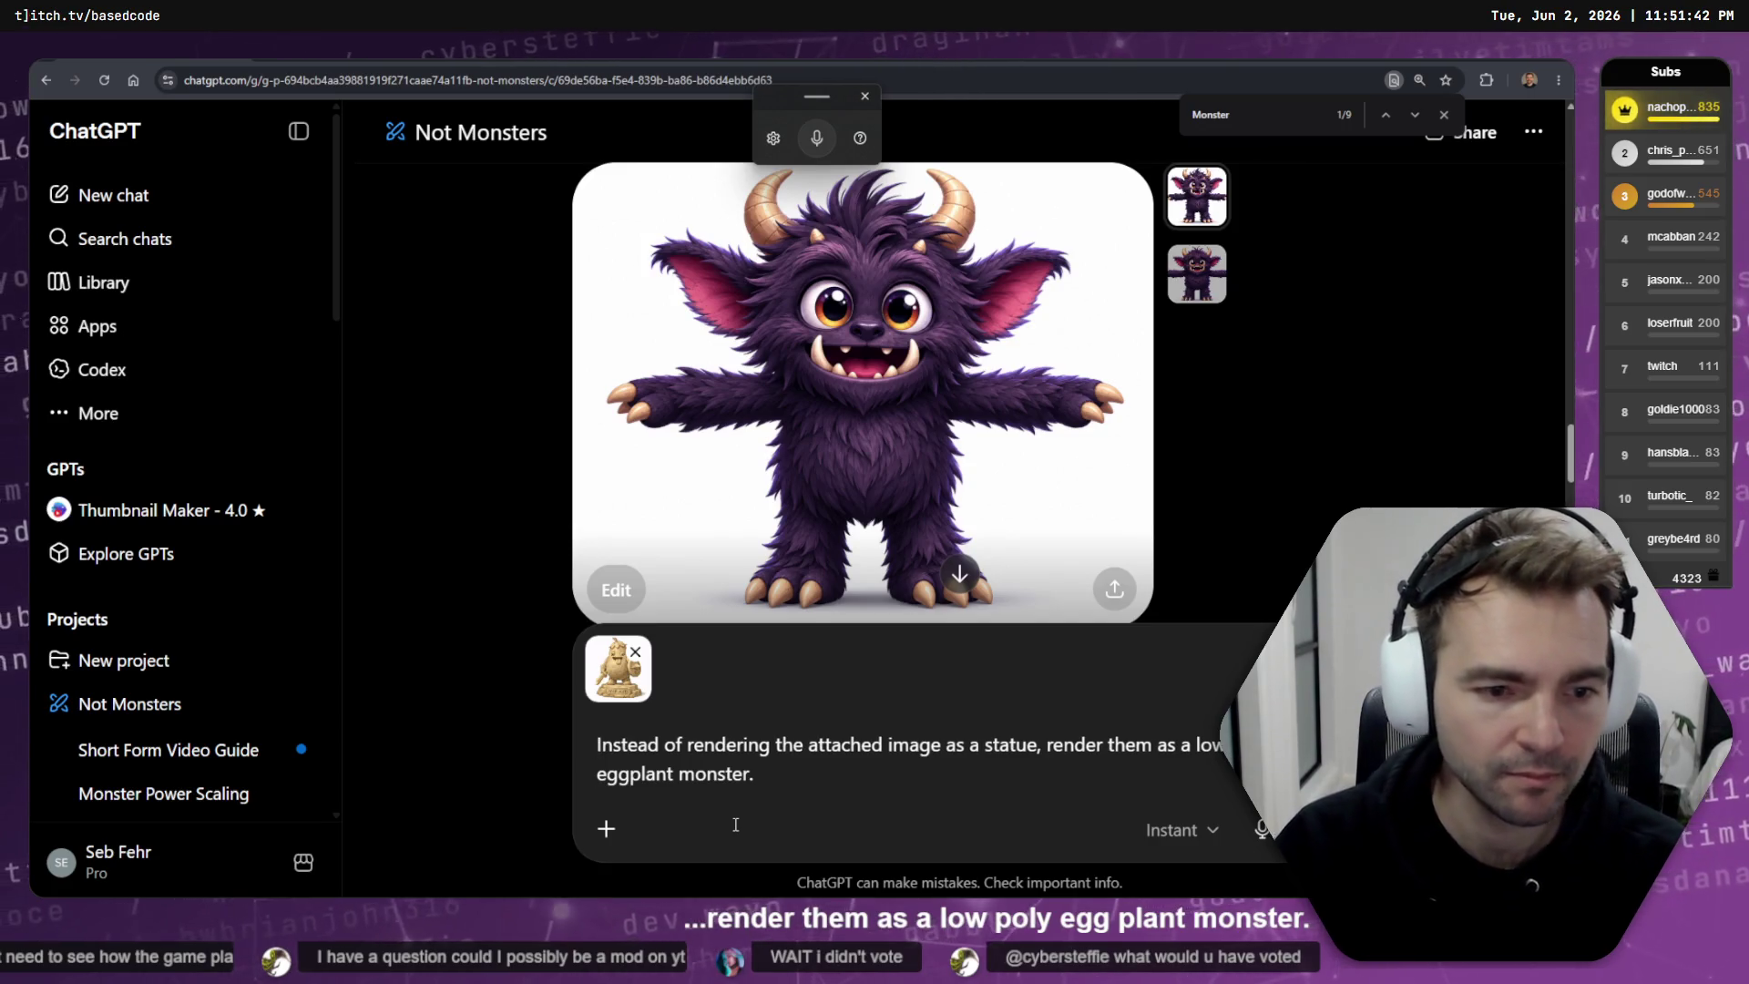
key("ctrl+shift+Right")
key("ctrl+Right")
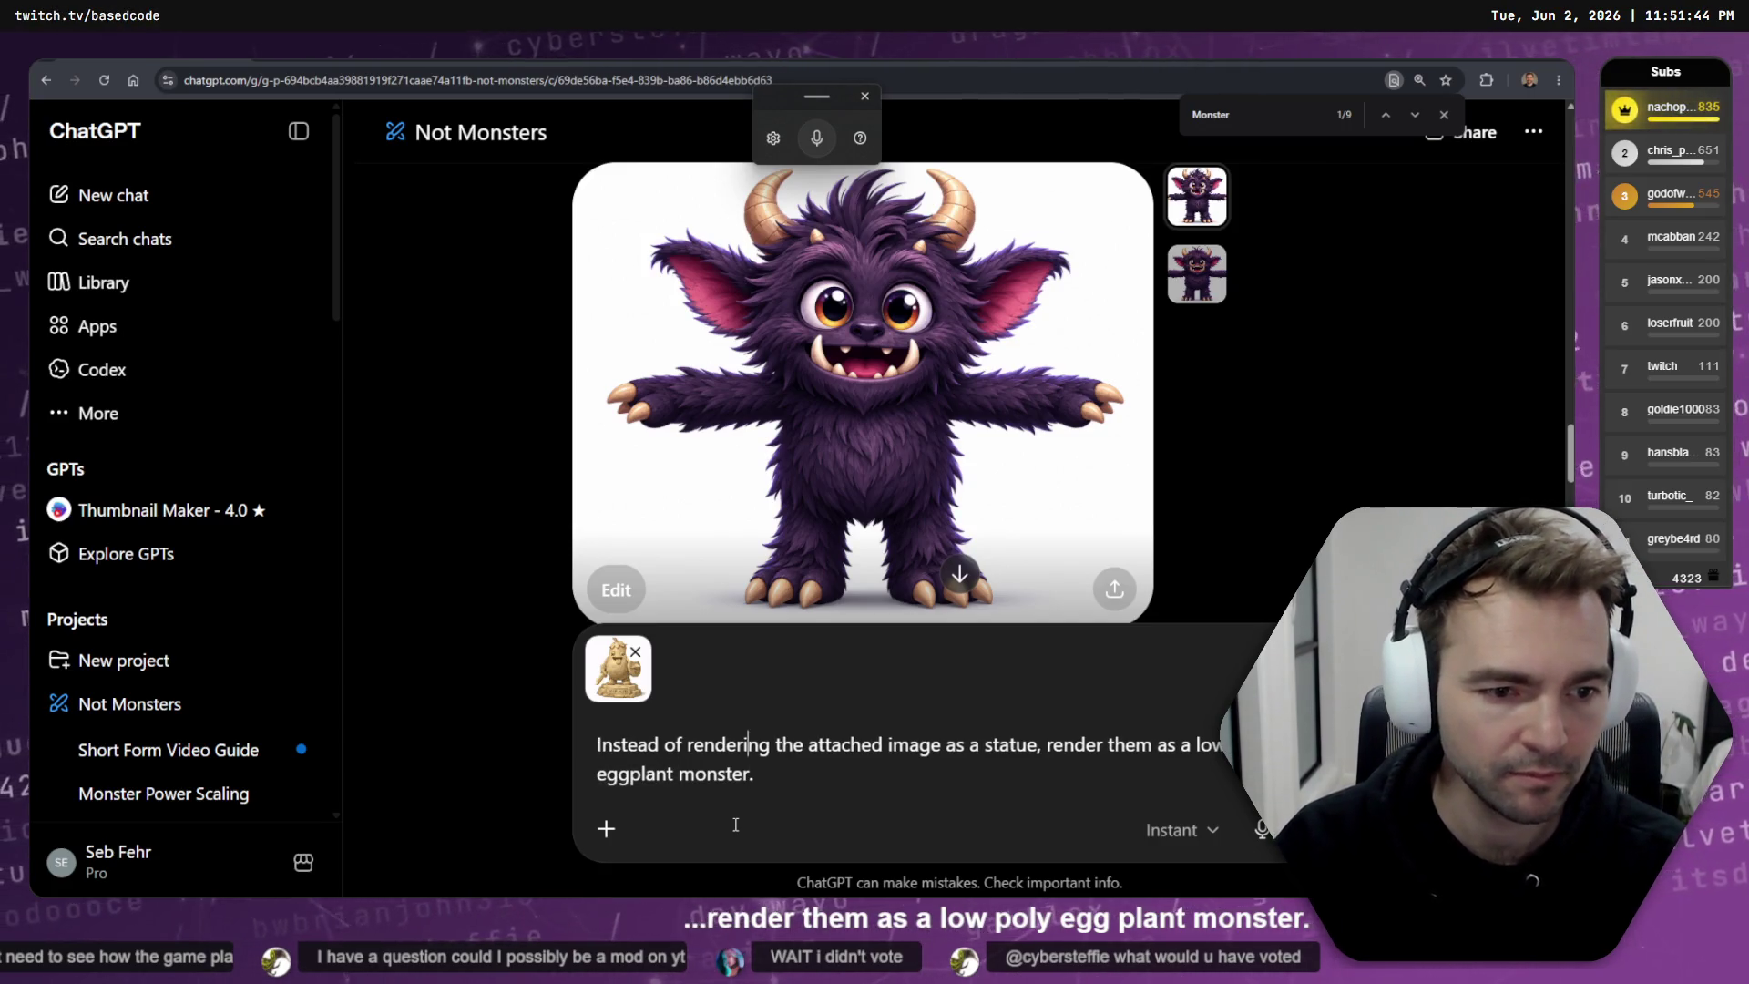
key("ctrl+BackSpace")
key("ctrl+BackSpace")
key("BackSpace")
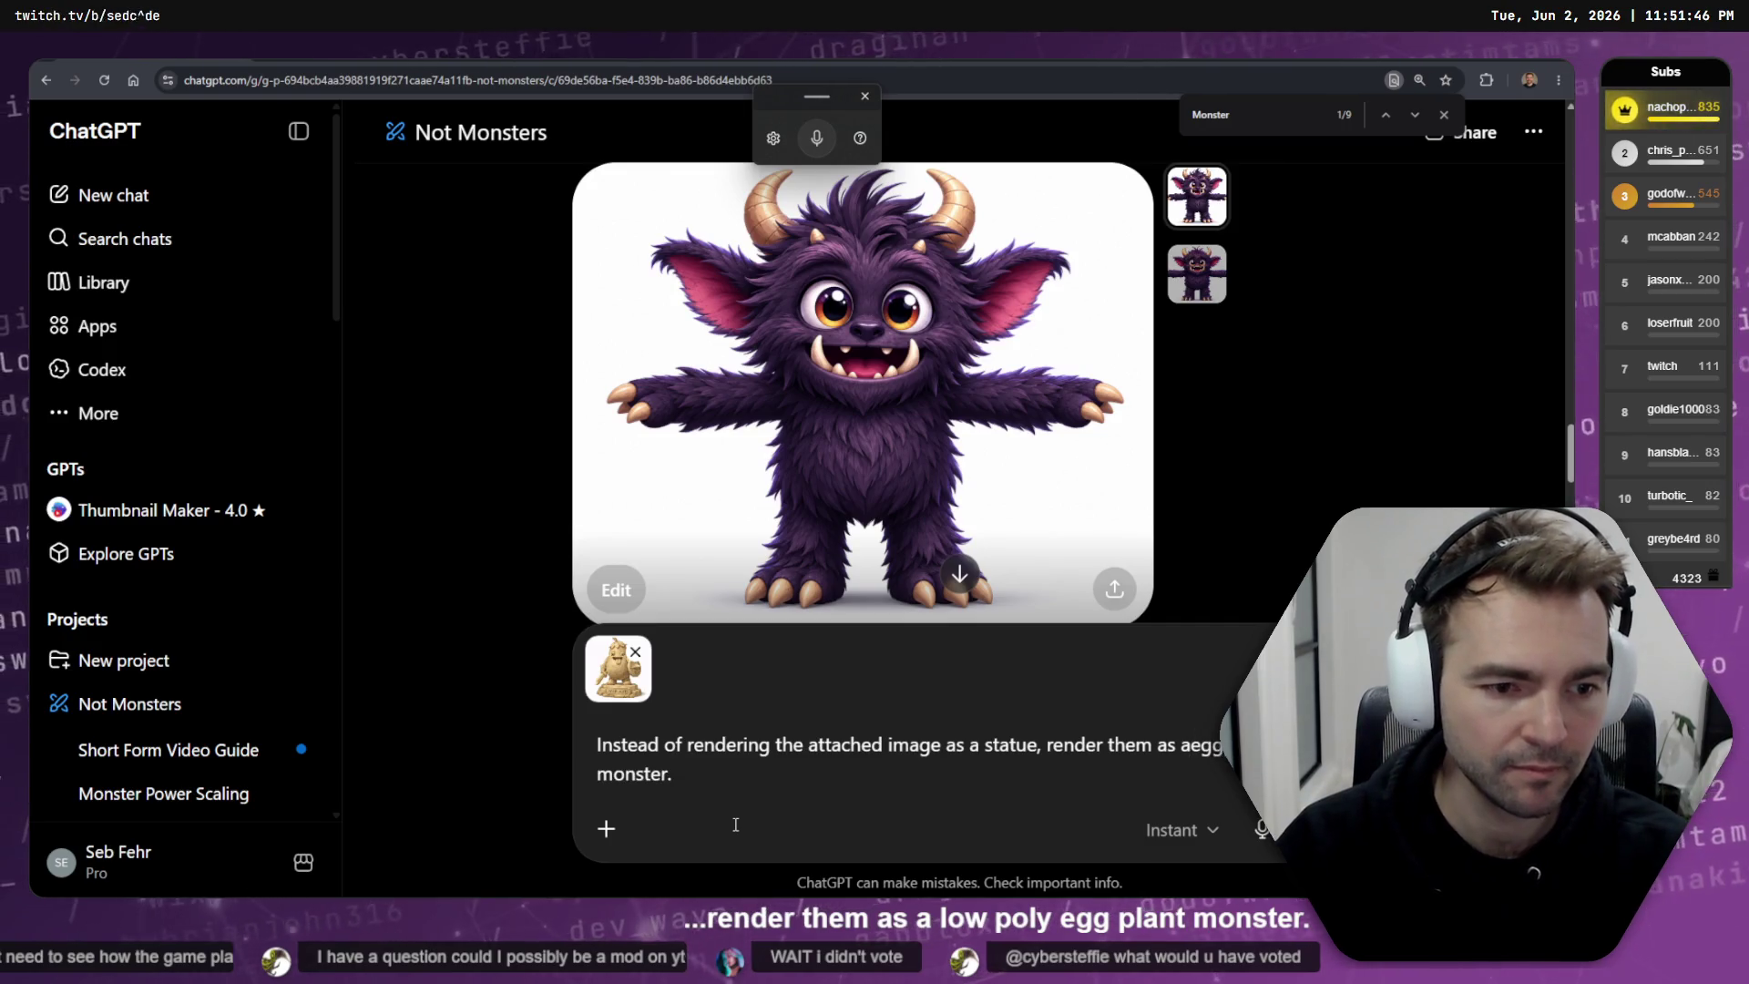
- Finish the 'an eggplant monster' wording, then select the draft and remove the attached statue image
type("n")
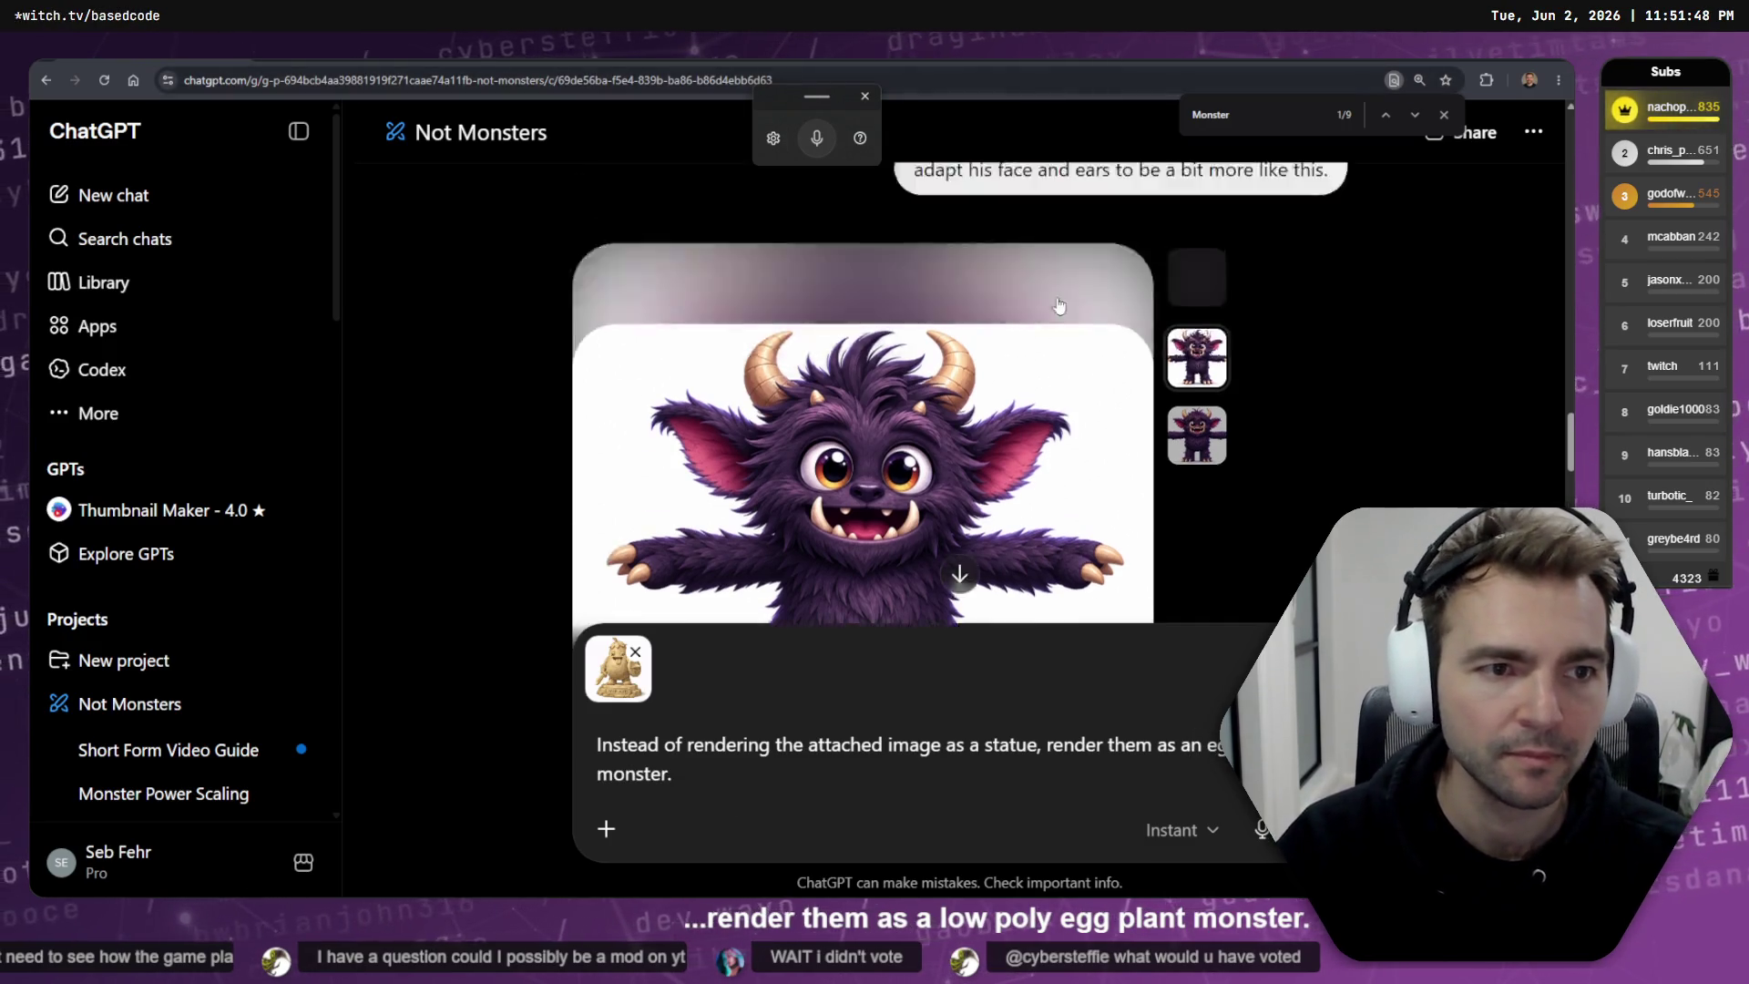
scroll(866, 409, "down", 3)
left_click(764, 760)
key("ctrl+a")
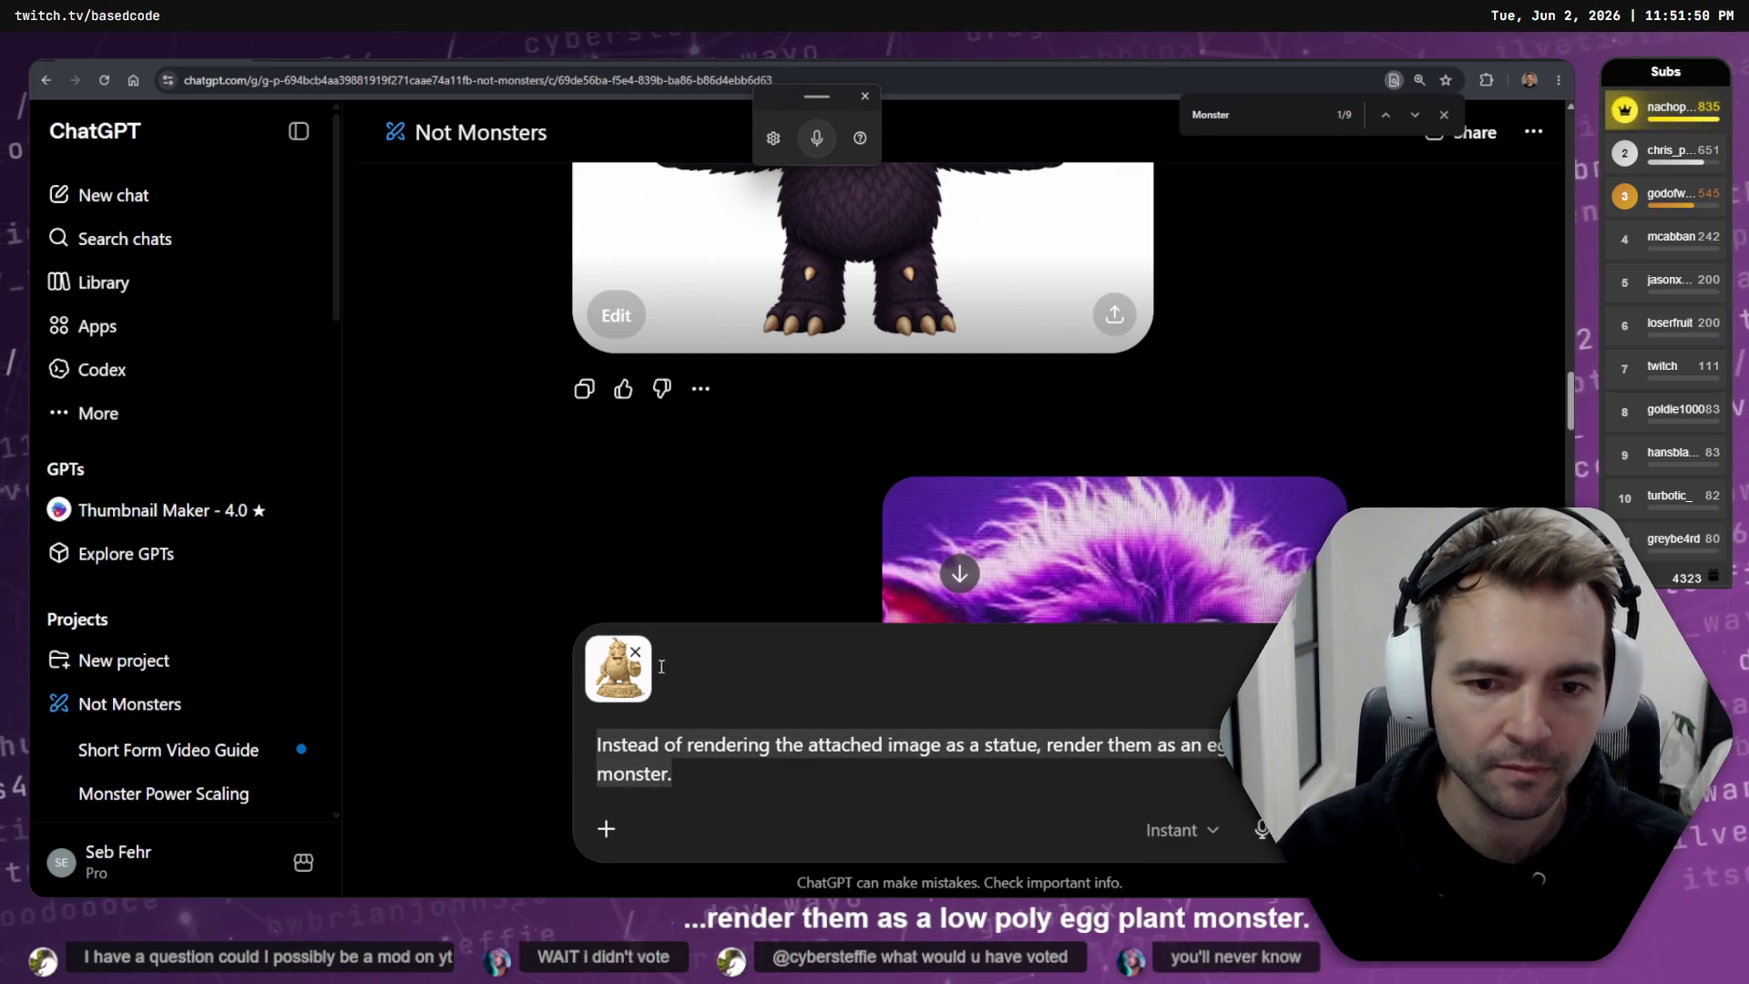
scroll(760, 629, "up", 2)
left_click(635, 651)
- Scroll up to the original monster-generating prompt and open it for editing
scroll(1047, 556, "up", 10)
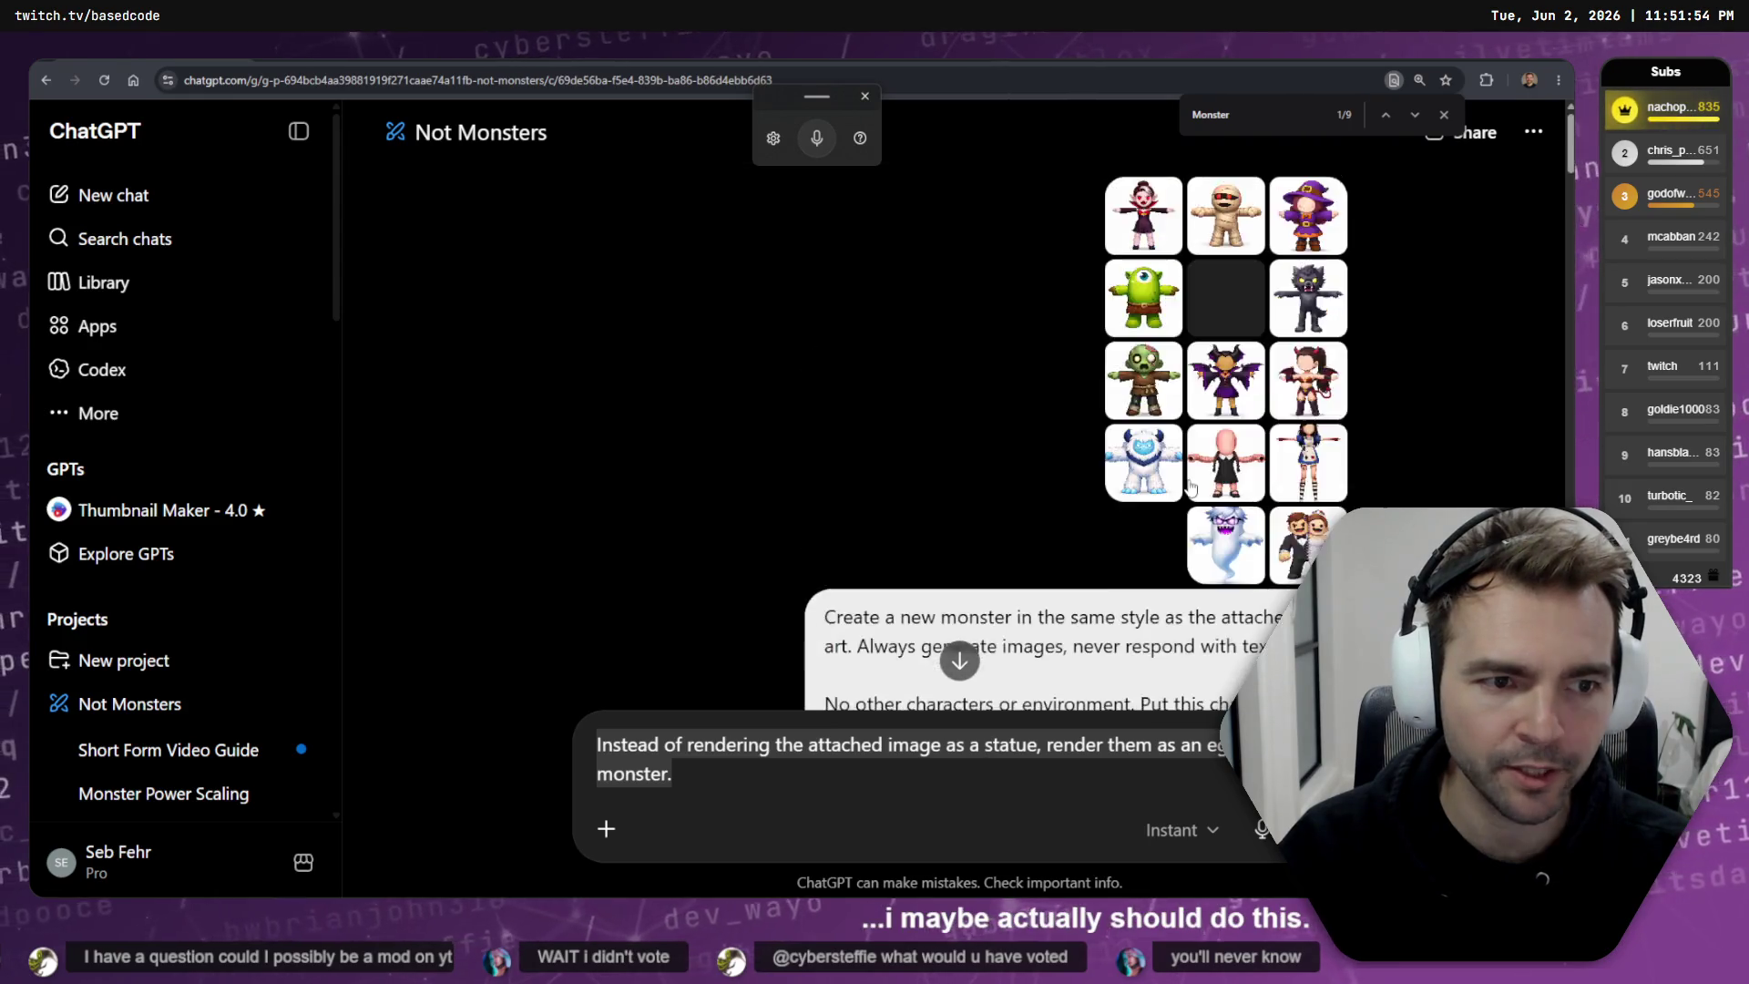
scroll(1221, 456, "down", 8)
scroll(1262, 376, "up", 3)
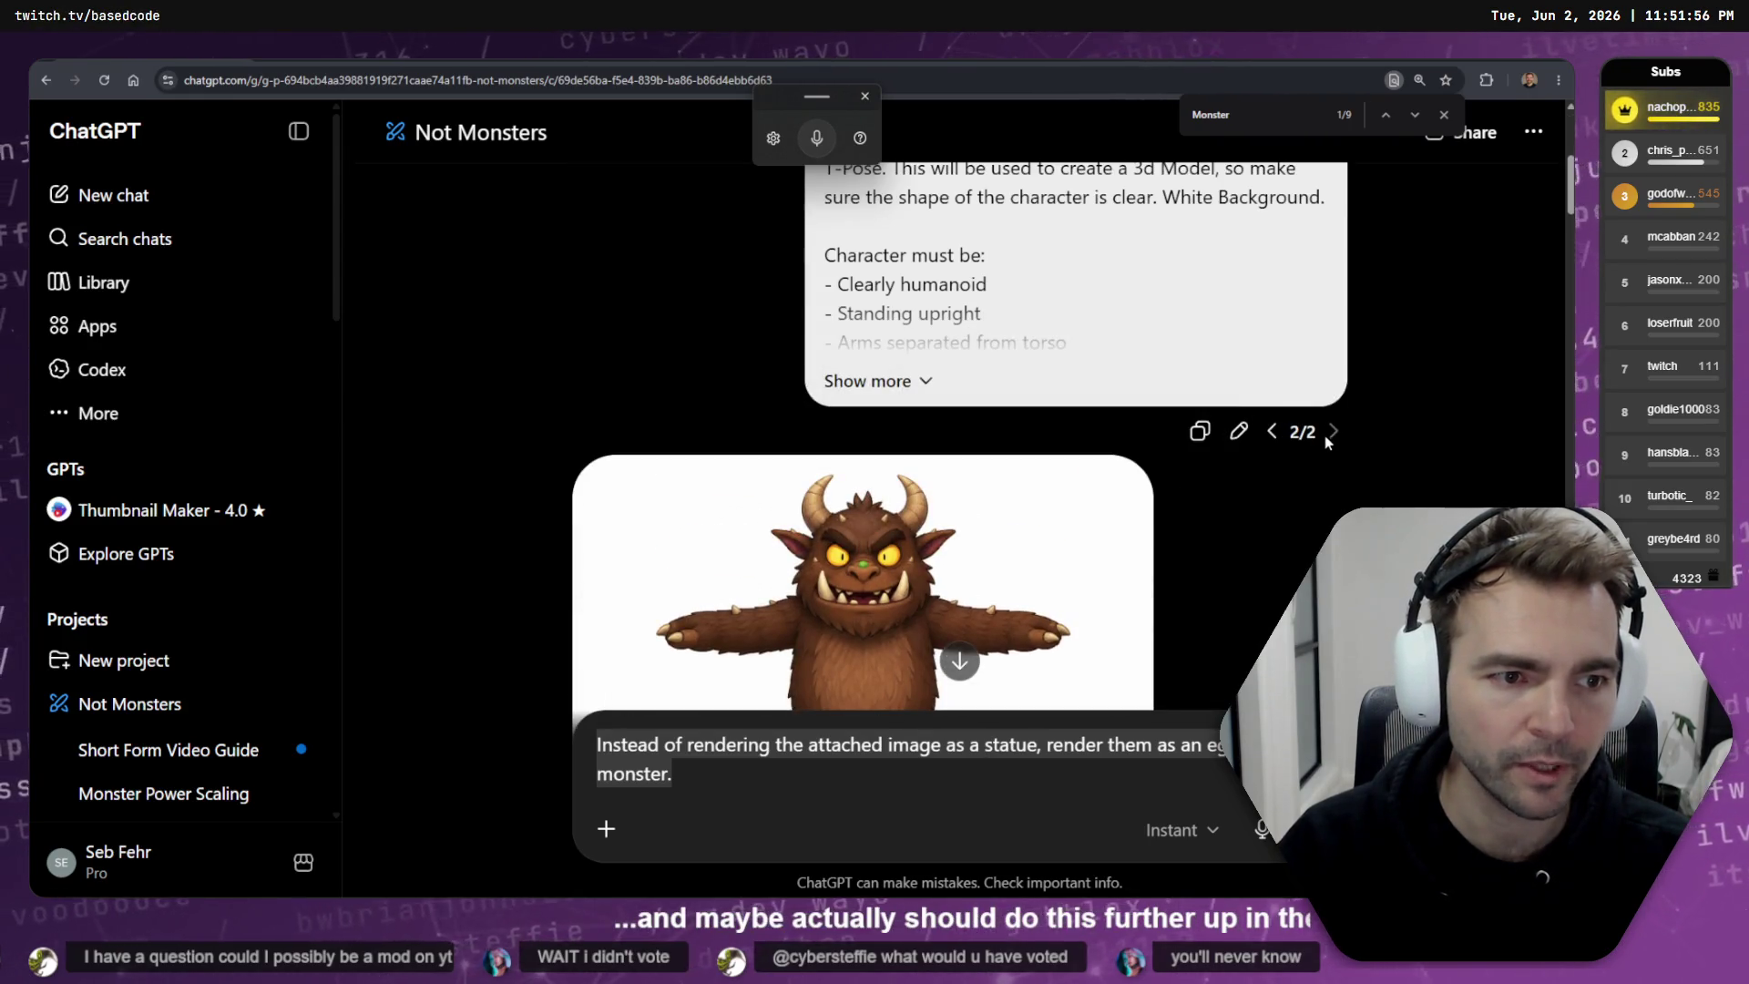
left_click(1239, 432)
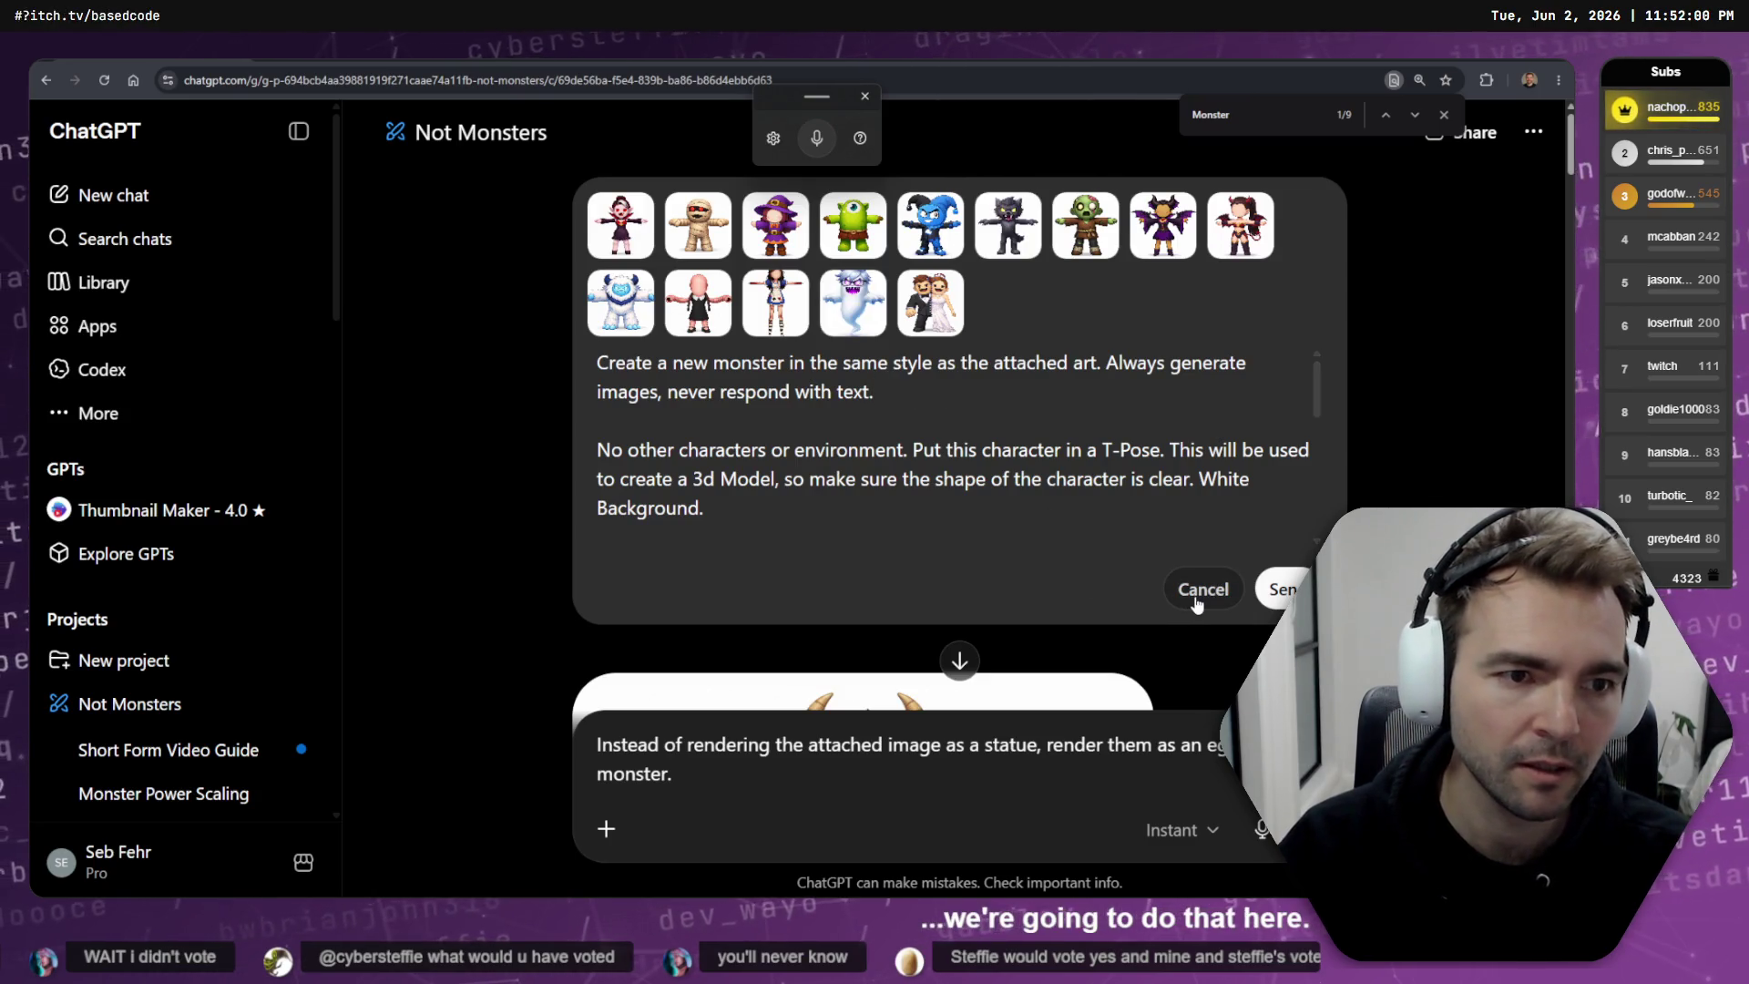
scroll(895, 467, "down", 6)
scroll(896, 466, "up", 6)
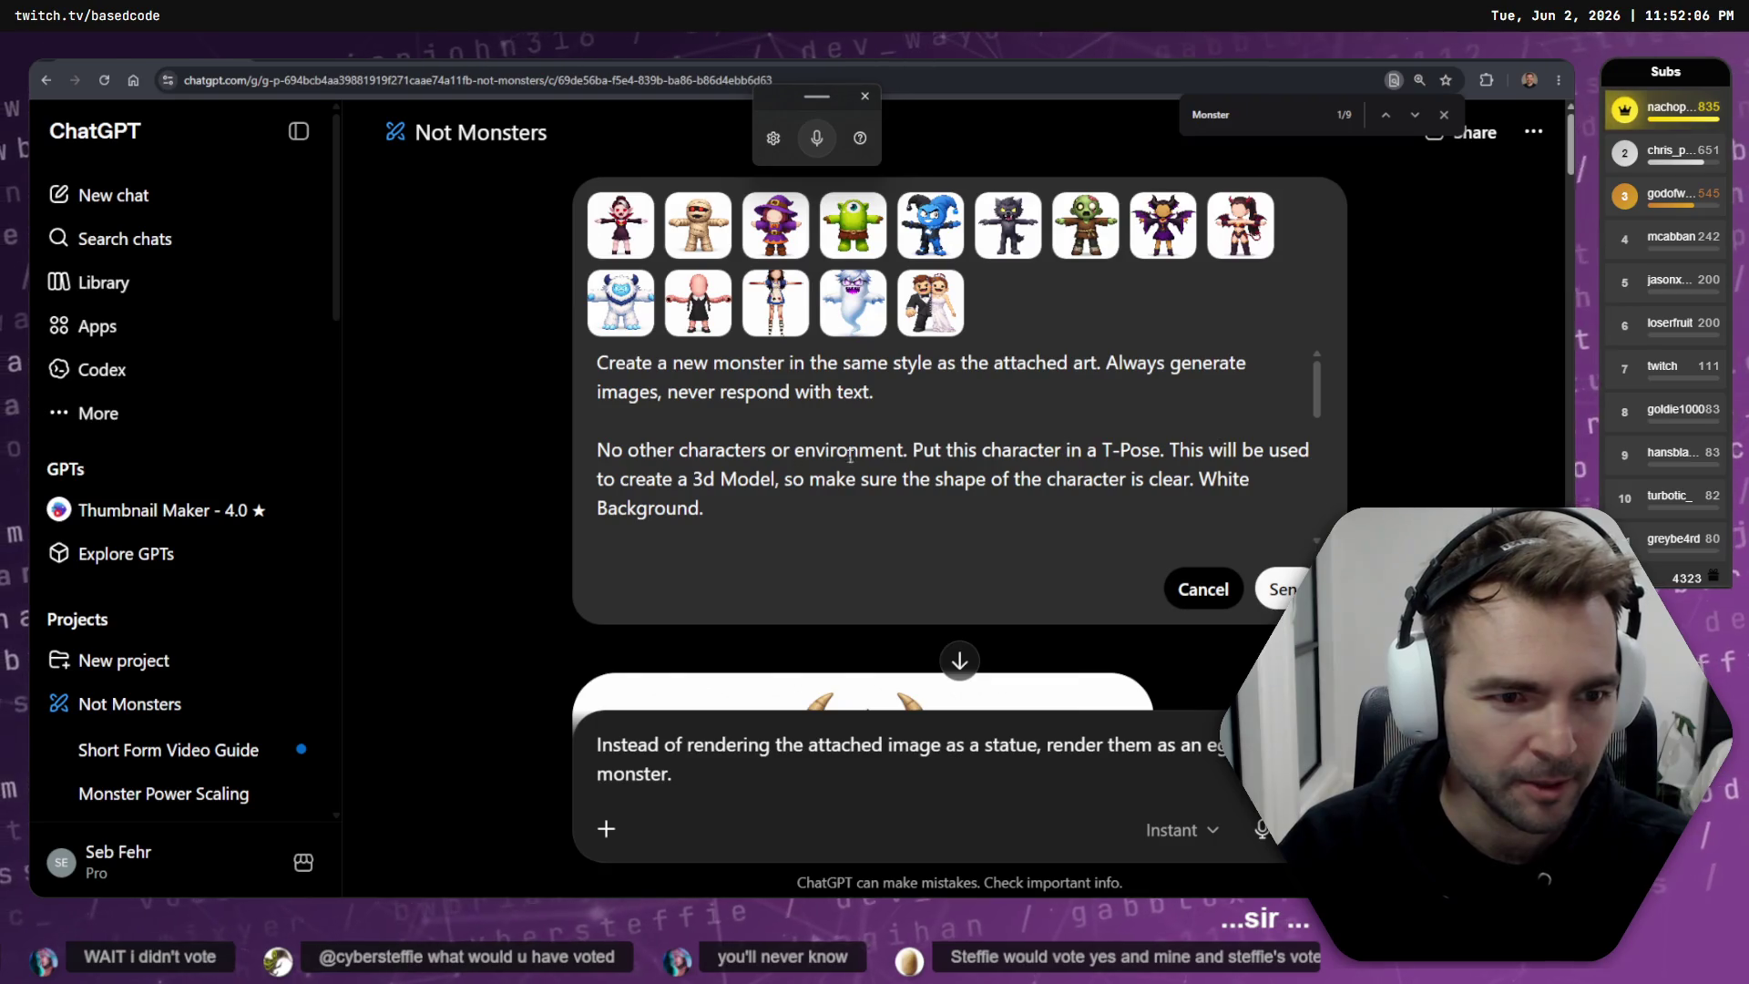
scroll(761, 458, "down", 8)
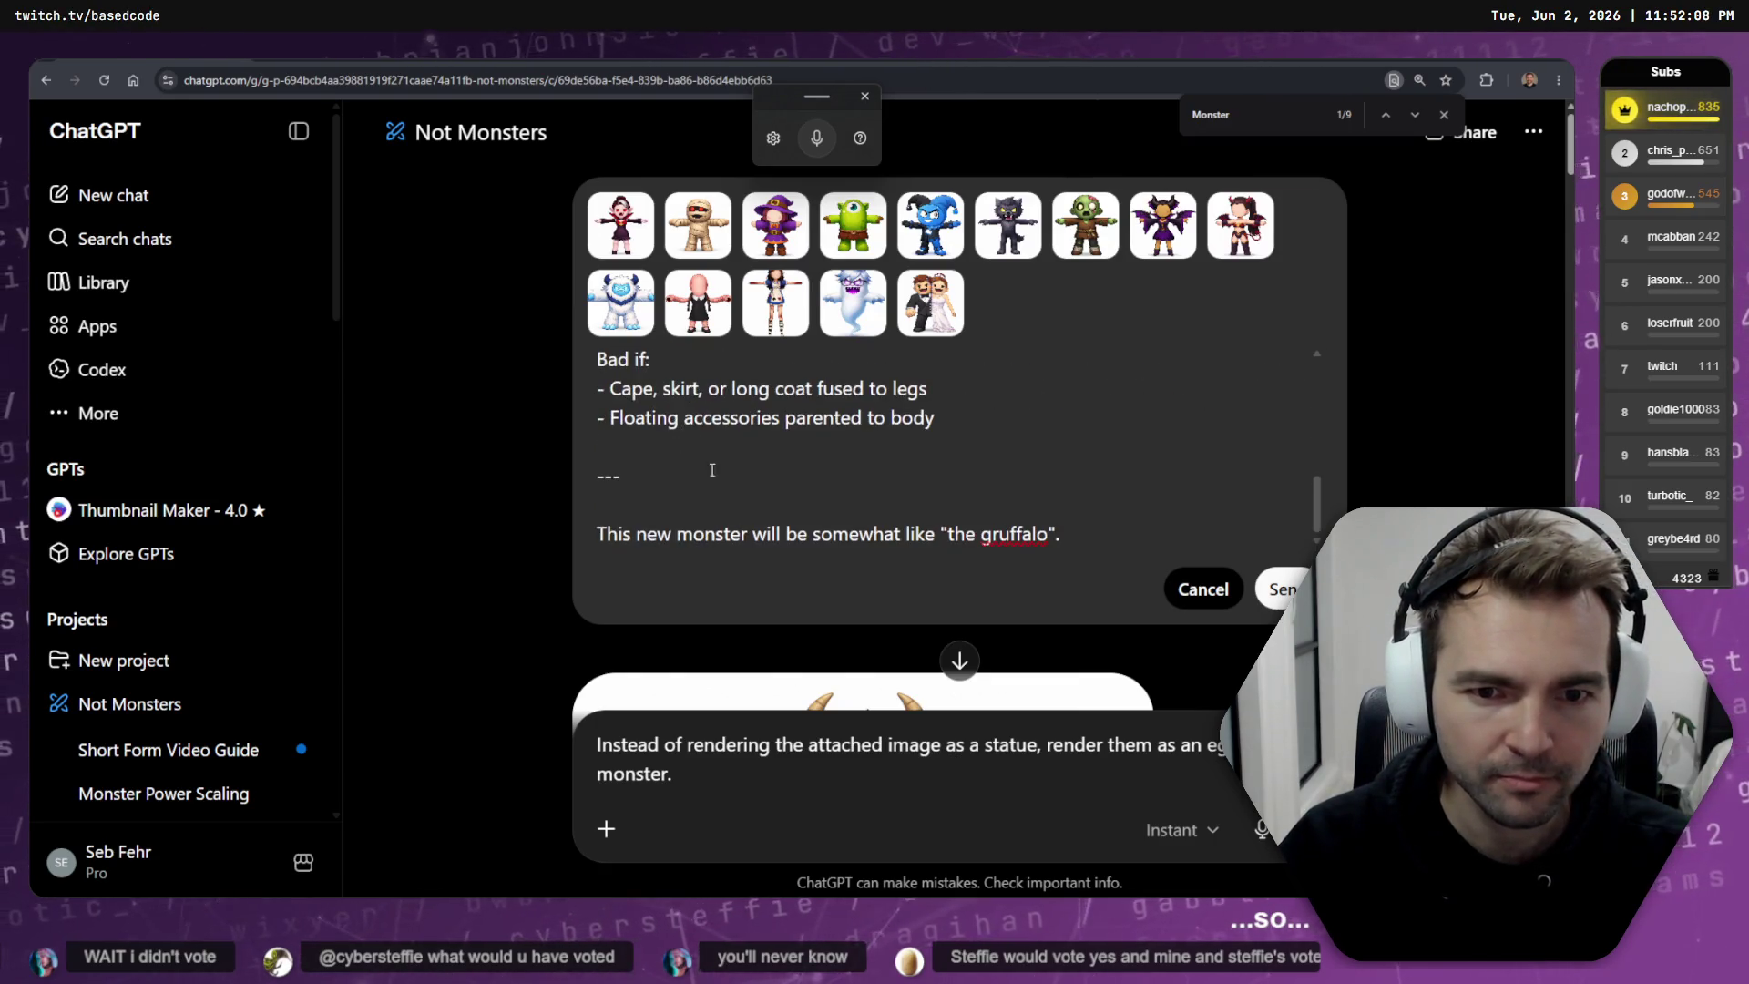
- Replace 'somewhat like "the gruffalo"' with 'an eggplant monster' and resubmit the prompt
left_click_drag(943, 534, 1057, 525)
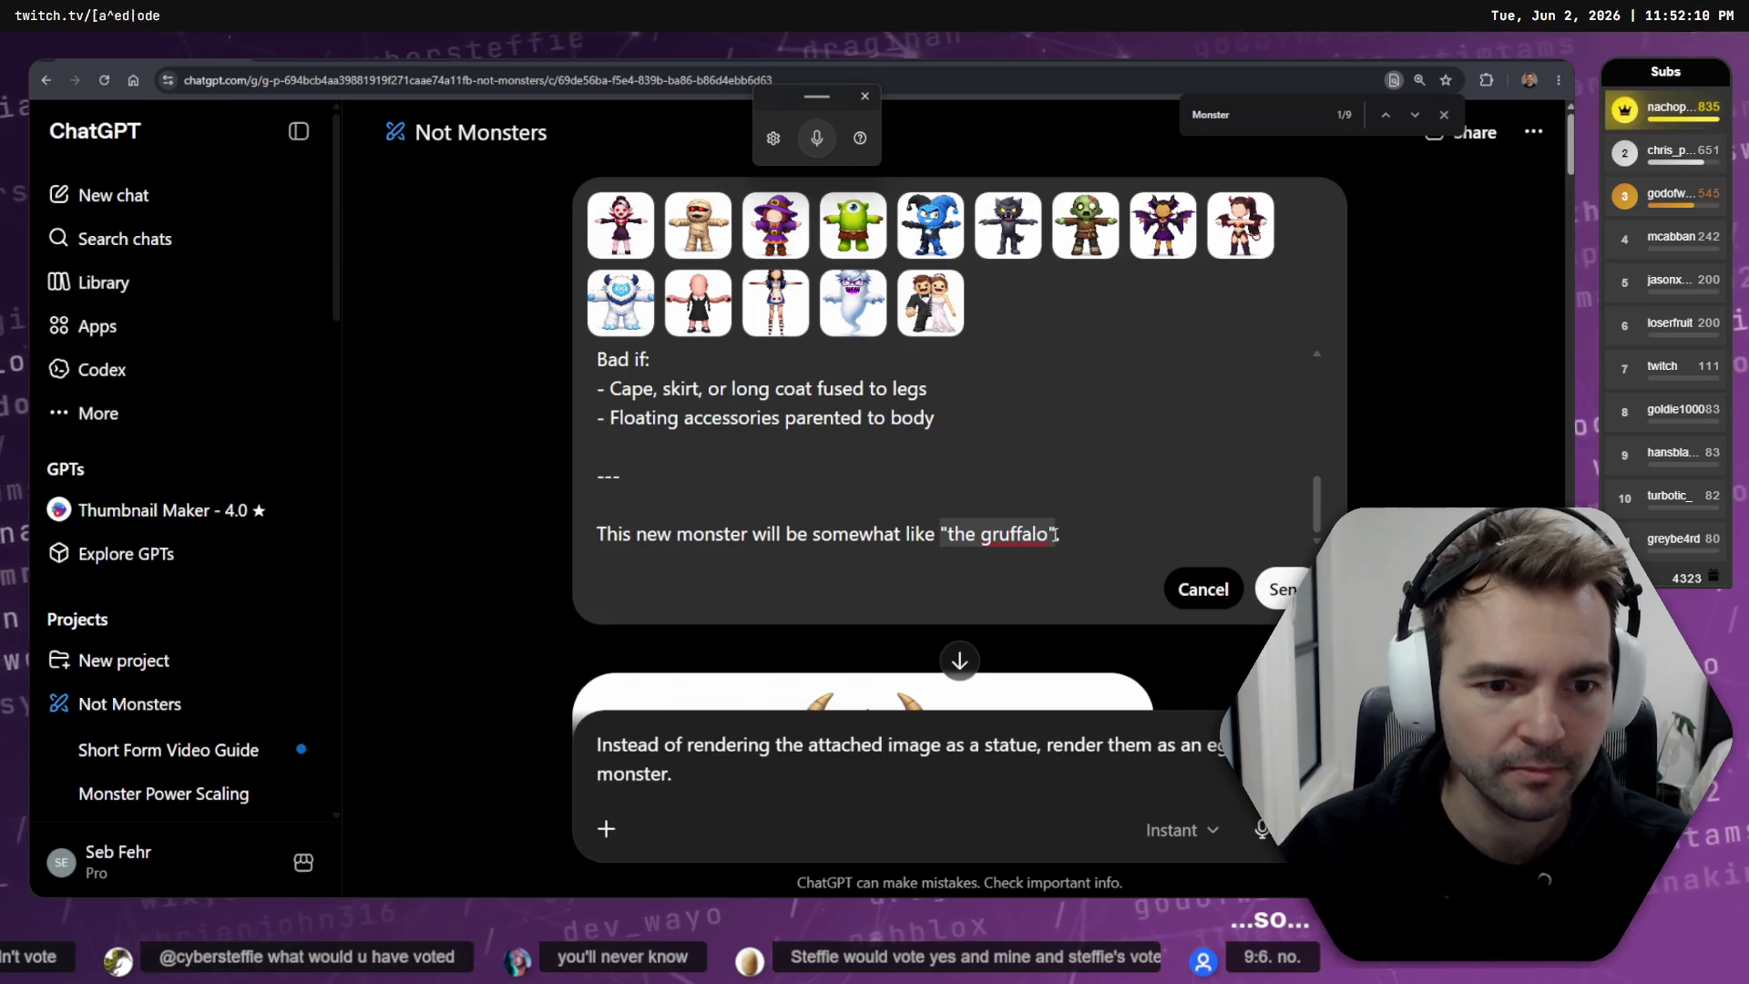
key("BackSpace")
key("BackSpace")
key("BackSpace")
type("an")
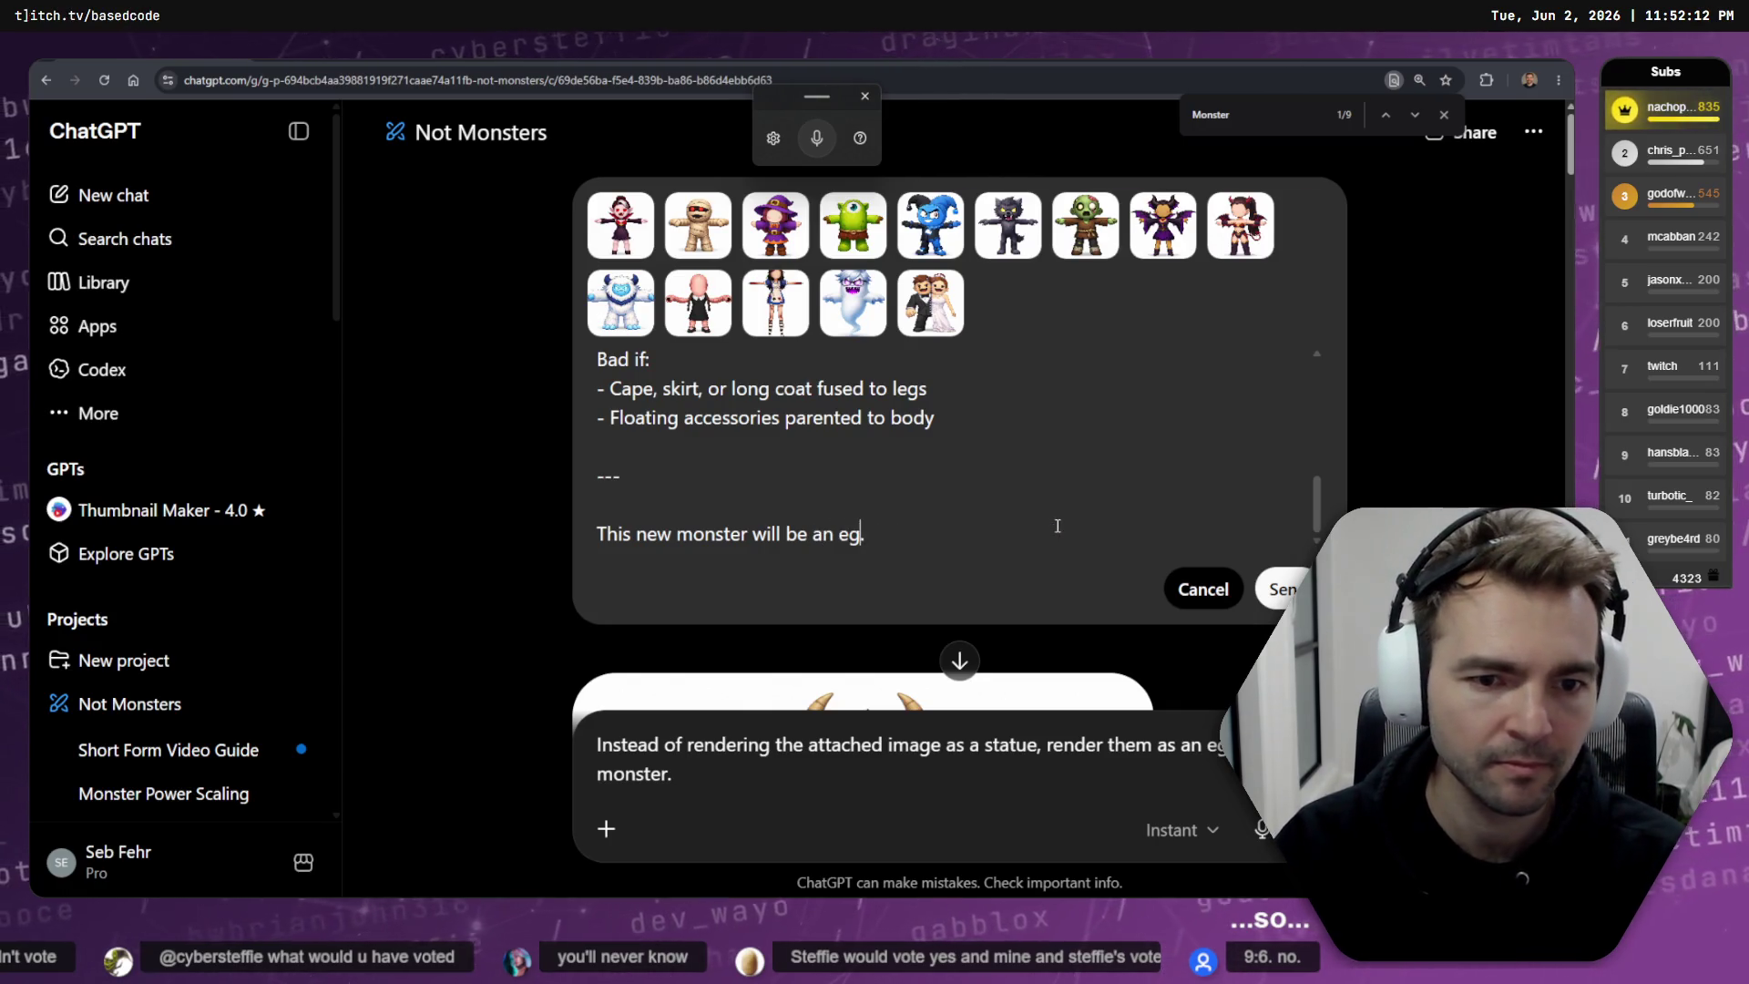
type("g")
type("plant mosntert")
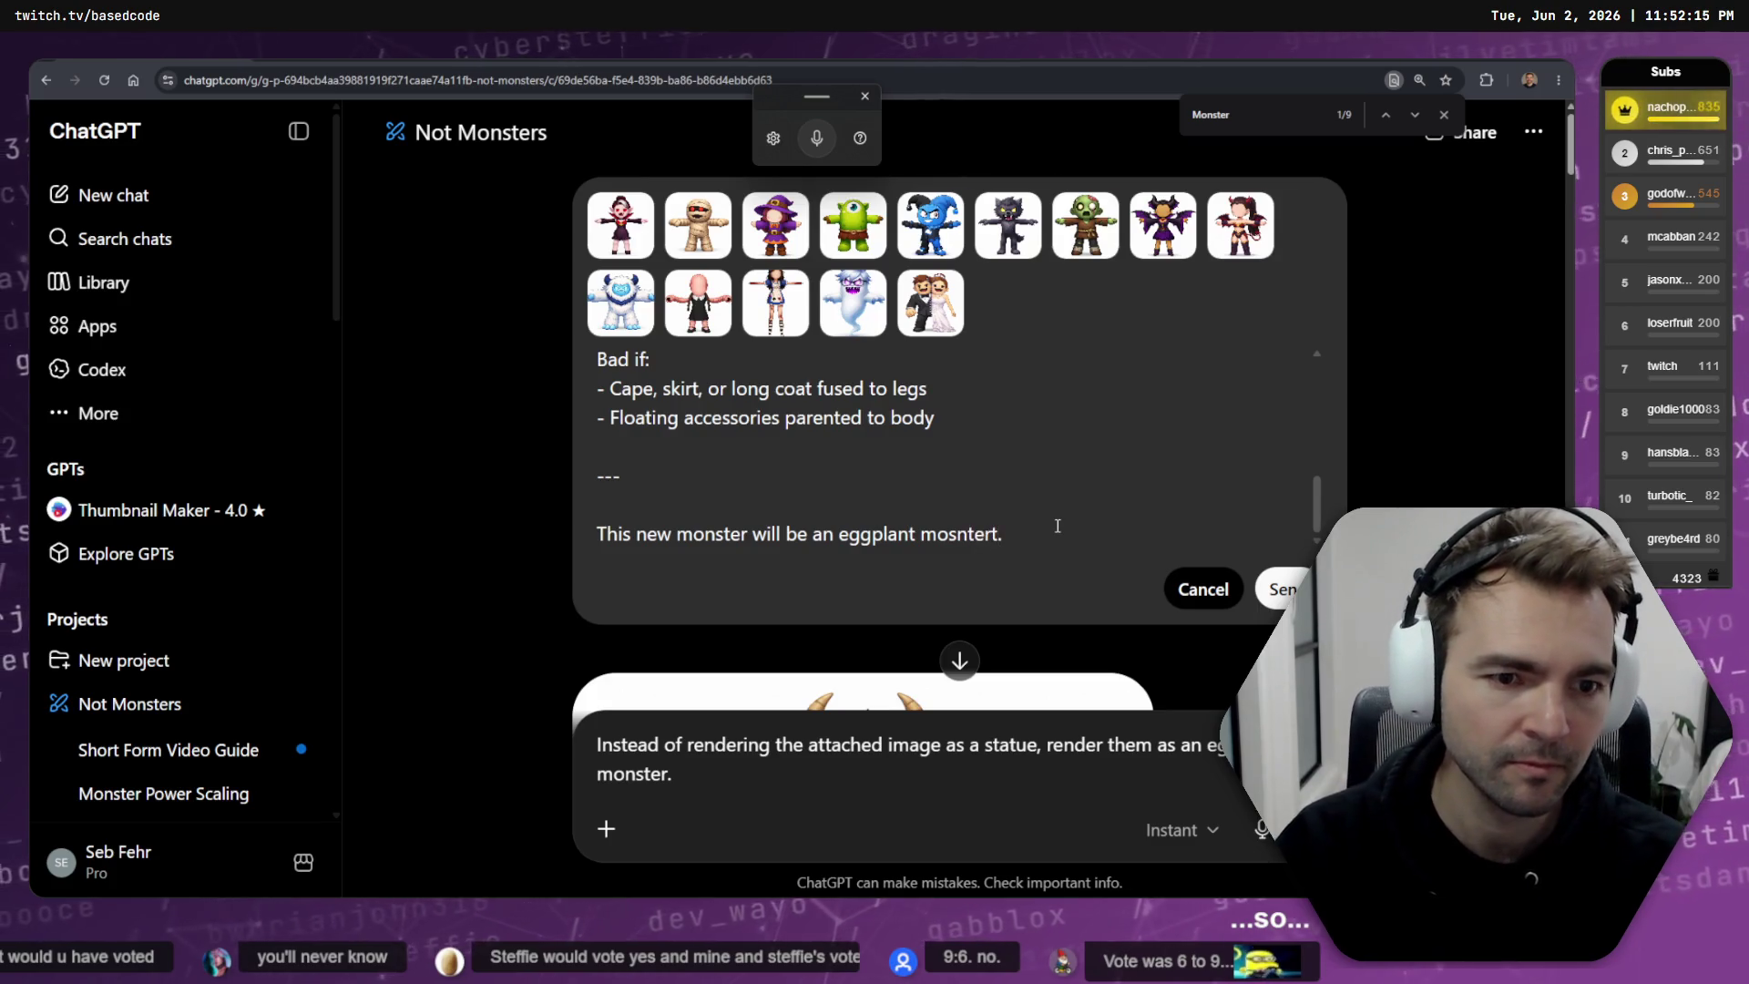
key("BackSpace")
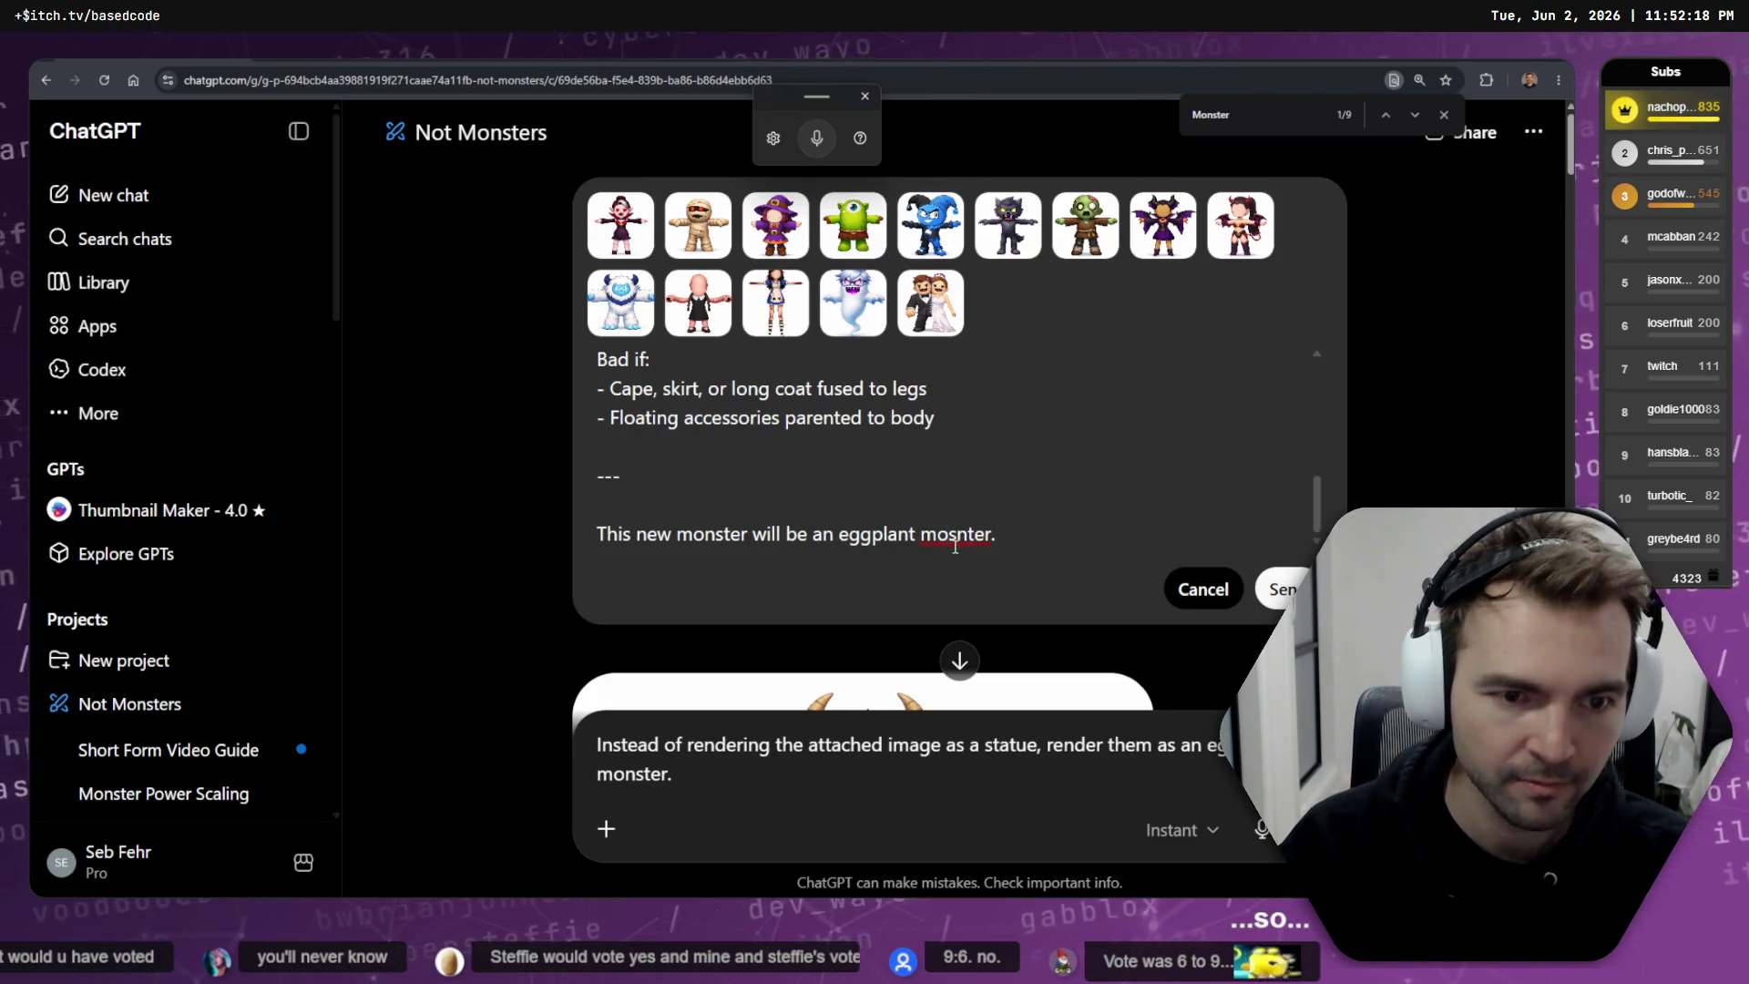
left_click(1280, 589)
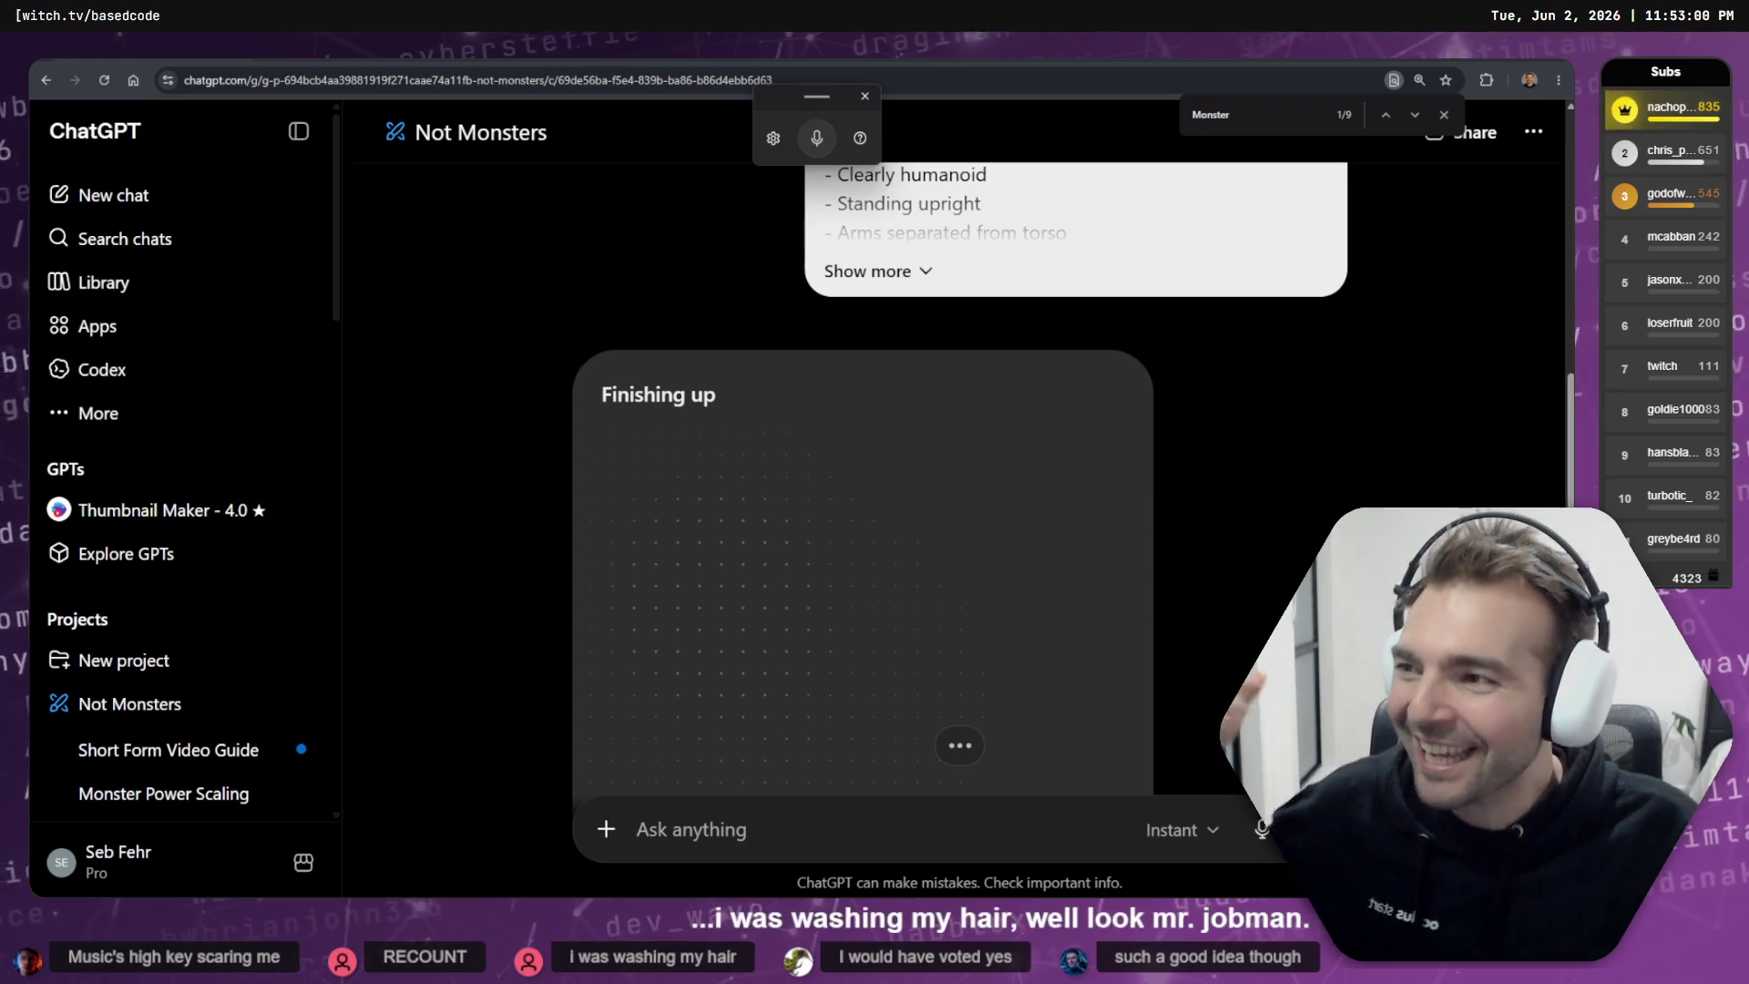
- Wait while the eggplant monster image generates in the Not Monsters chat
scroll(640, 343, "down", 5)
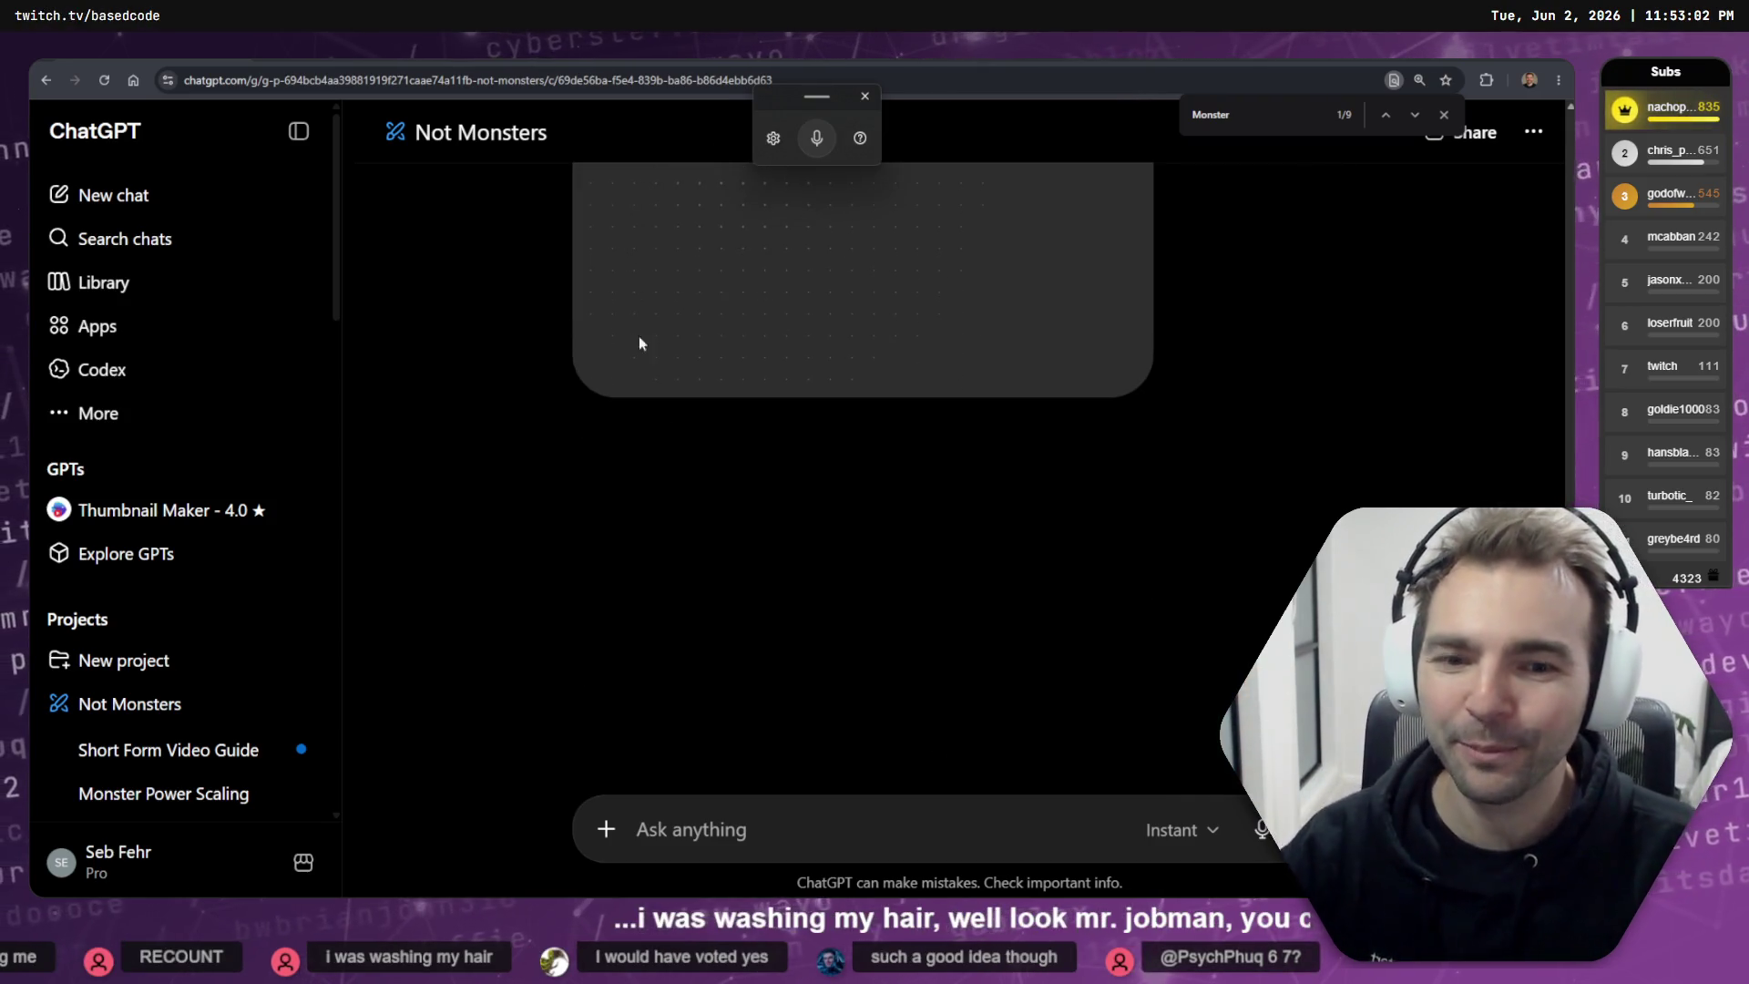
- Clear the leftover prompt text and attach the exported eggplant statue image again
type("Instead of rendering the attached image as a statue, render them as an egg monster.")
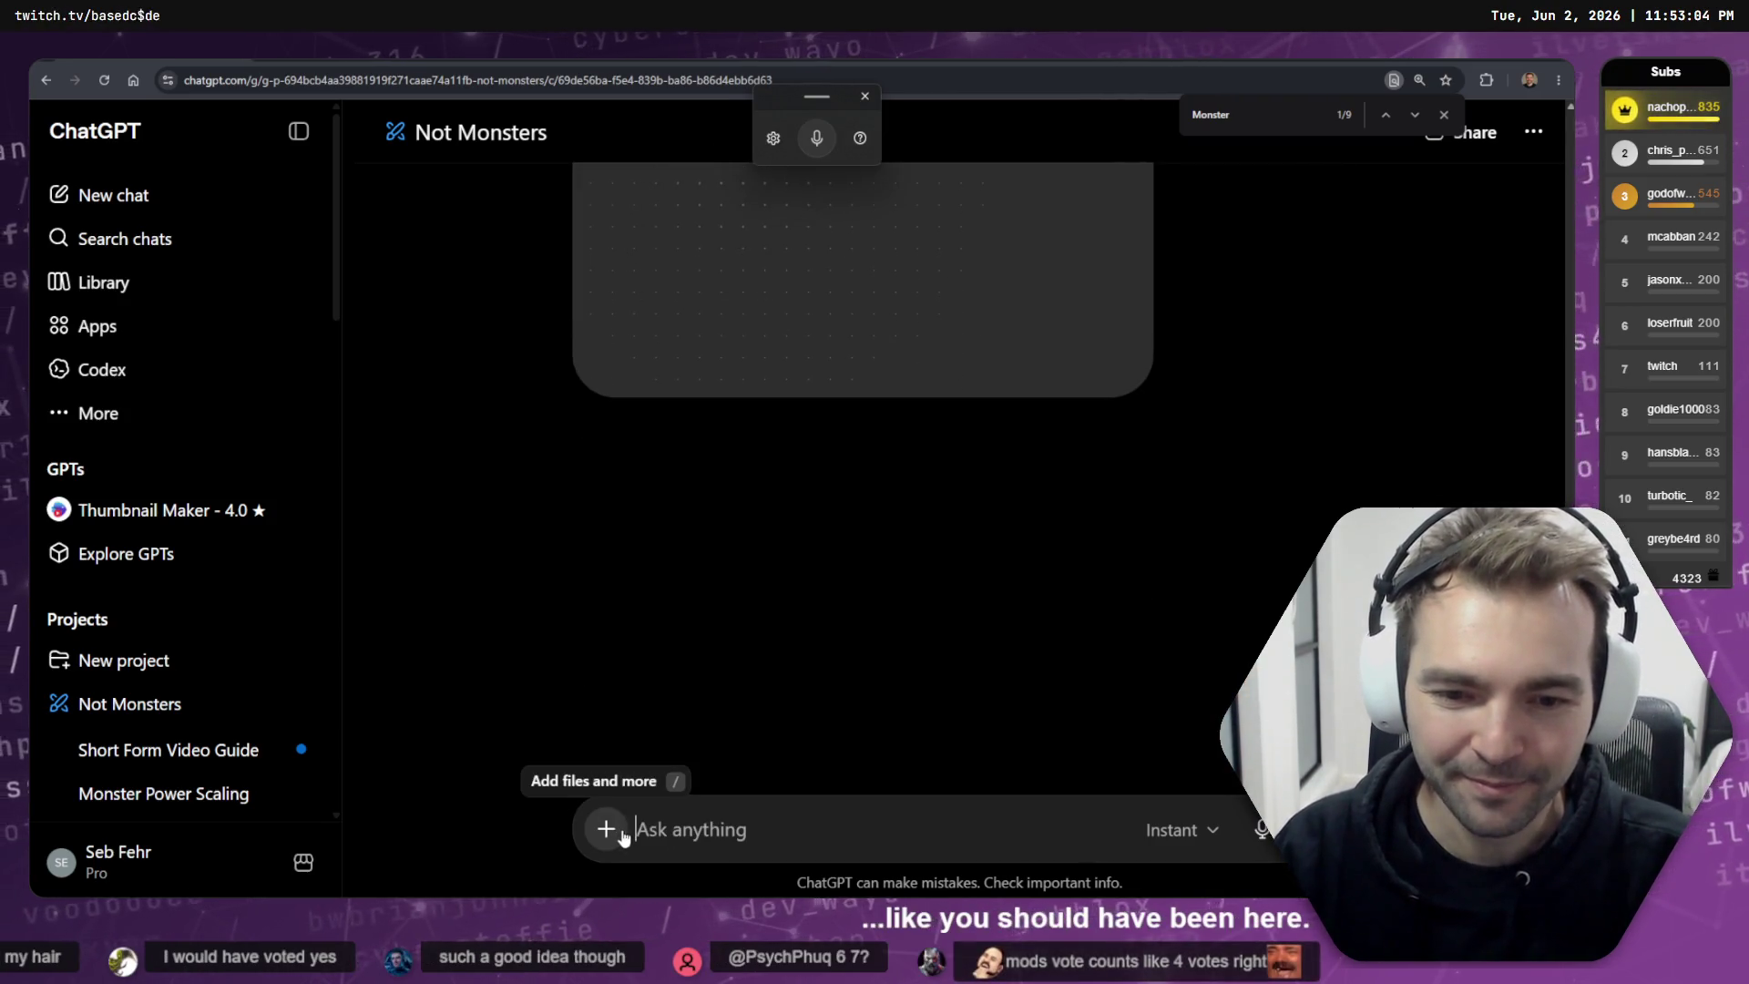
key("ctrl+a")
key("BackSpace")
left_click(606, 828)
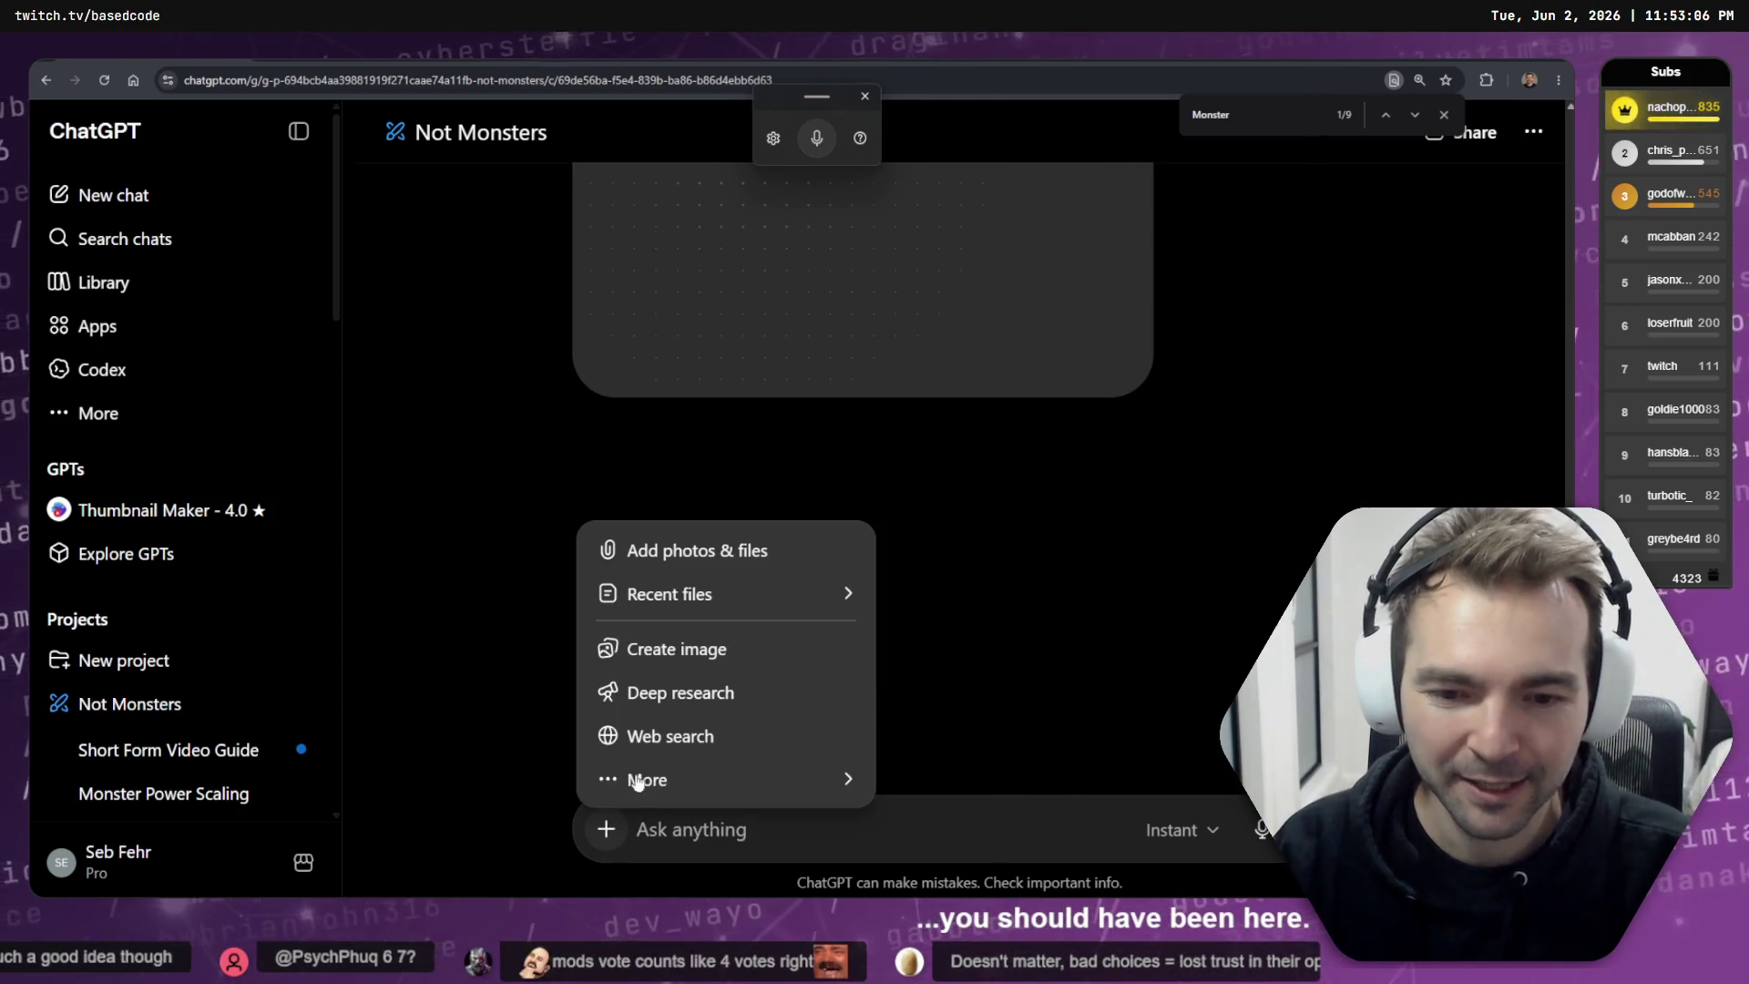
left_click(712, 558)
double_click(242, 219)
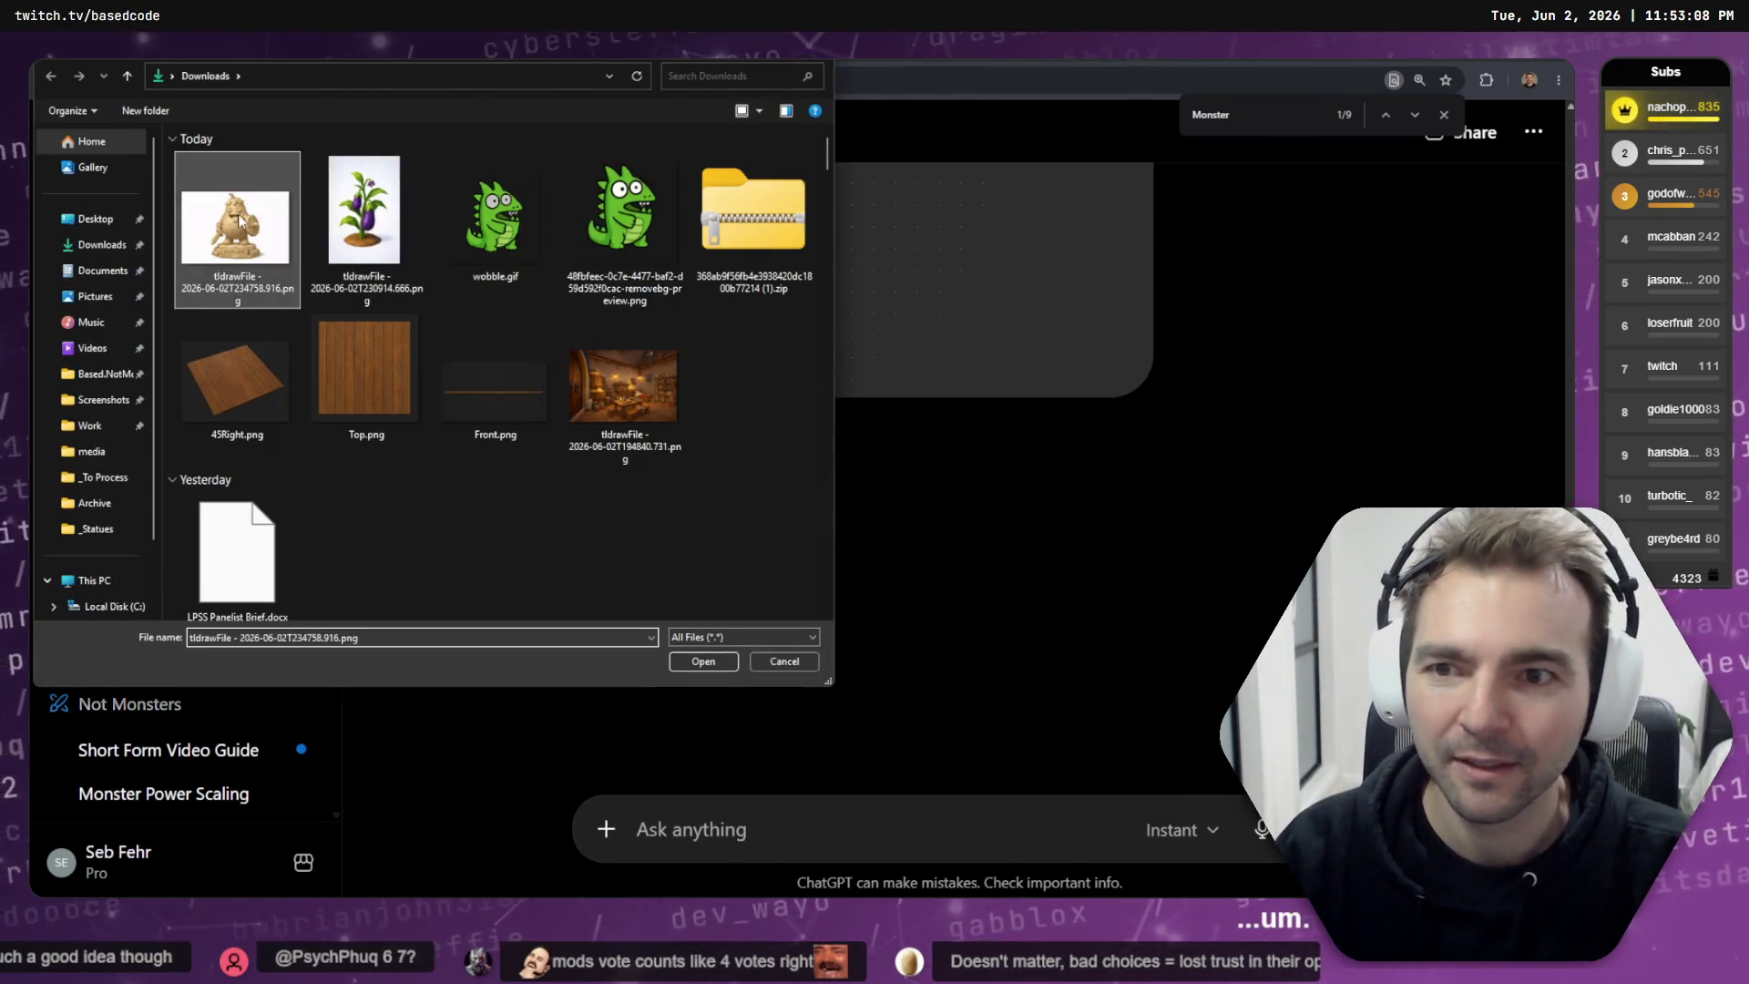
- Ask to use the image as inspiration, not a statue, without sword and shield, fixing 'inspiration', and send
type("Use the at")
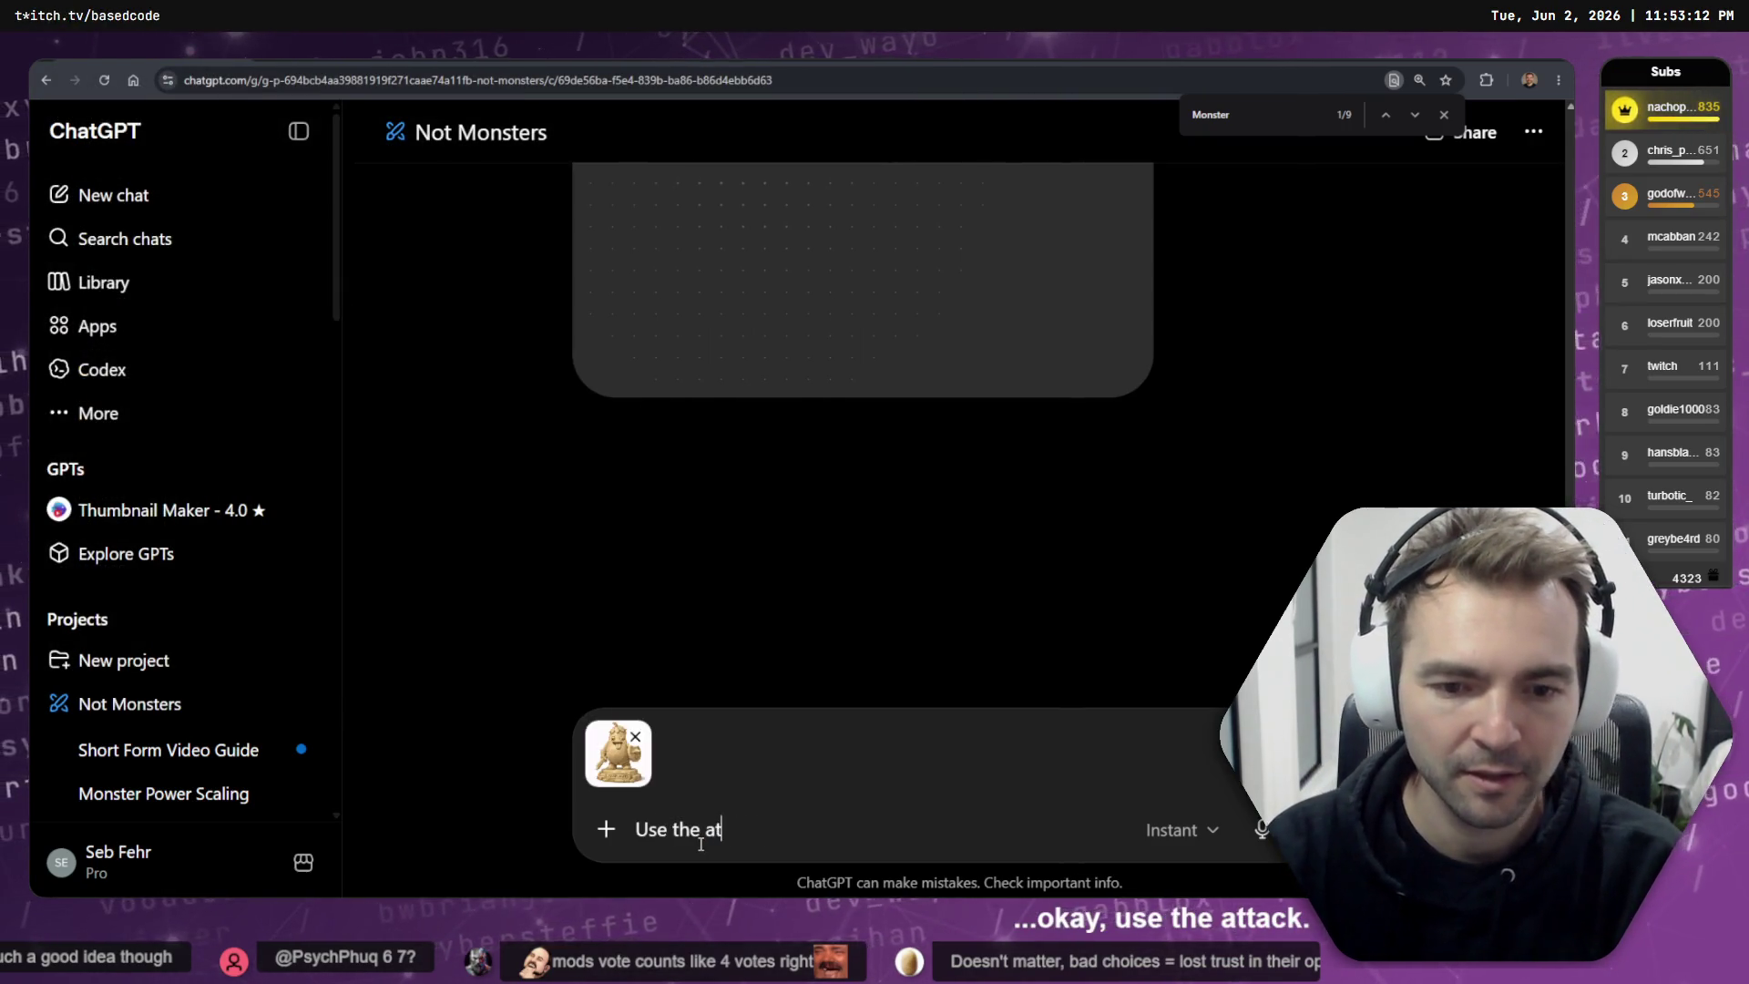
type("tached image as inp")
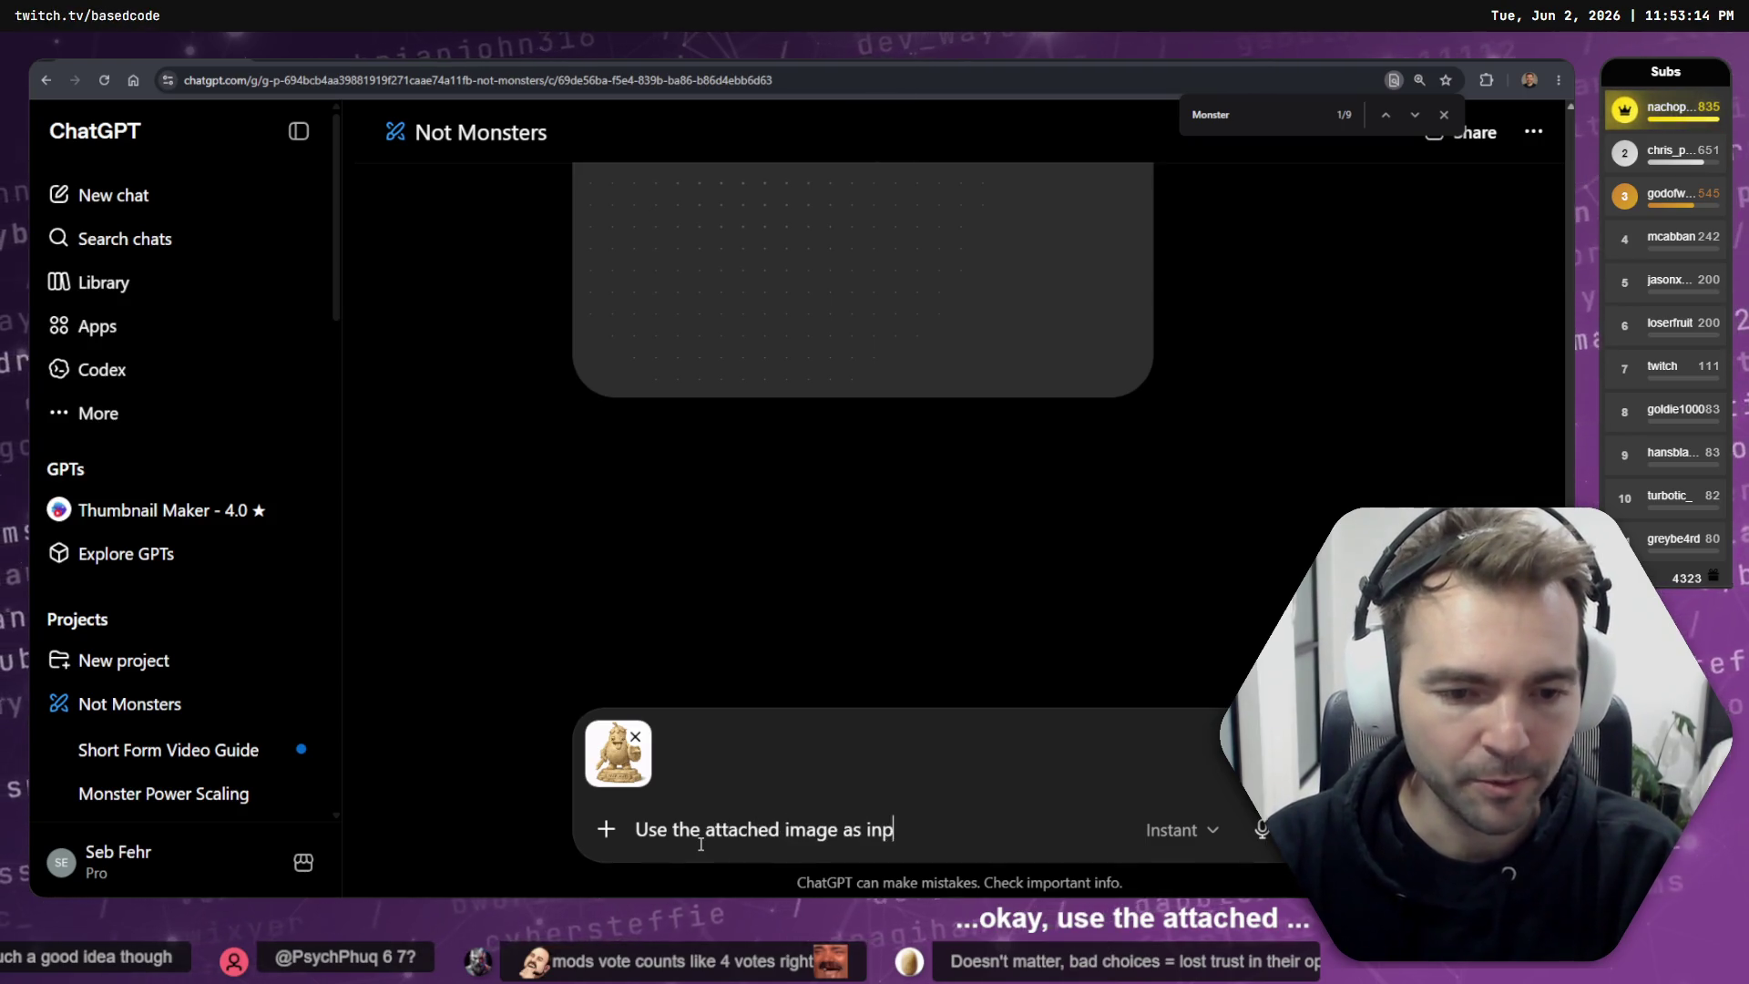
type("spiration, but con")
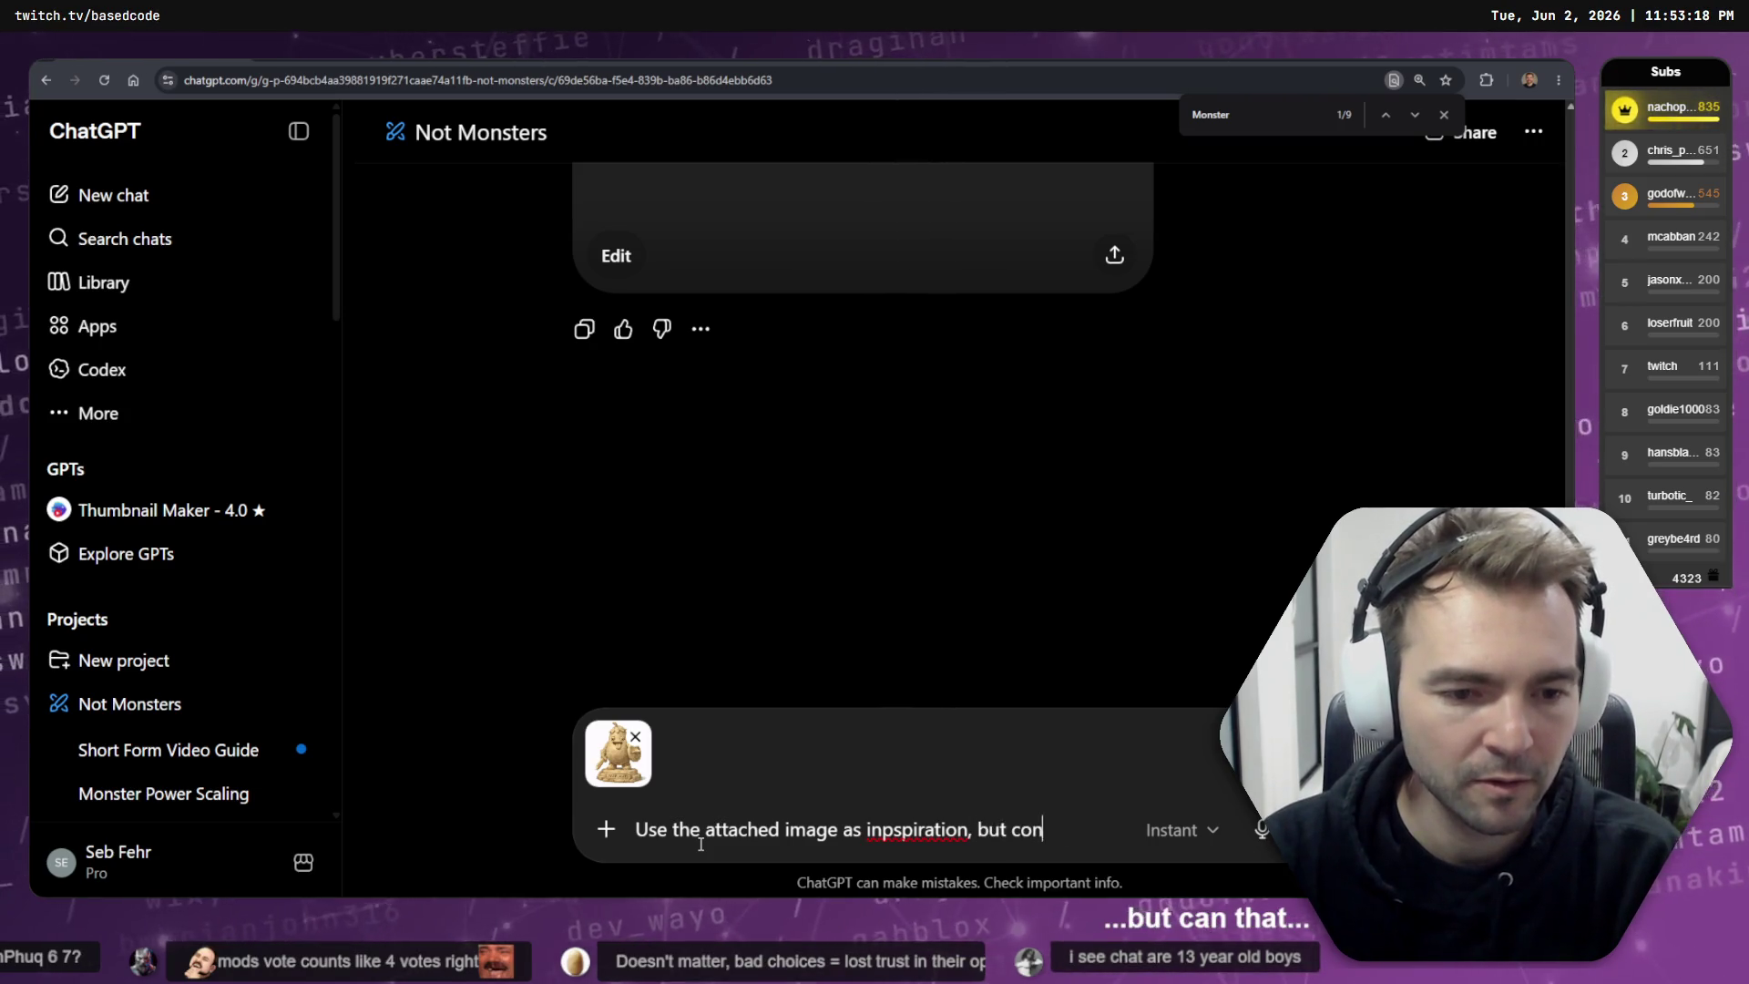
key("BackSpace")
key("BackSpace")
key("BackSpace")
type("it shou")
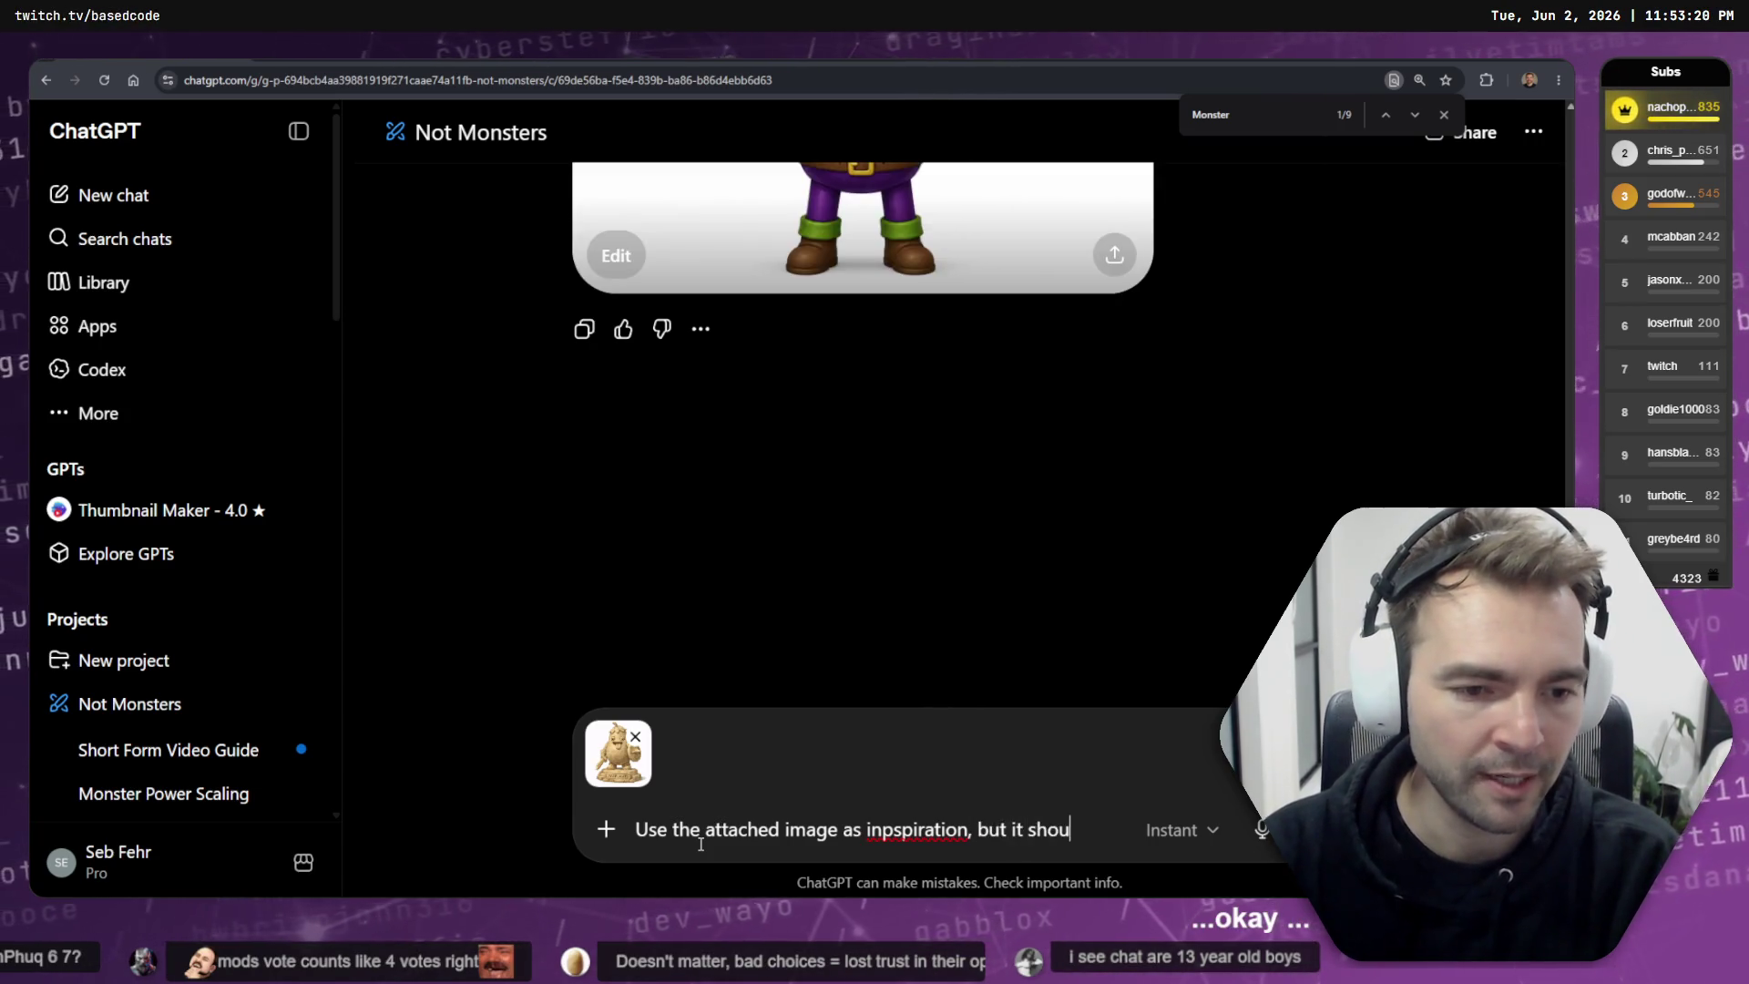
type("ldn't be a statue. R")
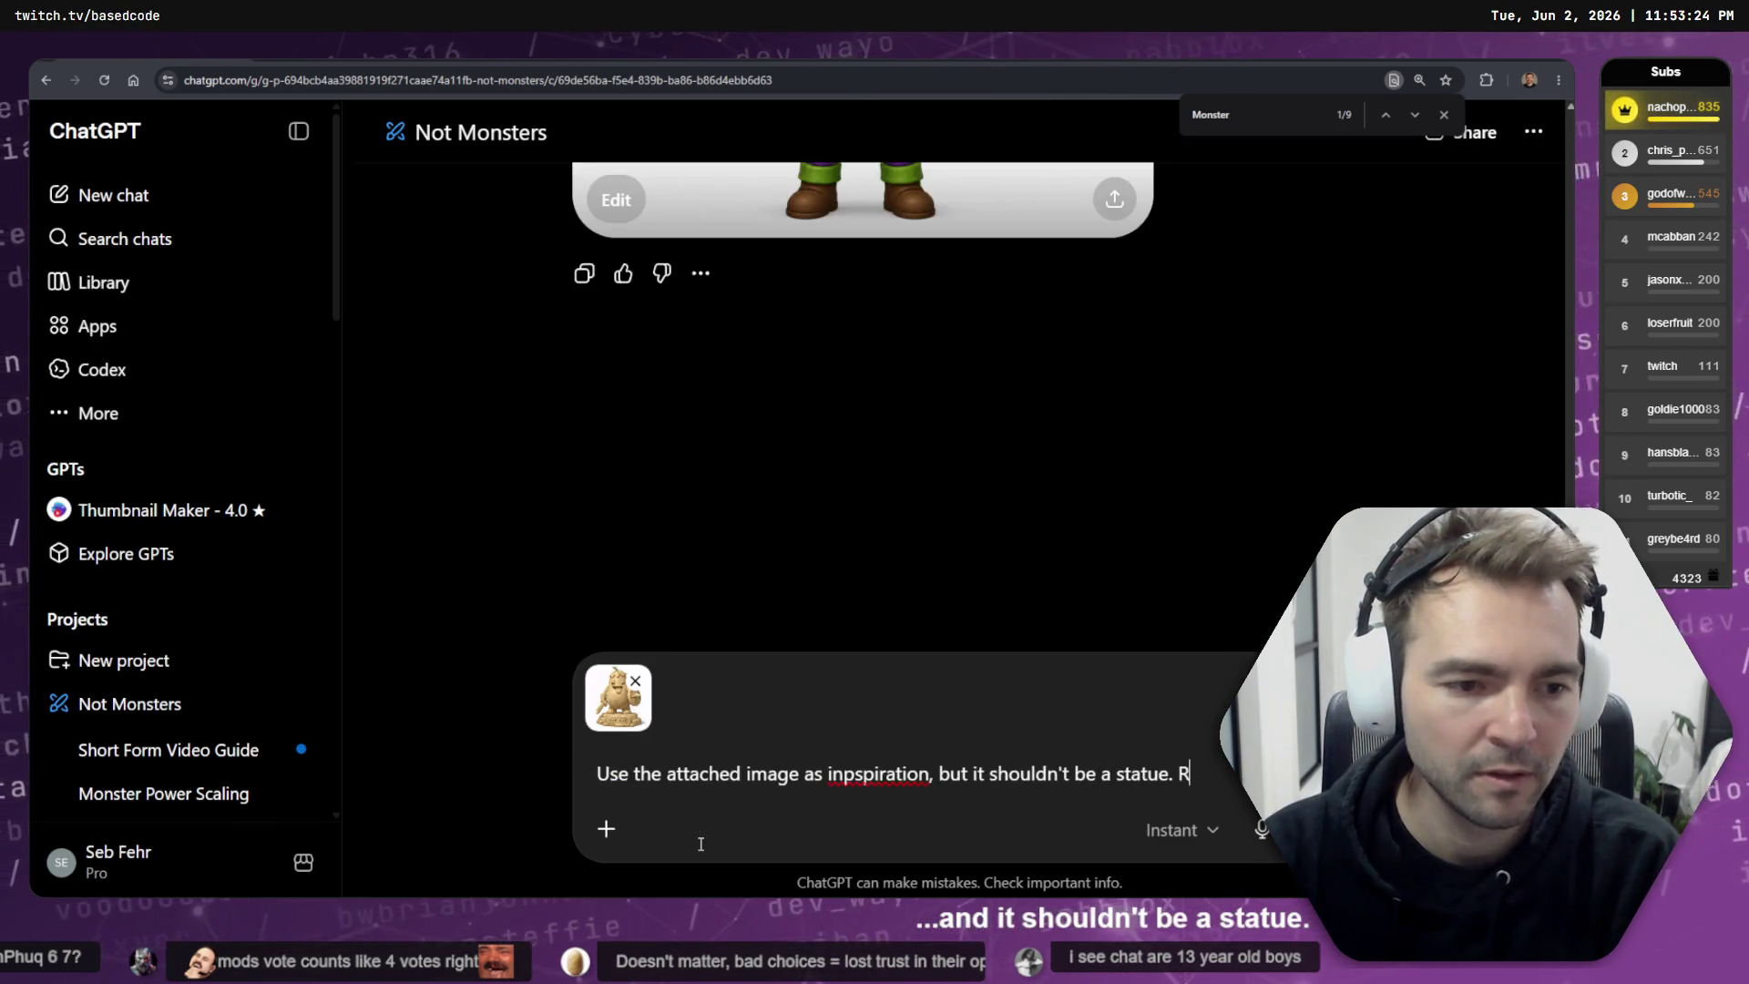
type("emove the sword and shi")
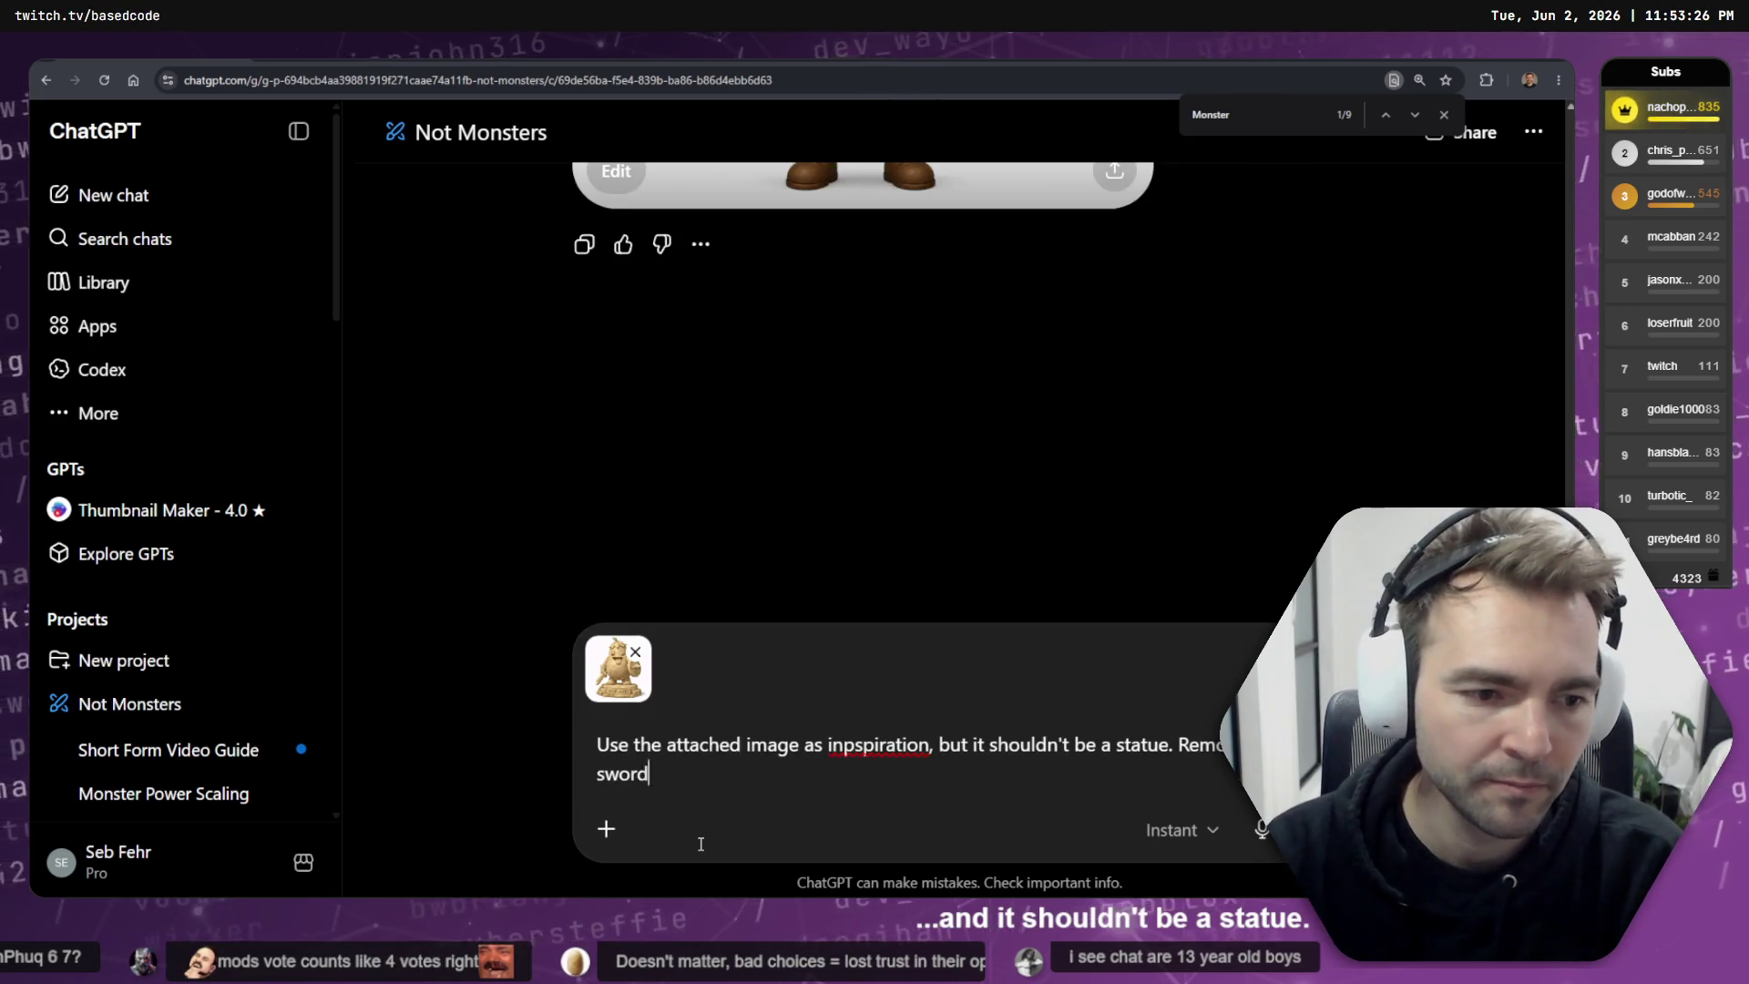
type(".")
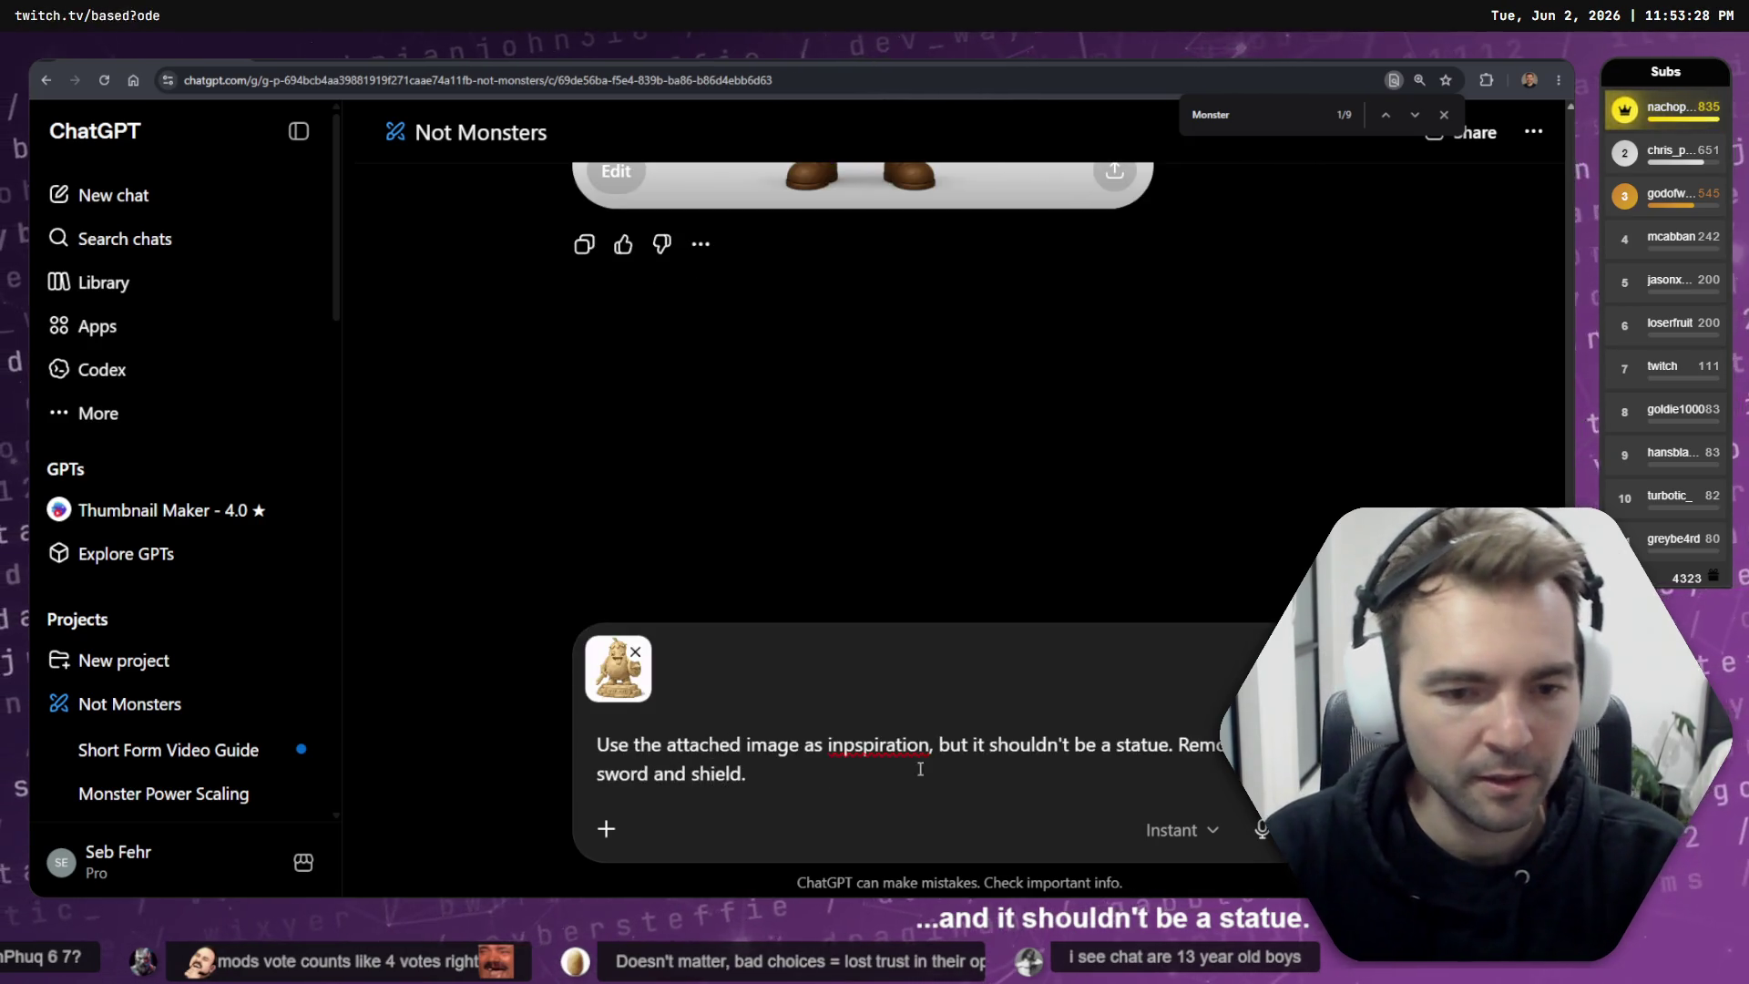
right_click(879, 745)
left_click(1003, 411)
scroll(1084, 629, "up", 7)
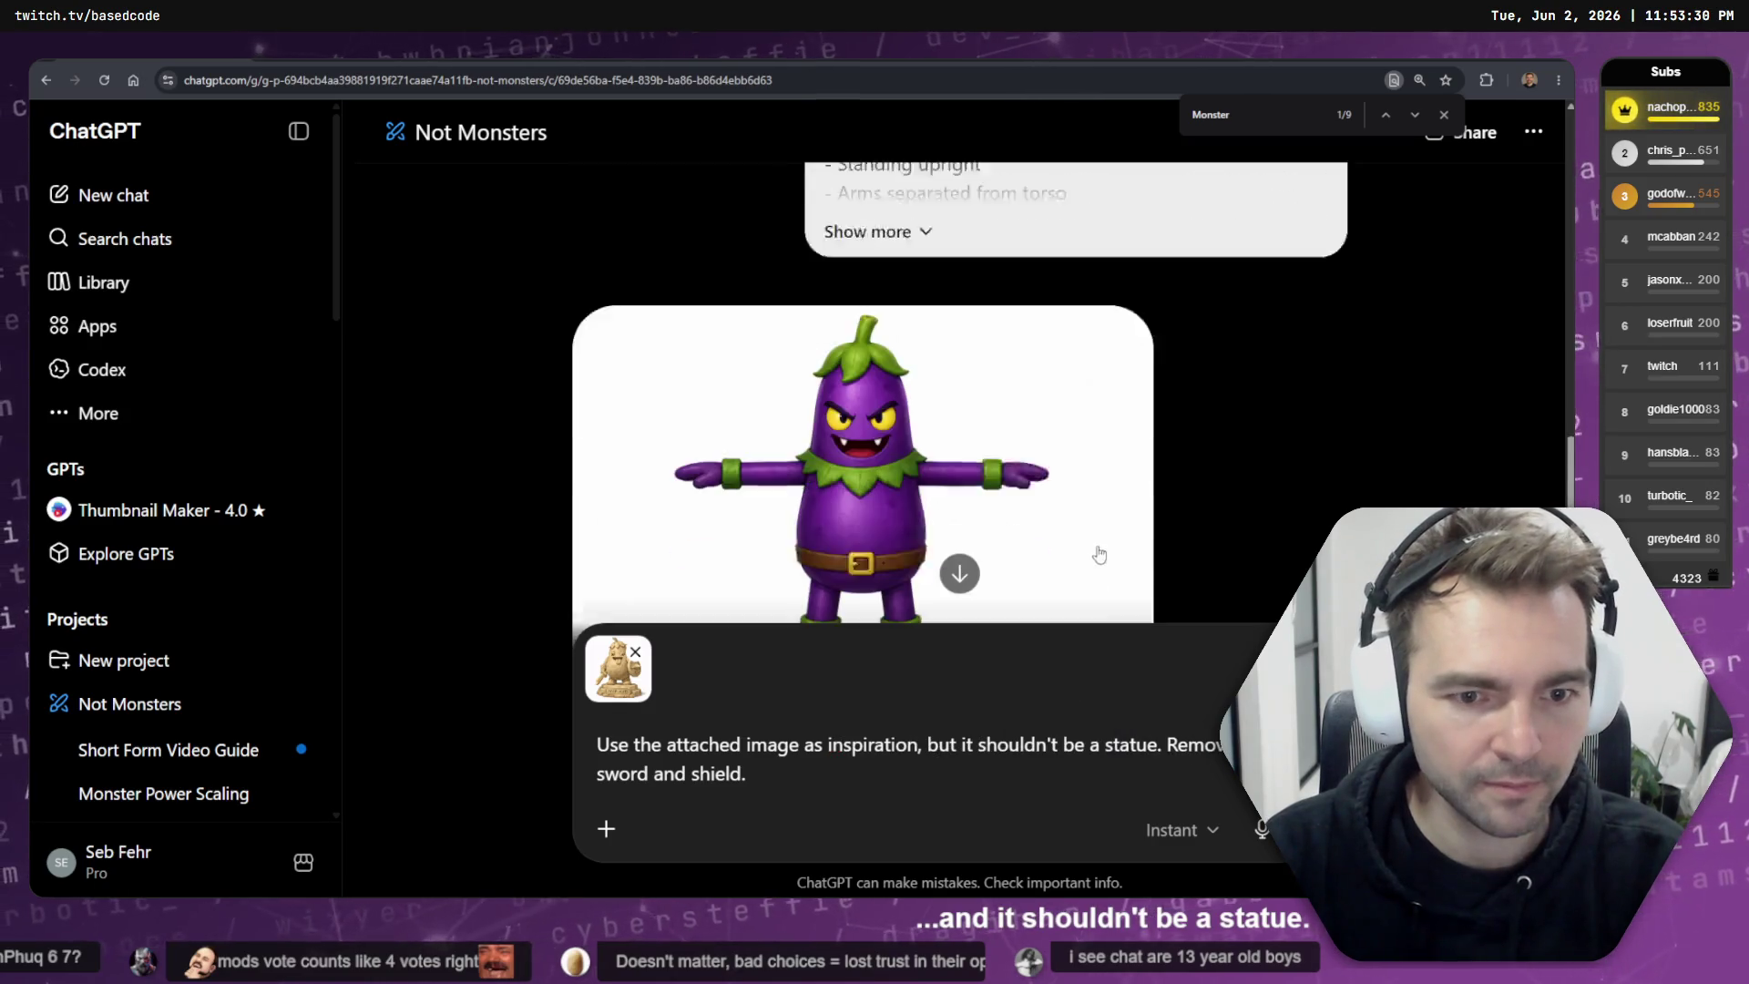
scroll(1099, 554, "down", 1)
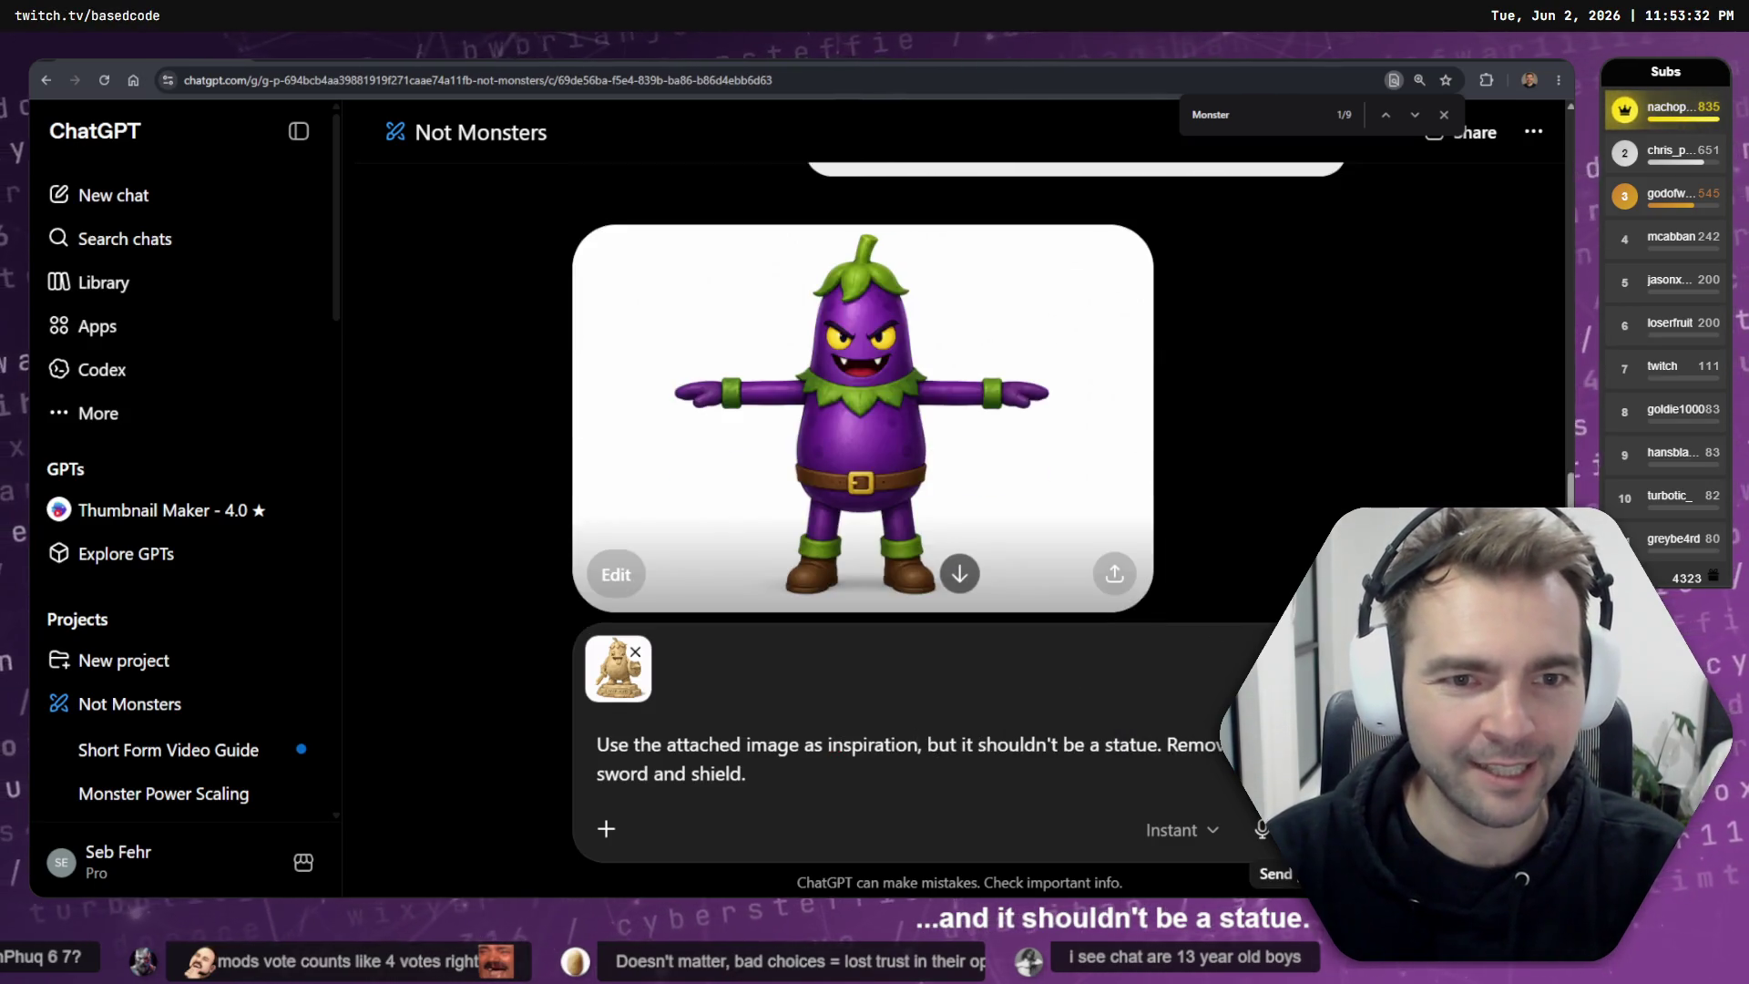
left_click(1275, 830)
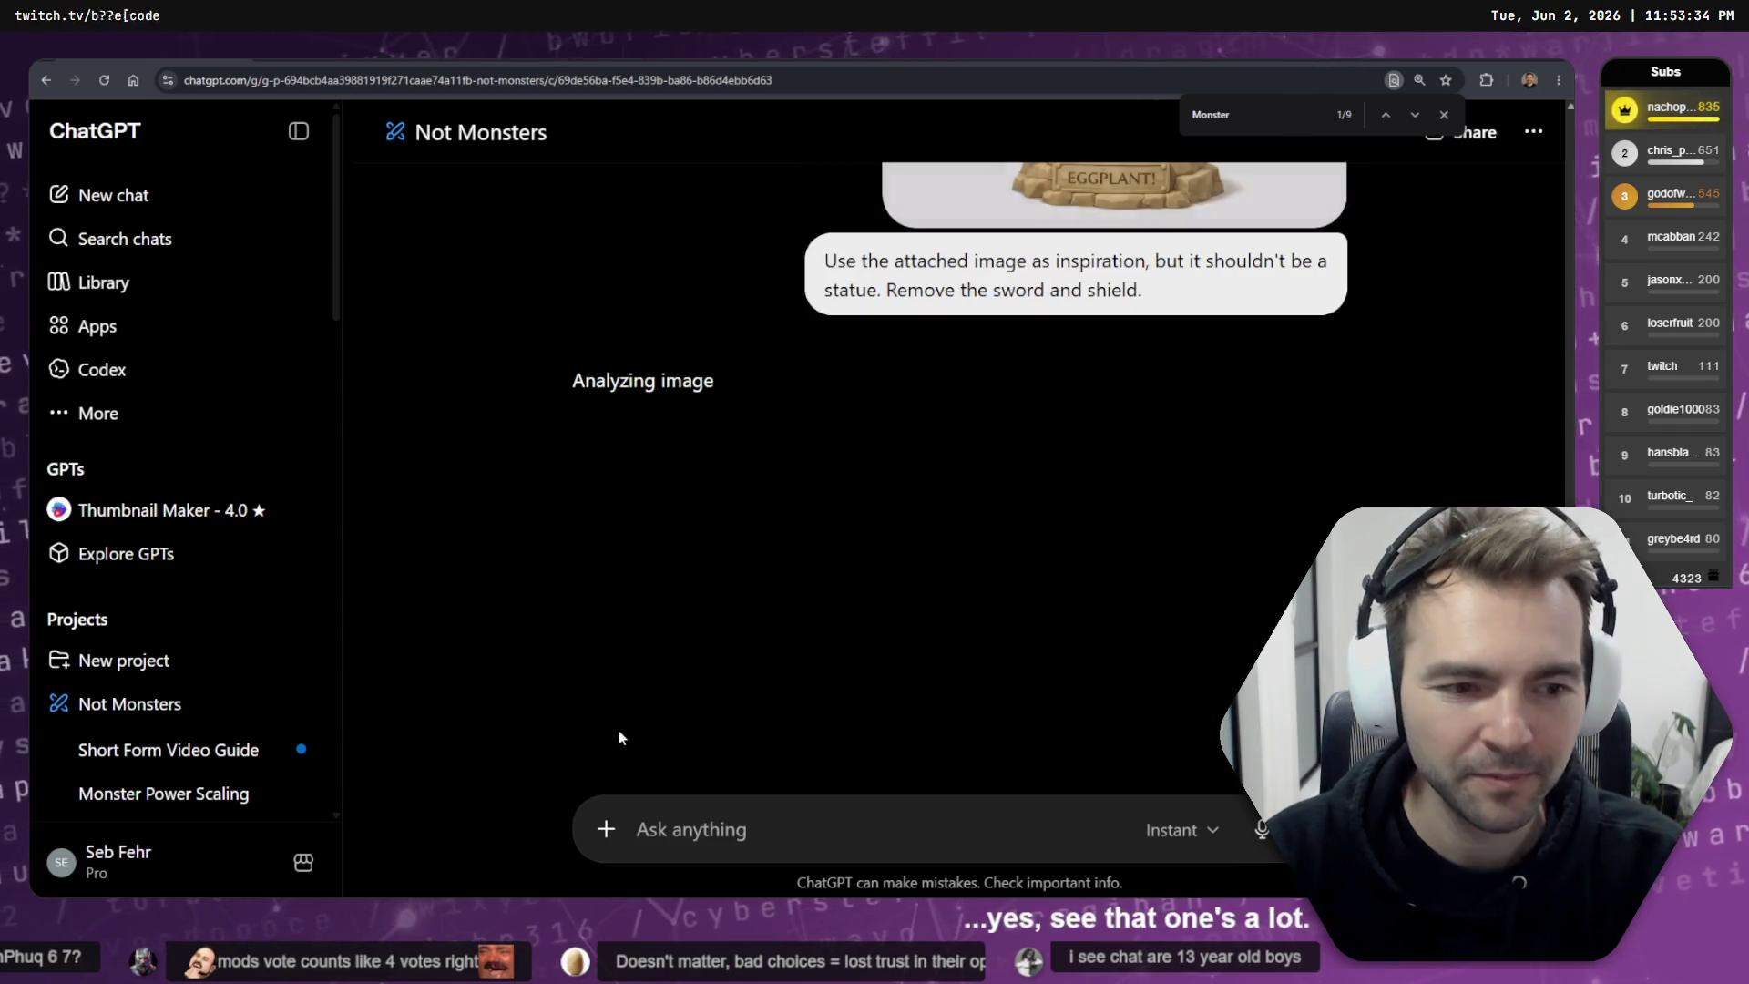
- View the earlier purple monster image full-size, close it, and collapse the chat sidebar
scroll(1076, 551, "up", 8)
scroll(1332, 395, "down", 8)
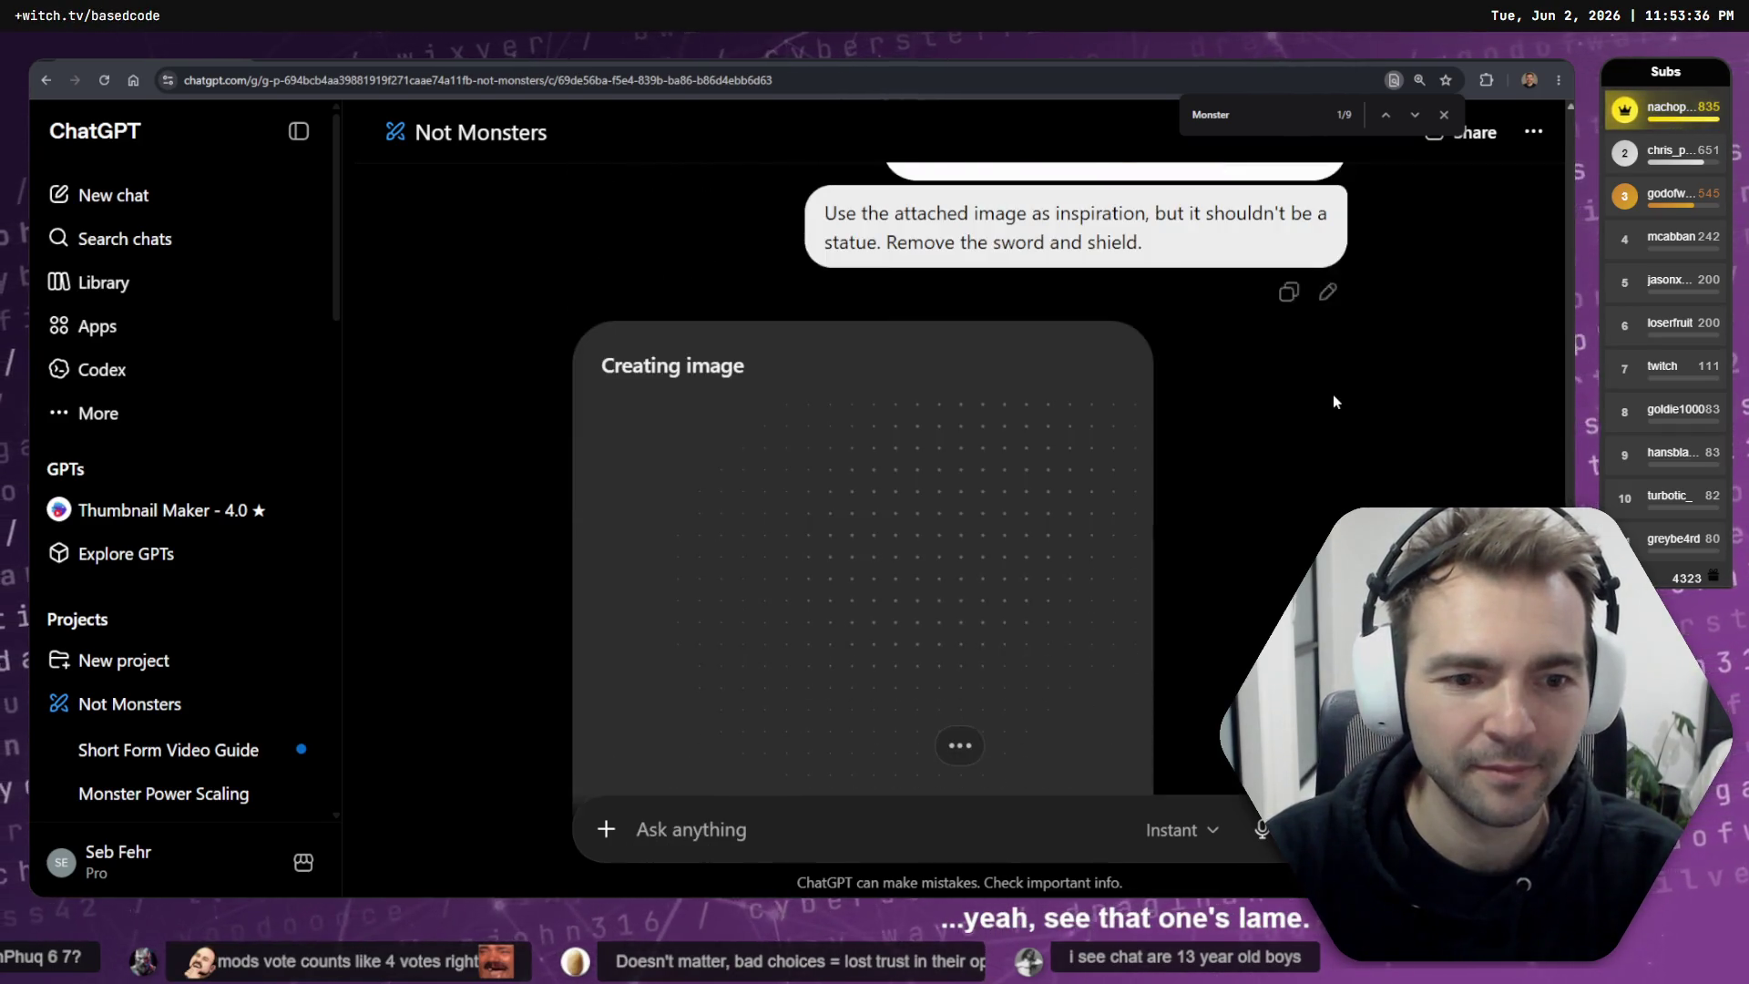
scroll(1348, 401, "up", 8)
scroll(1361, 405, "up", 5)
scroll(1312, 414, "down", 2)
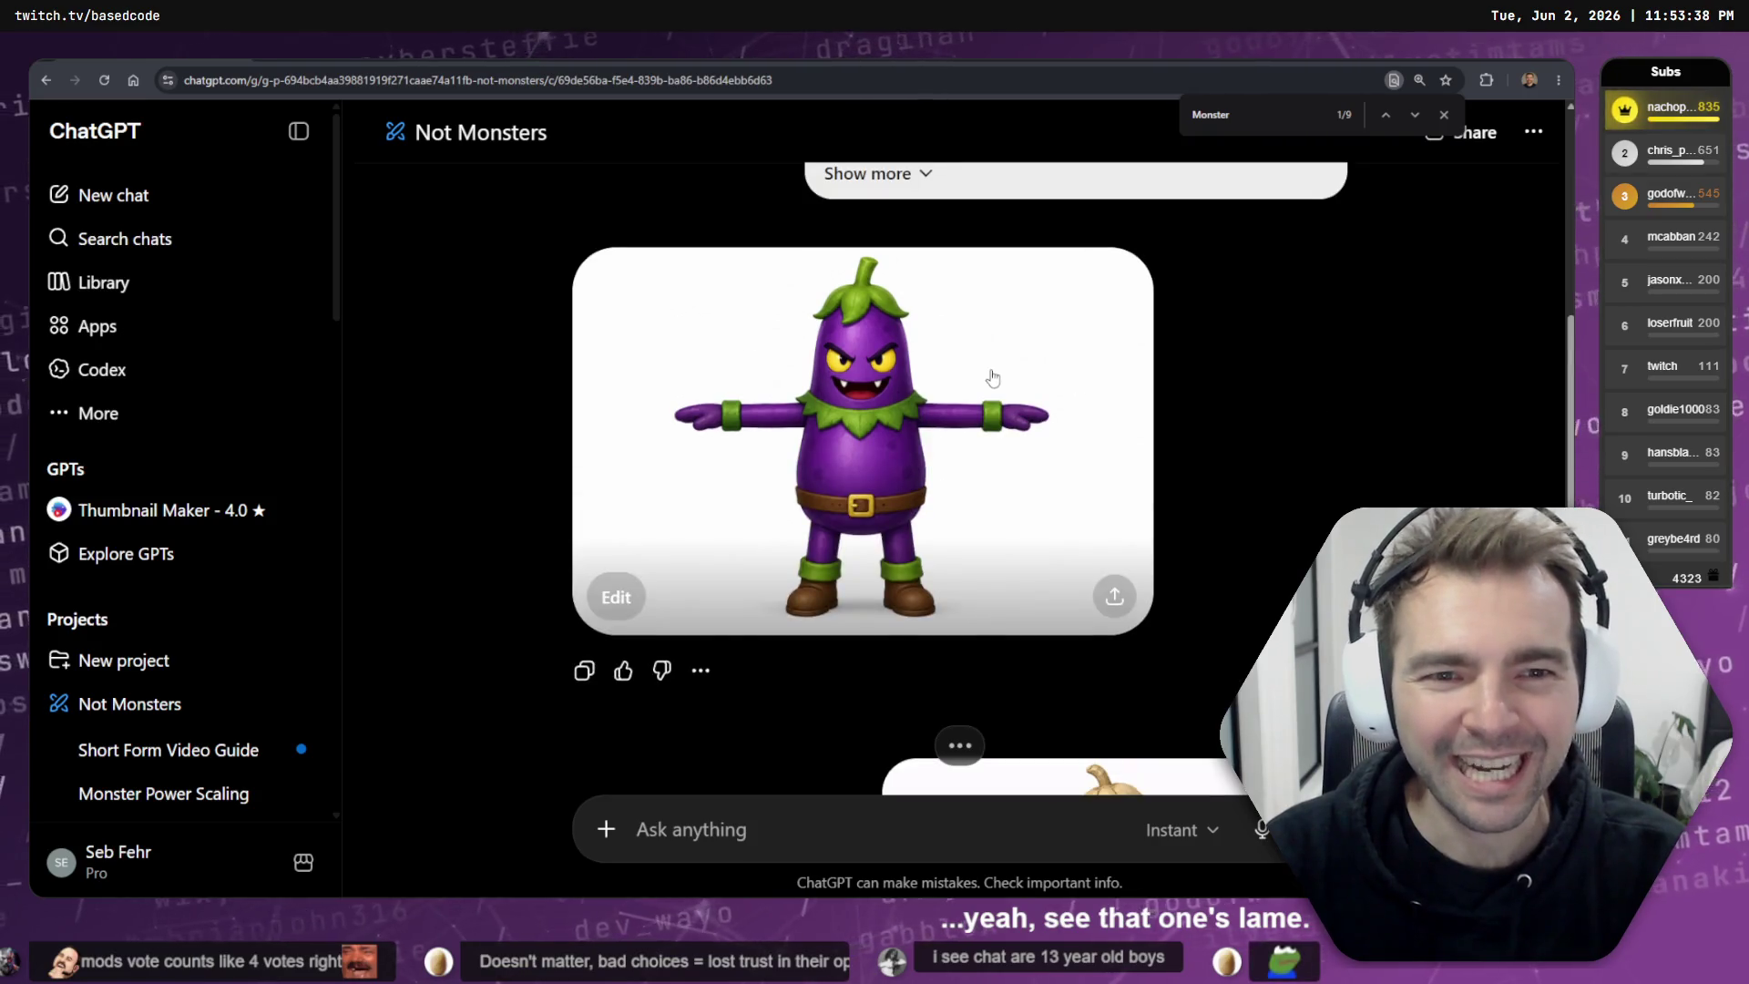
left_click(996, 379)
key("Escape")
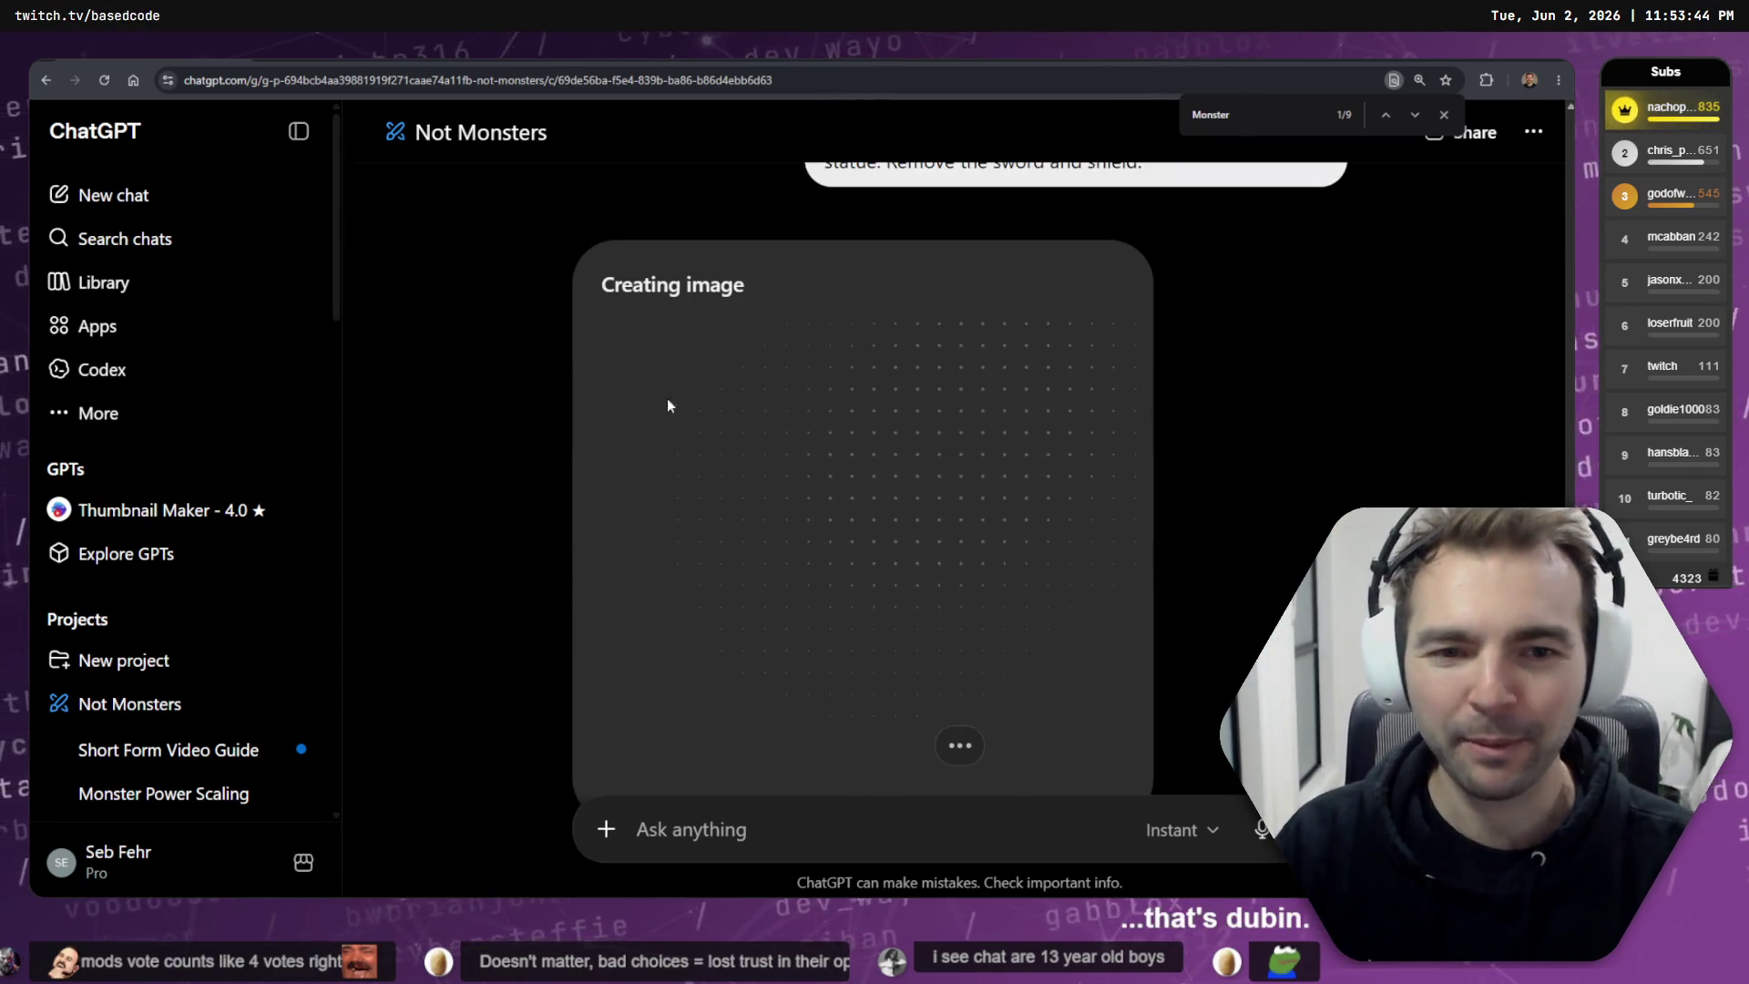
left_click(299, 131)
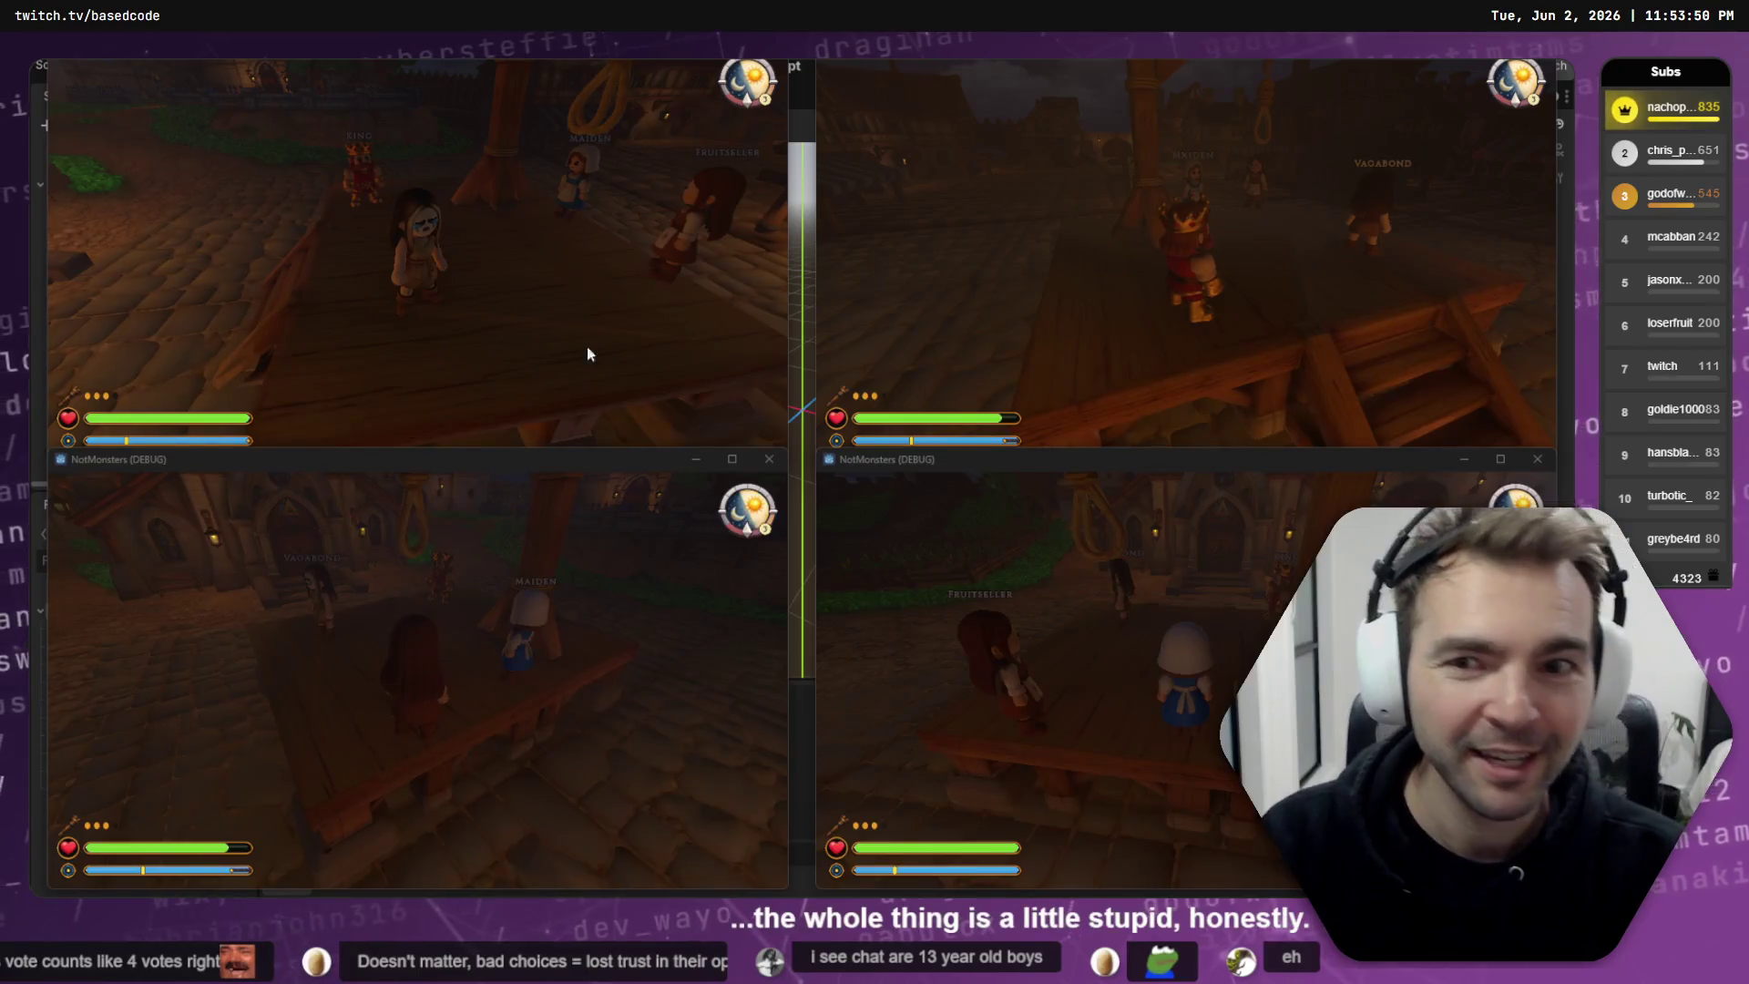
- Focus the NotMonsters debug windows, trigger a smoke burst with E, then return to ChatGPT
left_click(552, 270)
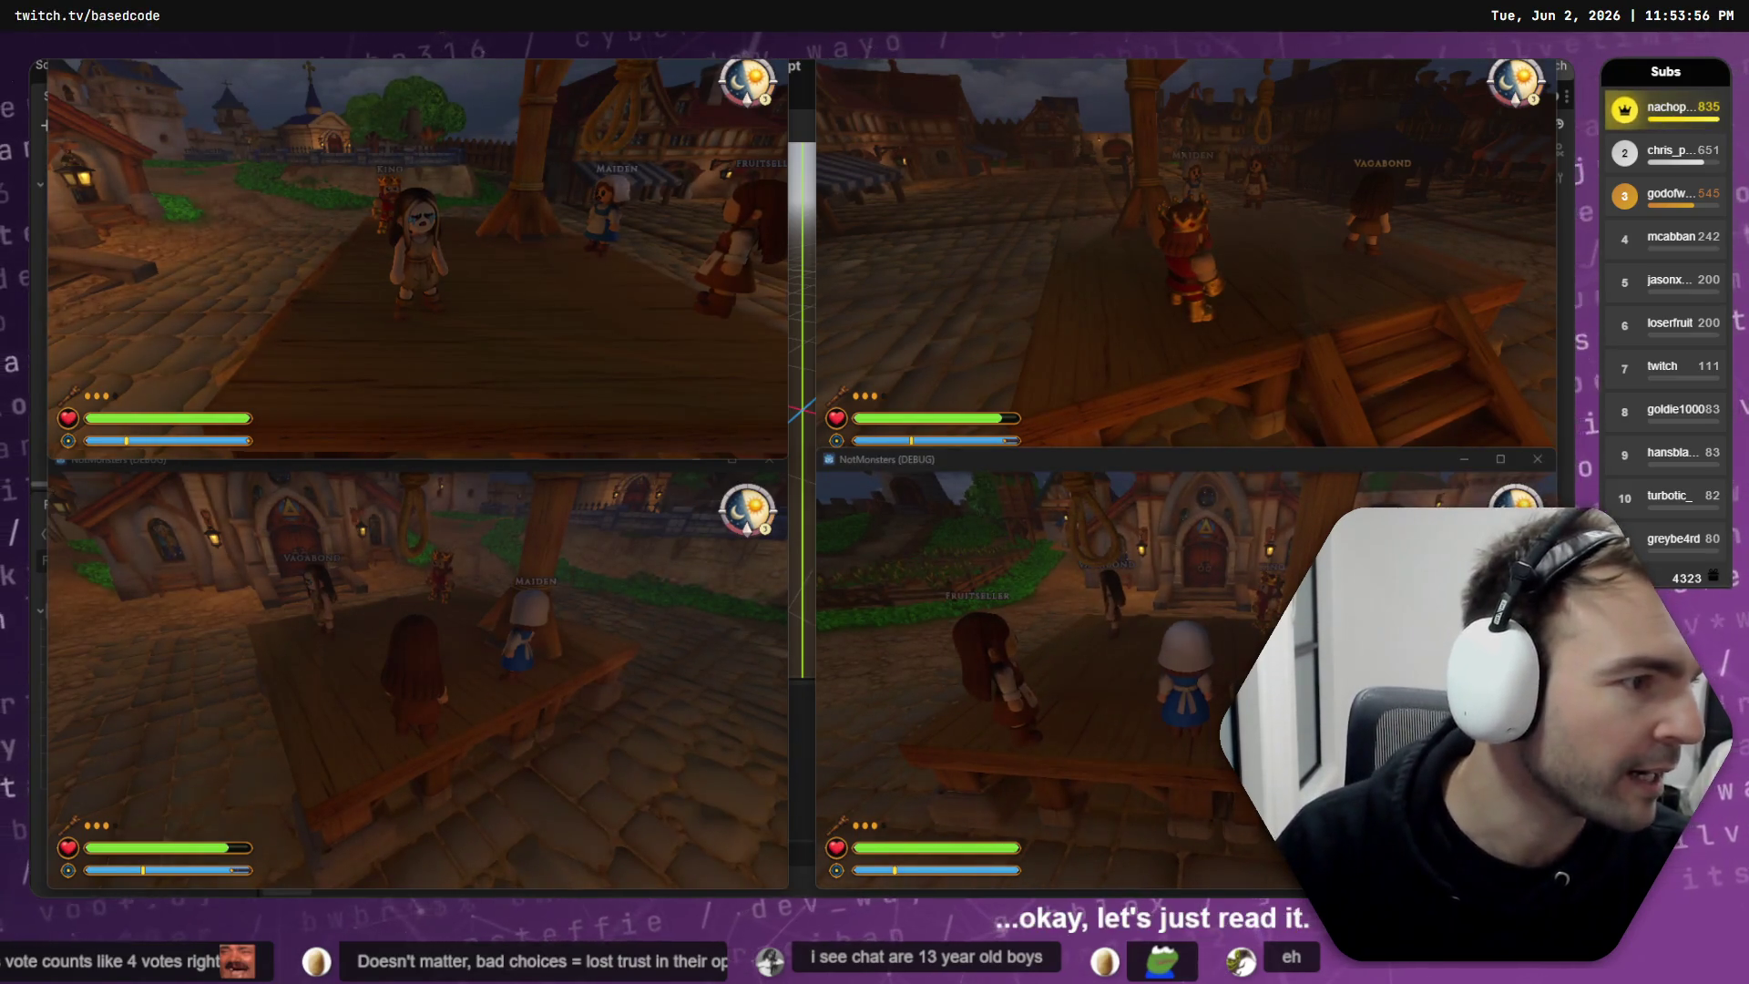
key("alt+Tab")
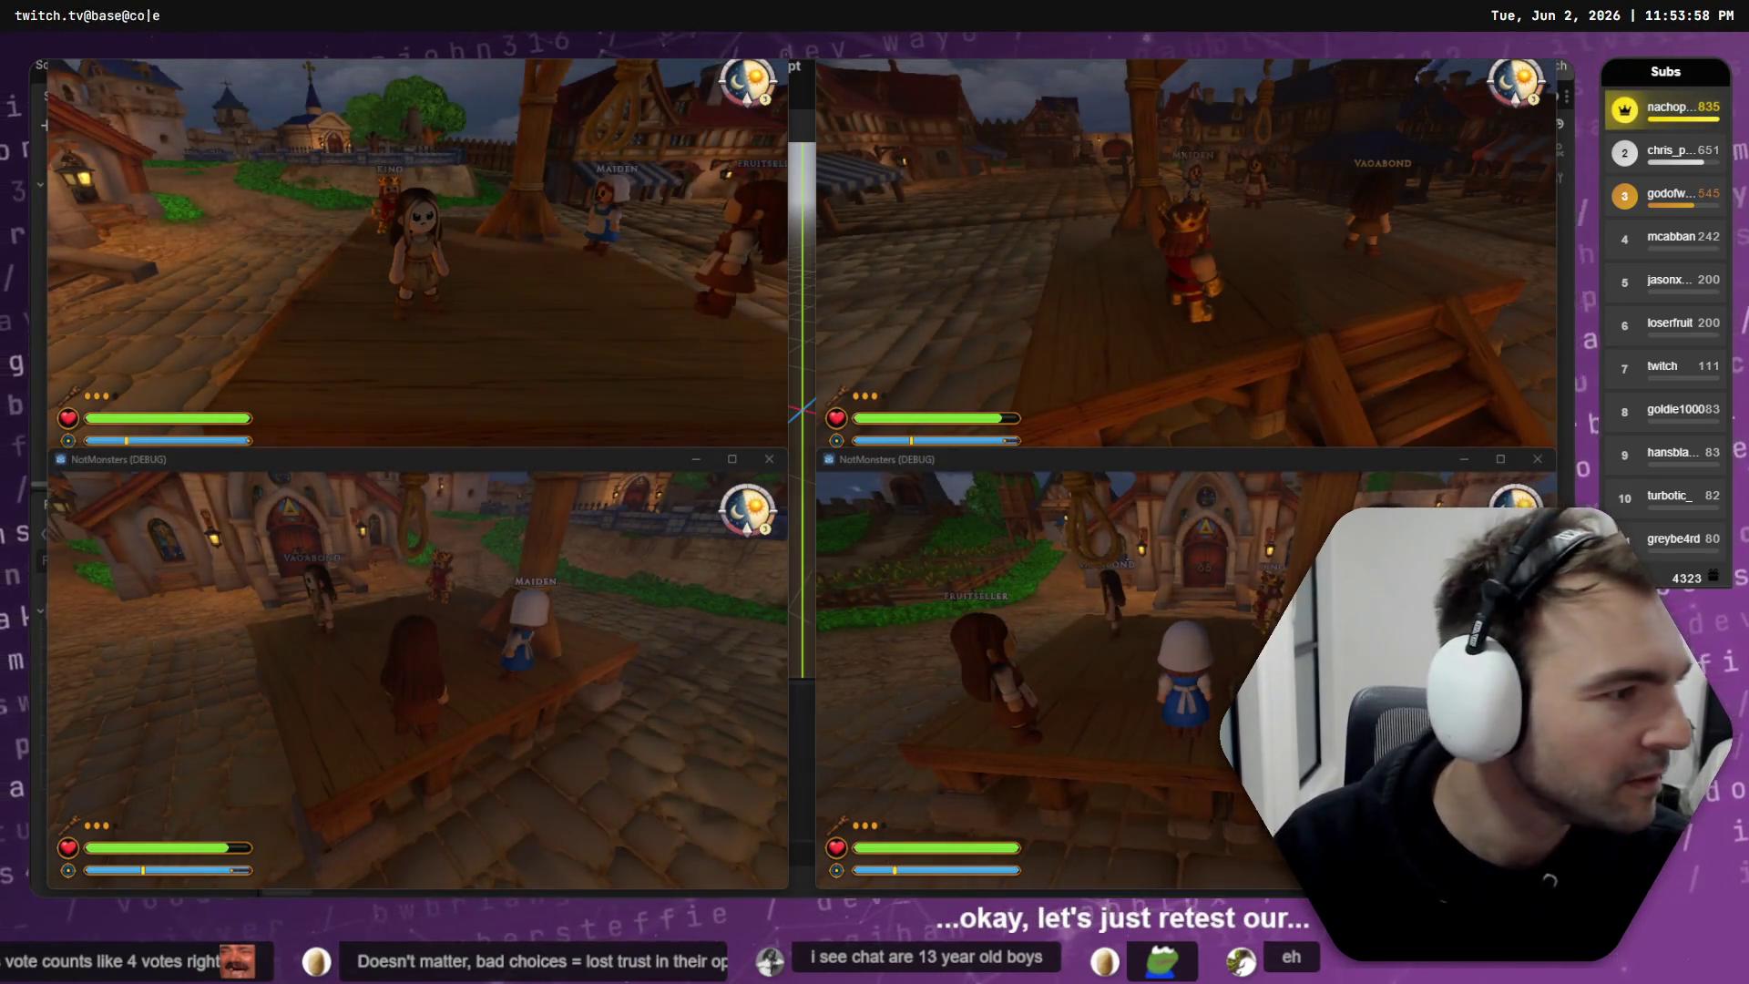
key("alt+Tab")
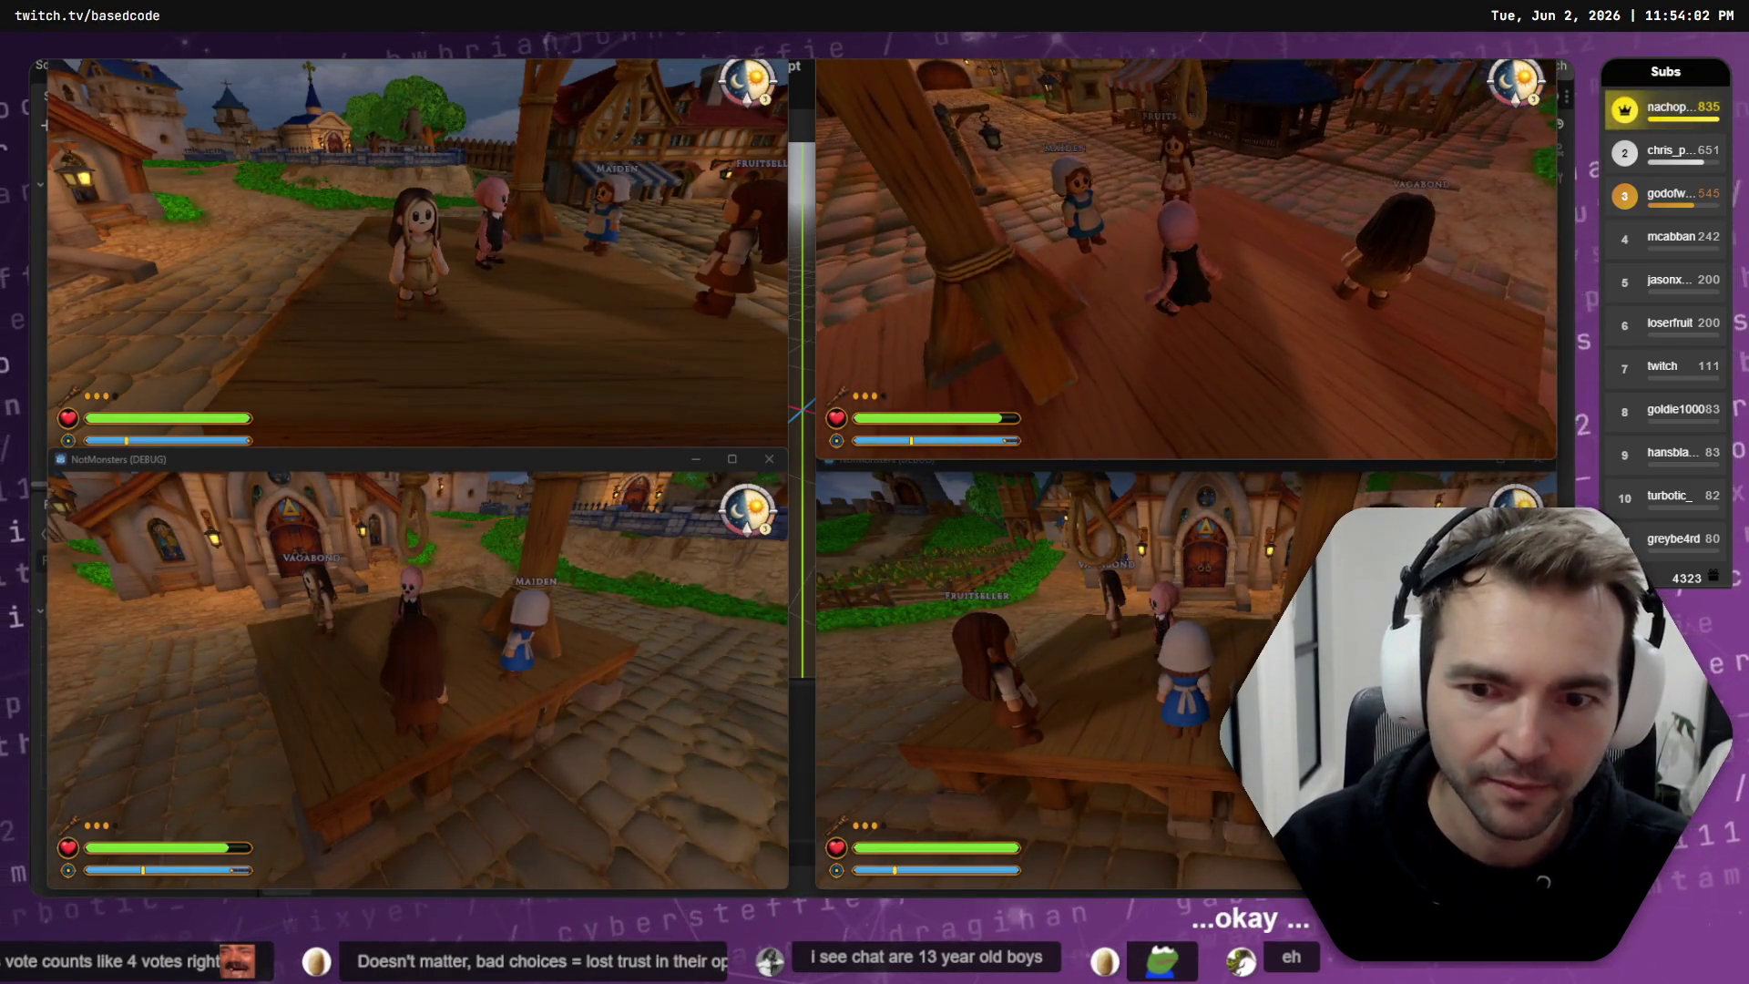
key("e")
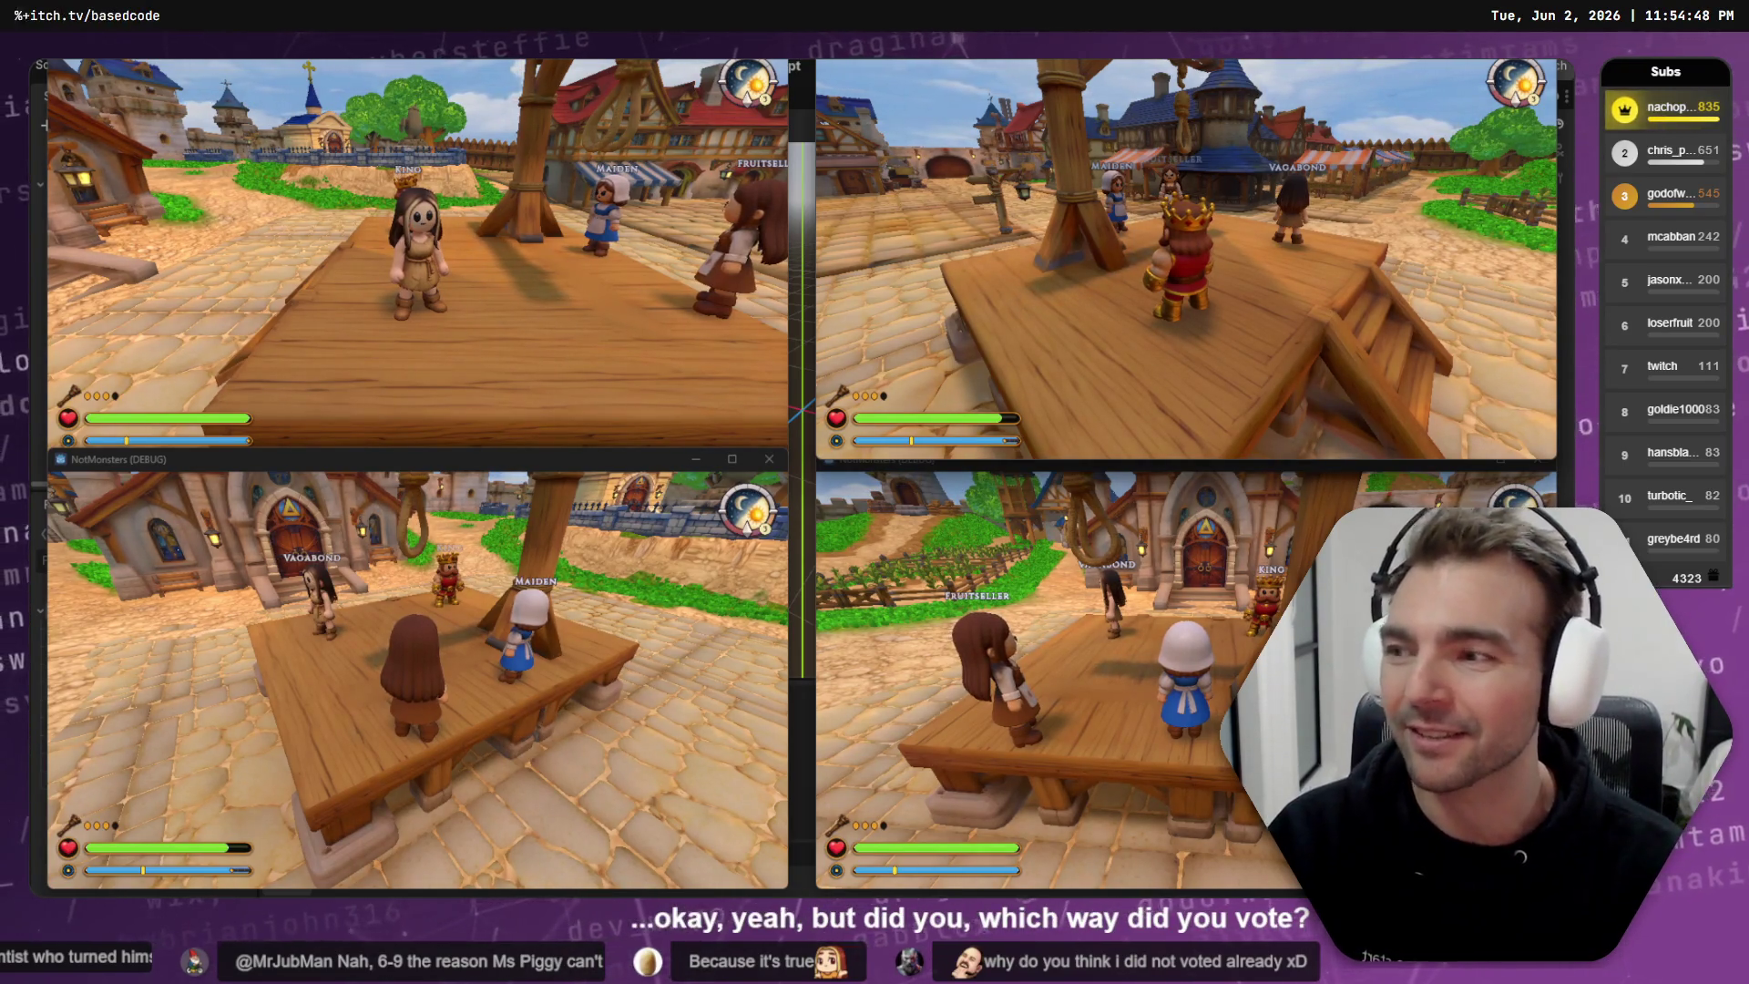
key("alt+Tab")
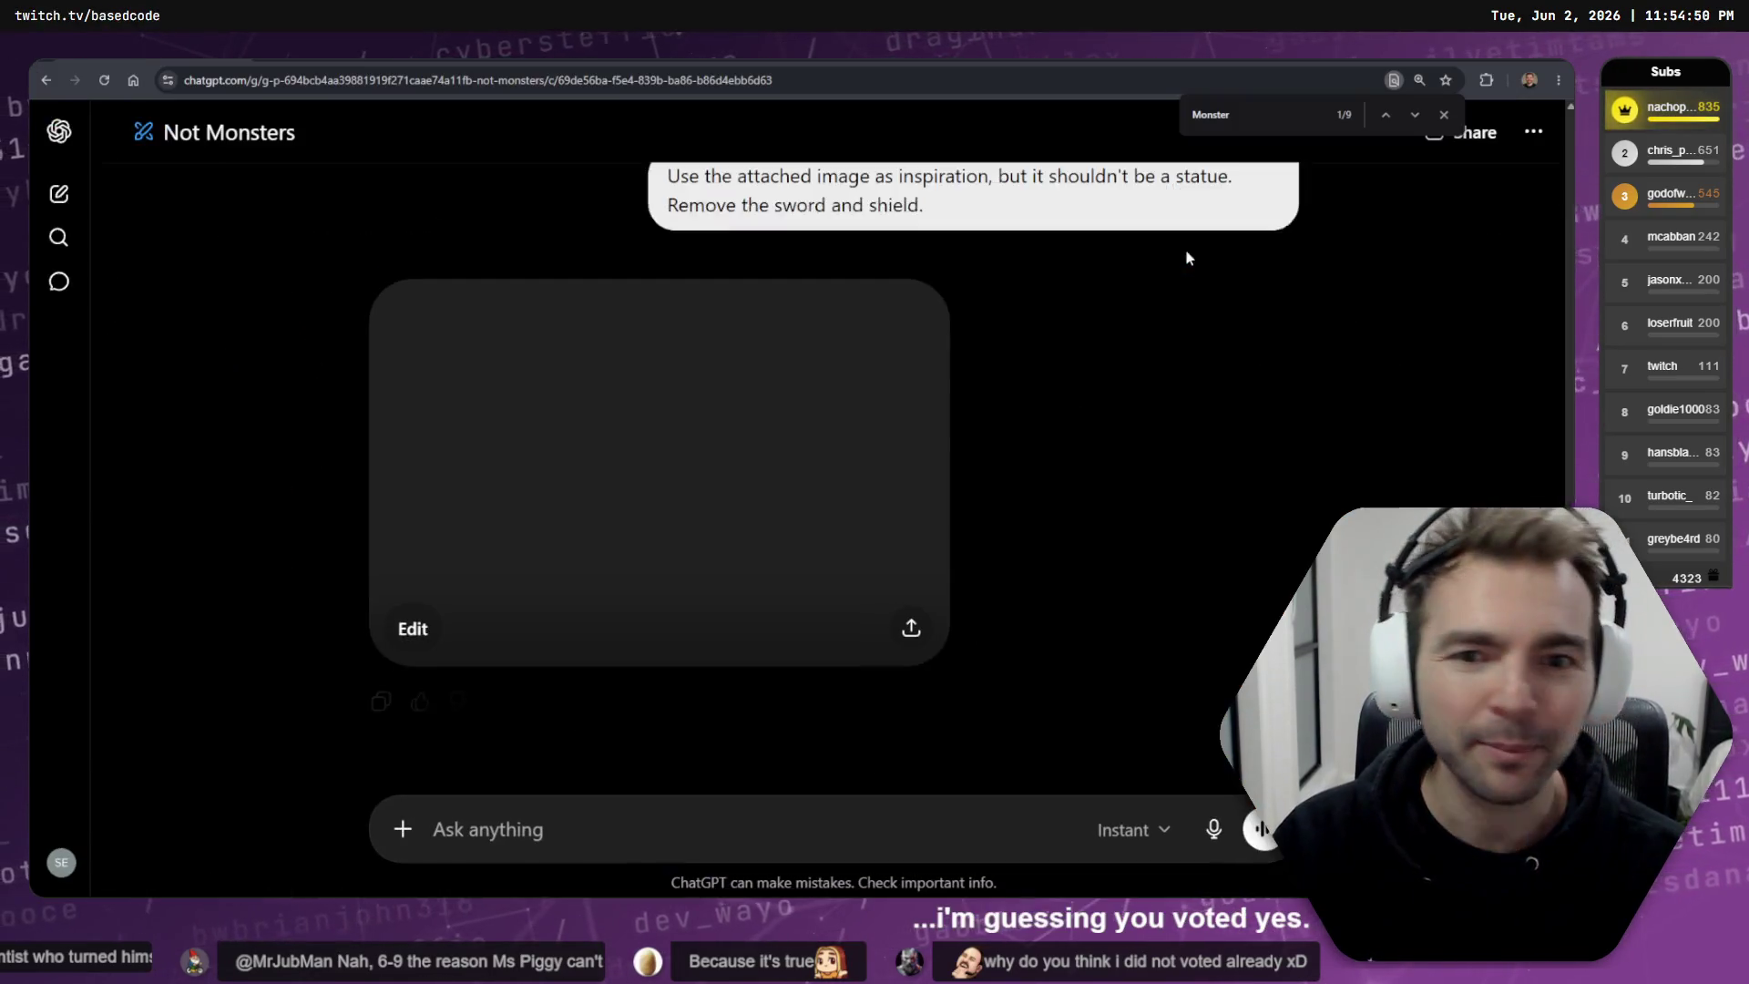
- View the tongue-out purple eggplant T-pose image full-size, then scroll back to it in the chat
left_click(892, 412)
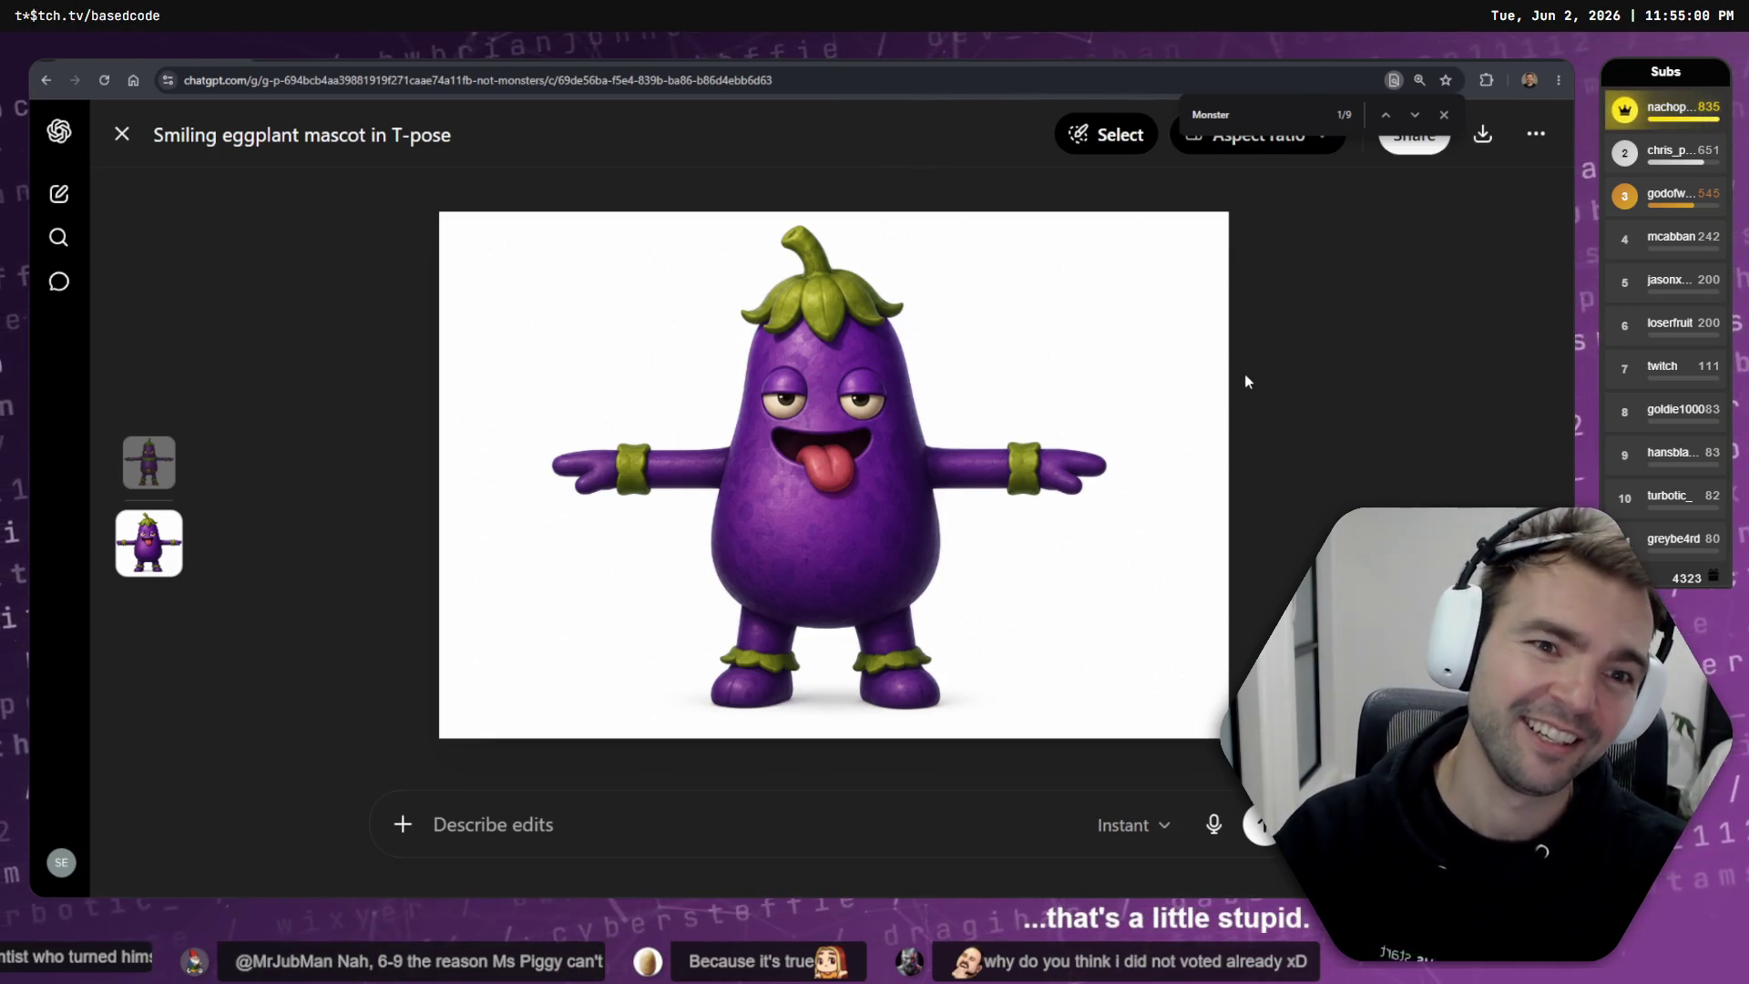
key("Escape")
scroll(680, 468, "up", 5)
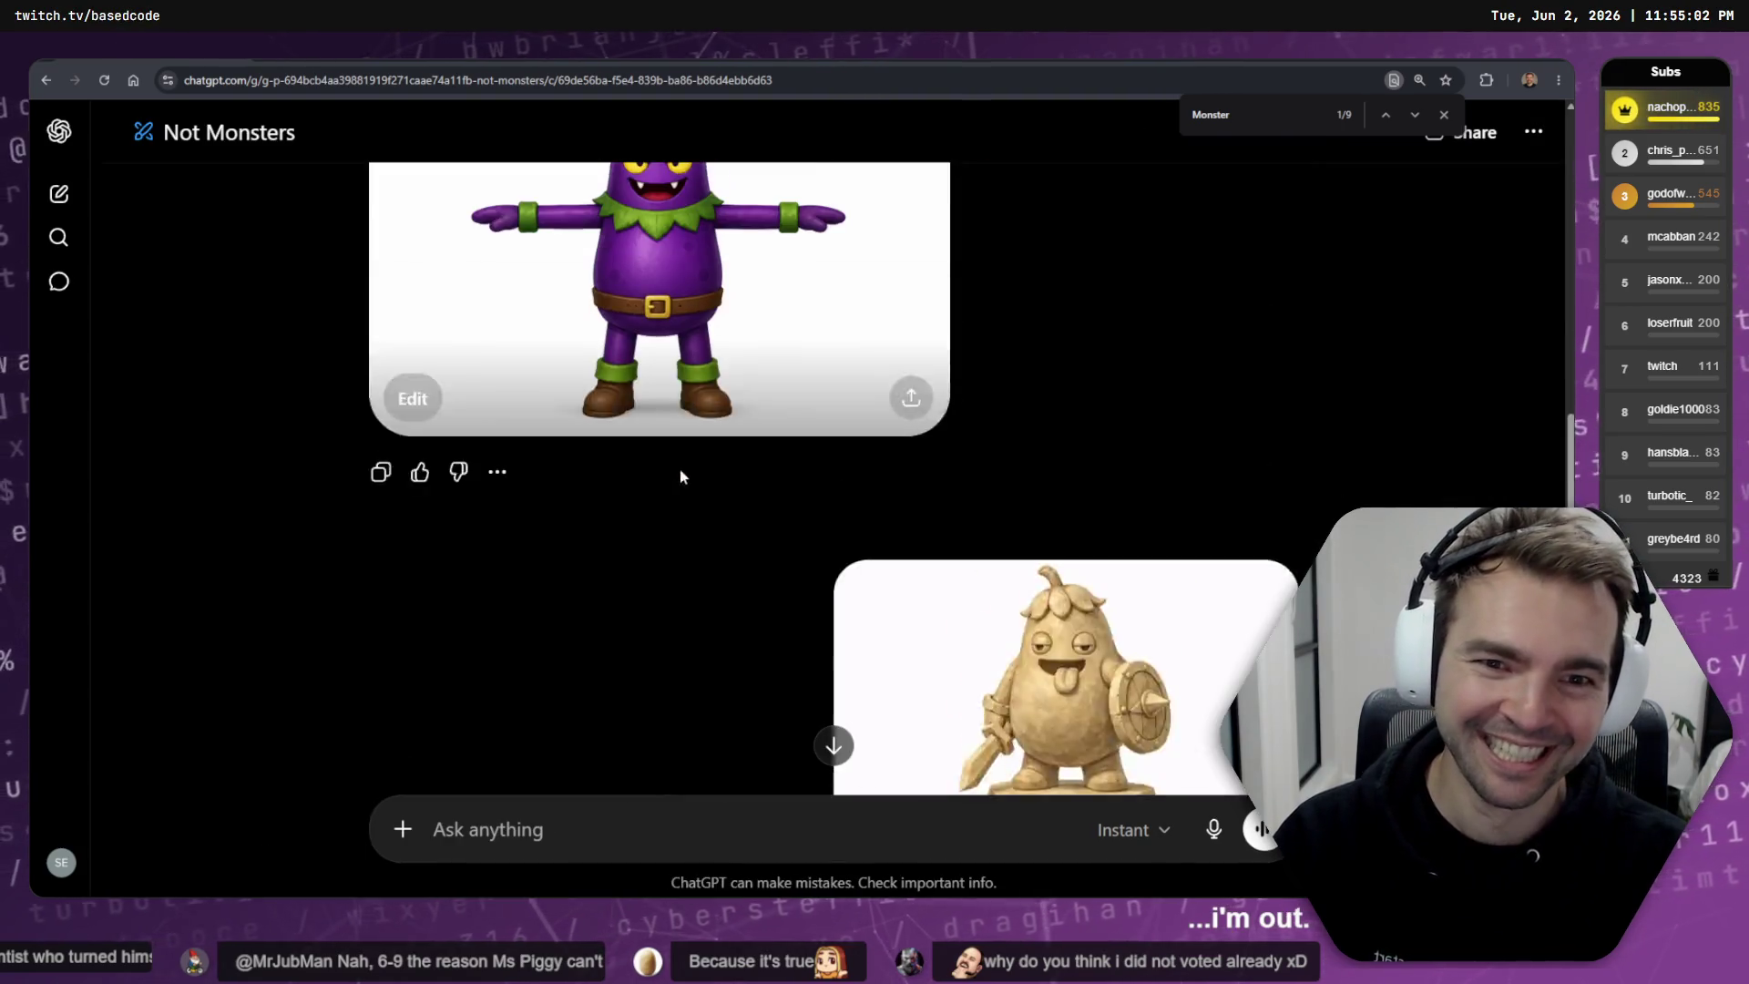
scroll(778, 479, "down", 4)
scroll(953, 477, "down", 5)
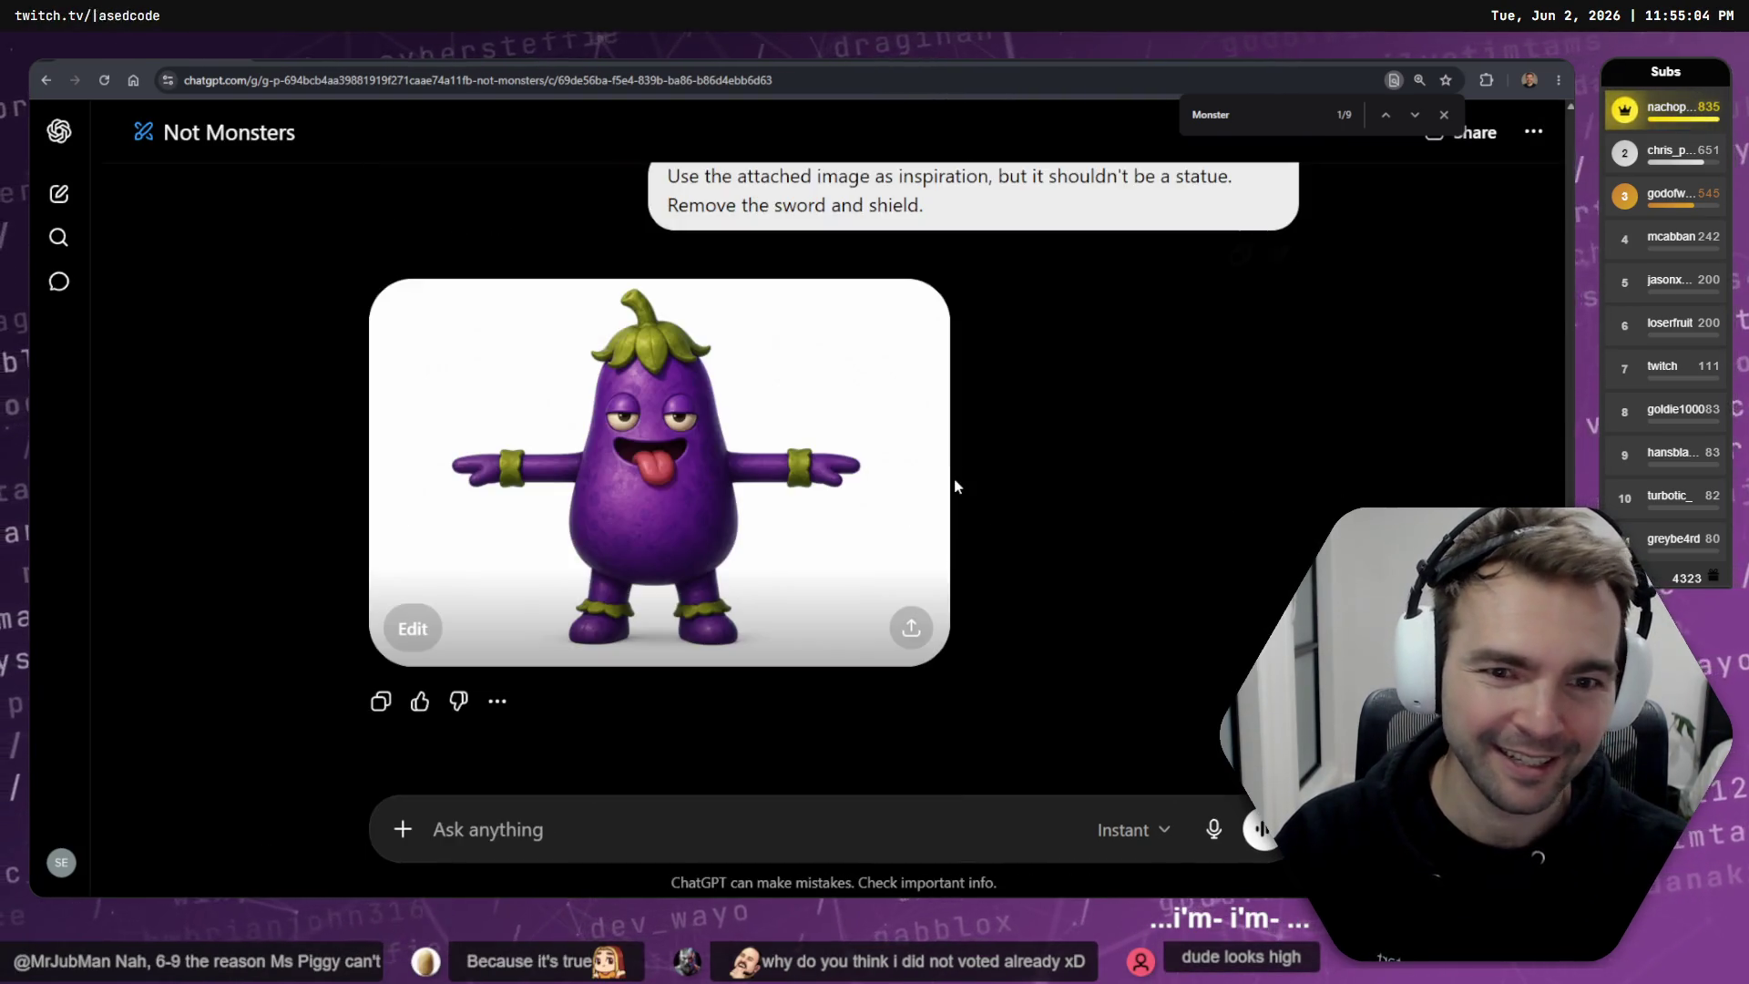
scroll(1020, 463, "up", 3)
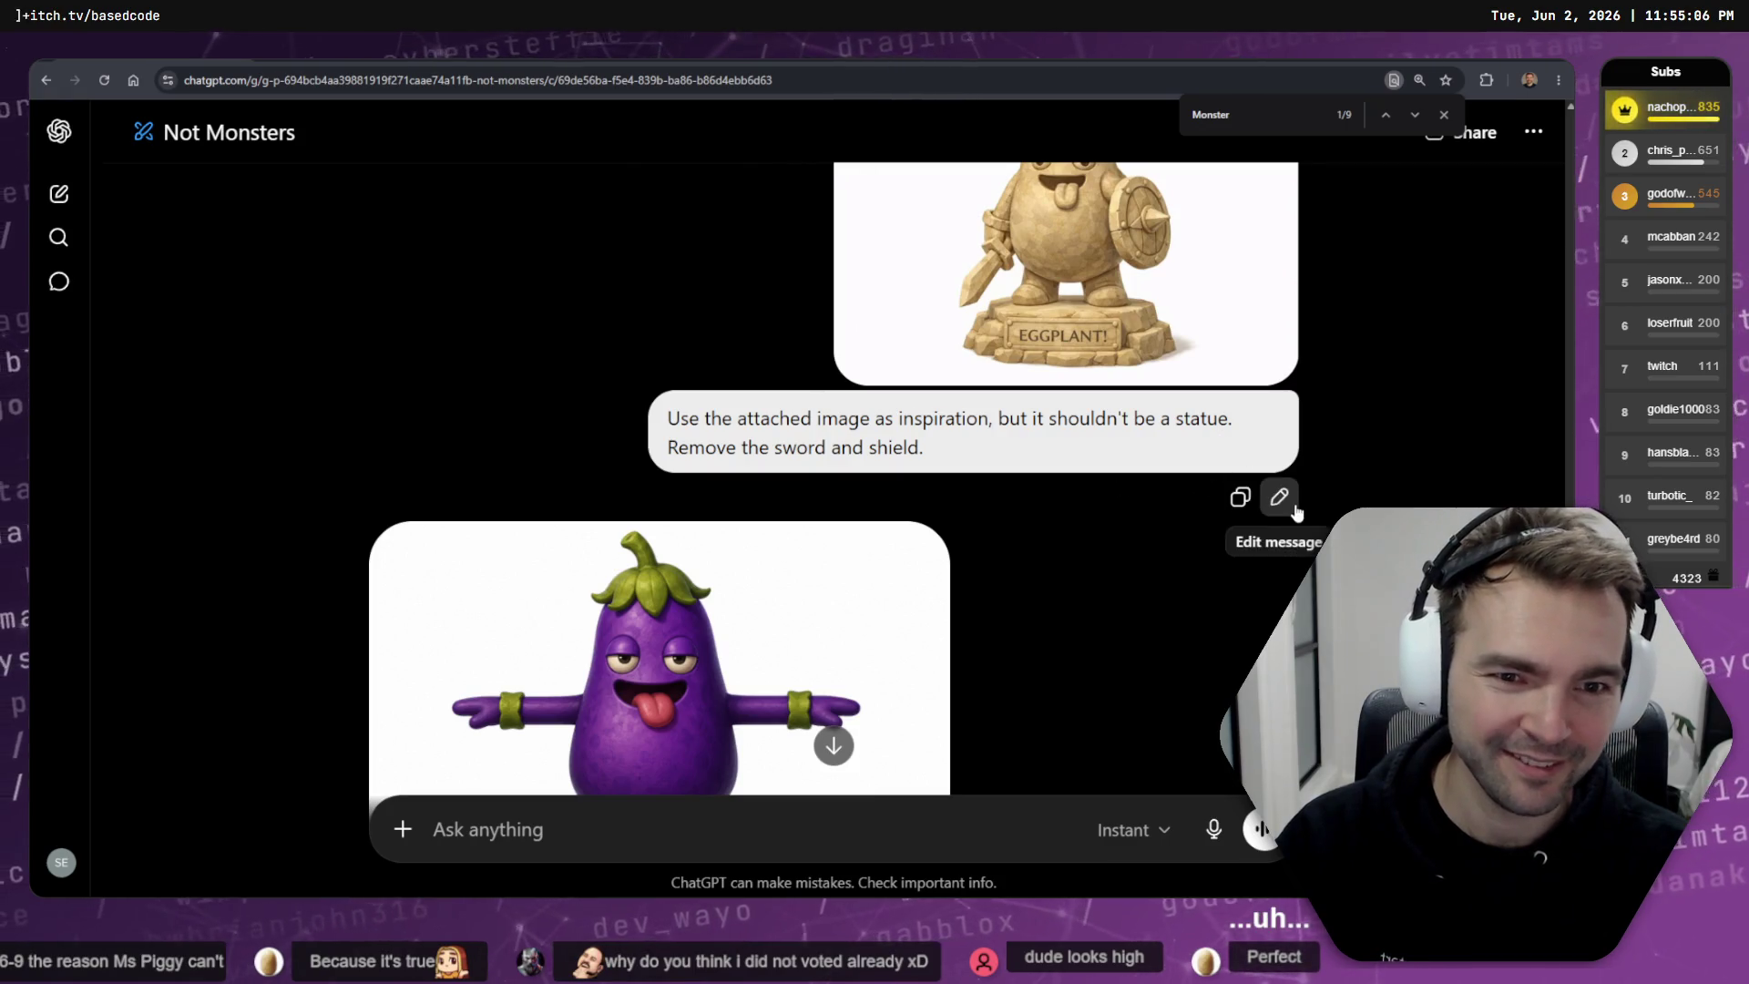
- Add a dictated request to match the reference character's proportions to the eggplant prompt and resend
left_click(1293, 506)
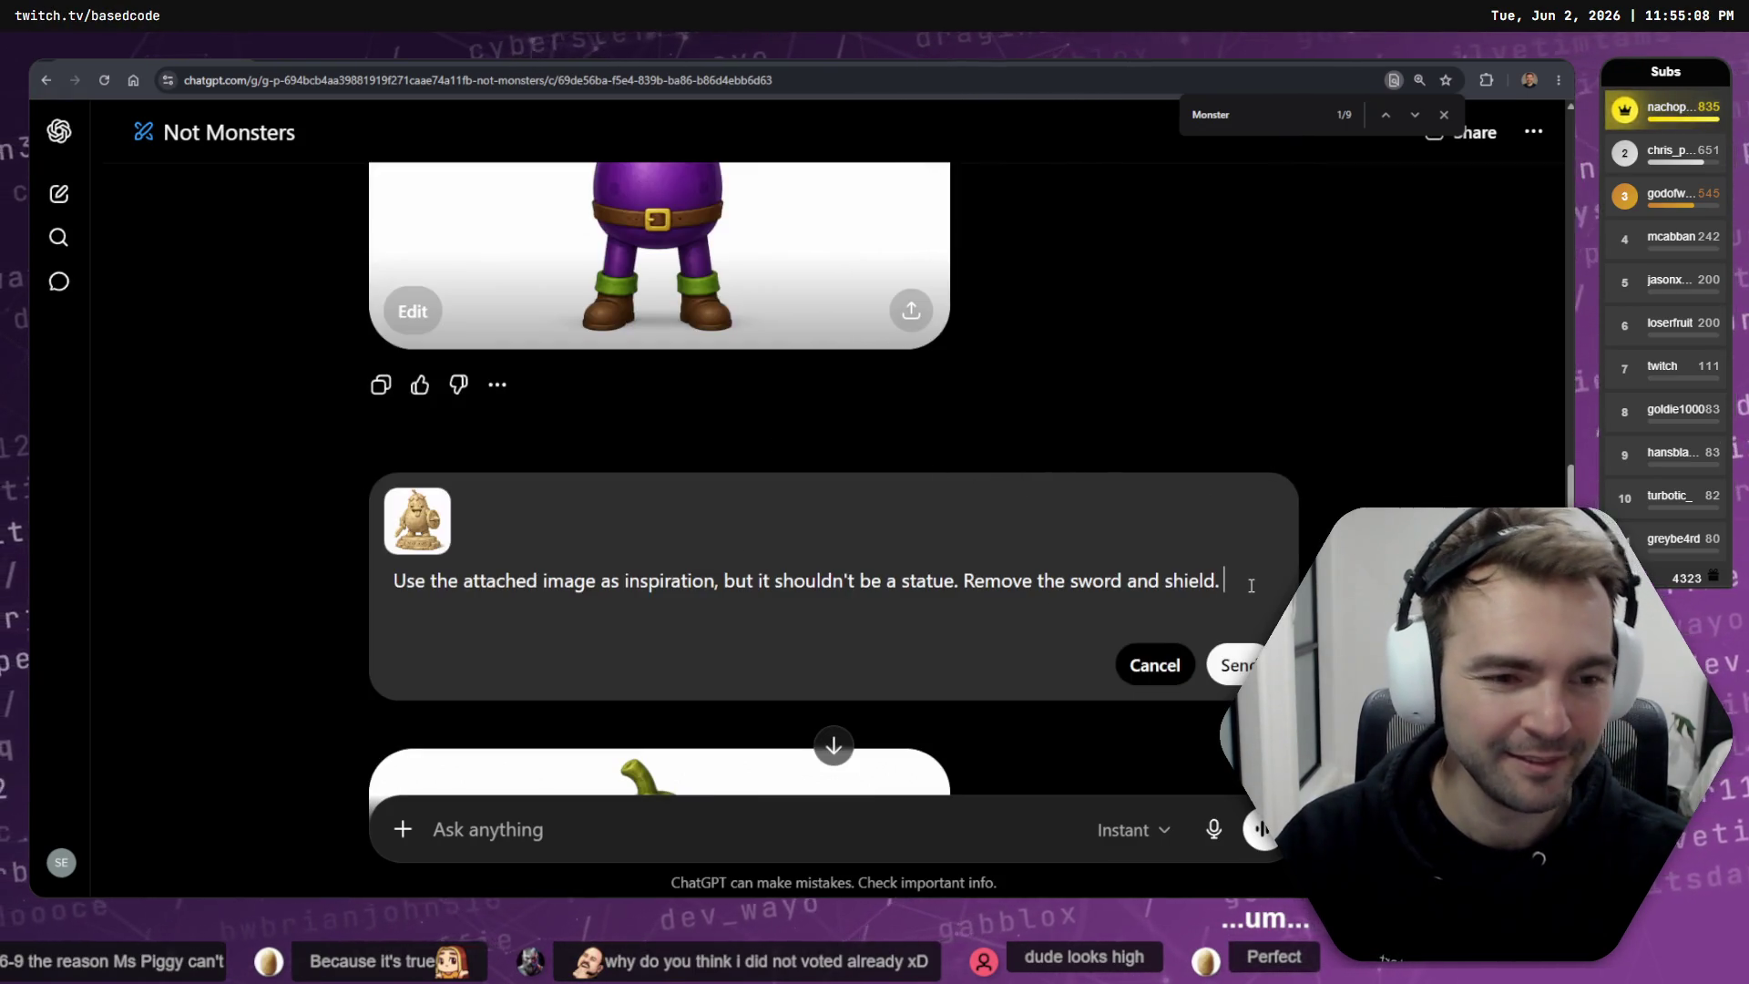
key("super+h")
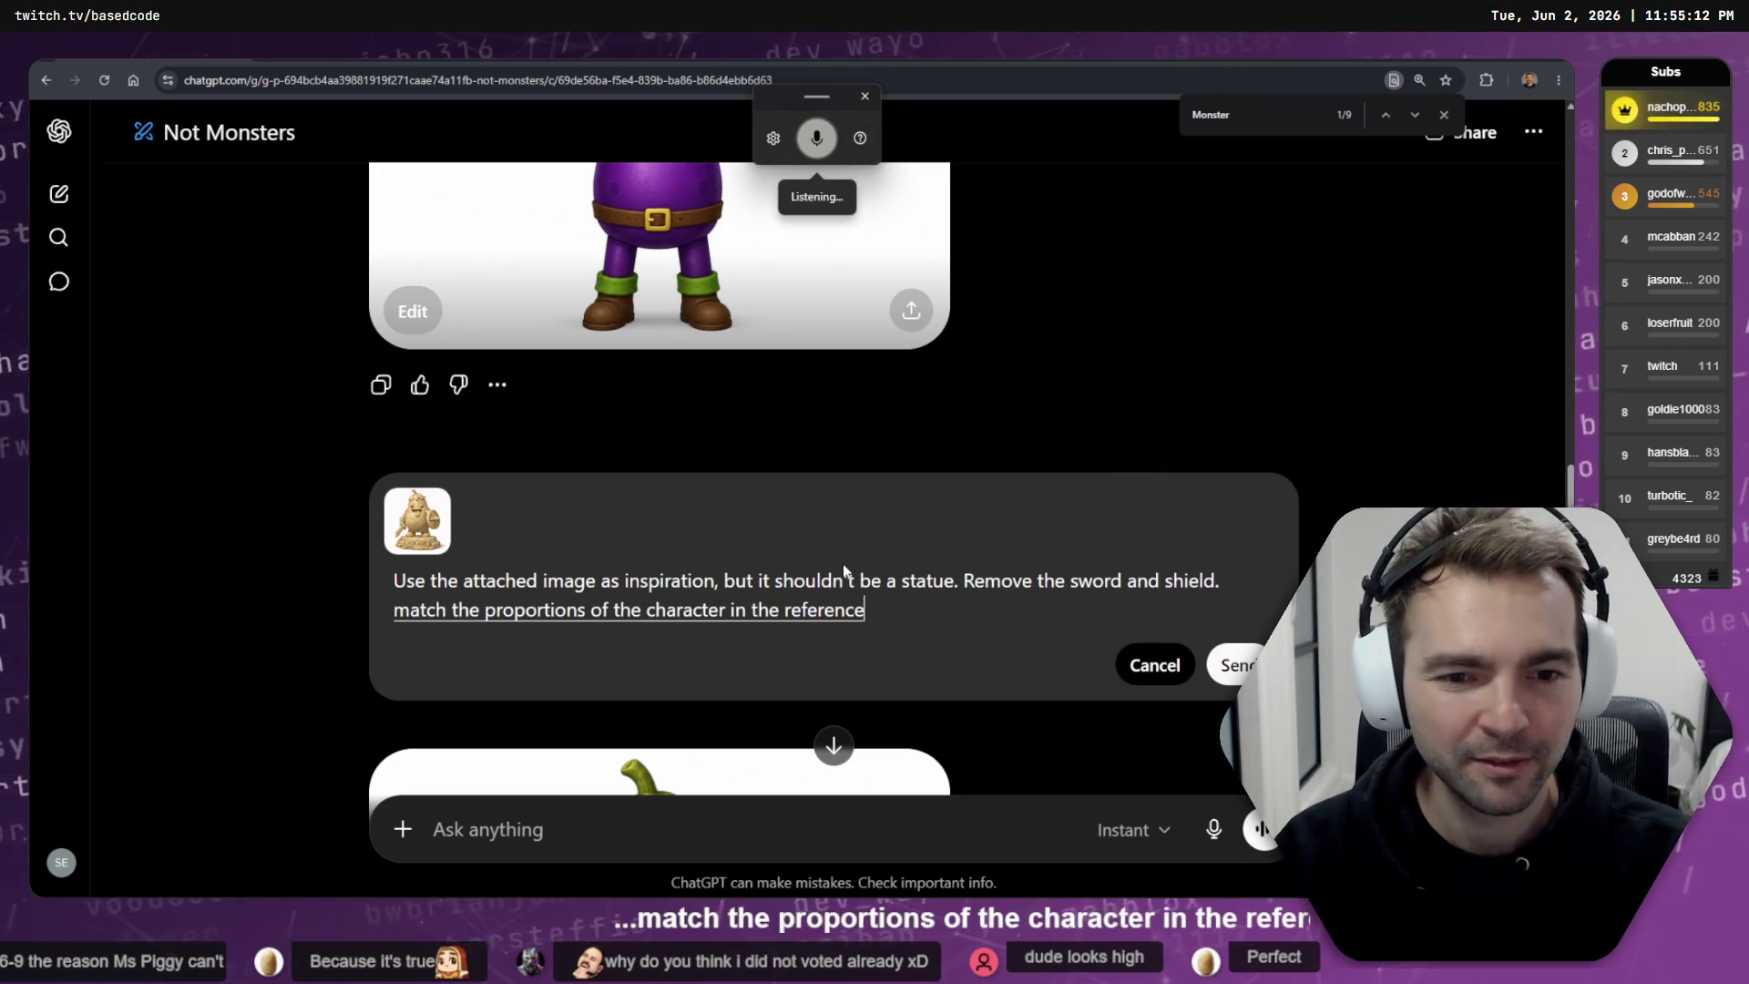
key("Return")
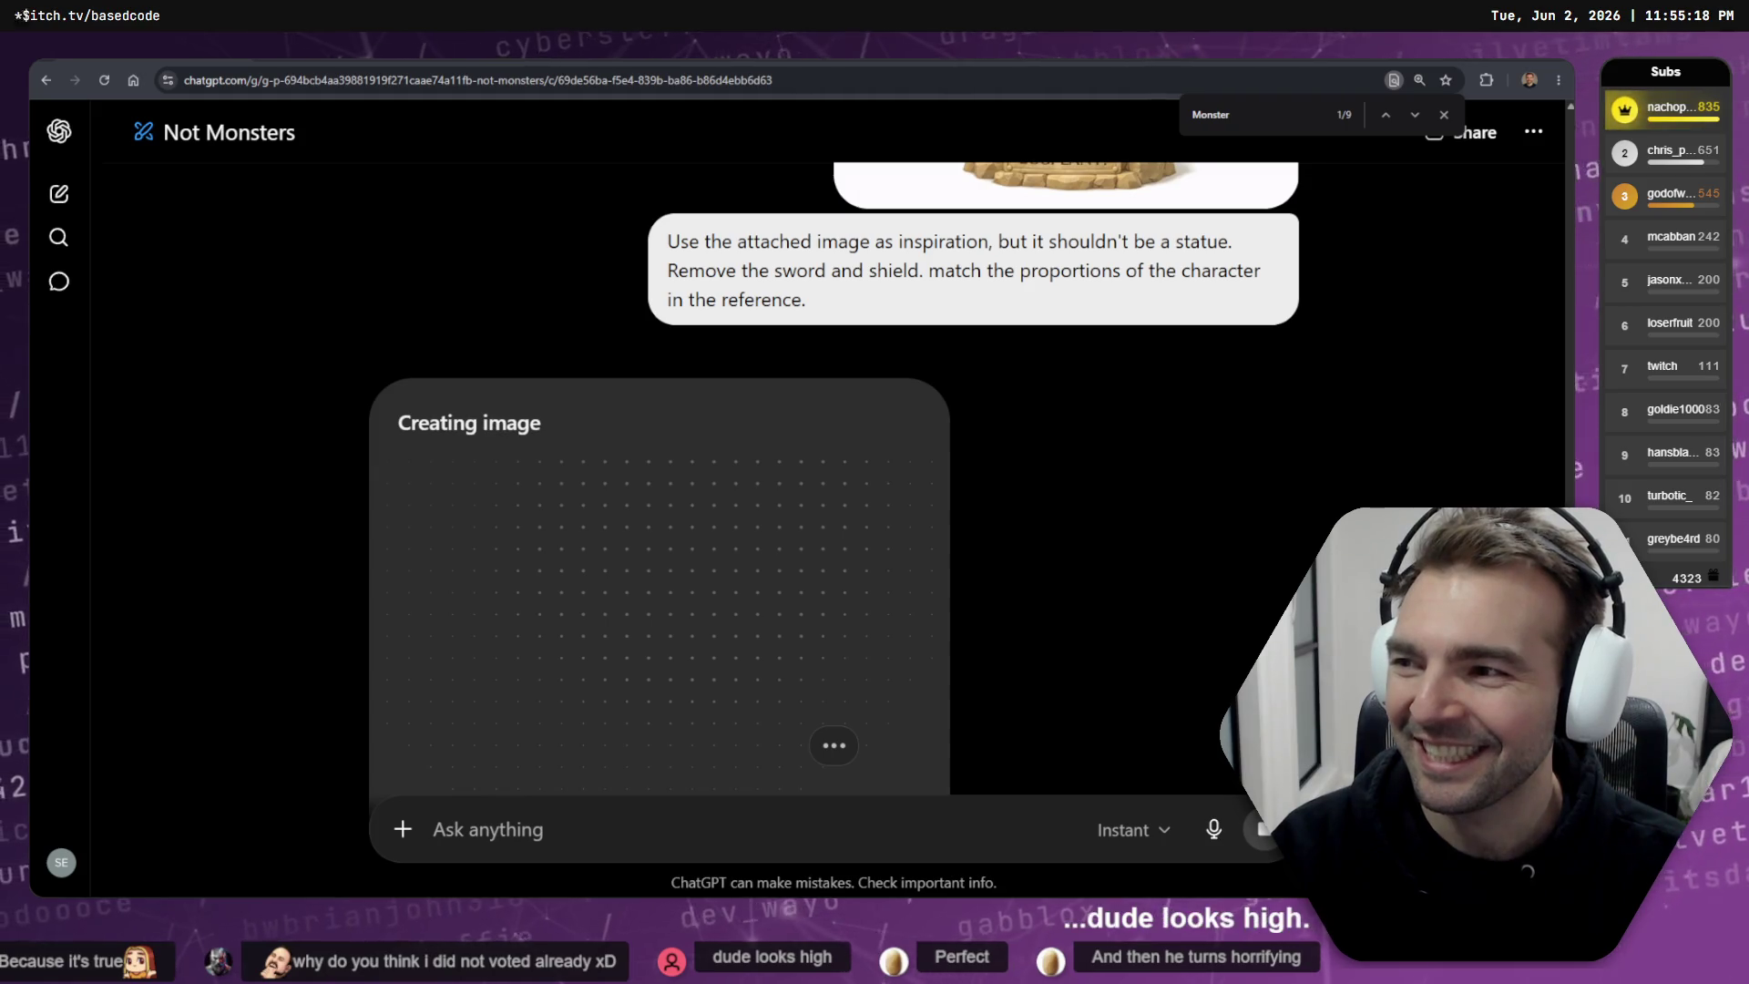
- Enlarge the eggplant statue reference image, close it, and scroll down to the pending generation
scroll(828, 389, "down", 3)
scroll(853, 373, "up", 5)
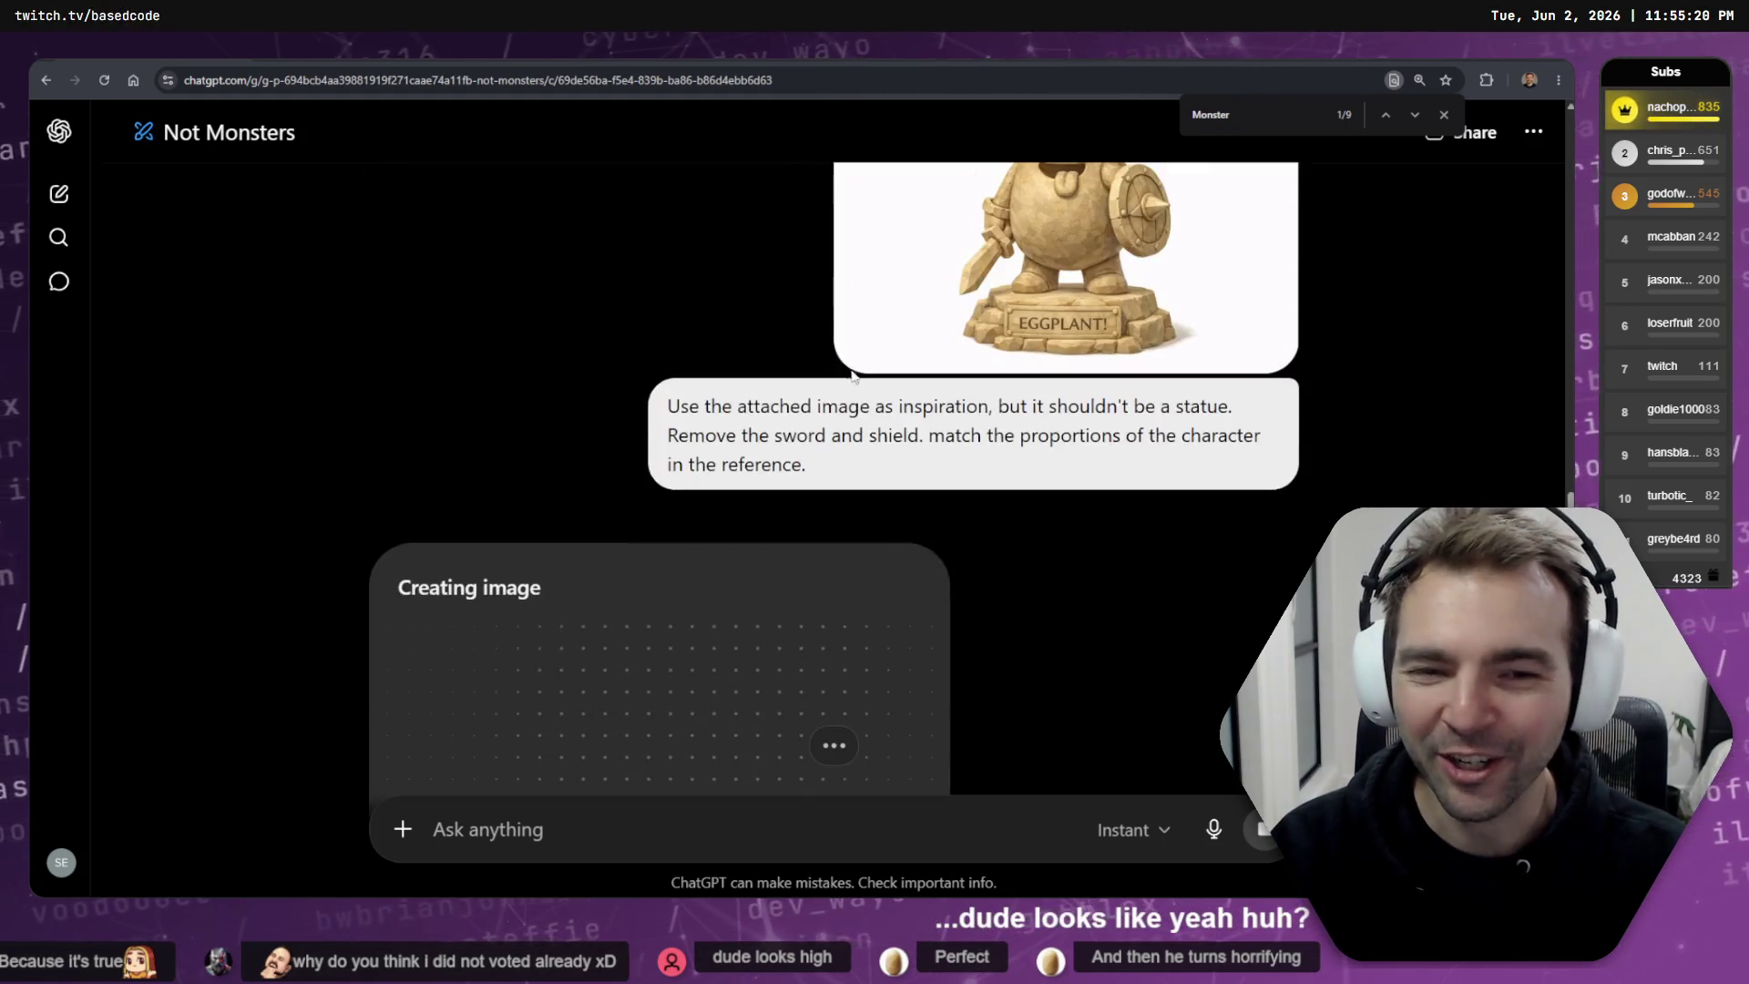
scroll(941, 375, "up", 5)
left_click(1119, 407)
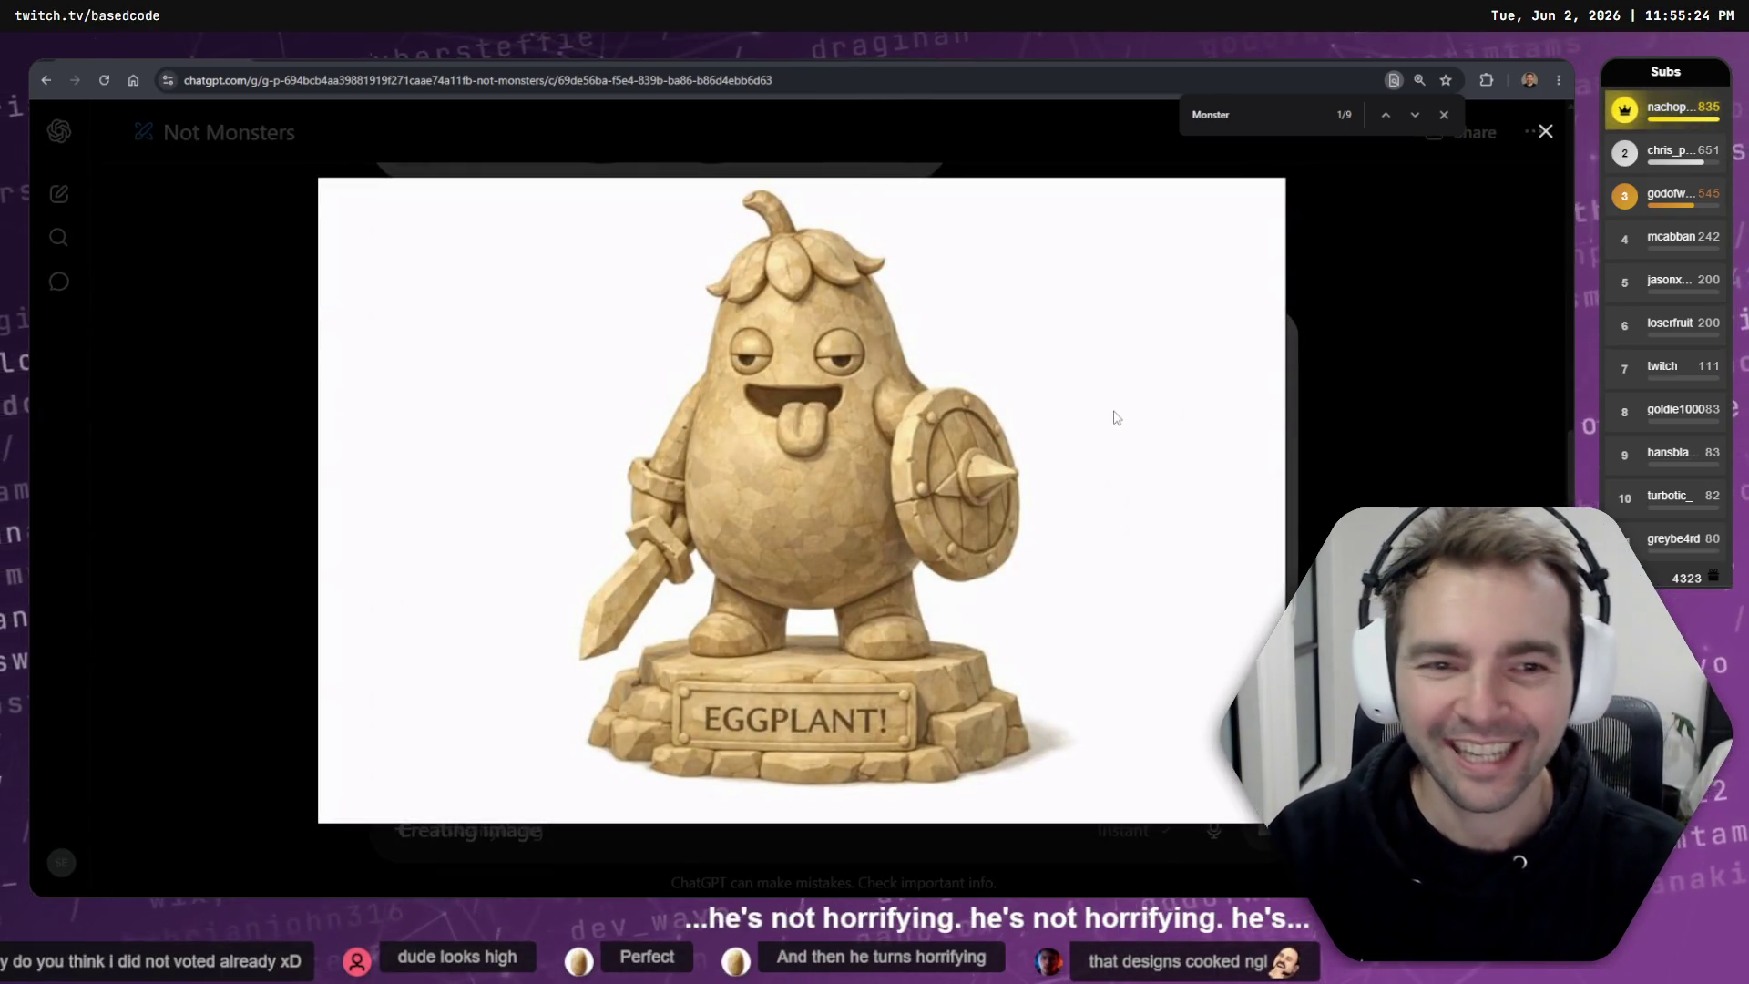
left_click(1117, 417)
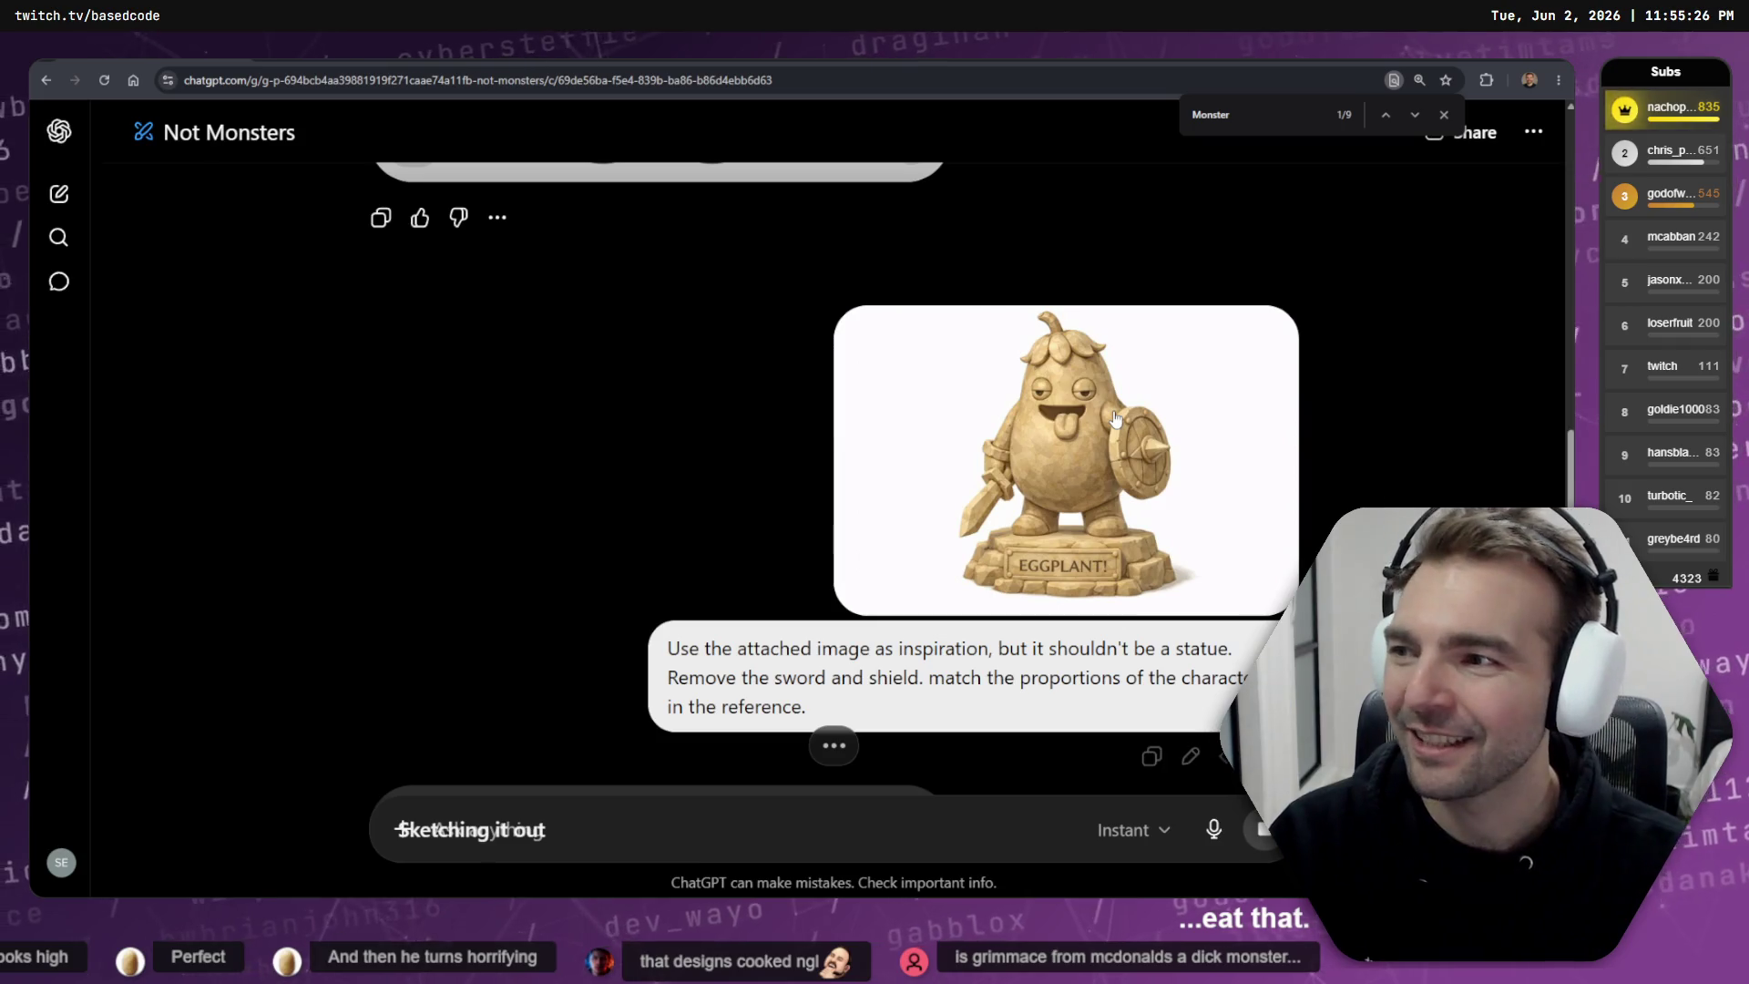
scroll(1034, 441, "down", 6)
scroll(1034, 455, "down", 2)
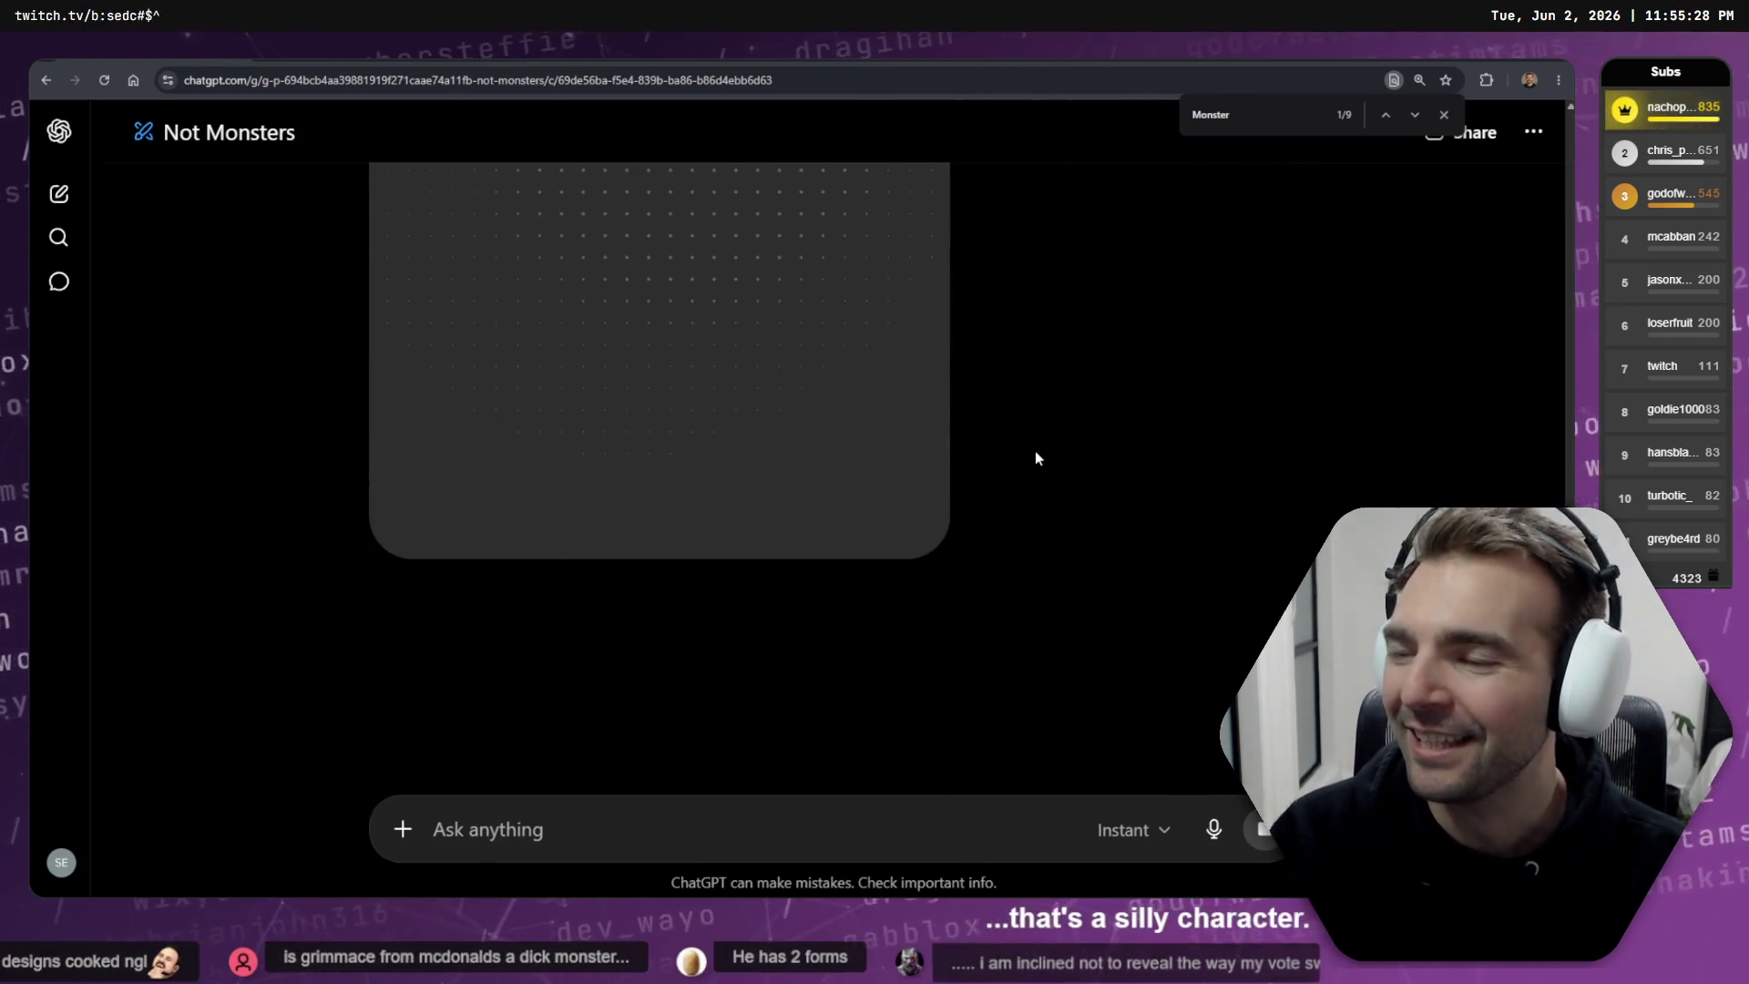